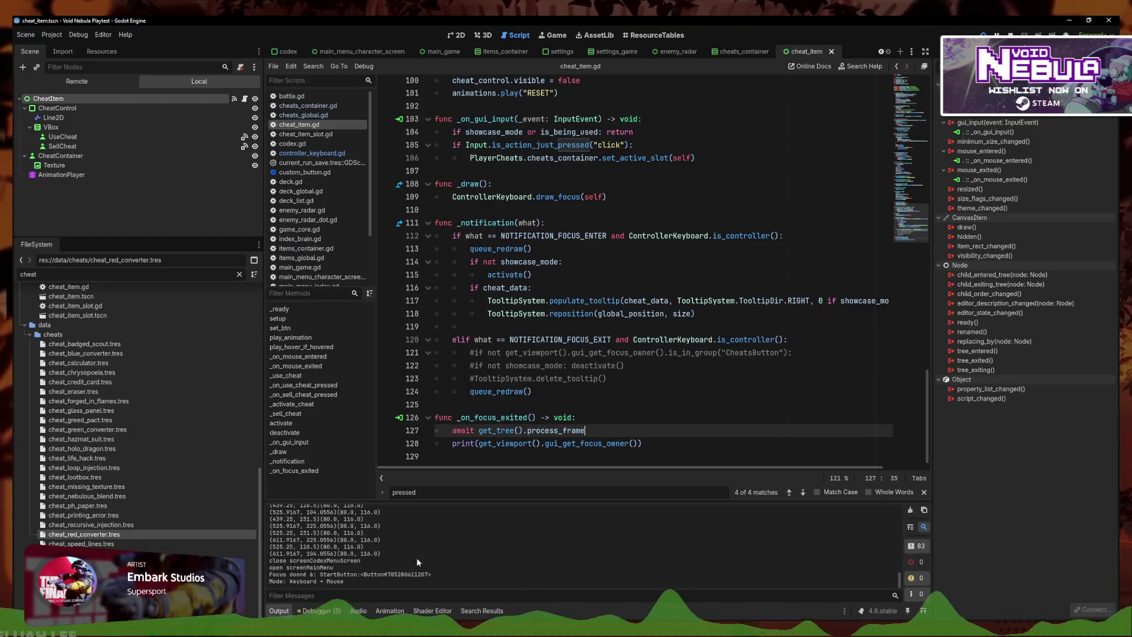
Run the Void Nebula playtest and go from the main menu through character select into a battle
{"action": "key", "text": "F5"}
{"action": "key", "text": "Down"}
{"action": "key", "text": "Return"}
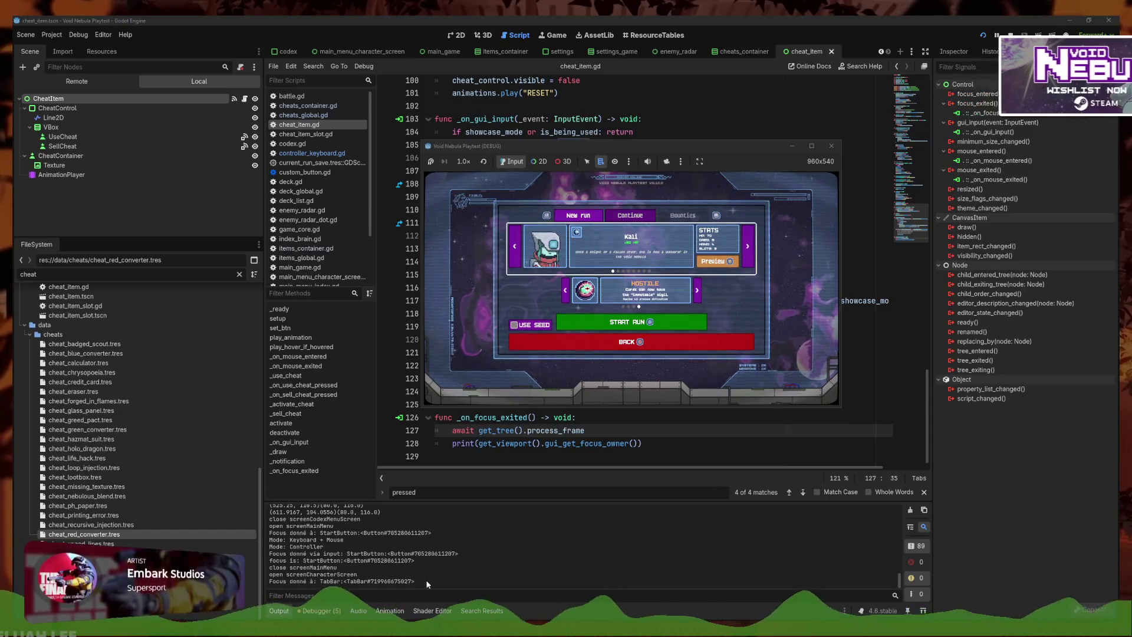
{"action": "key", "text": "Right"}
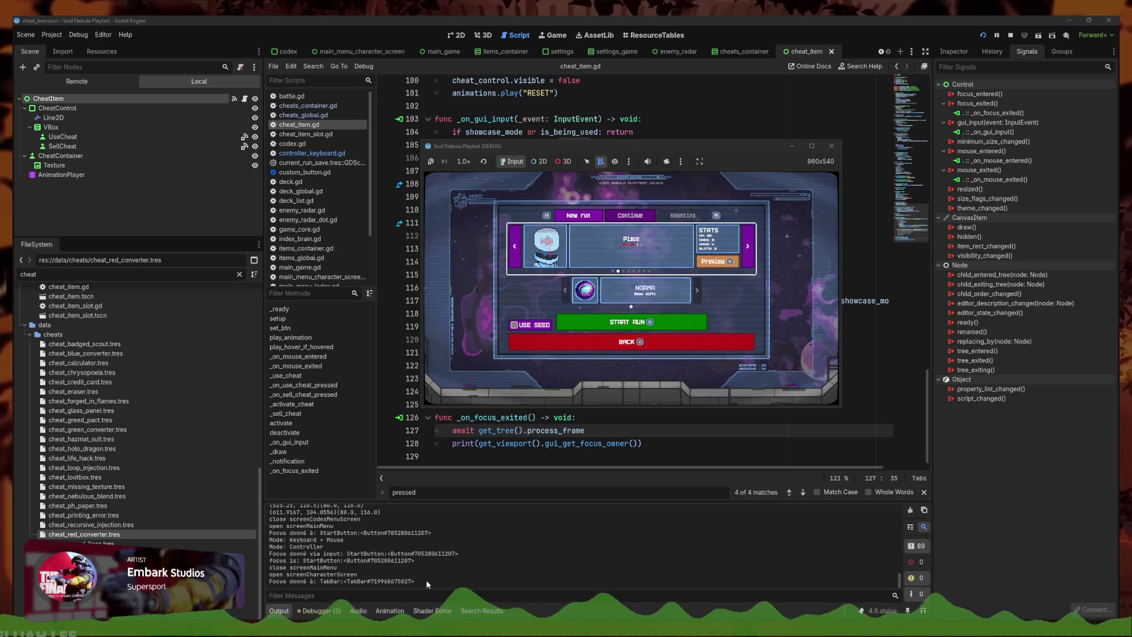
{"action": "key", "text": "Return"}
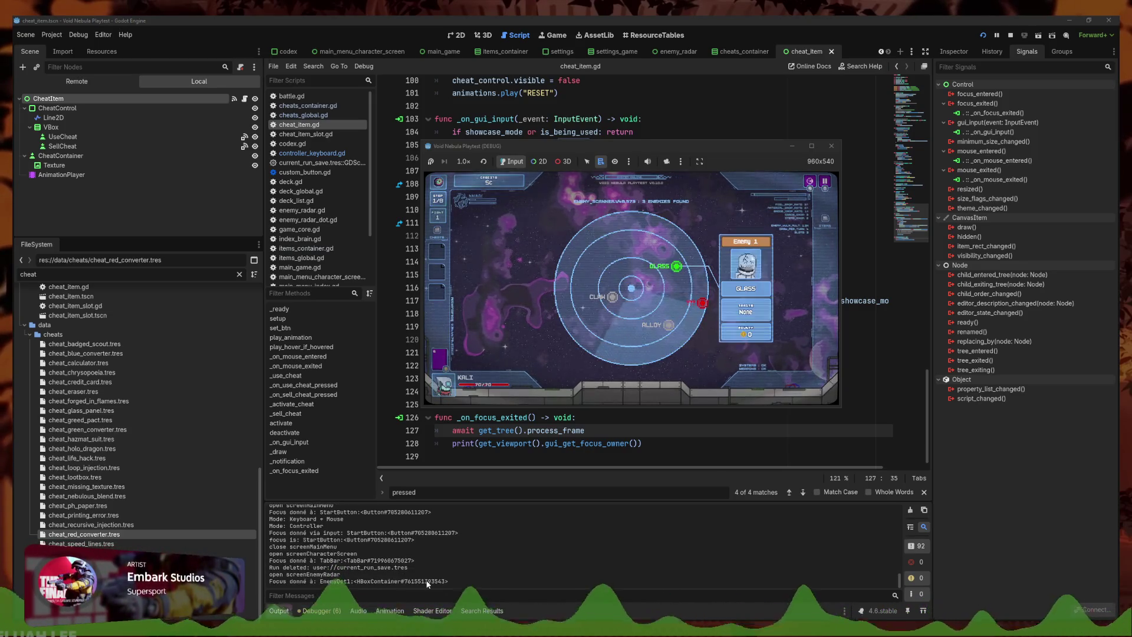
{"action": "key", "text": "Return"}
Test controller focus between the cheat's Use/Sell popup and the card hand, then return to the script
{"action": "key", "text": "Left"}
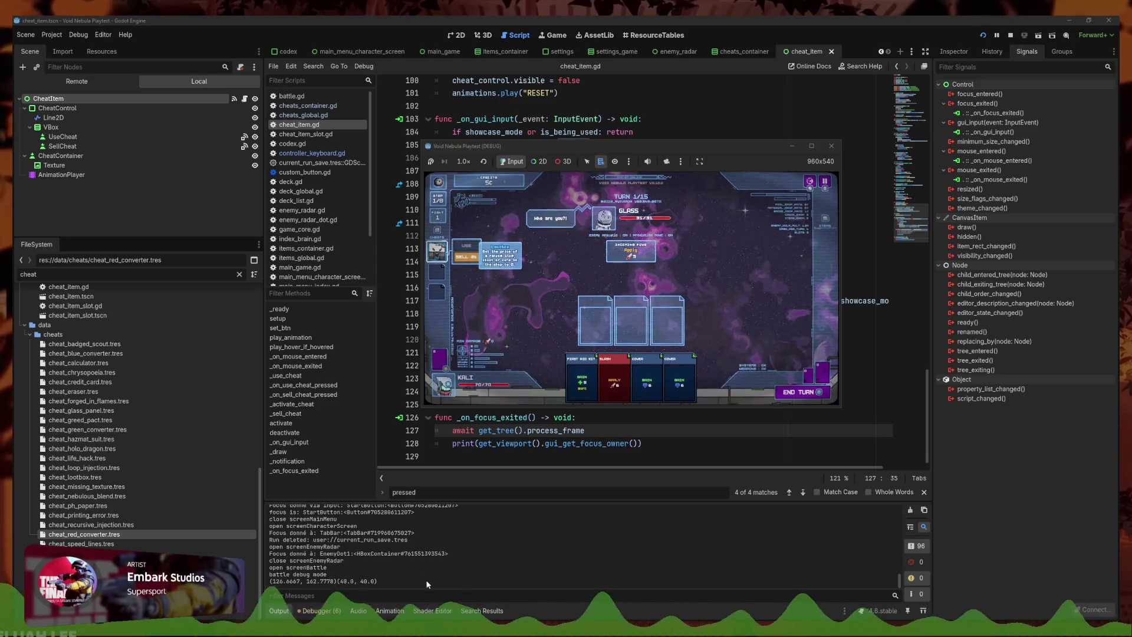
{"action": "key", "text": "Down"}
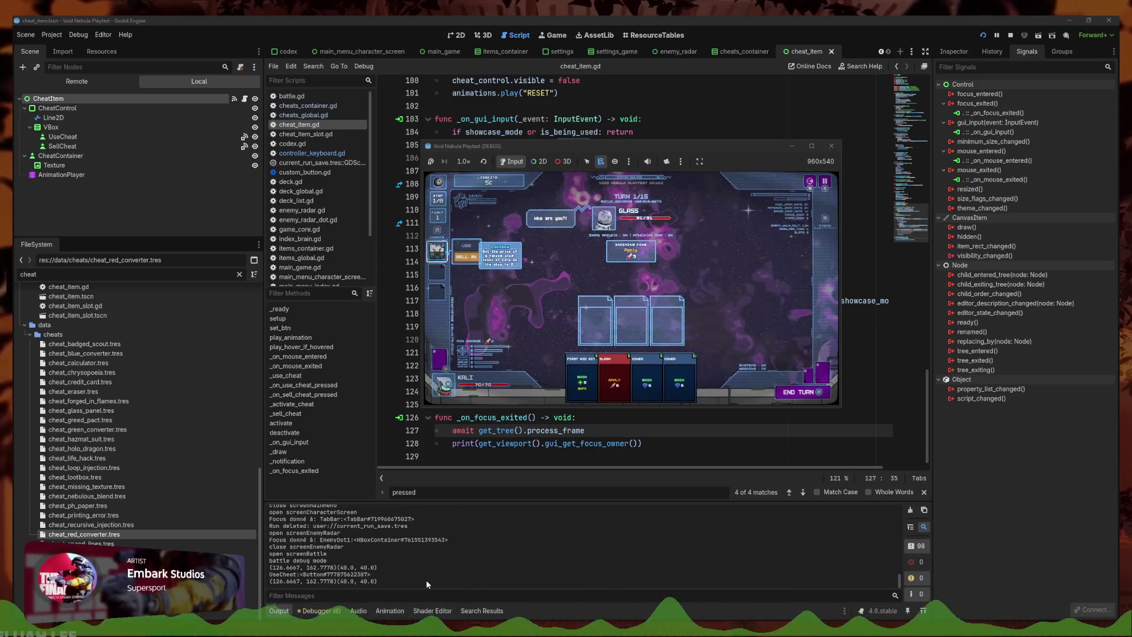
{"action": "key", "text": "Right"}
{"action": "key", "text": "Up"}
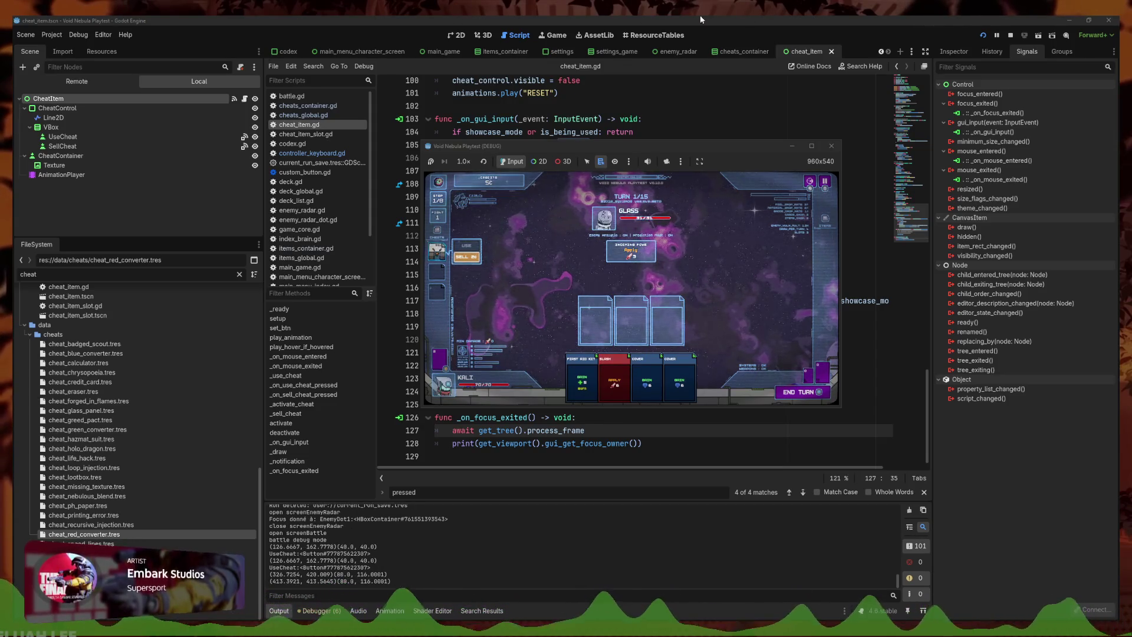
{"action": "left_click", "coordinate": [608, 385]}
{"action": "left_click", "coordinate": [608, 384]}
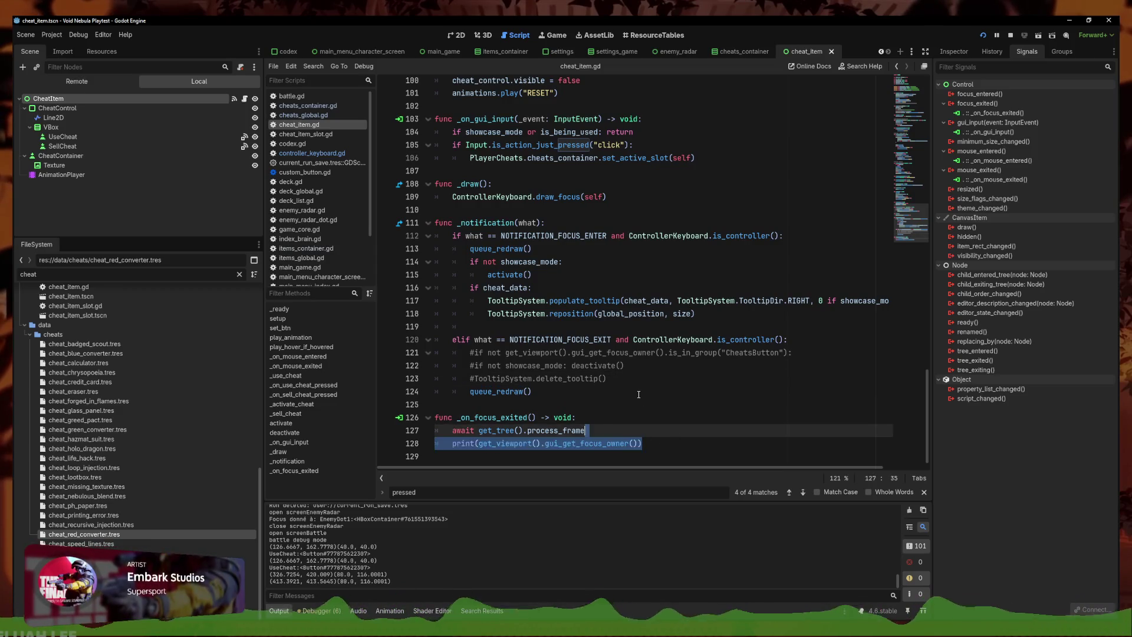
Uncomment the focus-exit tooltip lines 120–123 with Ctrl+K
{"action": "left_click", "coordinate": [629, 434]}
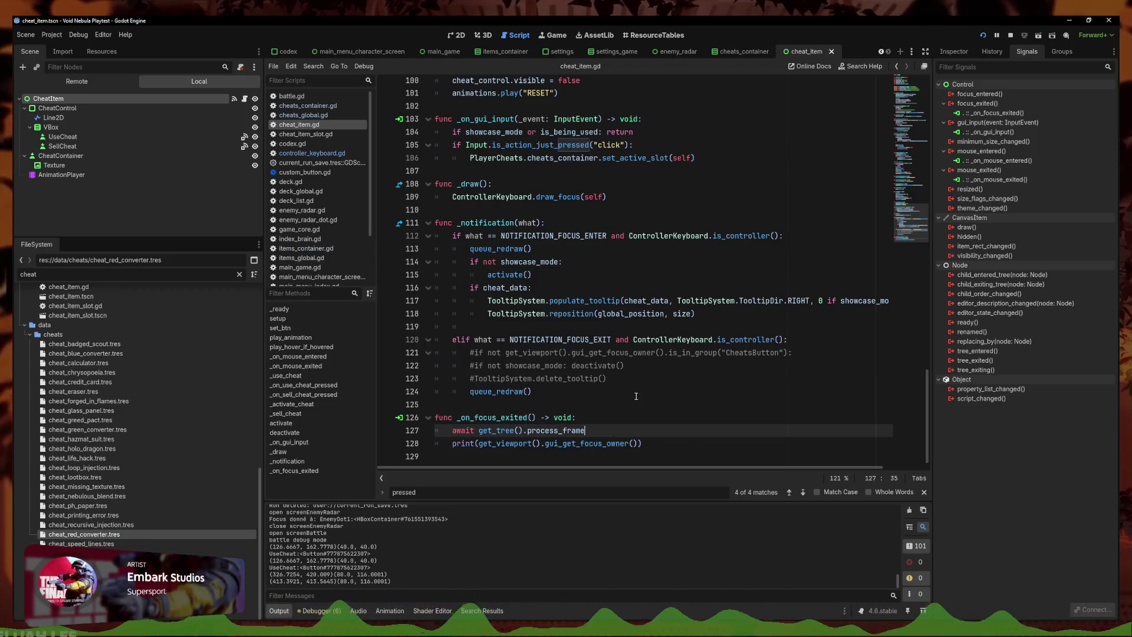
{"action": "left_click", "coordinate": [403, 426], "text": "shift"}
{"action": "mouse_move", "coordinate": [611, 379]}
{"action": "left_mouse_down"}
{"action": "mouse_move", "coordinate": [472, 365]}
{"action": "mouse_move", "coordinate": [453, 339]}
{"action": "left_mouse_up"}
{"action": "key", "text": "ctrl+k"}
{"action": "key", "text": "ctrl+k"}
{"action": "left_click_drag", "start_coordinate": [635, 378], "coordinate": [452, 353]}
{"action": "key", "text": "ctrl+k"}
Add 'await get_tree().process_frame' before the CheatsButton check, fix indentation, and save
{"action": "left_click", "coordinate": [659, 447]}
{"action": "left_click", "coordinate": [470, 379]}
{"action": "key", "text": "Tab"}
{"action": "left_click", "coordinate": [478, 369]}
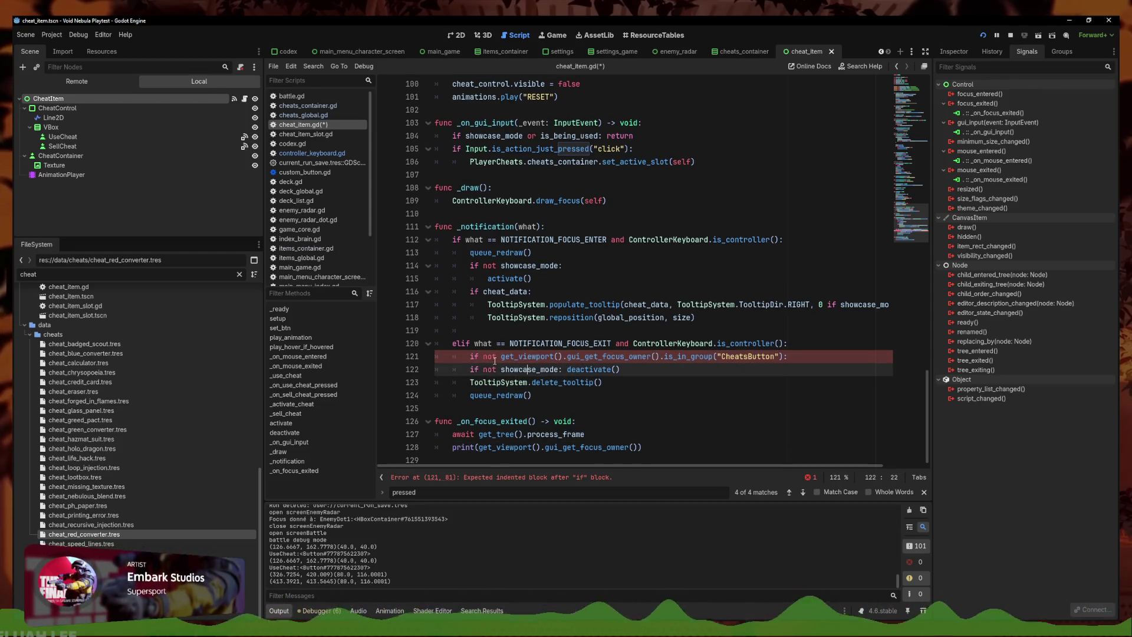
{"action": "key", "text": "Tab"}
{"action": "left_click", "coordinate": [469, 382]}
{"action": "key", "text": "Tab"}
{"action": "key", "text": "Up"}
{"action": "key", "text": "Up"}
{"action": "key", "text": "Up"}
{"action": "key", "text": "End"}
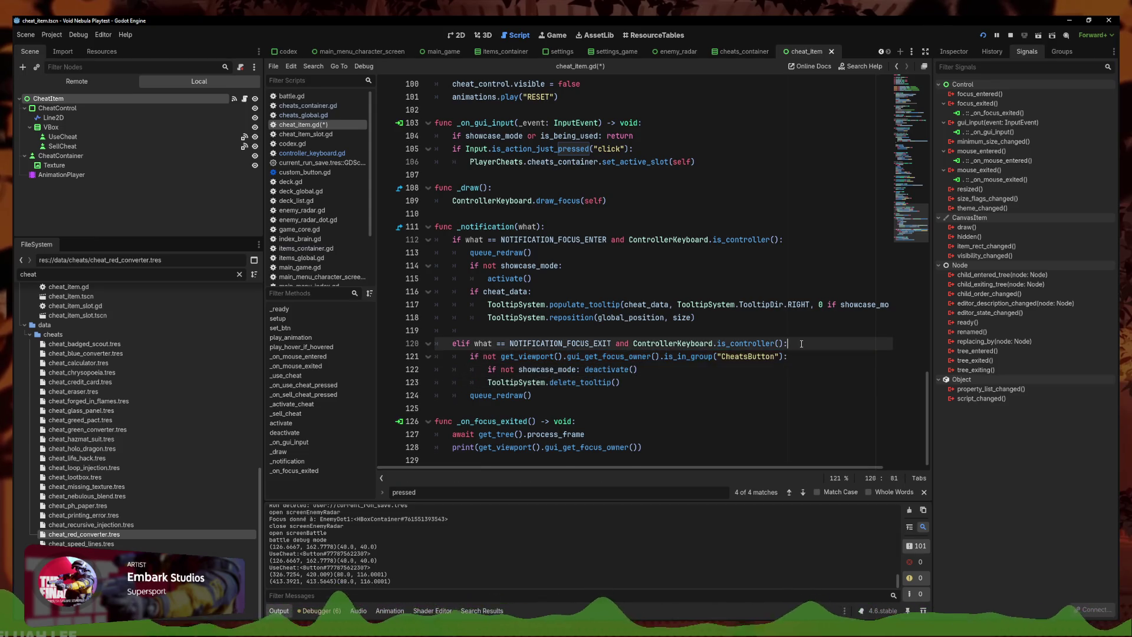
{"action": "key", "text": "Return"}
{"action": "type", "text": "await get_tree().process_frame"}
{"action": "key", "text": "ctrl+s"}
Comment out the _on_focus_exited function, save, and relaunch the playtest with F5
{"action": "key", "text": "Down"}
{"action": "key", "text": "Down"}
{"action": "key", "text": "Down"}
{"action": "scroll", "coordinate": [646, 412], "scroll_direction": "down", "scroll_amount": 1}
{"action": "left_click_drag", "start_coordinate": [643, 447], "coordinate": [452, 437]}
{"action": "left_click", "coordinate": [646, 447]}
{"action": "left_click", "coordinate": [436, 421], "text": "shift"}
{"action": "key", "text": "ctrl+k"}
{"action": "key", "text": "ctrl+s"}
{"action": "key", "text": "F5"}
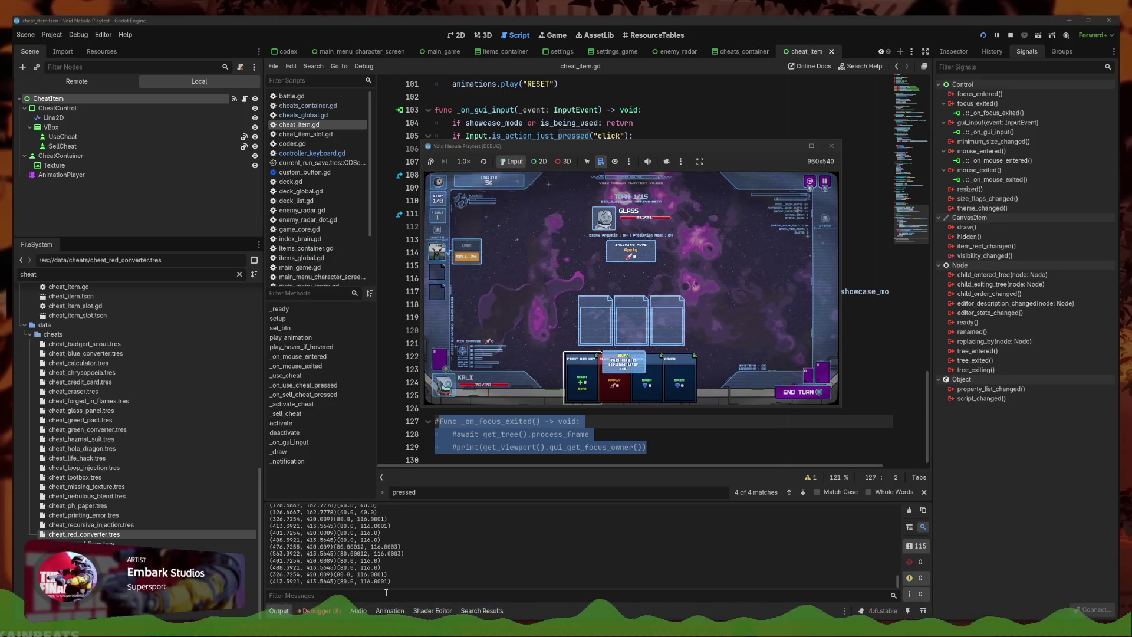
Copy the CheatsButton is_in_group check on line 122 of cheat_item.gd
{"action": "left_click", "coordinate": [670, 130]}
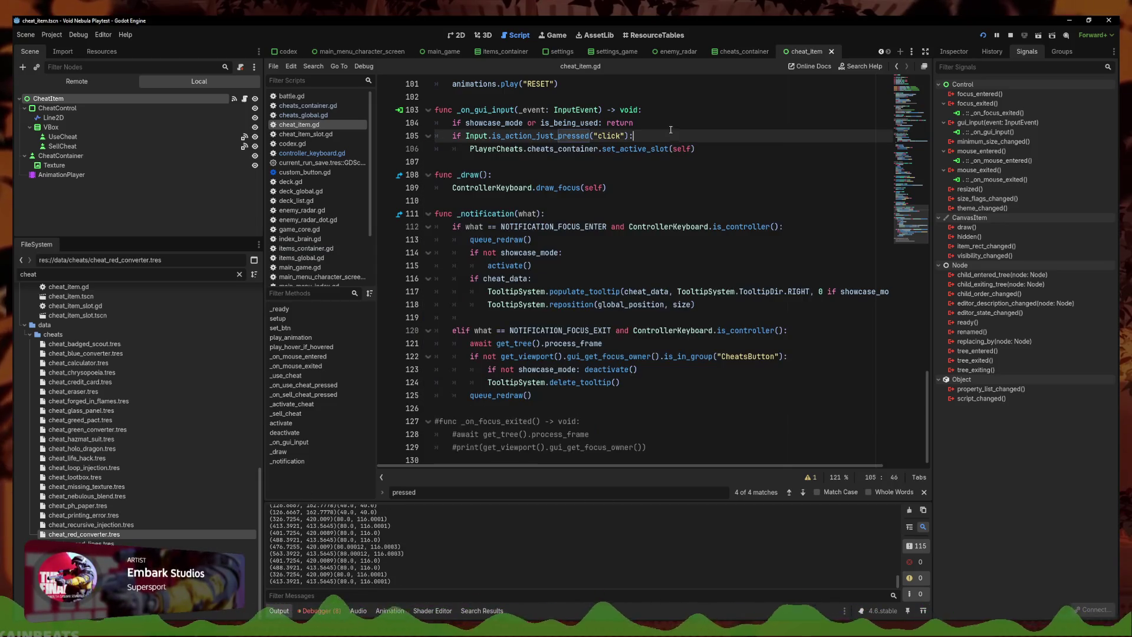
{"action": "left_click", "coordinate": [641, 396]}
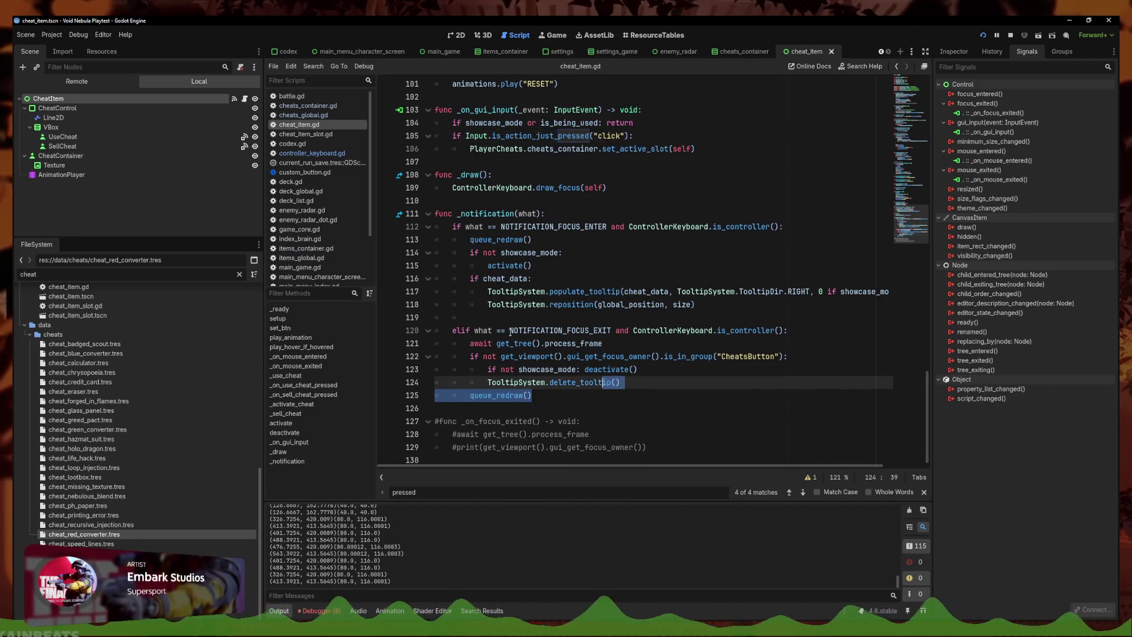
{"action": "left_click", "coordinate": [493, 343]}
{"action": "left_click", "coordinate": [673, 356]}
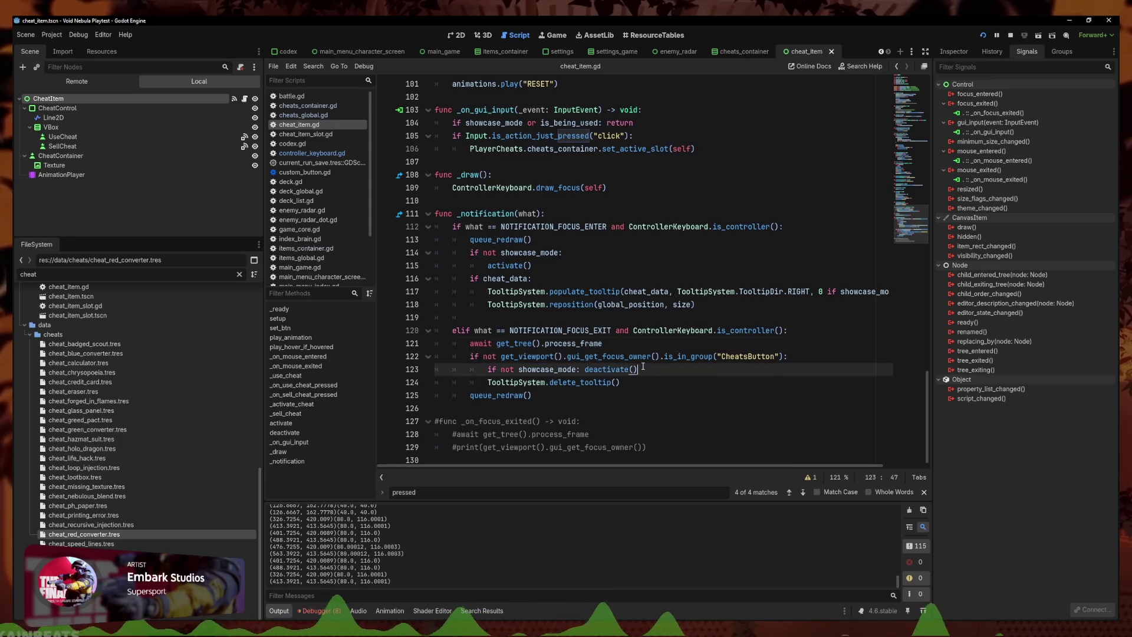
{"action": "mouse_move", "coordinate": [782, 356]}
{"action": "left_mouse_down"}
{"action": "mouse_move", "coordinate": [649, 377]}
{"action": "mouse_move", "coordinate": [497, 356]}
{"action": "left_mouse_up"}
{"action": "key", "text": "ctrl+c"}
Insert a print() of the group check above it and test focus moving from the Burn card to the cheat
{"action": "key", "text": "ctrl+shift+Return"}
{"action": "type", "text": "p"}
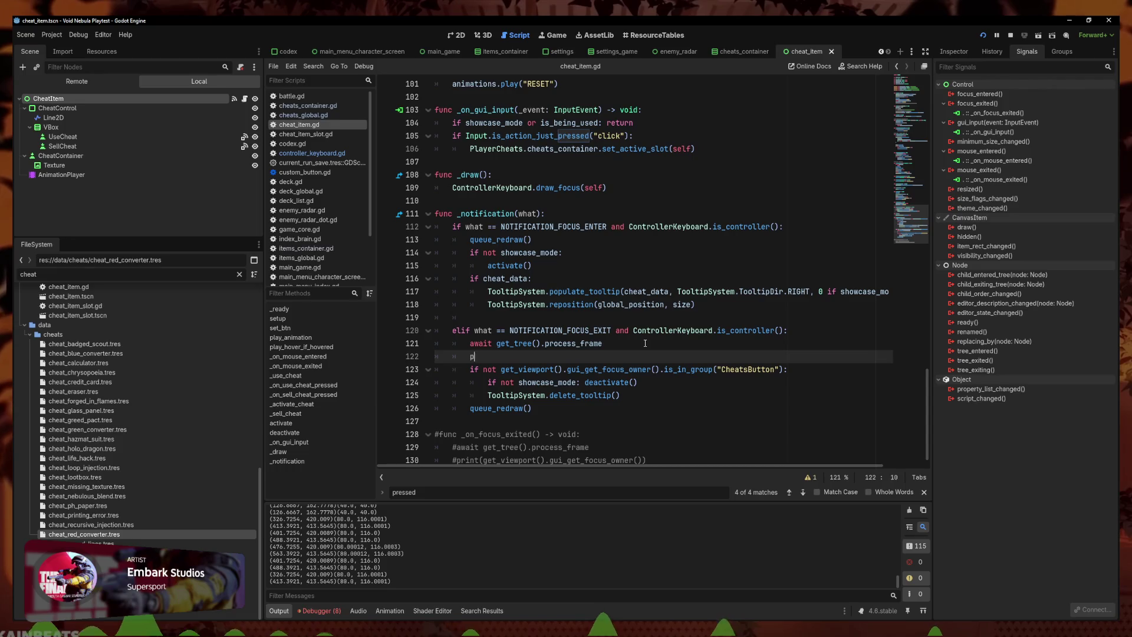
{"action": "type", "text": "("}
{"action": "key", "text": "ctrl+v"}
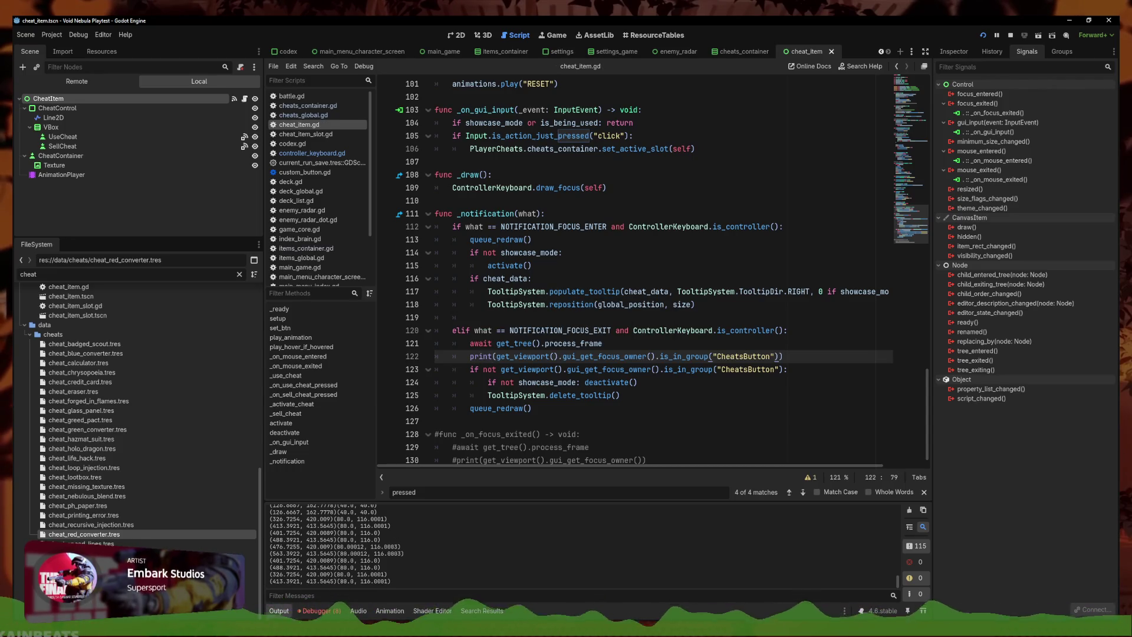
{"action": "key", "text": "Left"}
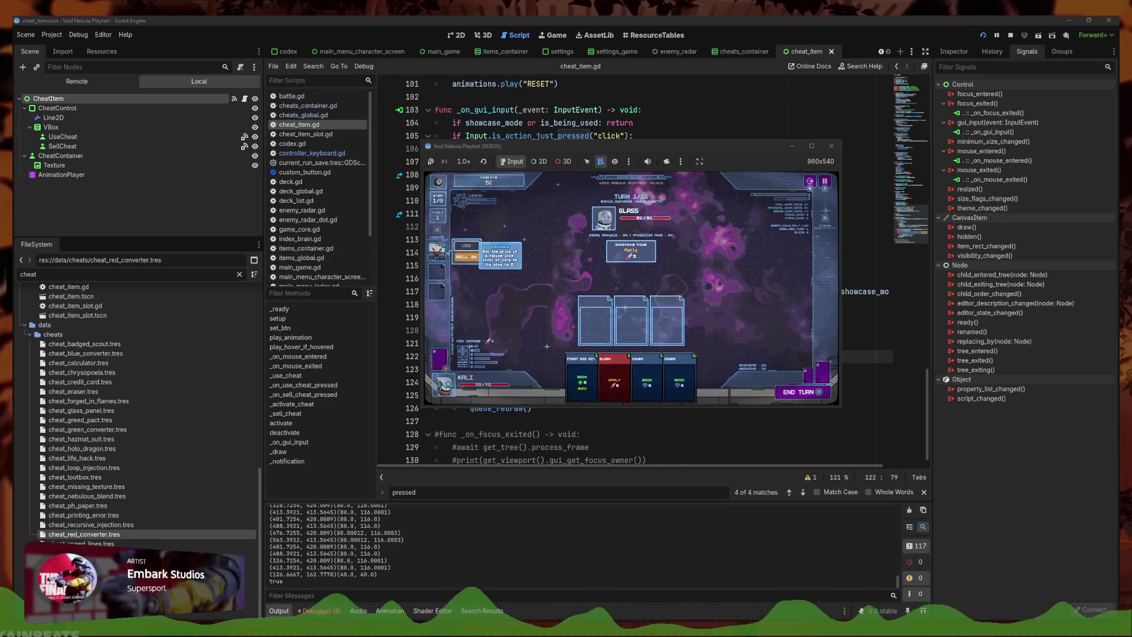
Raise the game window, check card and cheat focus, then return to the editor and select the cheat buttons
{"action": "mouse_move", "coordinate": [693, 151]}
{"action": "left_mouse_down"}
{"action": "mouse_move", "coordinate": [660, 111]}
{"action": "mouse_move", "coordinate": [673, 80]}
{"action": "left_mouse_up"}
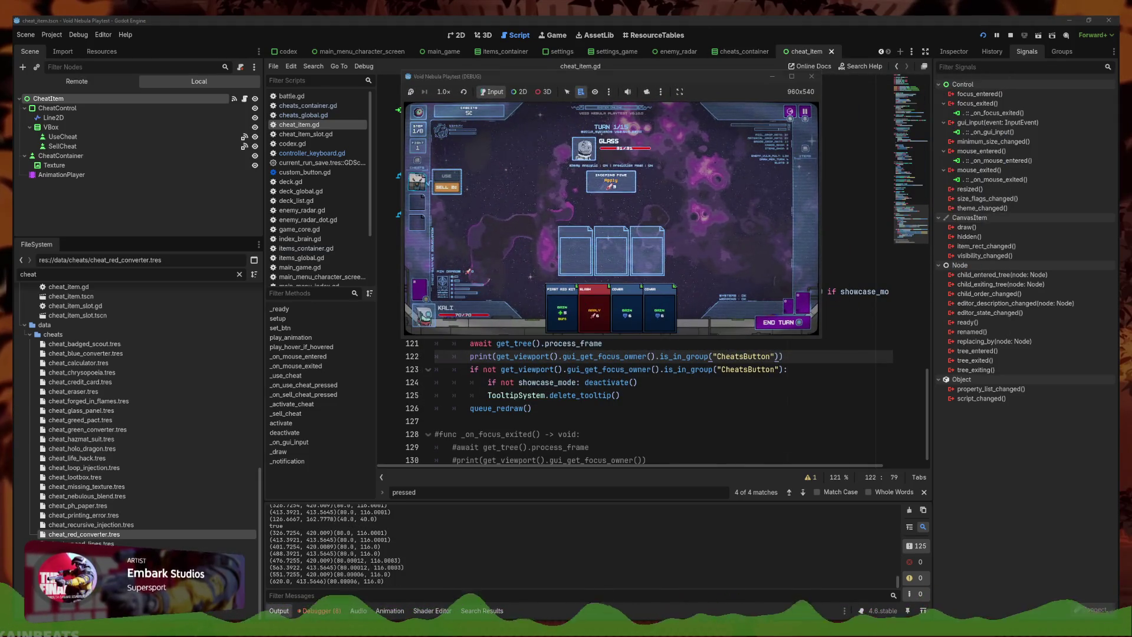
{"action": "mouse_move", "coordinate": [595, 306]}
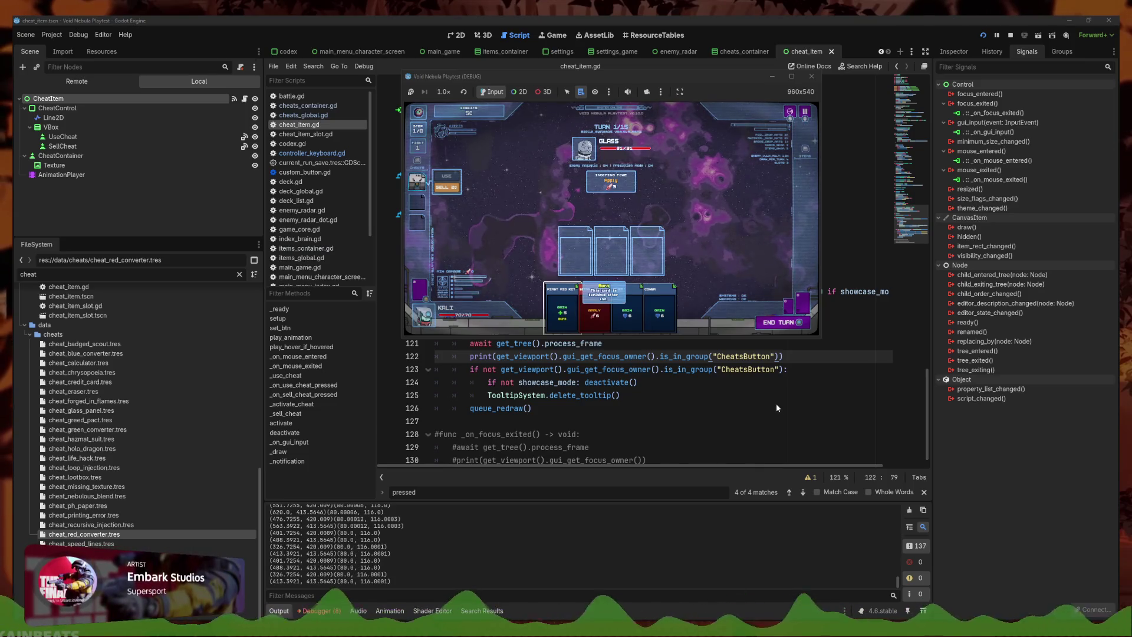
{"action": "left_click", "coordinate": [754, 400]}
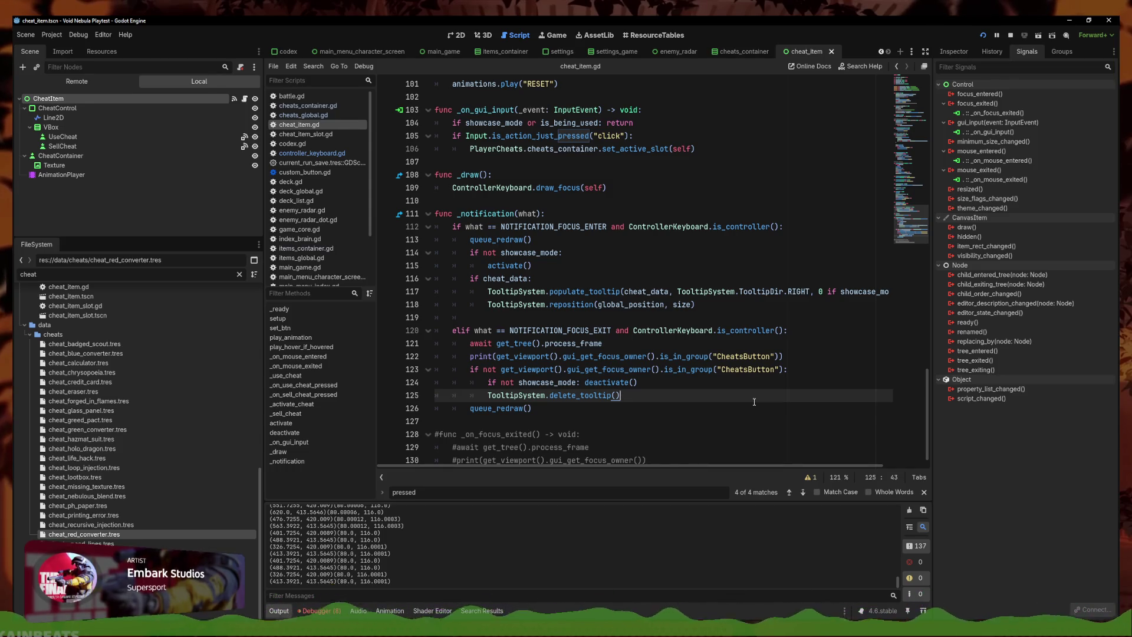
{"action": "left_click", "coordinate": [87, 145]}
Connect SellCheat's focus_exited signal to a new handler renamed _on_btn_cheat_focus_exited, and save
{"action": "left_click", "coordinate": [90, 136], "text": "ctrl"}
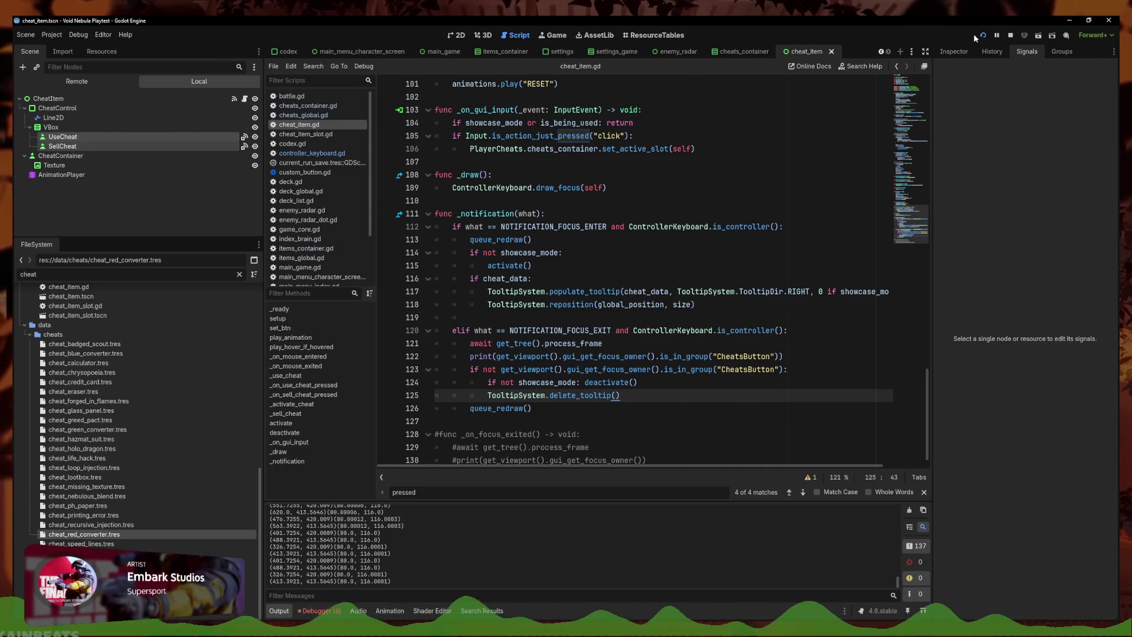
{"action": "left_click", "coordinate": [991, 51]}
{"action": "left_click", "coordinate": [1020, 52]}
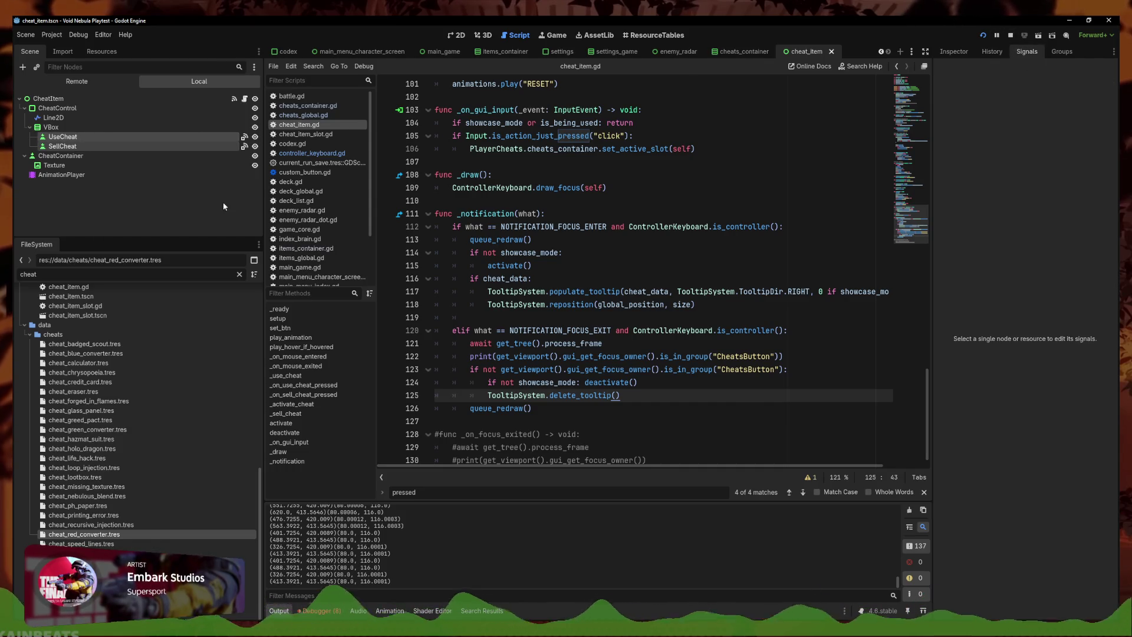
{"action": "left_click", "coordinate": [83, 145]}
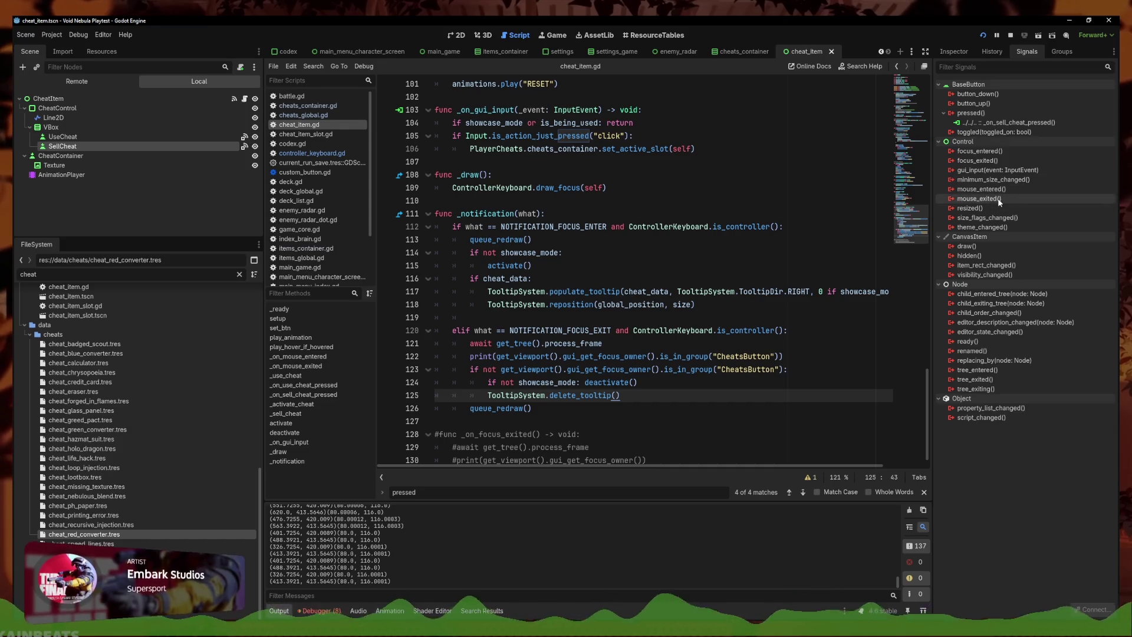
{"action": "double_click", "coordinate": [982, 160]}
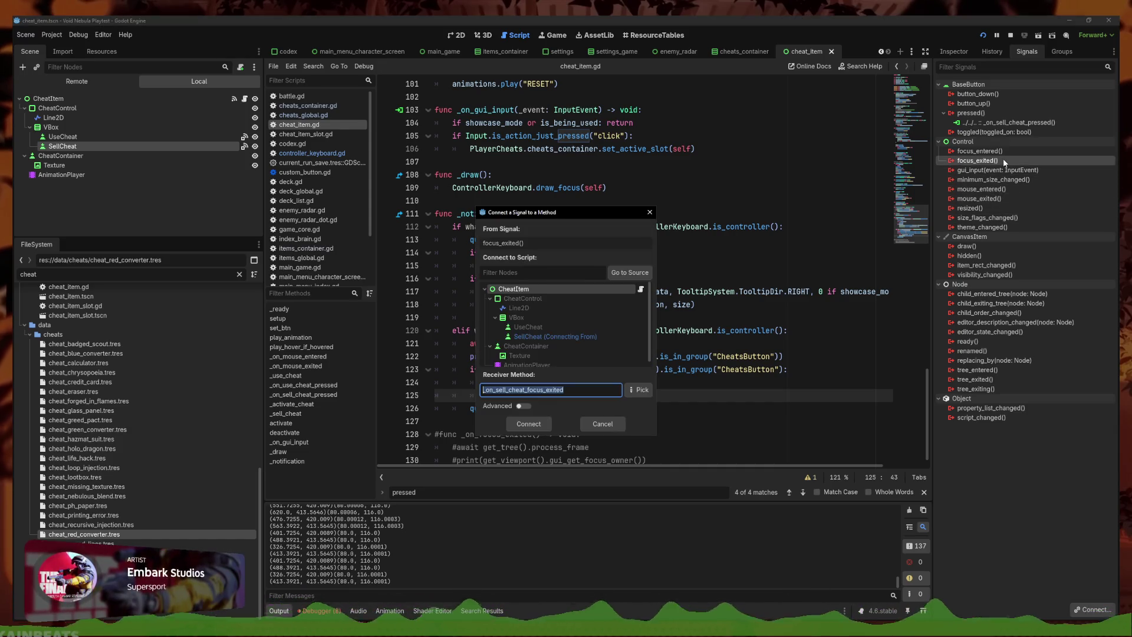
{"action": "left_click", "coordinate": [540, 422]}
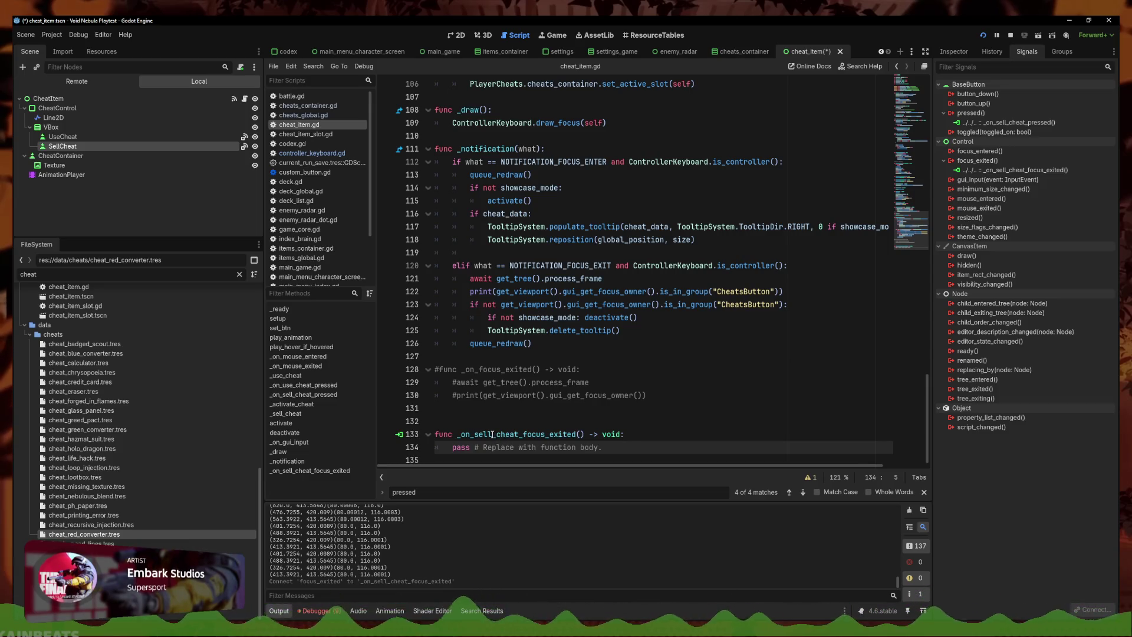
{"action": "left_click_drag", "start_coordinate": [492, 434], "coordinate": [475, 434]}
{"action": "type", "text": "btn"}
{"action": "key", "text": "ctrl+s"}
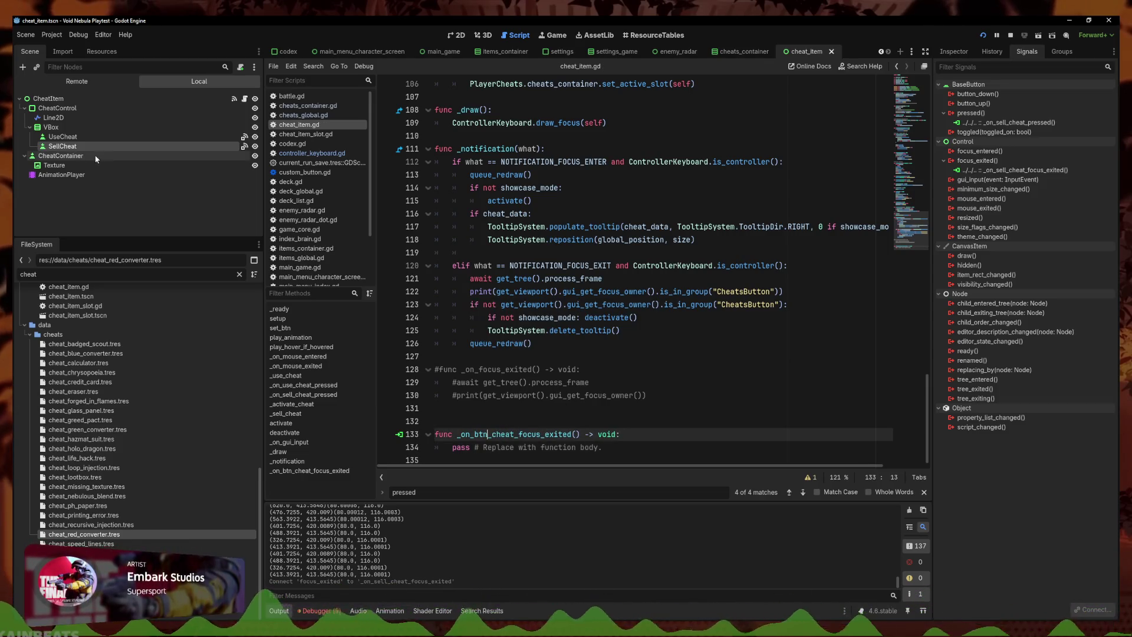
Connect UseCheat's focus_exited signal and rename its handler to the shared _on_btn_cheat_focus_exited
{"action": "left_click", "coordinate": [62, 137]}
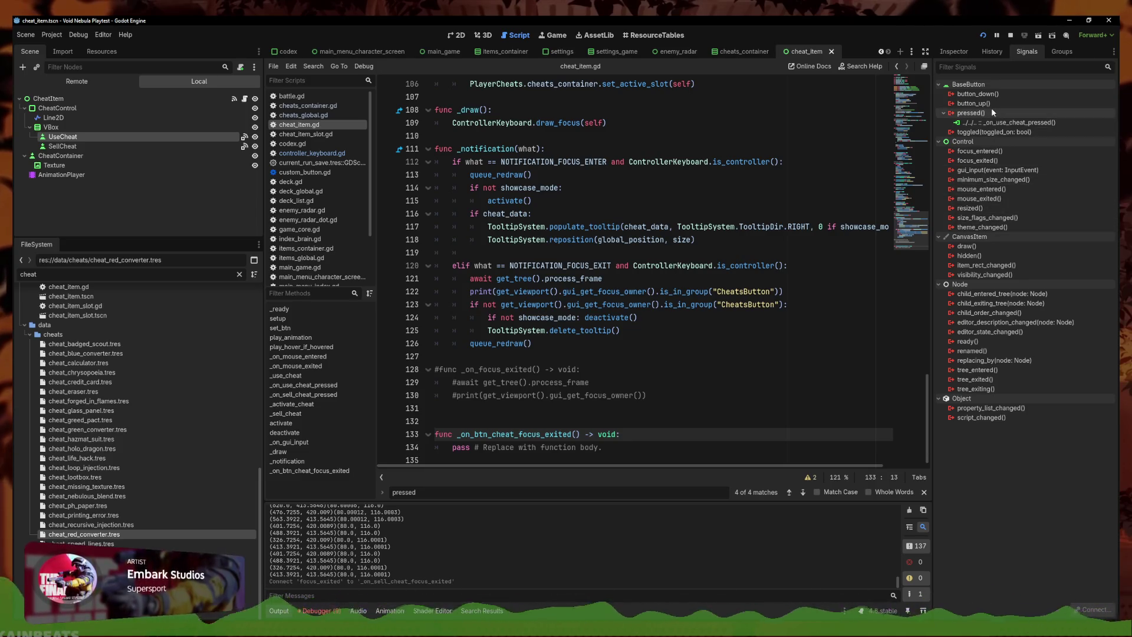
{"action": "double_click", "coordinate": [978, 162]}
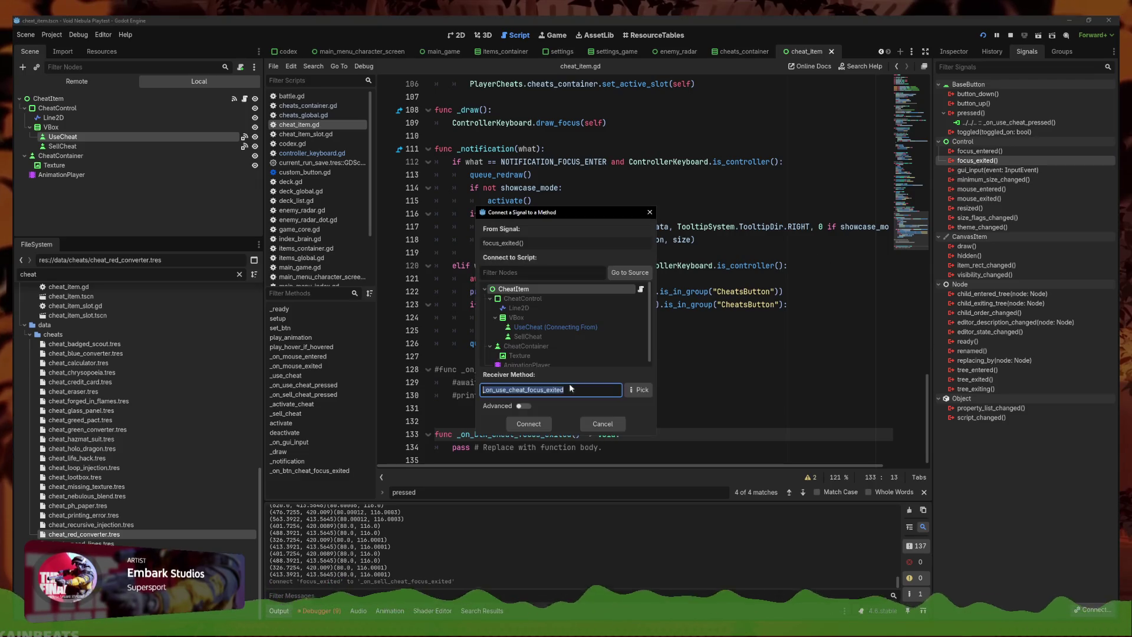
{"action": "left_click", "coordinate": [532, 425]}
{"action": "left_click_drag", "start_coordinate": [581, 383], "coordinate": [453, 382]}
{"action": "key", "text": "ctrl+c"}
{"action": "left_click_drag", "start_coordinate": [581, 434], "coordinate": [460, 435]}
{"action": "key", "text": "ctrl+v"}
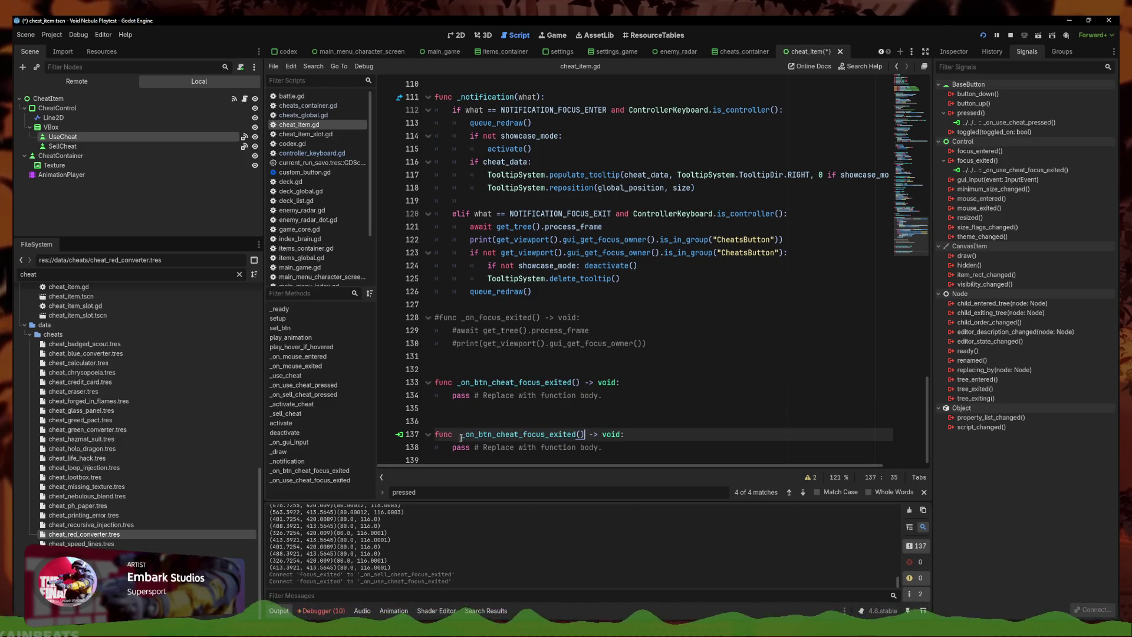
{"action": "key", "text": "ctrl+s"}
Delete the duplicate handler and reconnect UseCheat's focus_exited from _on_use_cheat_focus_exited to _on_btn_cheat_focus_exited
{"action": "mouse_move", "coordinate": [607, 457]}
{"action": "left_mouse_down"}
{"action": "mouse_move", "coordinate": [472, 428]}
{"action": "mouse_move", "coordinate": [476, 405]}
{"action": "left_mouse_up"}
{"action": "key", "text": "BackSpace"}
{"action": "left_click", "coordinate": [625, 389]}
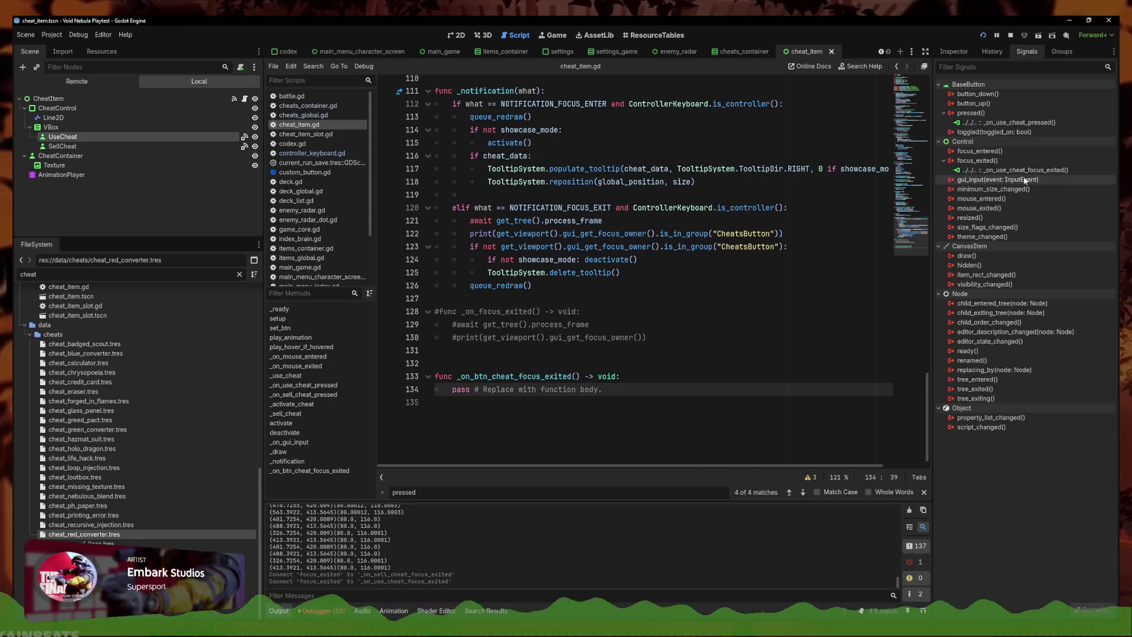
{"action": "key", "text": "Down"}
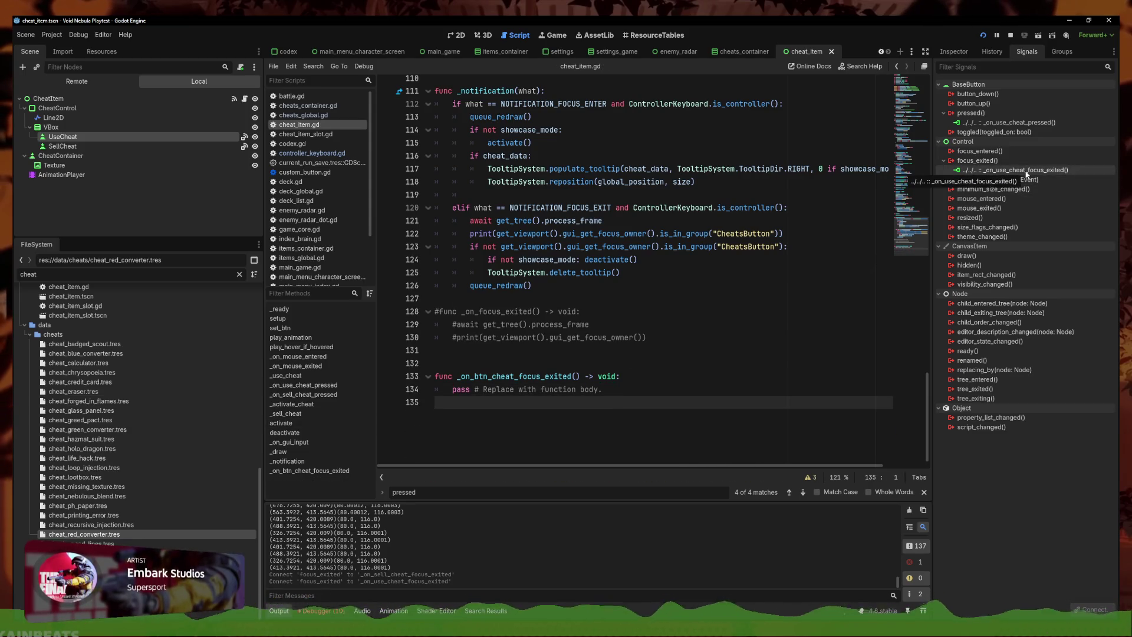
{"action": "right_click", "coordinate": [1026, 171]}
{"action": "left_click", "coordinate": [1038, 203]}
{"action": "double_click", "coordinate": [977, 161]}
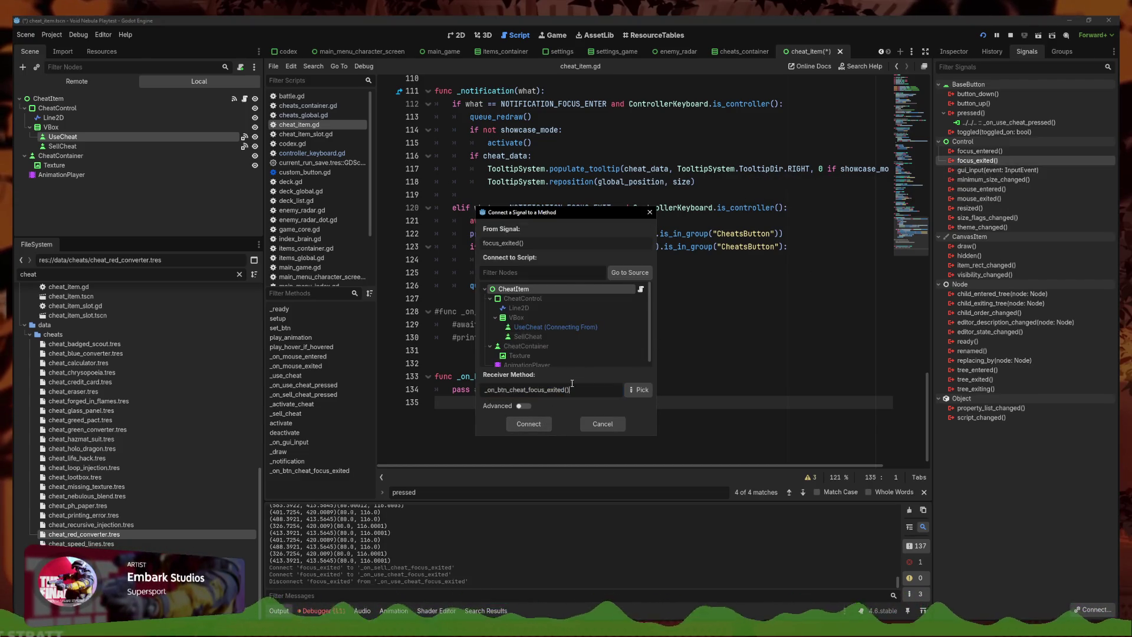
{"action": "left_click", "coordinate": [529, 424]}
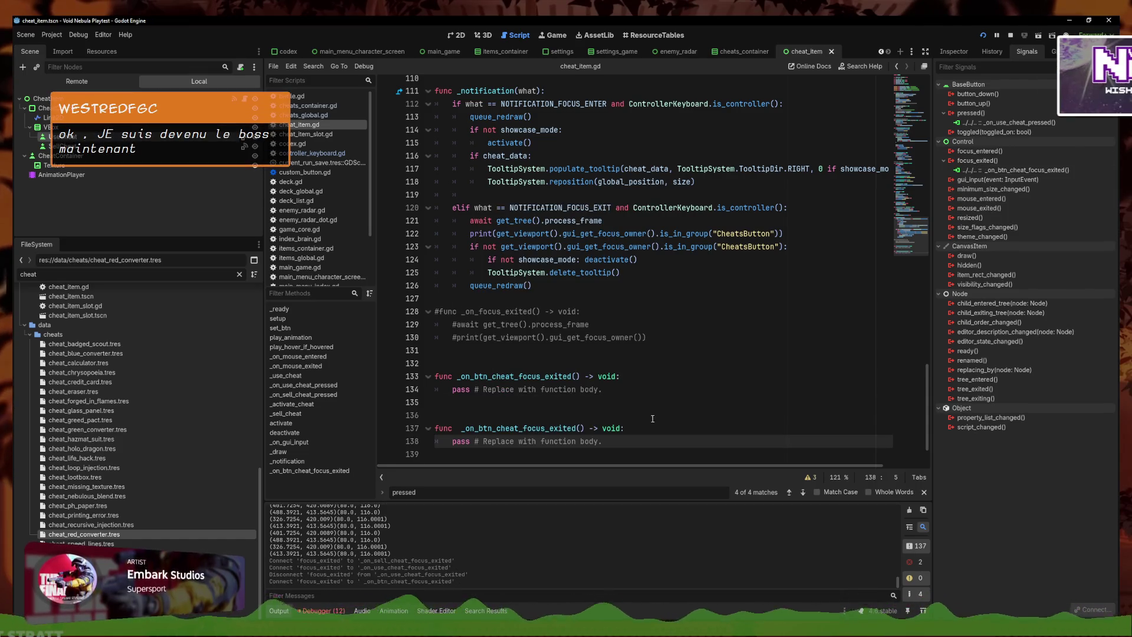
Delete the duplicate stub and replace SellCheat's old focus_exited connection with _on_btn_cheat_focus_exited
{"action": "left_click_drag", "start_coordinate": [394, 412], "coordinate": [393, 370]}
{"action": "key", "text": "BackSpace"}
{"action": "key", "text": "BackSpace"}
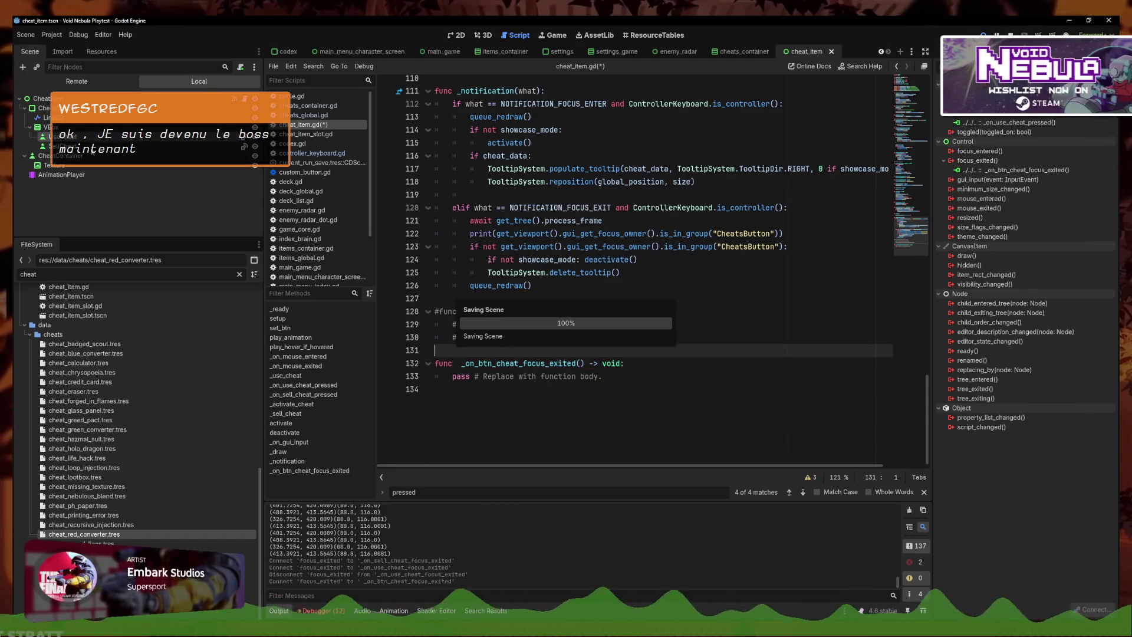
{"action": "left_click", "coordinate": [1008, 170]}
{"action": "key", "text": "Delete"}
{"action": "double_click", "coordinate": [982, 160]}
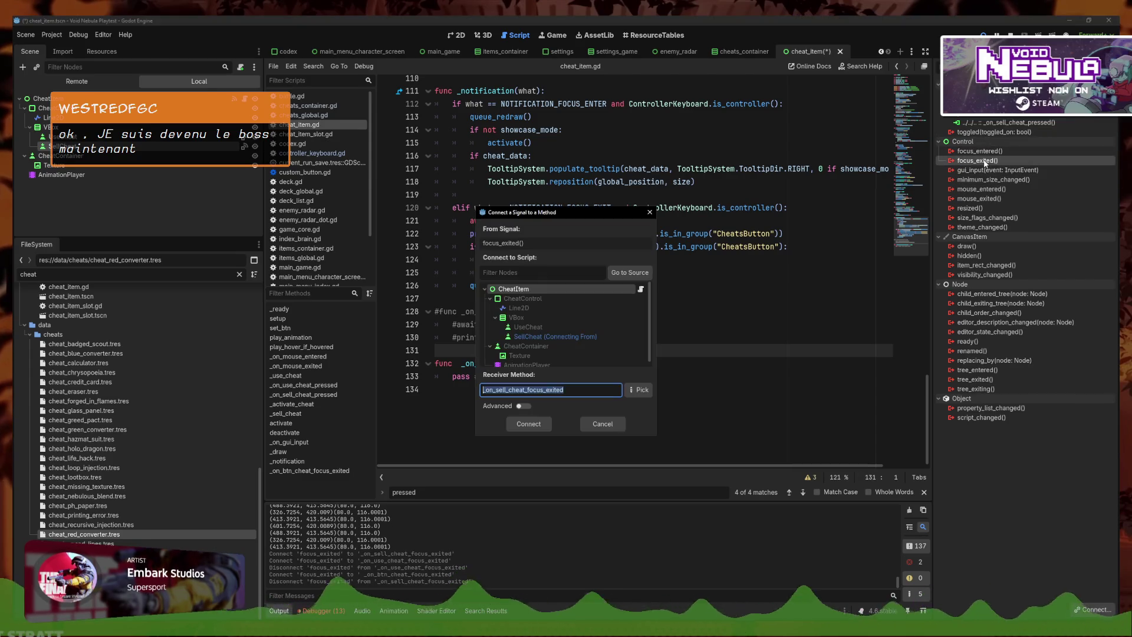
{"action": "left_click", "coordinate": [530, 424]}
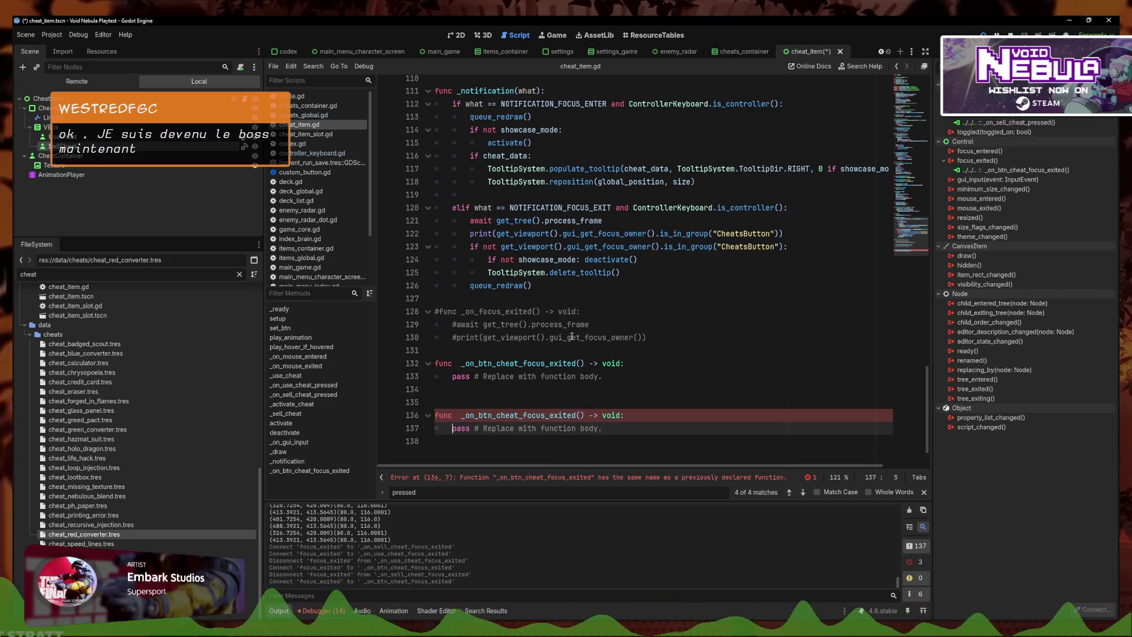
Remove the newly generated duplicate function, save cheat_item.gd, and check UseCheat's connections
{"action": "left_click", "coordinate": [439, 403]}
{"action": "key", "text": "BackSpace"}
{"action": "left_click_drag", "start_coordinate": [602, 415], "coordinate": [438, 403]}
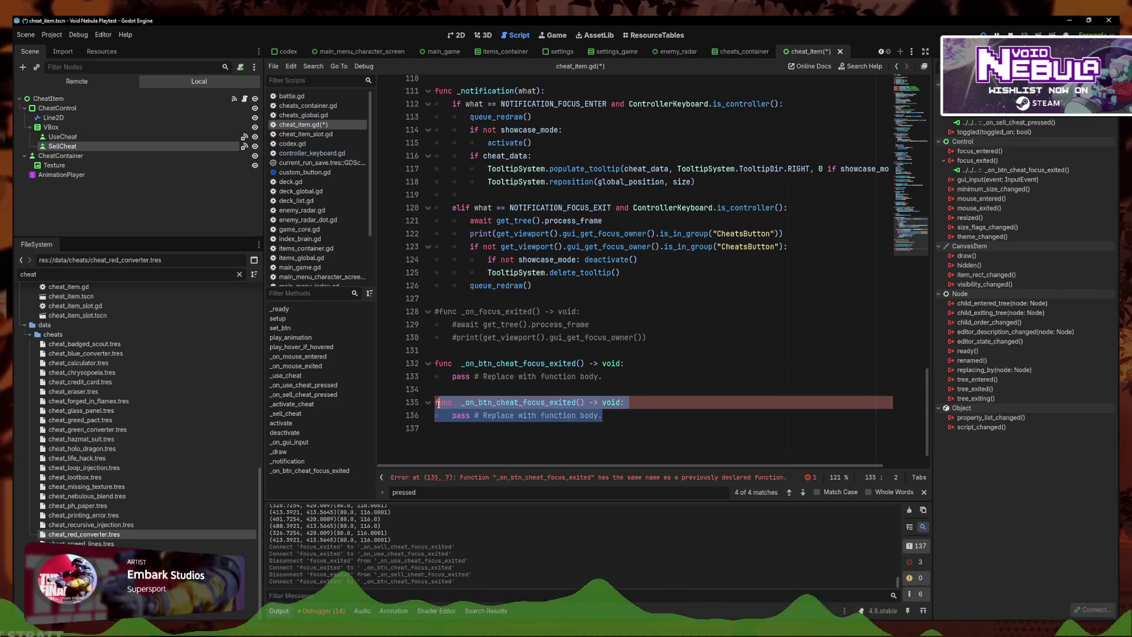
{"action": "key", "text": "BackSpace"}
{"action": "key", "text": "BackSpace"}
{"action": "key", "text": "BackSpace"}
{"action": "key", "text": "ctrl+s"}
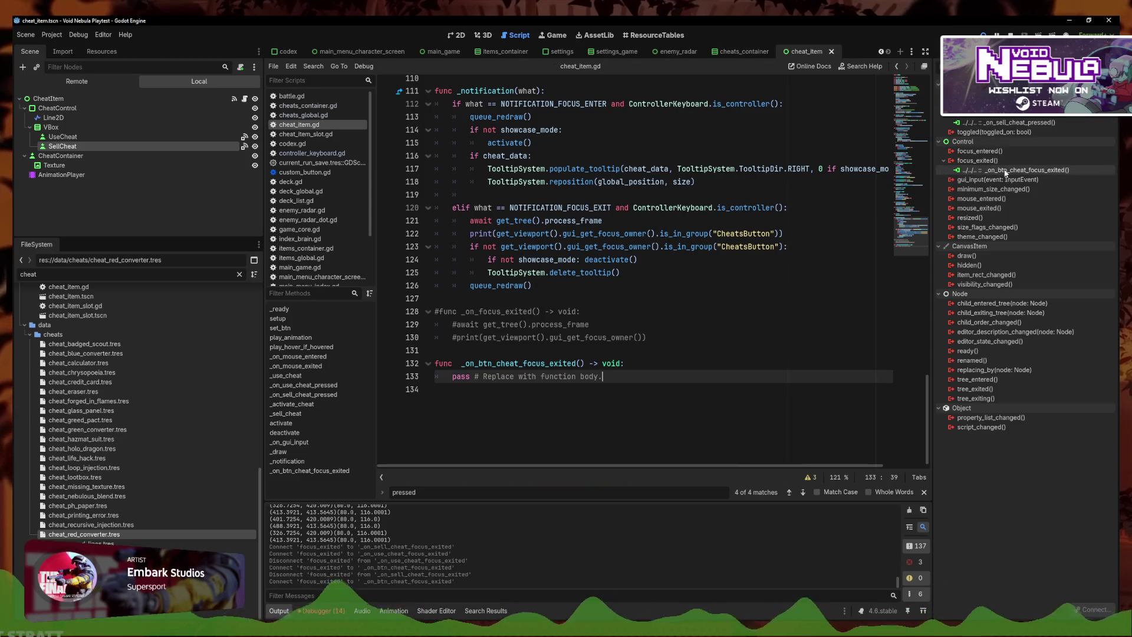
{"action": "left_click", "coordinate": [62, 136]}
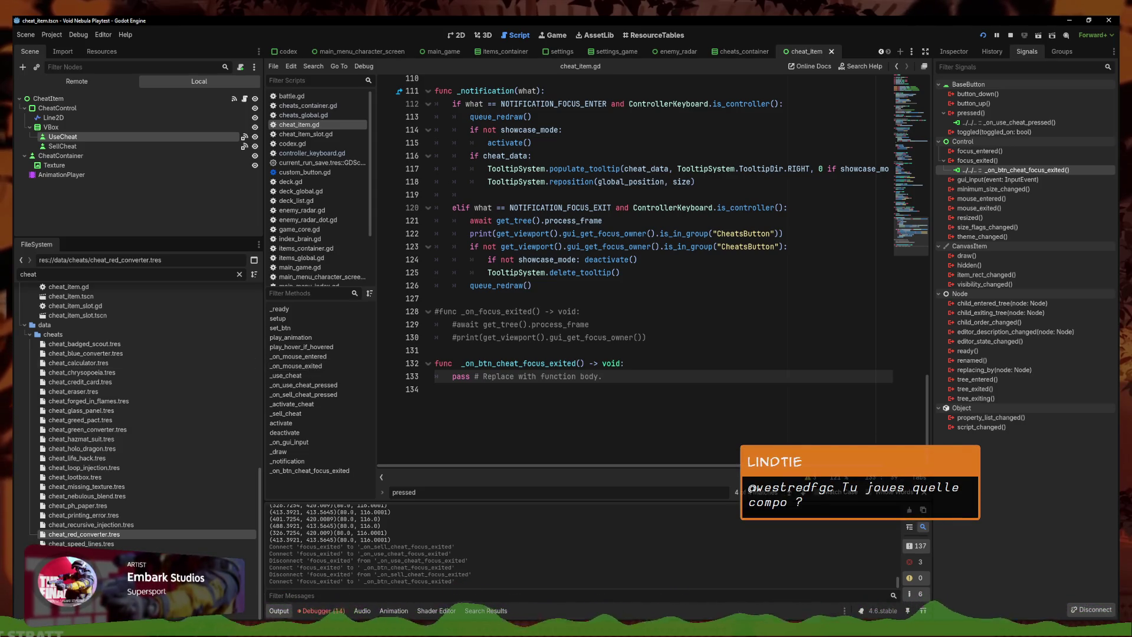
Replace the handler's pass line with a copied 'await get_tree().process_frame'
{"action": "left_click", "coordinate": [622, 363]}
{"action": "key", "text": "Down"}
{"action": "key", "text": "shift+Home"}
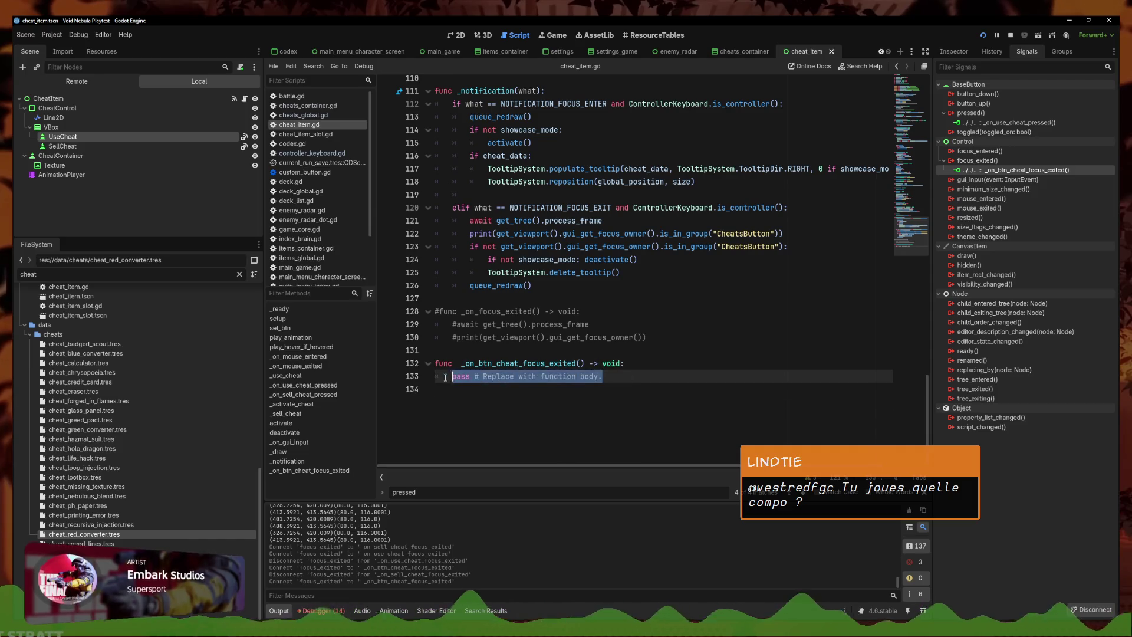
{"action": "key", "text": "BackSpace"}
{"action": "scroll", "coordinate": [631, 318], "scroll_direction": "up", "scroll_amount": 3}
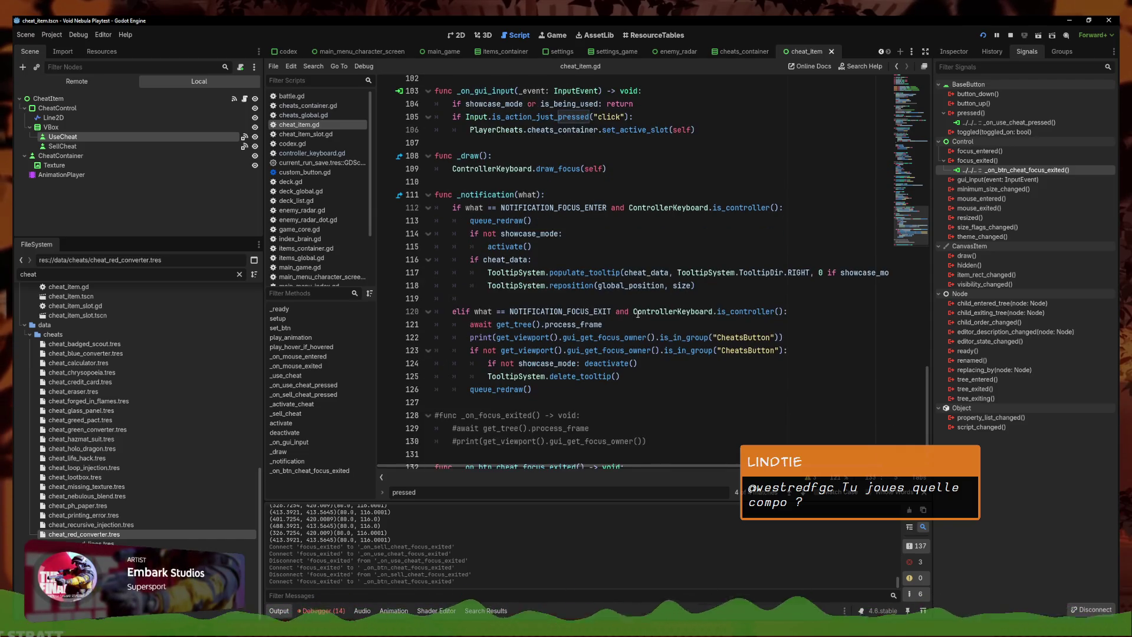
{"action": "left_click_drag", "start_coordinate": [602, 324], "coordinate": [464, 322]}
{"action": "key", "text": "ctrl+c"}
{"action": "key", "text": "Down"}
{"action": "key", "text": "Down"}
{"action": "key", "text": "Down"}
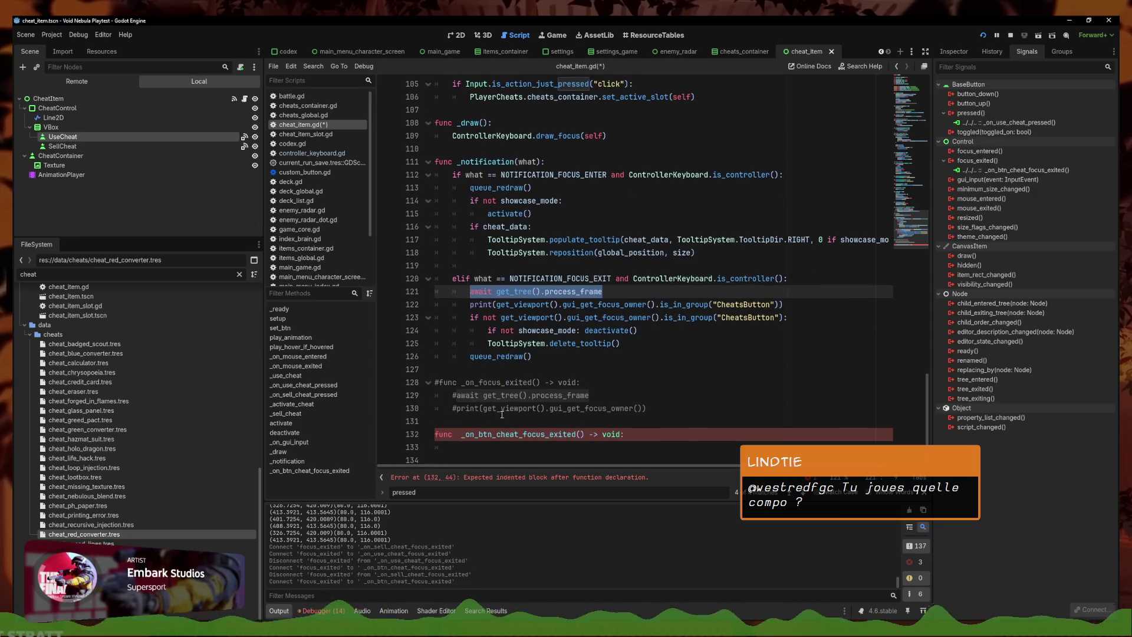
{"action": "key", "text": "ctrl+v"}
{"action": "left_click", "coordinate": [785, 319]}
{"action": "key", "text": "Down"}
{"action": "key", "text": "Down"}
Add the CheatItem root node to the CheatsButton group and save the scene and script
{"action": "left_click", "coordinate": [59, 98]}
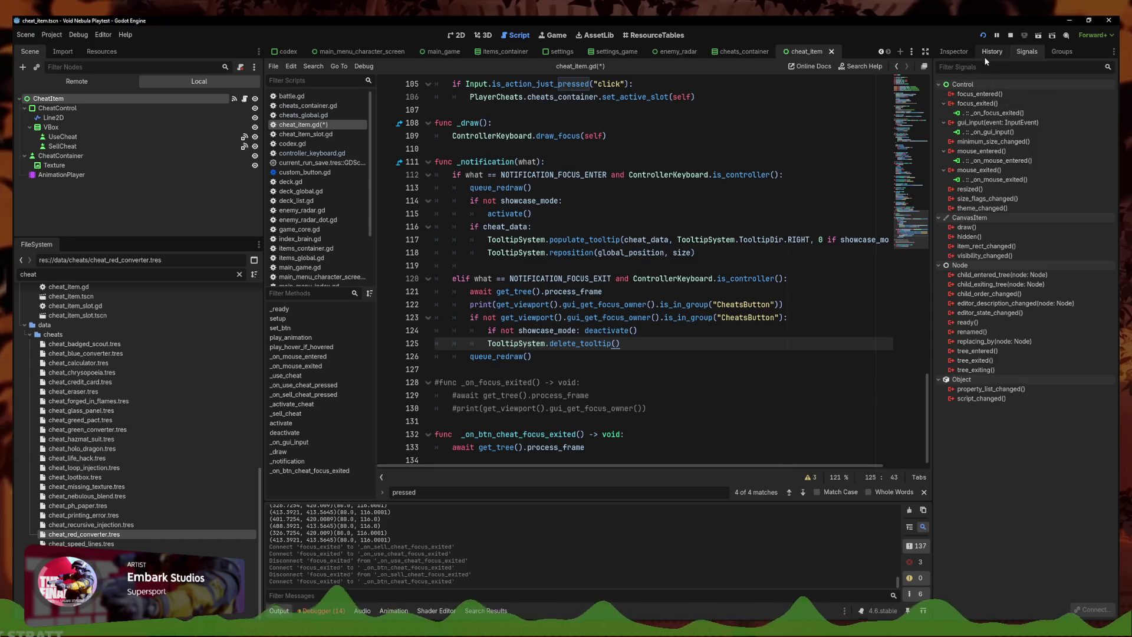
{"action": "left_click", "coordinate": [954, 52]}
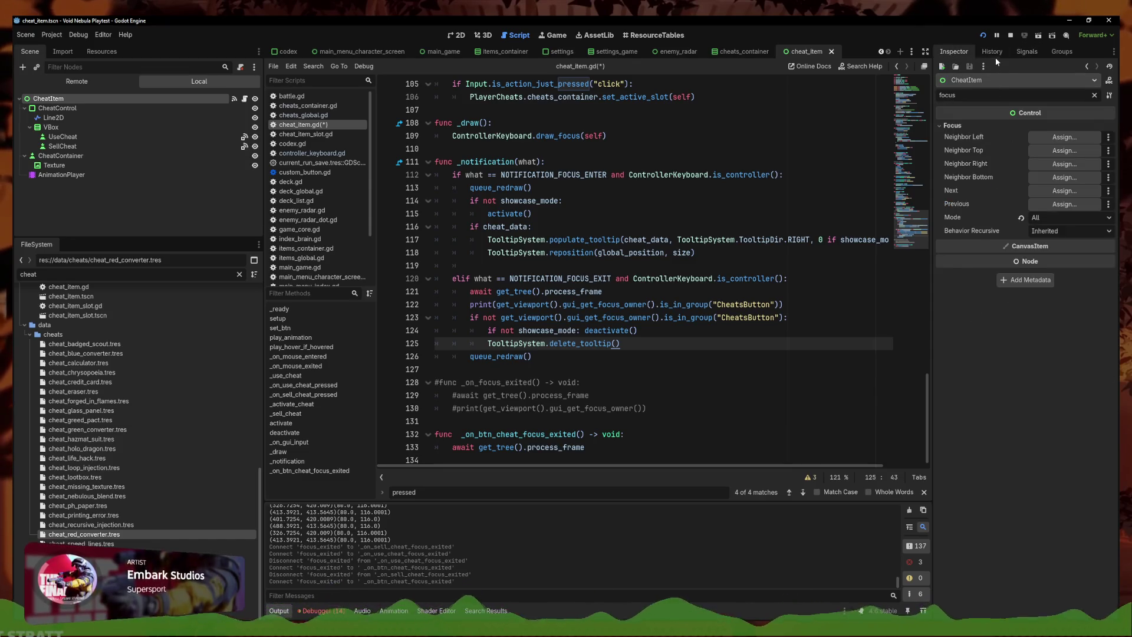
{"action": "left_click", "coordinate": [1058, 52]}
{"action": "left_click", "coordinate": [950, 94]}
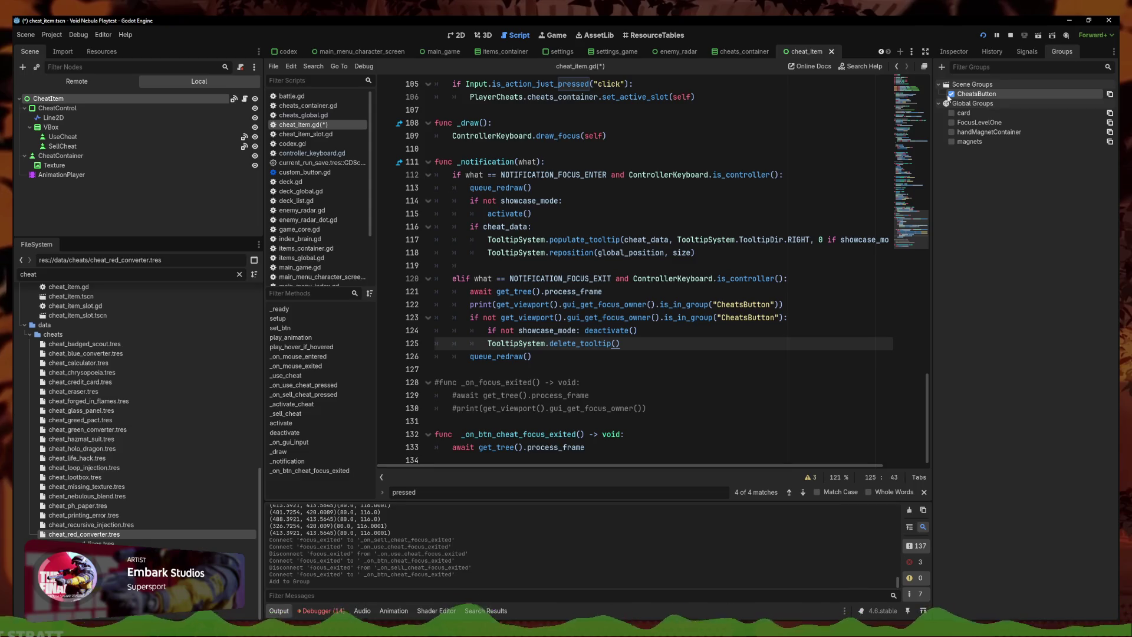
{"action": "key", "text": "ctrl+s"}
{"action": "left_click", "coordinate": [596, 449]}
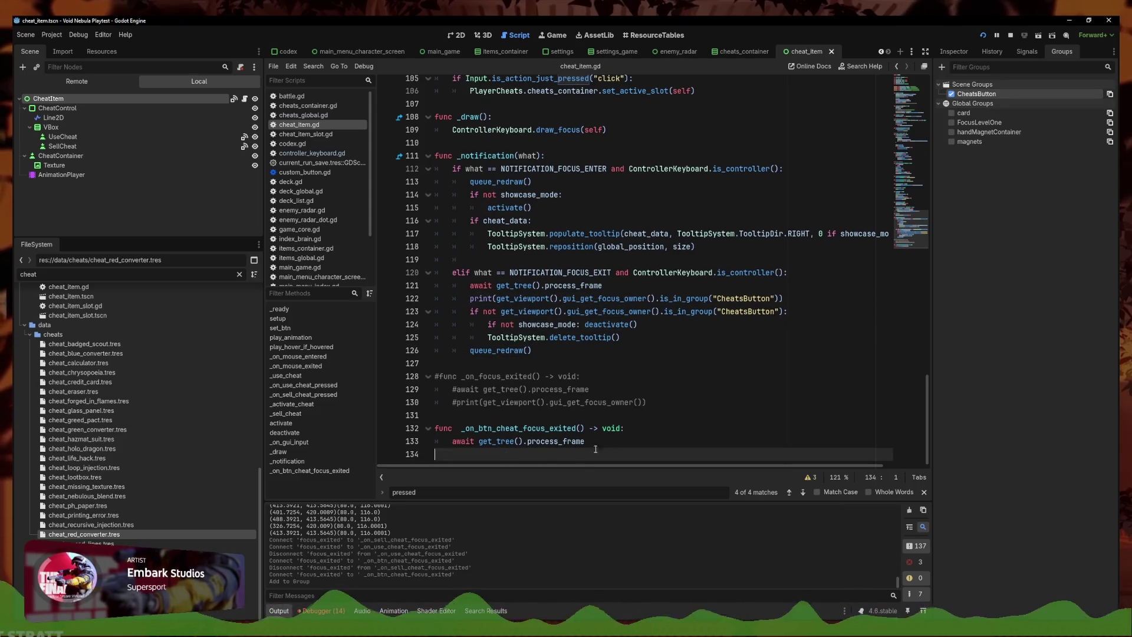
{"action": "left_click", "coordinate": [787, 312]}
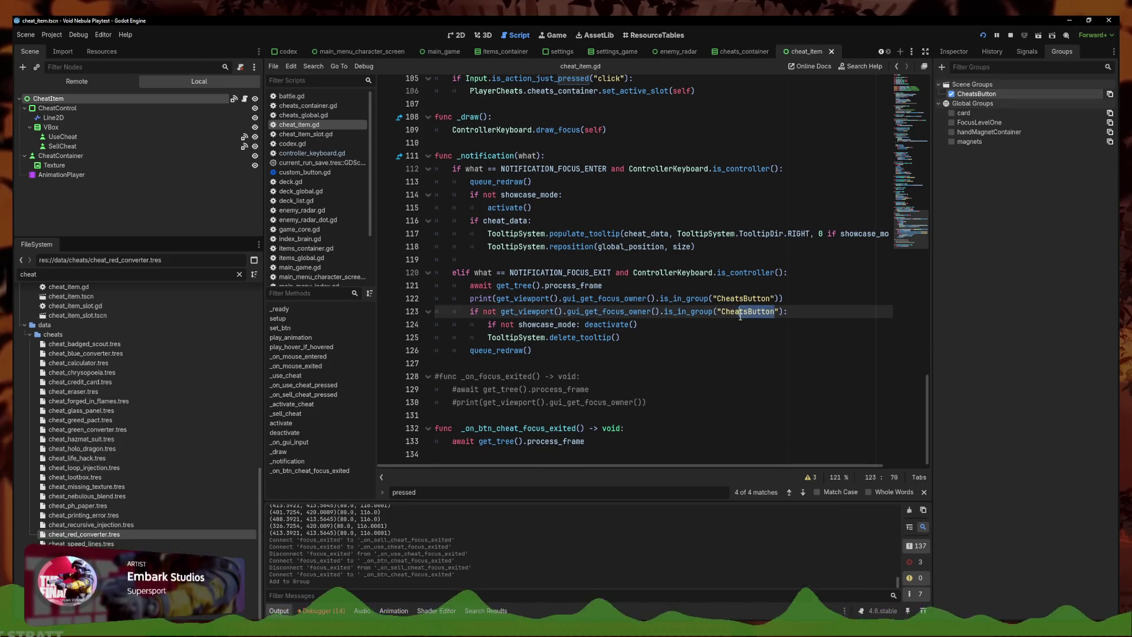
Trim the is_in_group strings to "Cheat" and rename the CheatsButton group to Cheat
{"action": "key", "text": "BackSpace"}
{"action": "key", "text": "Up"}
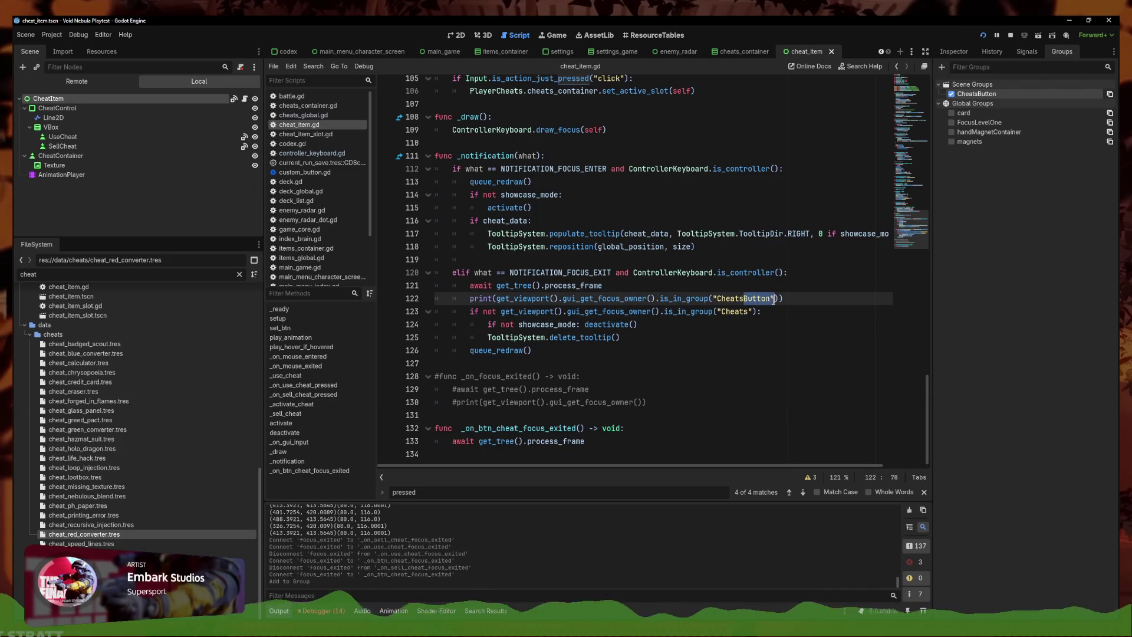
{"action": "left_click", "coordinate": [749, 311]}
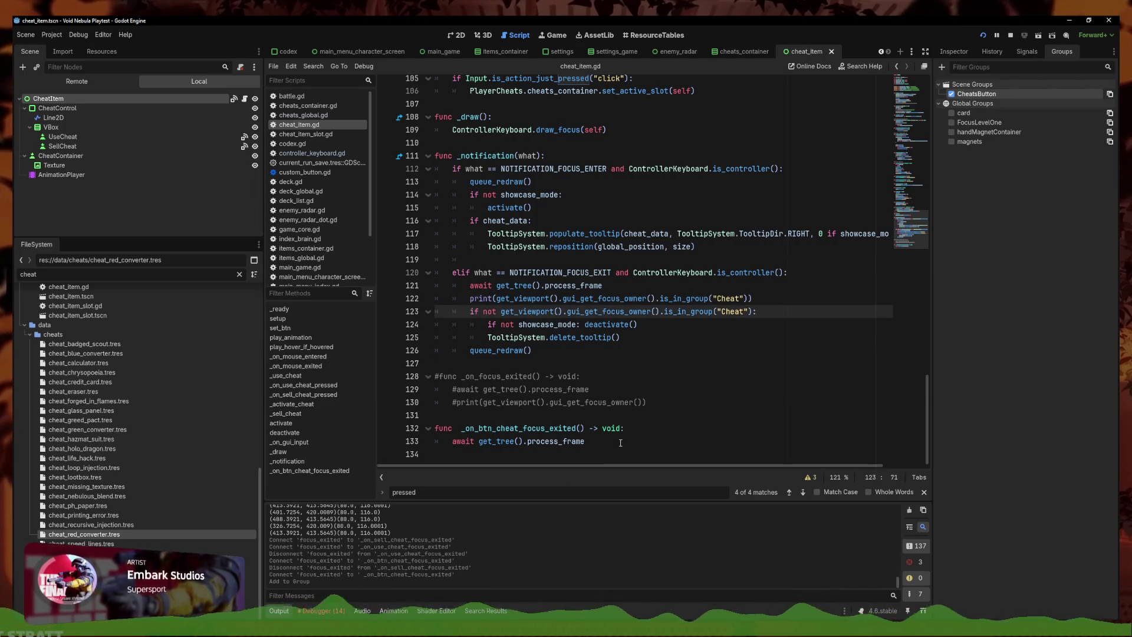
{"action": "right_click", "coordinate": [982, 96]}
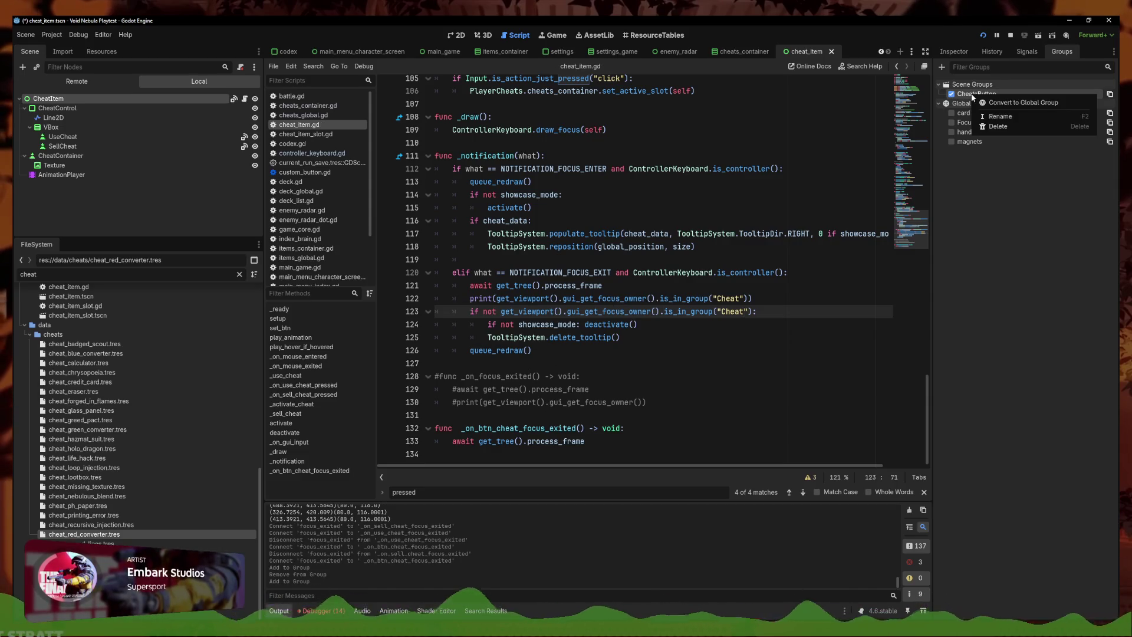
{"action": "left_click", "coordinate": [1014, 118]}
{"action": "type", "text": "Cheat"}
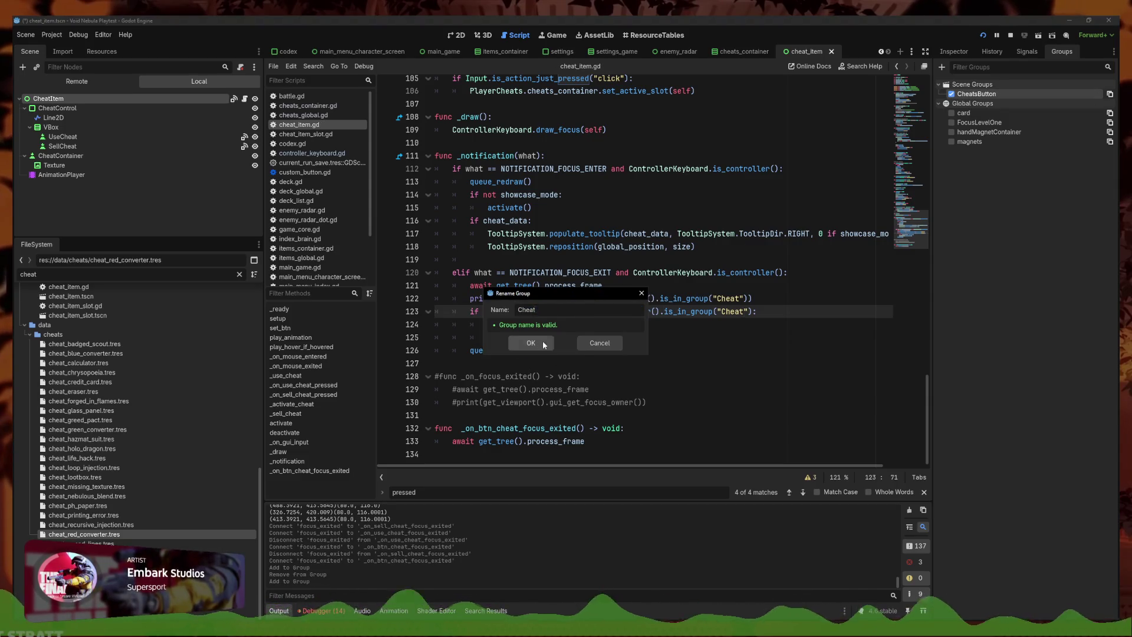
{"action": "left_click", "coordinate": [531, 343]}
Delete the debug print line and select the Cheat group check condition
{"action": "left_click", "coordinate": [90, 143]}
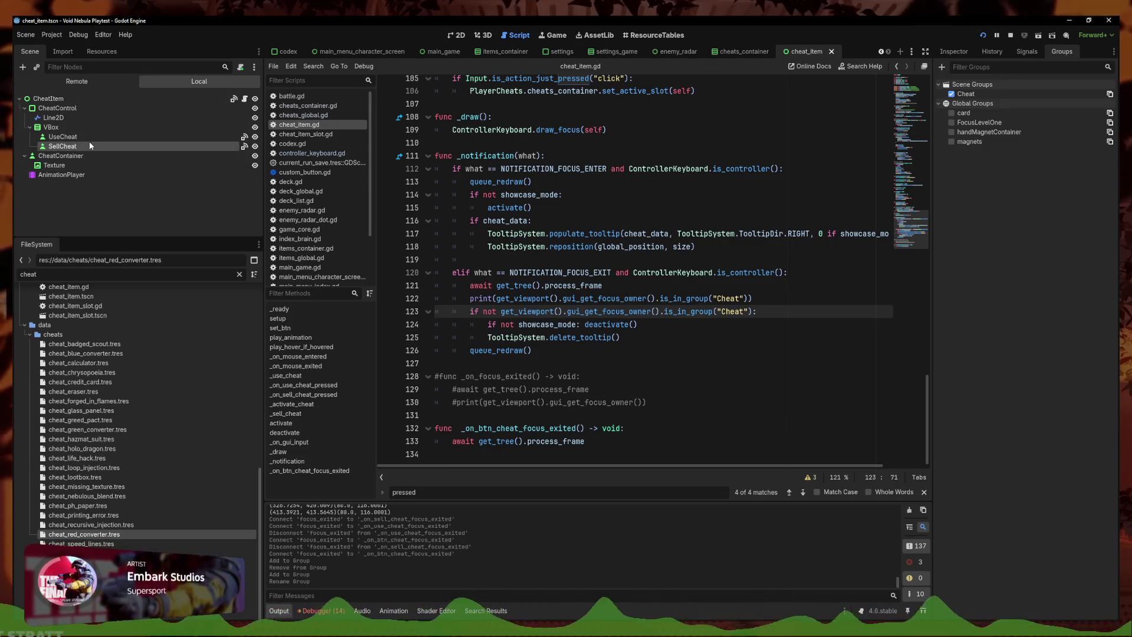
{"action": "left_click", "coordinate": [65, 98]}
{"action": "left_click", "coordinate": [617, 415]}
{"action": "left_click", "coordinate": [617, 451]}
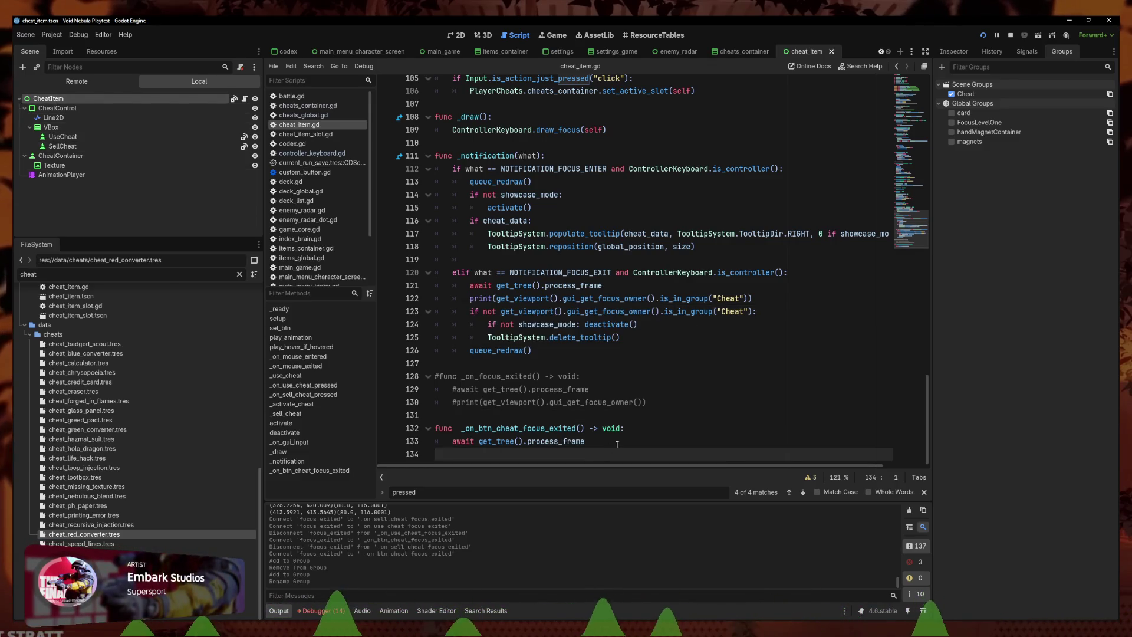
{"action": "left_click", "coordinate": [616, 444]}
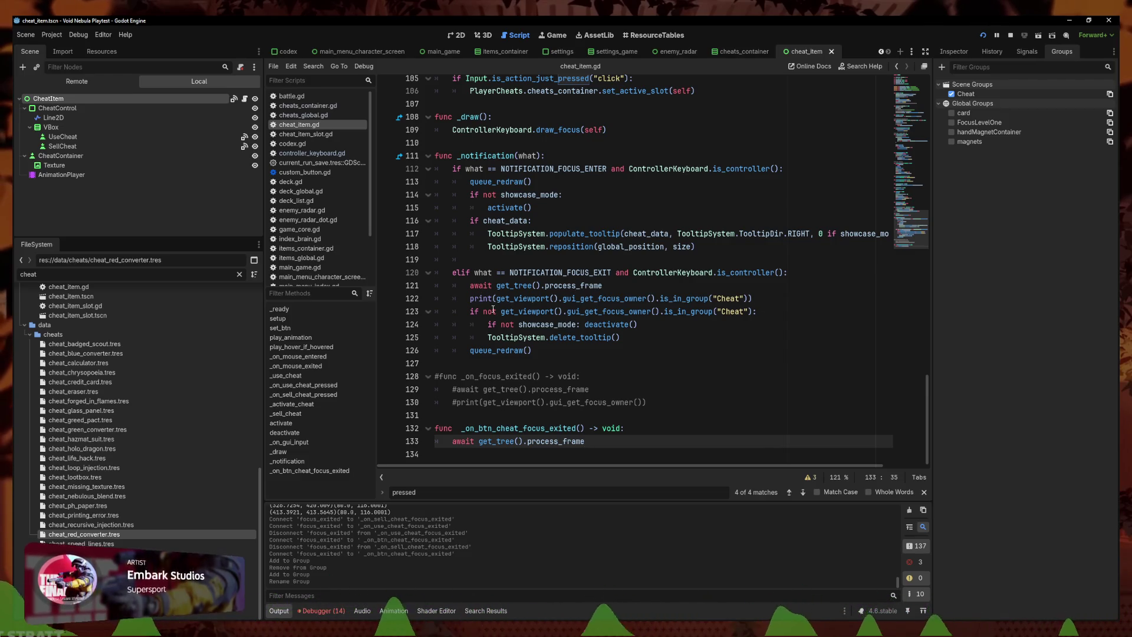
{"action": "left_click", "coordinate": [755, 298]}
{"action": "key", "text": "ctrl+shift+k"}
{"action": "mouse_move", "coordinate": [753, 298]}
{"action": "left_mouse_down"}
{"action": "mouse_move", "coordinate": [685, 289]}
{"action": "mouse_move", "coordinate": [469, 301]}
{"action": "left_mouse_up"}
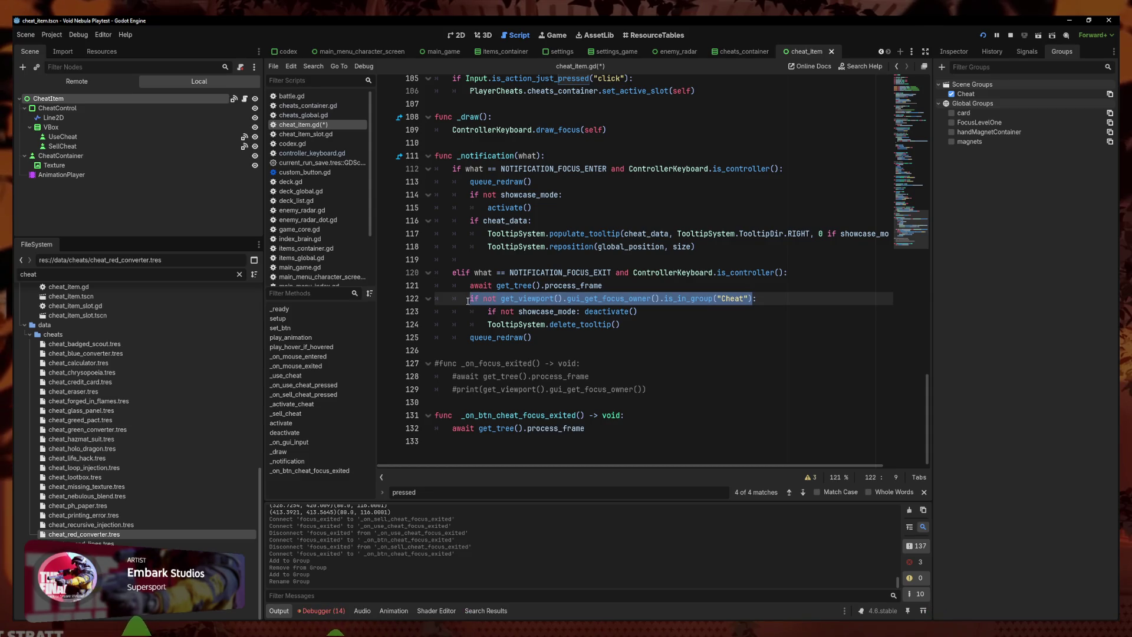
Paste the Cheat group check and tooltip deletion lines into _on_btn_cheat_focus_exited and fix their indentation
{"action": "left_click_drag", "start_coordinate": [469, 351], "coordinate": [407, 290]}
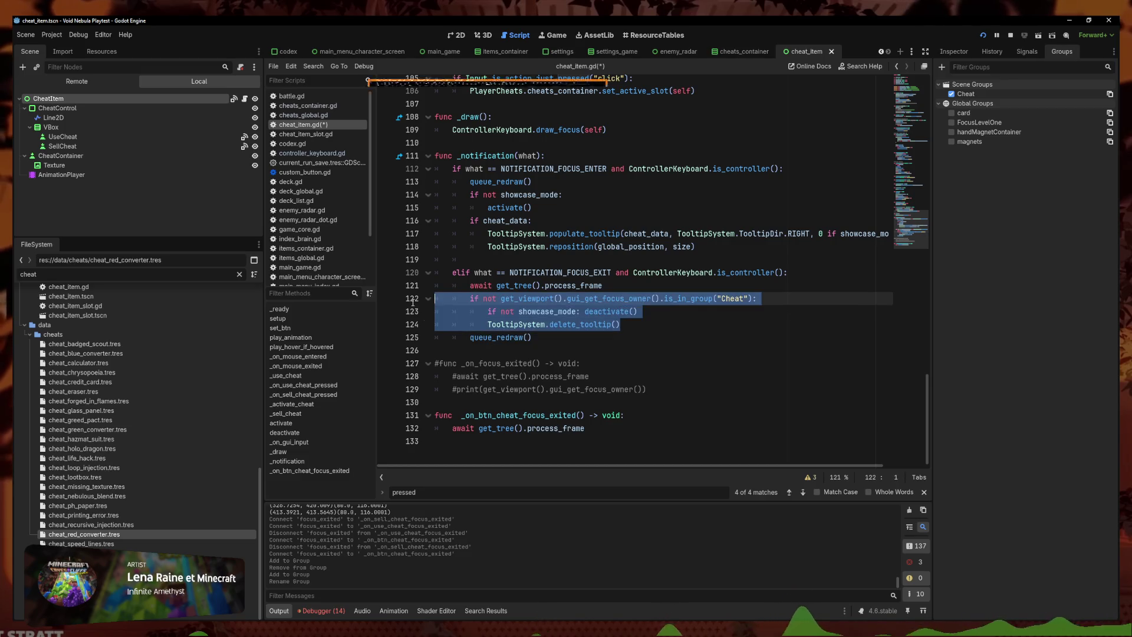
{"action": "left_click", "coordinate": [541, 447]}
{"action": "key", "text": "ctrl+v"}
{"action": "key", "text": "Up"}
{"action": "key", "text": "Up"}
{"action": "key", "text": "Home"}
{"action": "key", "text": "Tab"}
{"action": "key", "text": "Up"}
{"action": "key", "text": "Down"}
{"action": "key", "text": "Down"}
{"action": "key", "text": "Down"}
{"action": "key", "text": "End"}
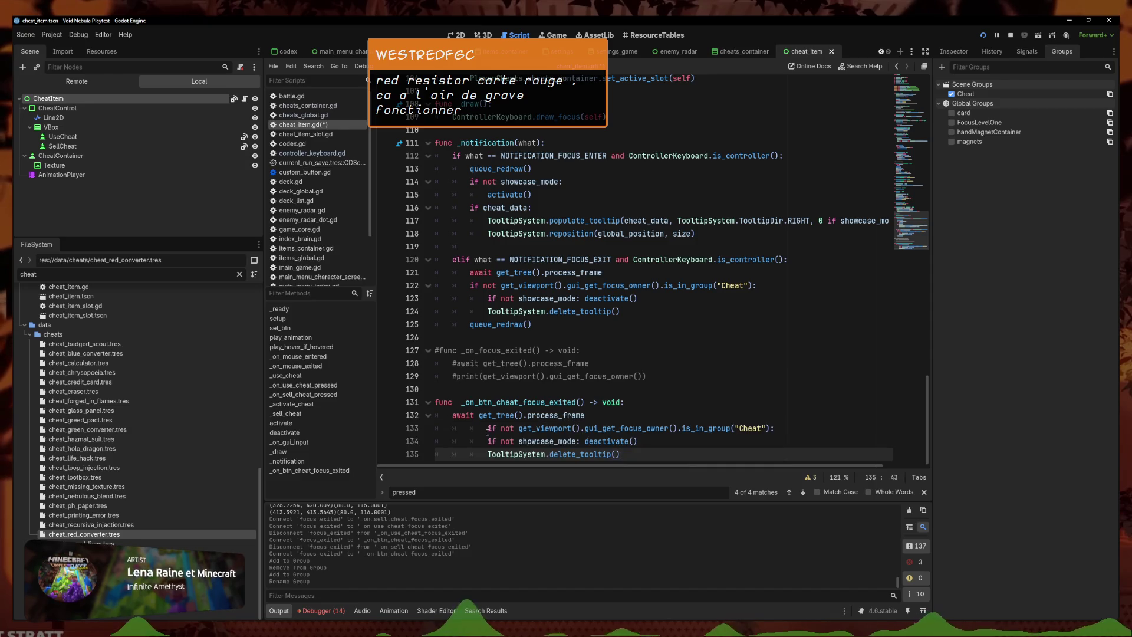
{"action": "left_click", "coordinate": [485, 430]}
{"action": "key", "text": "shift+Tab"}
{"action": "key", "text": "shift+Tab"}
{"action": "key", "text": "Down"}
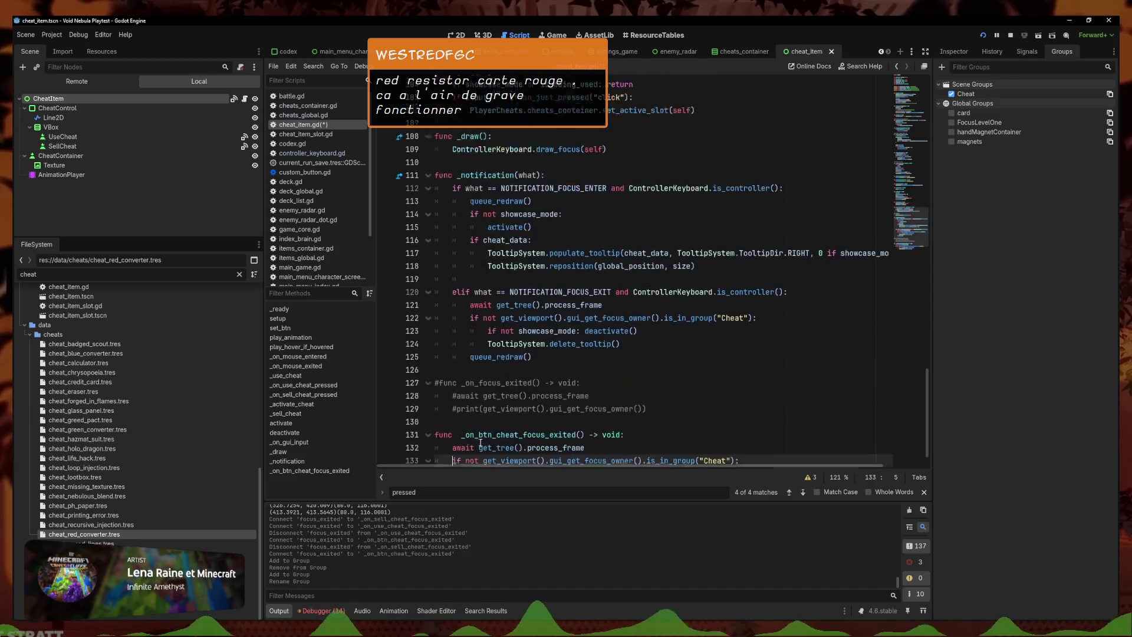
{"action": "key", "text": "shift+Tab"}
{"action": "key", "text": "Down"}
{"action": "key", "text": "shift+Tab"}
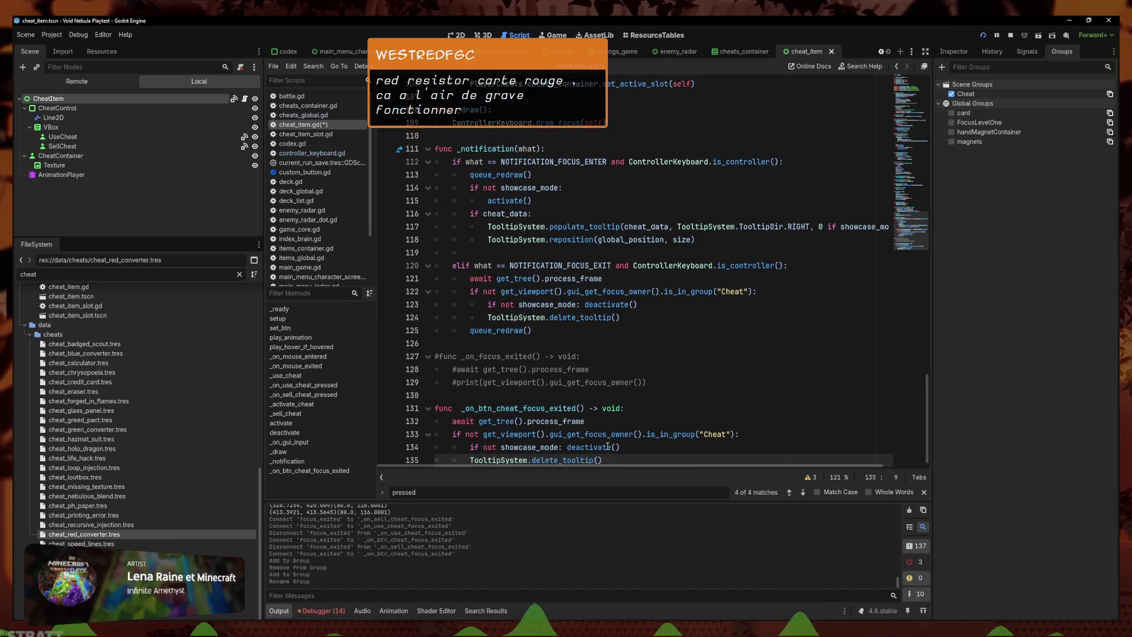
Review the finished handler lines 134–135 and the empty line 130 between functions
{"action": "left_click", "coordinate": [640, 458]}
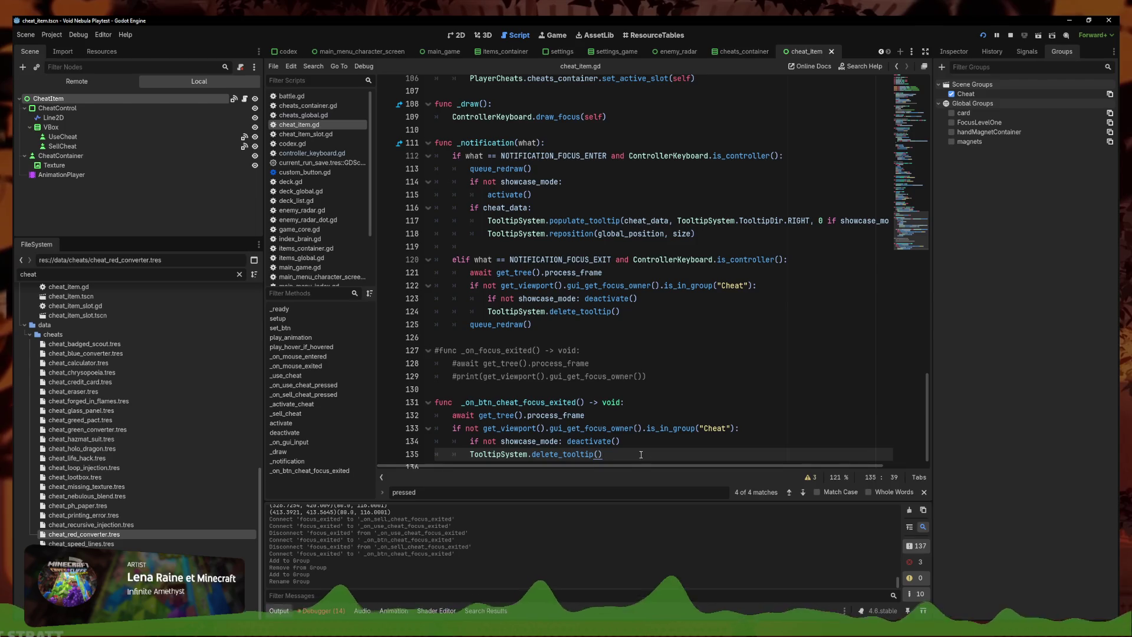
{"action": "scroll", "coordinate": [584, 394], "scroll_direction": "down", "scroll_amount": 1}
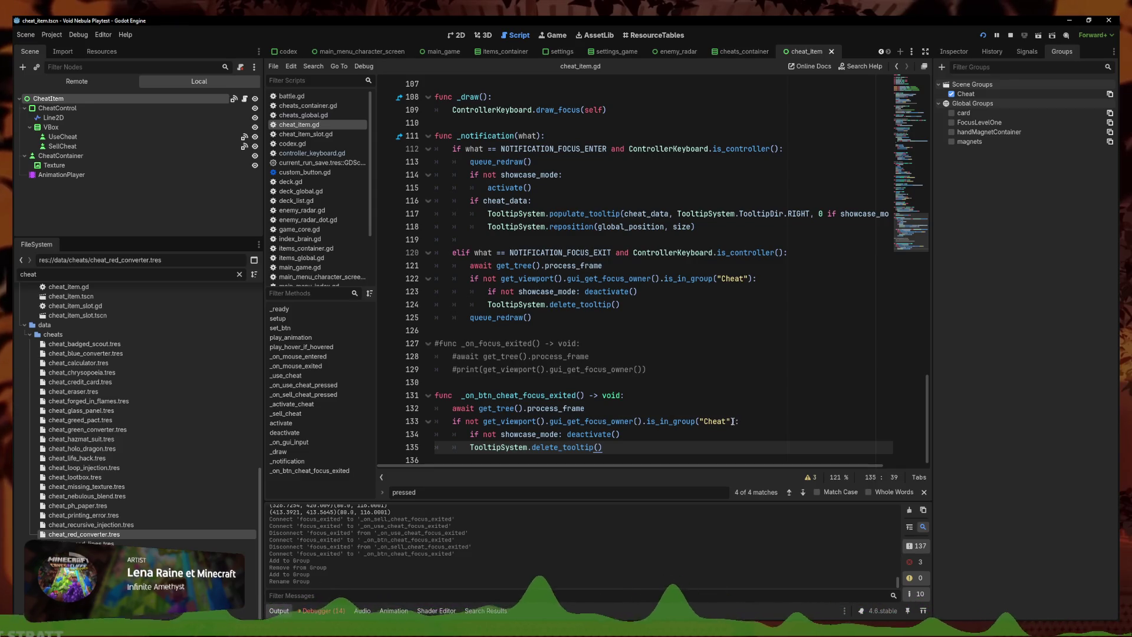
{"action": "left_click", "coordinate": [709, 431]}
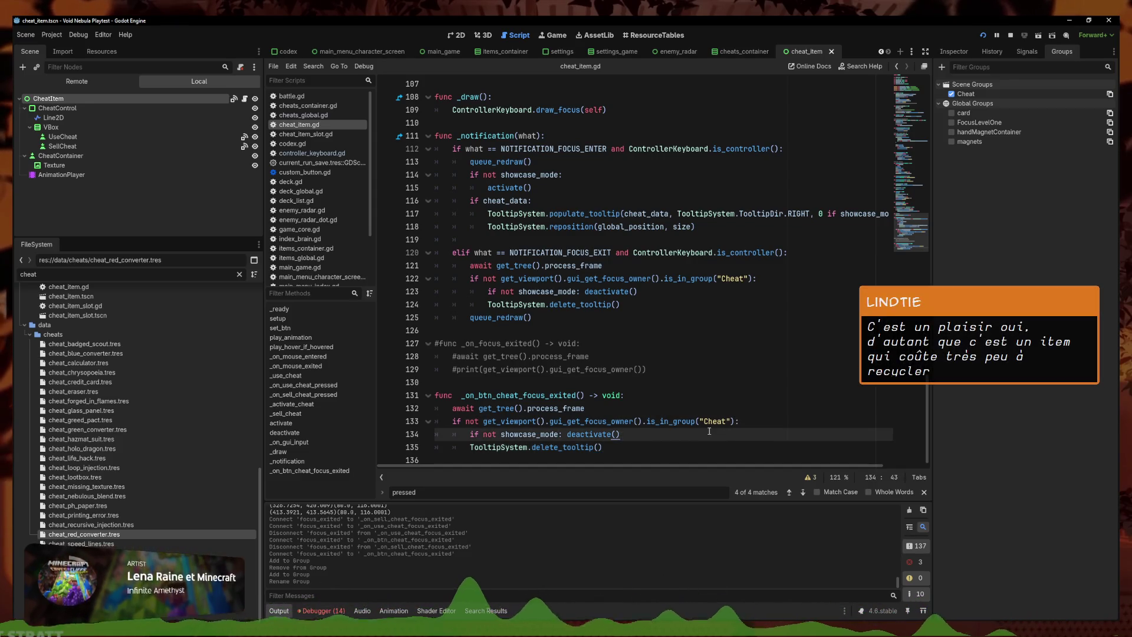
{"action": "left_click", "coordinate": [662, 377]}
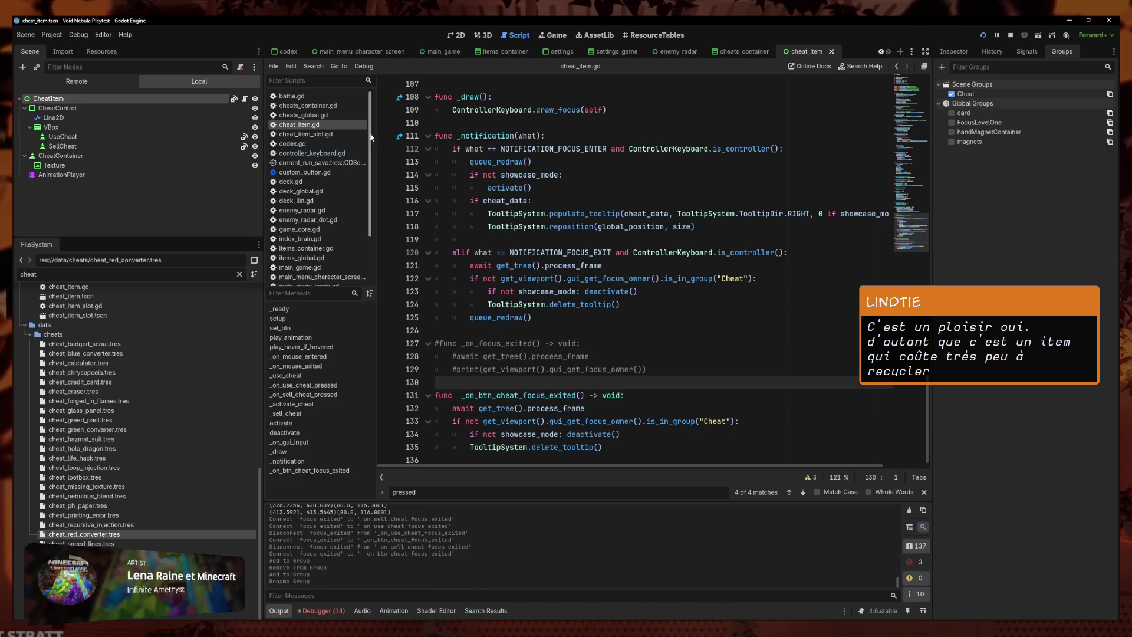
Close every script except cheat_item.gd and open game_core.gd from the FileSystem
{"action": "right_click", "coordinate": [299, 127]}
{"action": "left_click", "coordinate": [342, 166]}
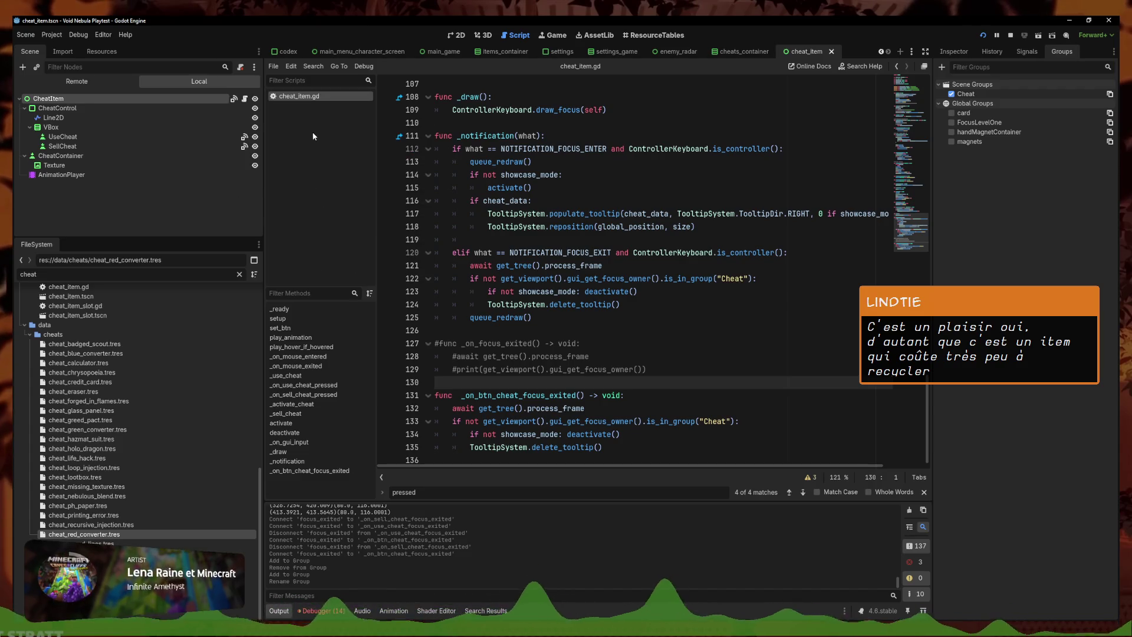
{"action": "left_click", "coordinate": [296, 81]}
{"action": "type", "text": "game"}
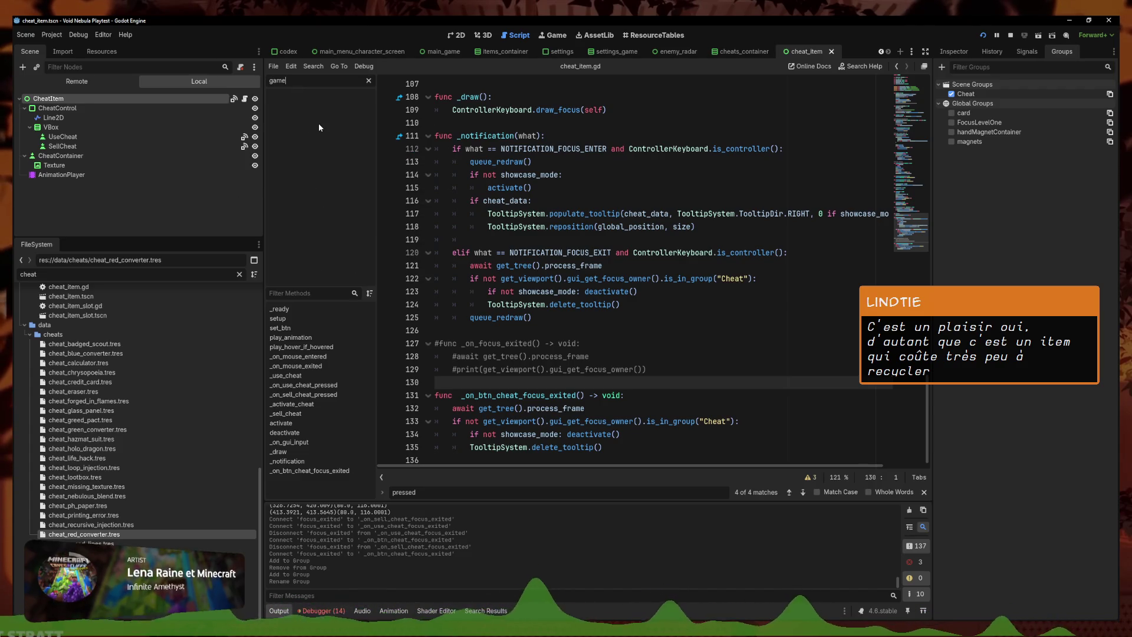
{"action": "key", "text": "BackSpace"}
{"action": "key", "text": "BackSpace"}
{"action": "key", "text": "ctrl+a"}
{"action": "type", "text": "game_core"}
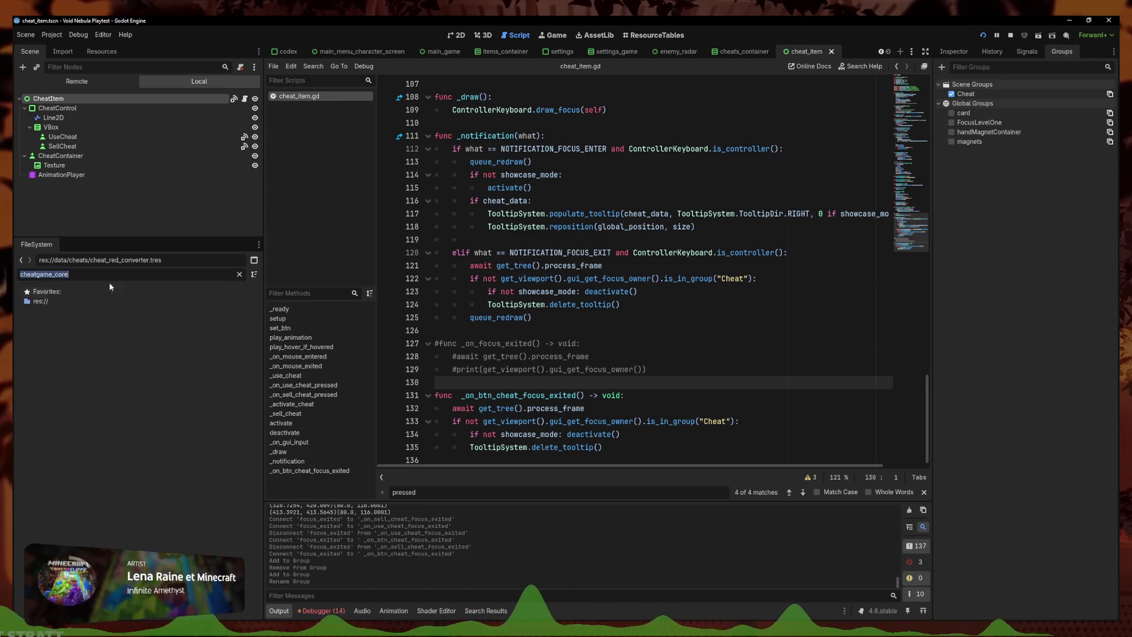
{"action": "double_click", "coordinate": [83, 330]}
Uncomment the cheat_chrysopoeia line 195 in game_core.gd, save, and return to cheat_item.gd
{"action": "mouse_move", "coordinate": [927, 390]}
{"action": "left_mouse_down"}
{"action": "mouse_move", "coordinate": [928, 176]}
{"action": "mouse_move", "coordinate": [932, 195]}
{"action": "left_mouse_up"}
{"action": "left_click", "coordinate": [904, 270]}
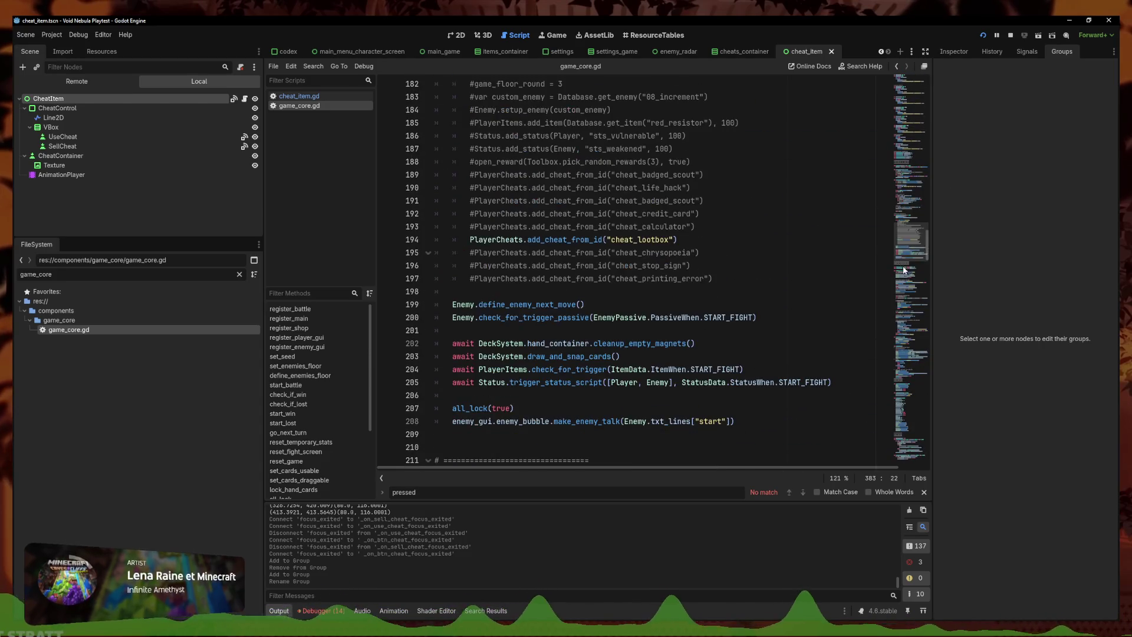
{"action": "double_click", "coordinate": [648, 239]}
{"action": "left_click", "coordinate": [674, 252]}
{"action": "key", "text": "ctrl+k"}
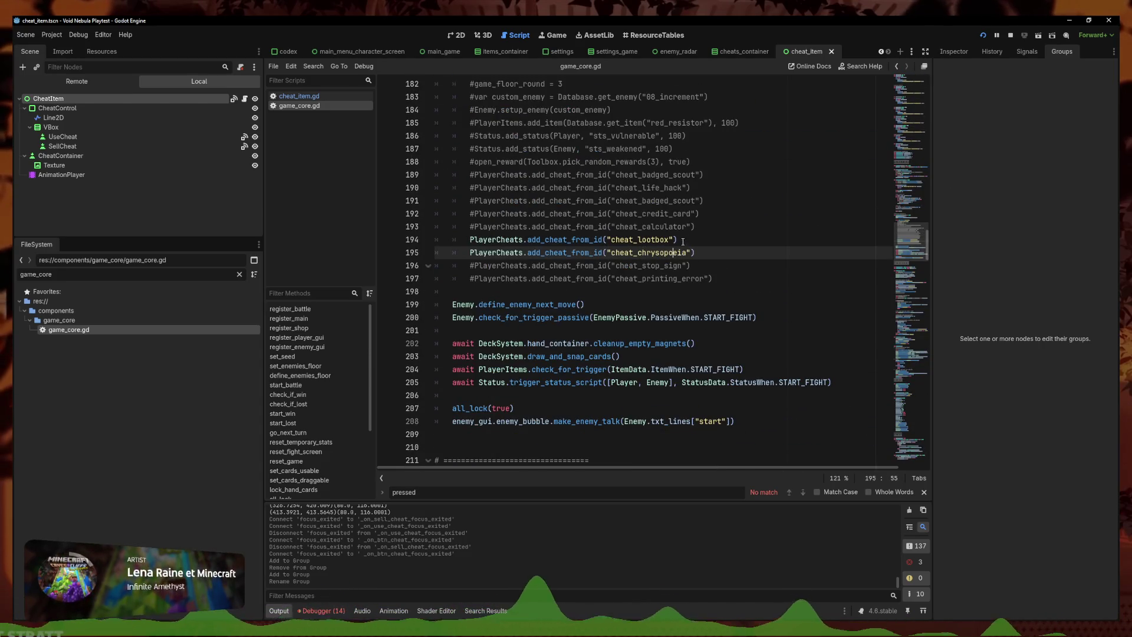
{"action": "key", "text": "ctrl+s"}
{"action": "key", "text": "alt+Left"}
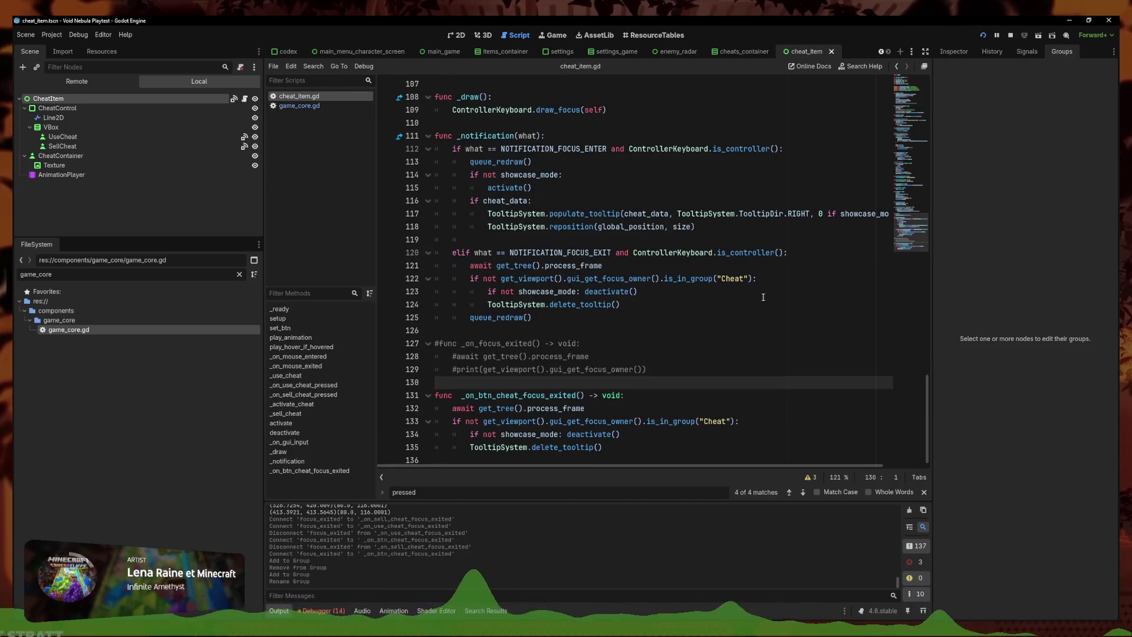
{"action": "left_click", "coordinate": [810, 424]}
{"action": "key", "text": "Up"}
{"action": "key", "text": "Up"}
{"action": "key", "text": "Up"}
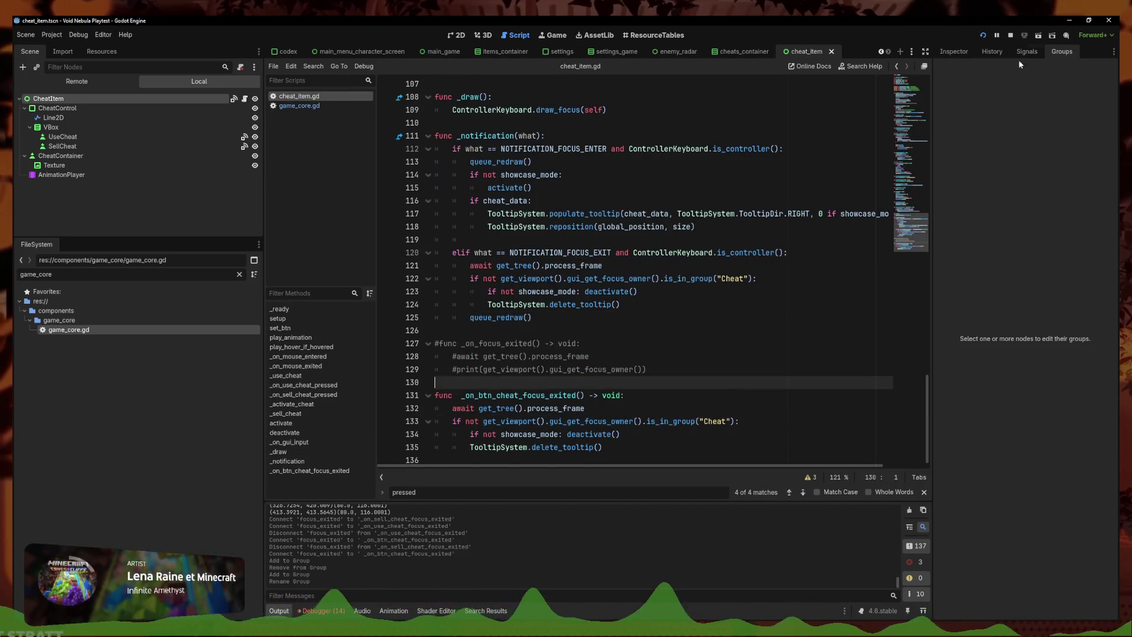
Run Void Nebula, start a new run and begin the battle against GLASS using controller keys
{"action": "left_click", "coordinate": [983, 35]}
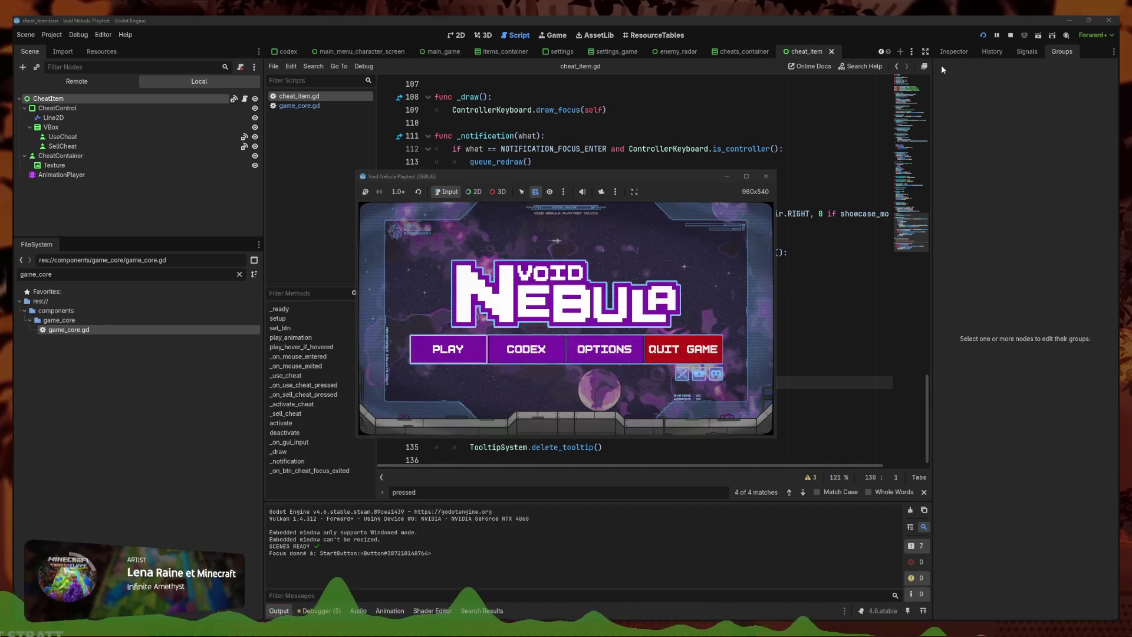
{"action": "key", "text": "Return"}
{"action": "key", "text": "Left"}
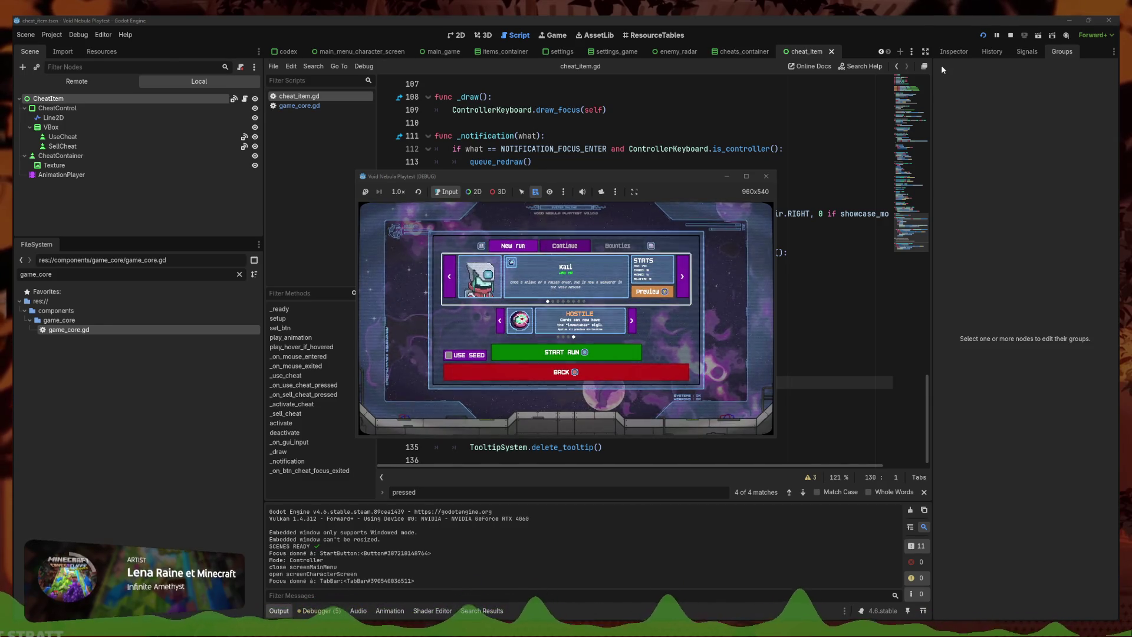
{"action": "key", "text": "Return"}
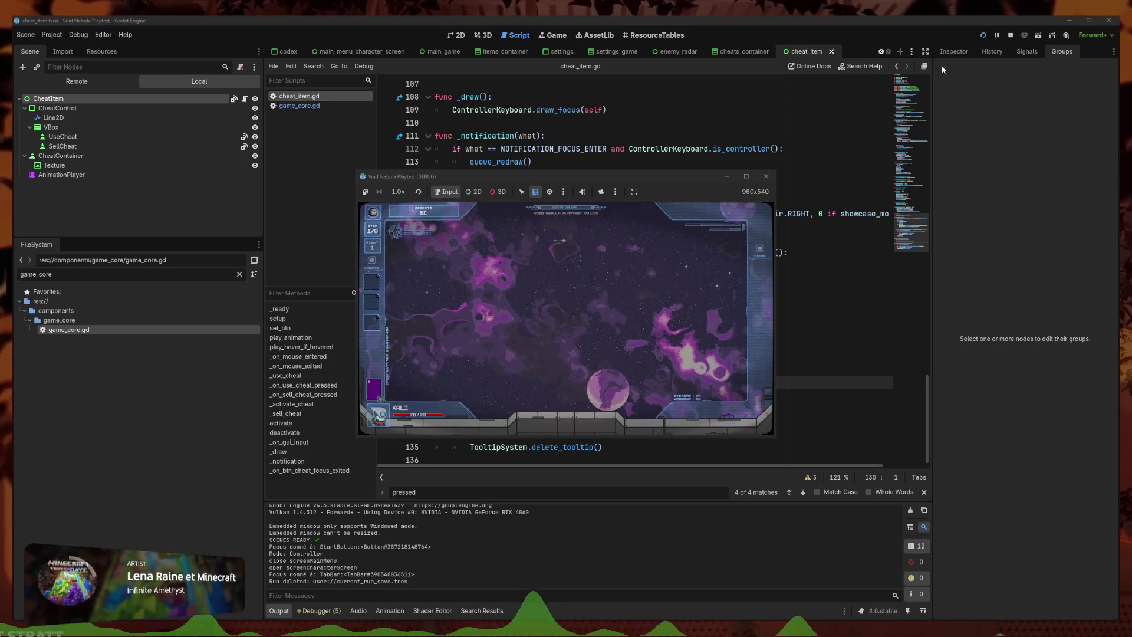
{"action": "double_click", "coordinate": [694, 176]}
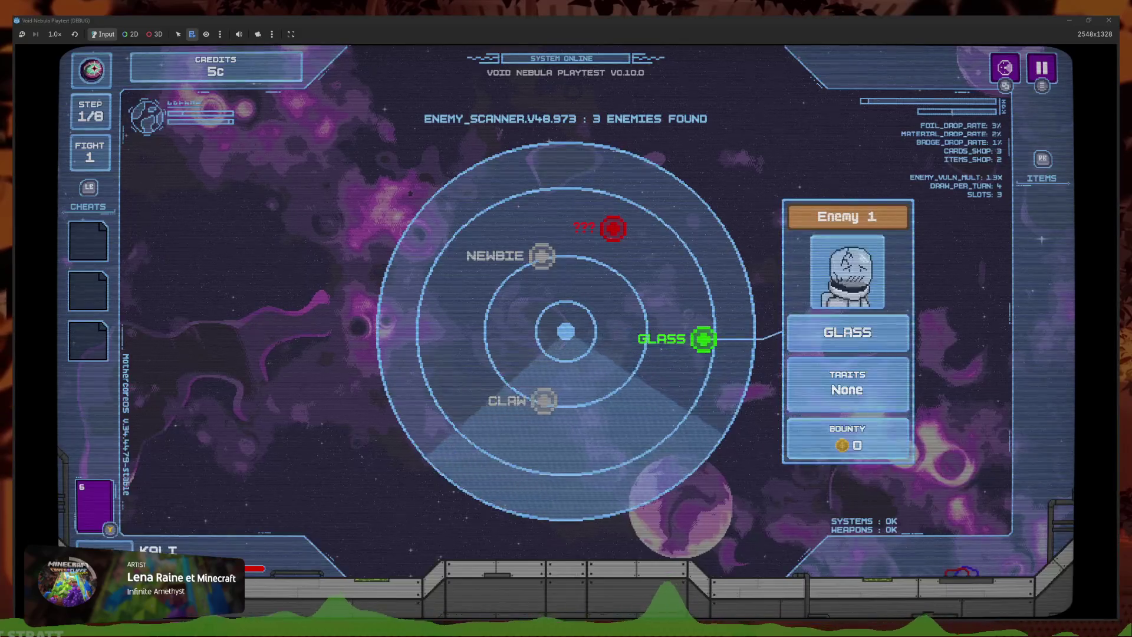
{"action": "key", "text": "Right"}
{"action": "key", "text": "Return"}
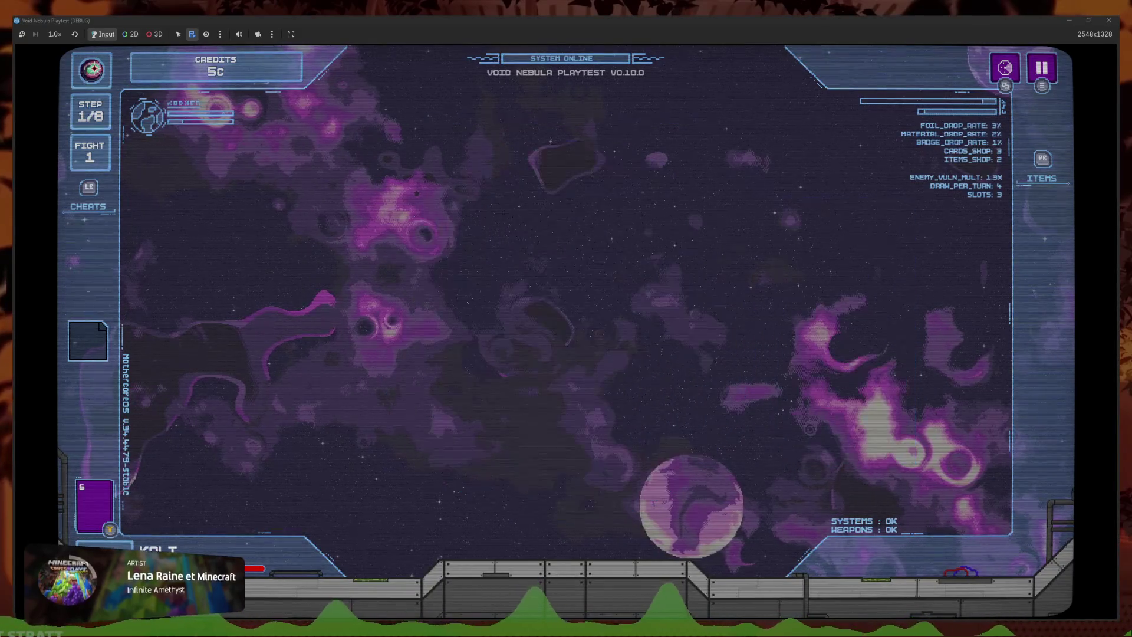
Move focus between the Lootbox and second cheat and the Slash and Critical Shot cards, then stop the game
{"action": "key", "text": "Down"}
{"action": "key", "text": "Up"}
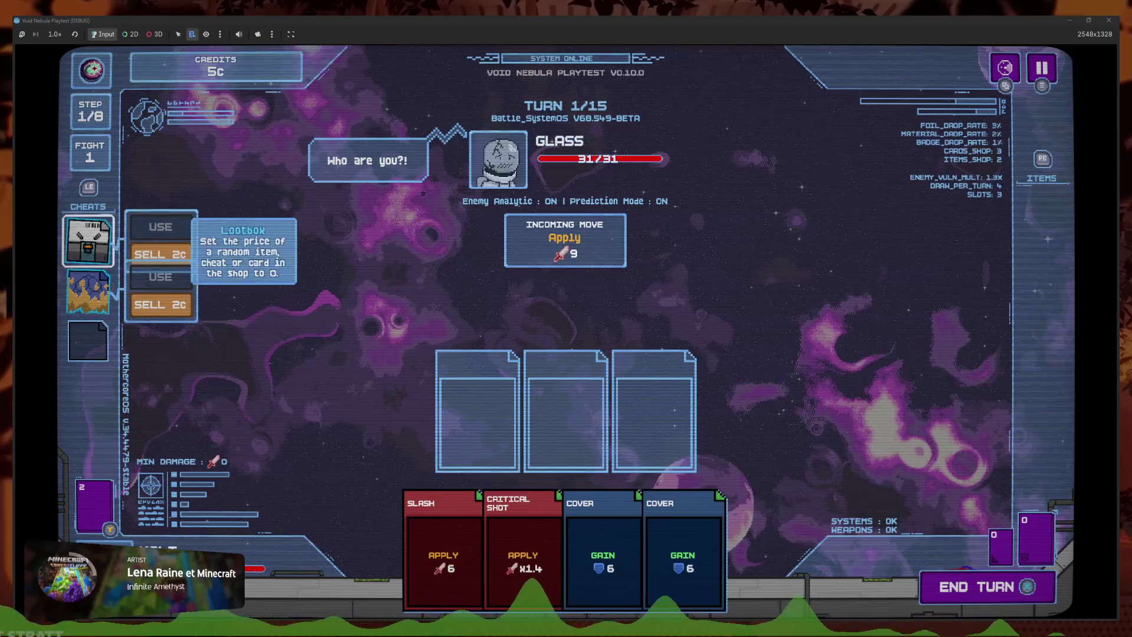
{"action": "key", "text": "Down"}
{"action": "key", "text": "Right"}
{"action": "key", "text": "Right"}
{"action": "key", "text": "Left"}
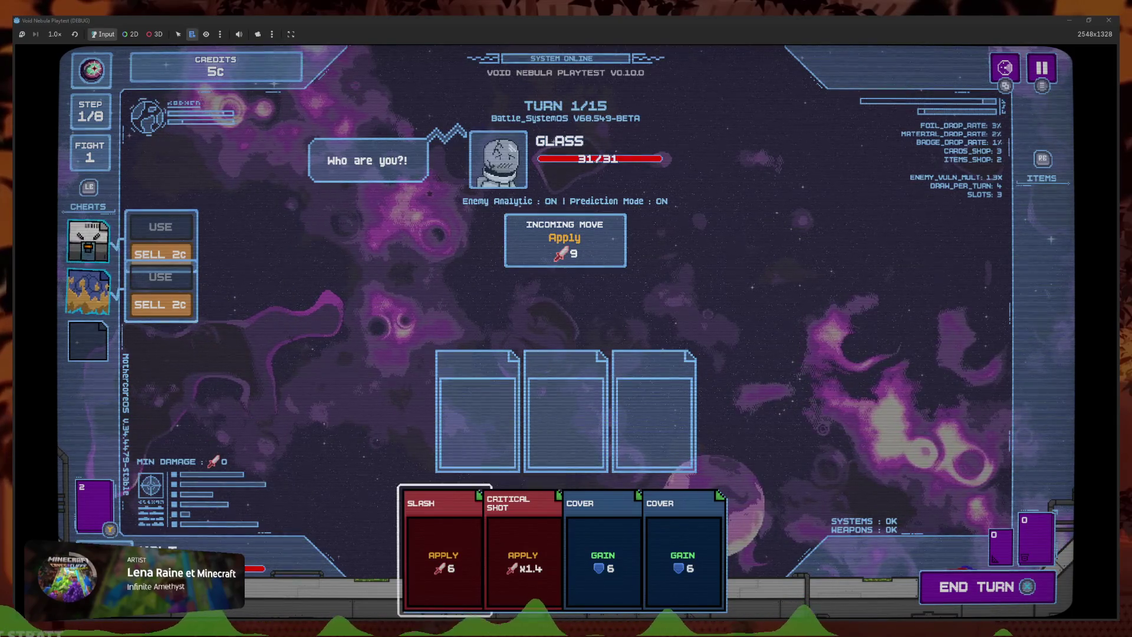
{"action": "key", "text": "Right"}
{"action": "key", "text": "Left"}
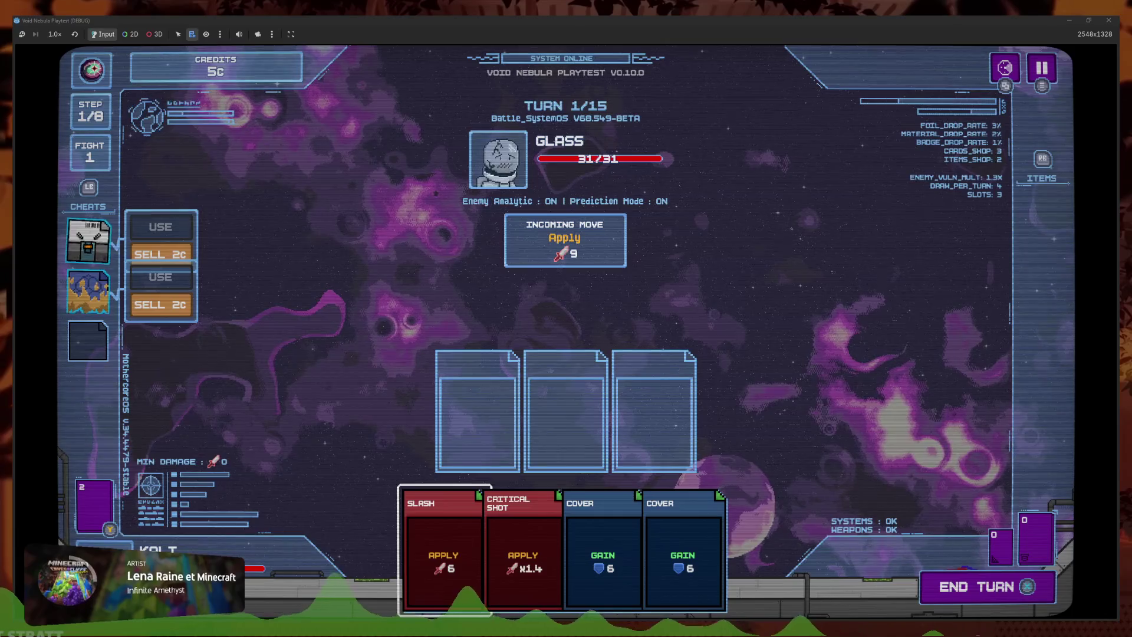
{"action": "key", "text": "F8"}
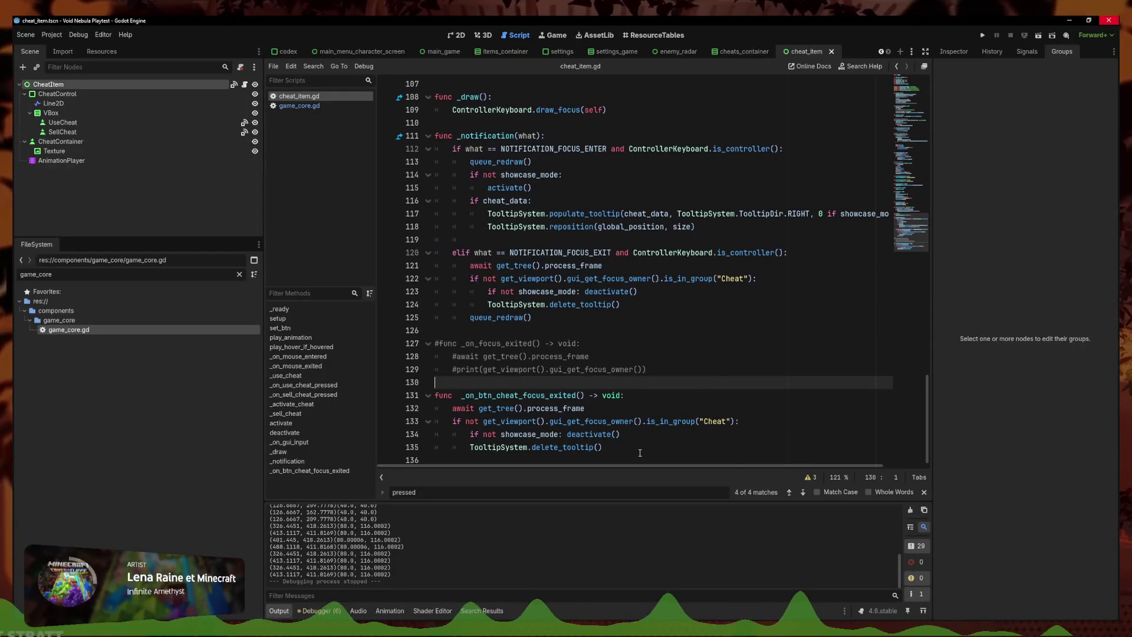
Review the focus-exit code around lines 126–135 and check the CheatItem node's groups
{"action": "left_click", "coordinate": [658, 424]}
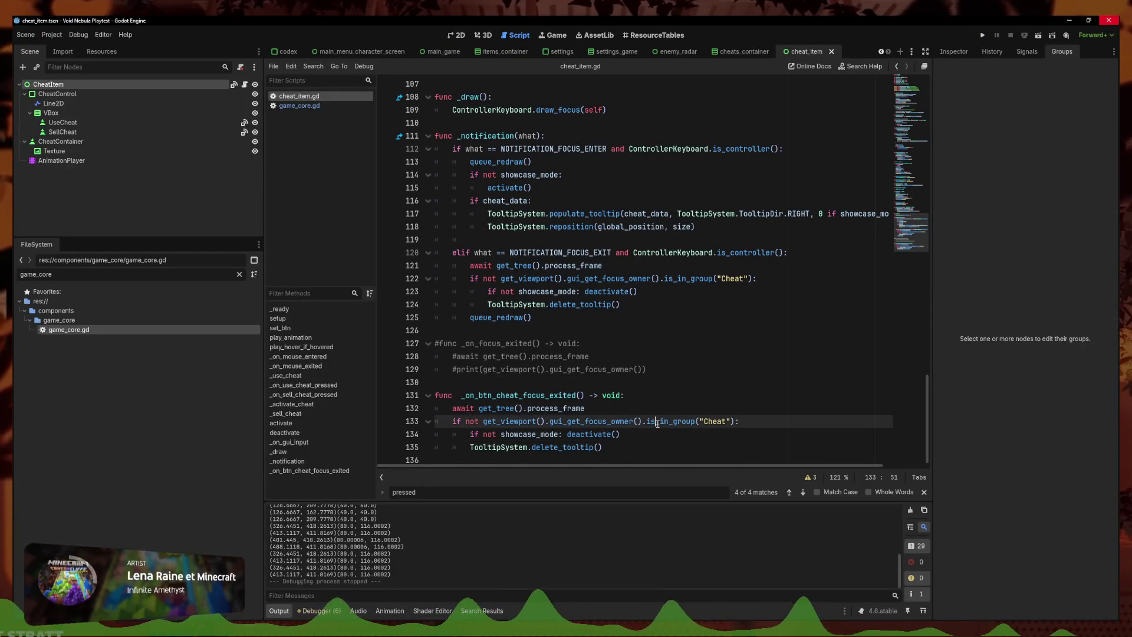
{"action": "key", "text": "Up"}
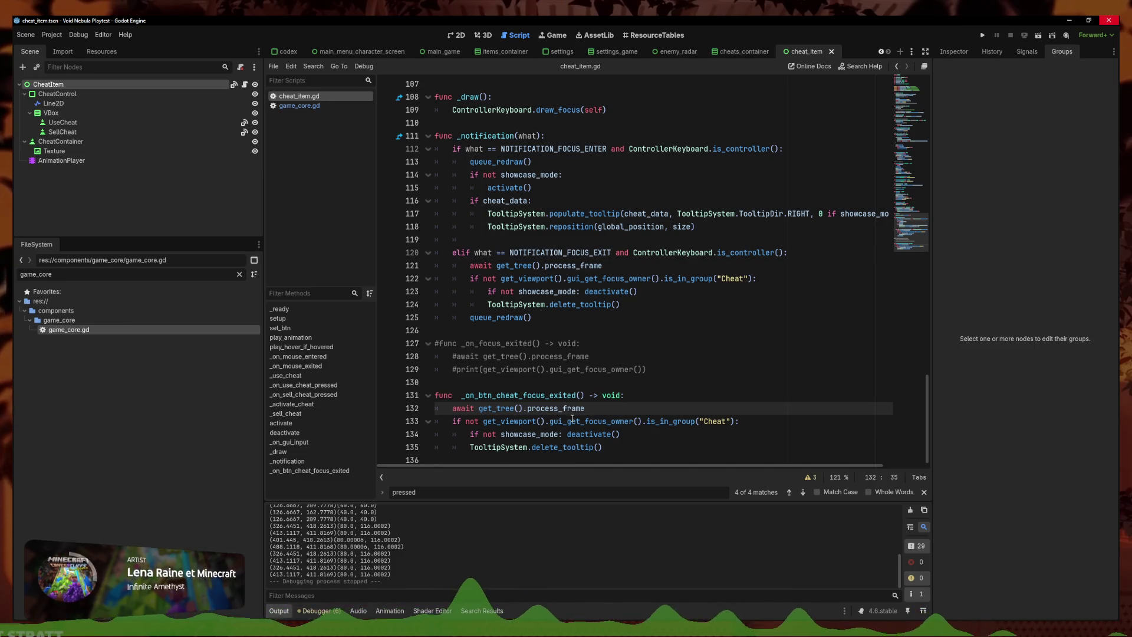
{"action": "key", "text": "Down"}
{"action": "key", "text": "Down"}
{"action": "key", "text": "End"}
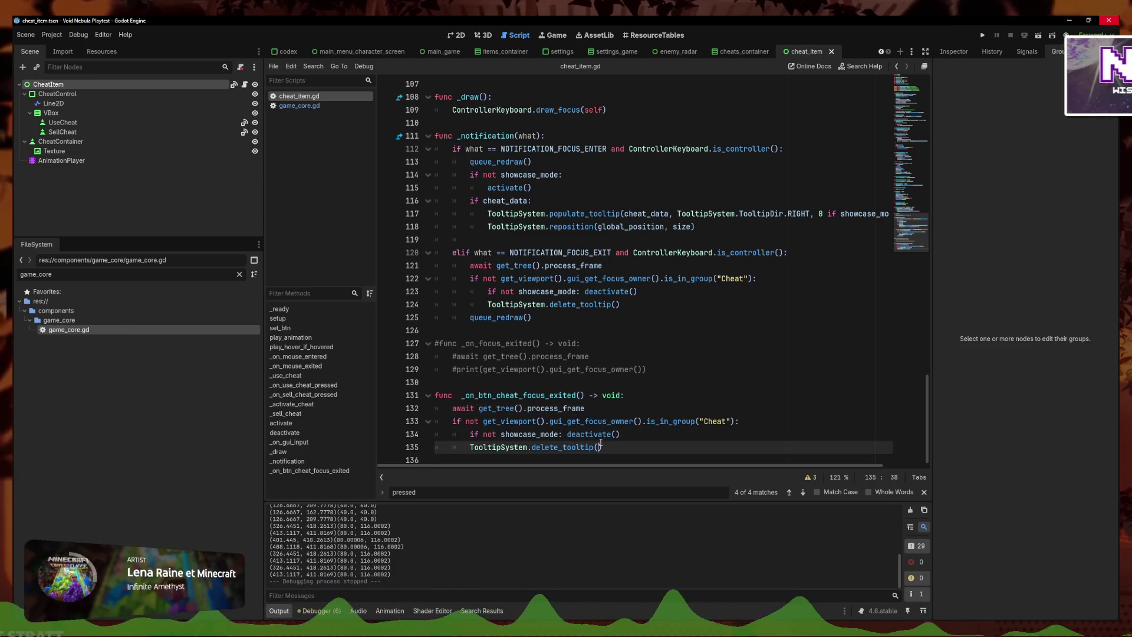
{"action": "left_click", "coordinate": [559, 436]}
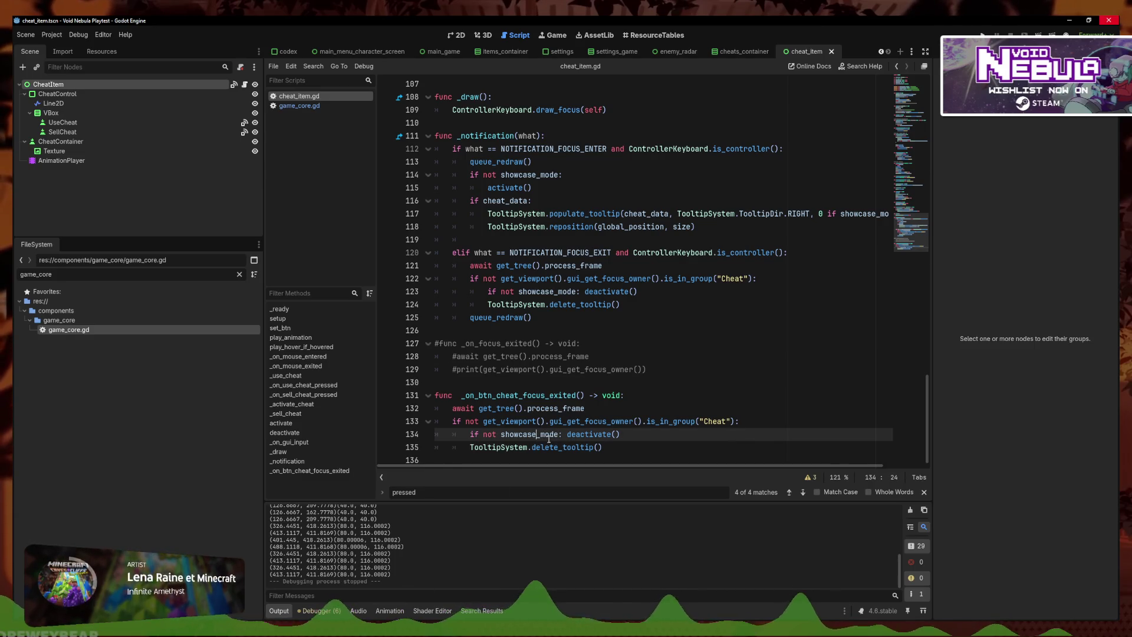
{"action": "left_click", "coordinate": [563, 434]}
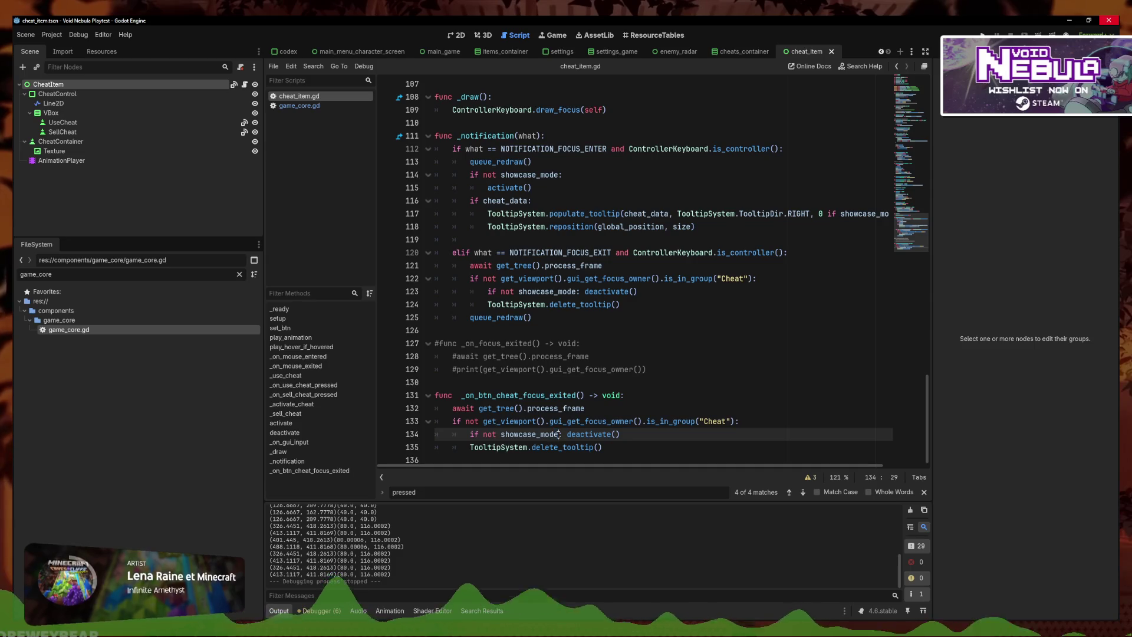
{"action": "left_click", "coordinate": [538, 398]}
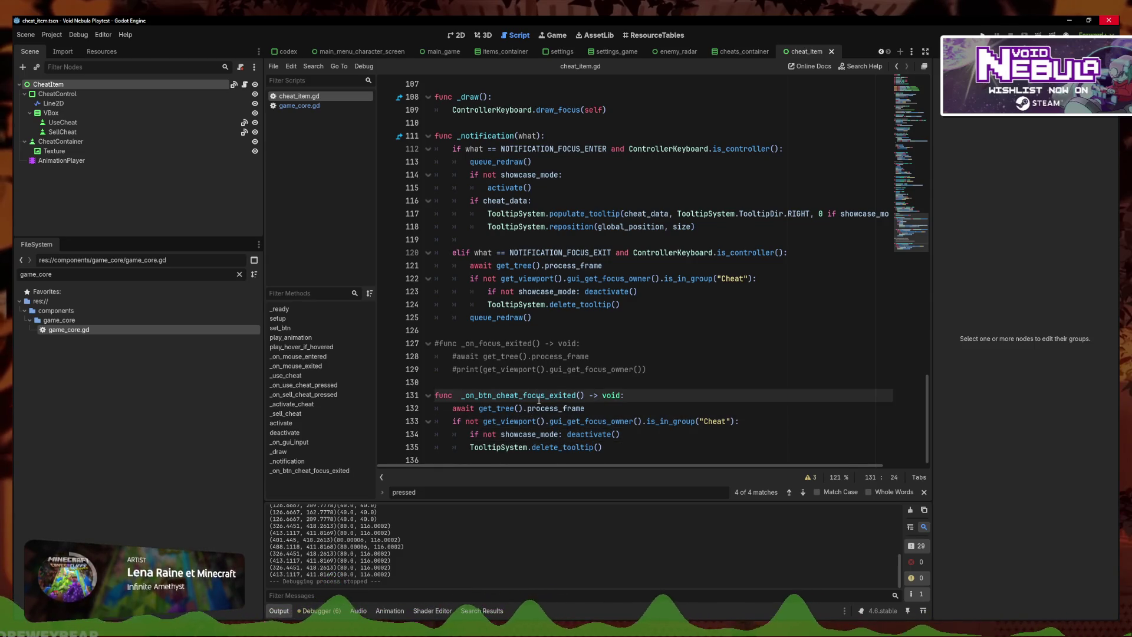
{"action": "left_click", "coordinate": [619, 327]}
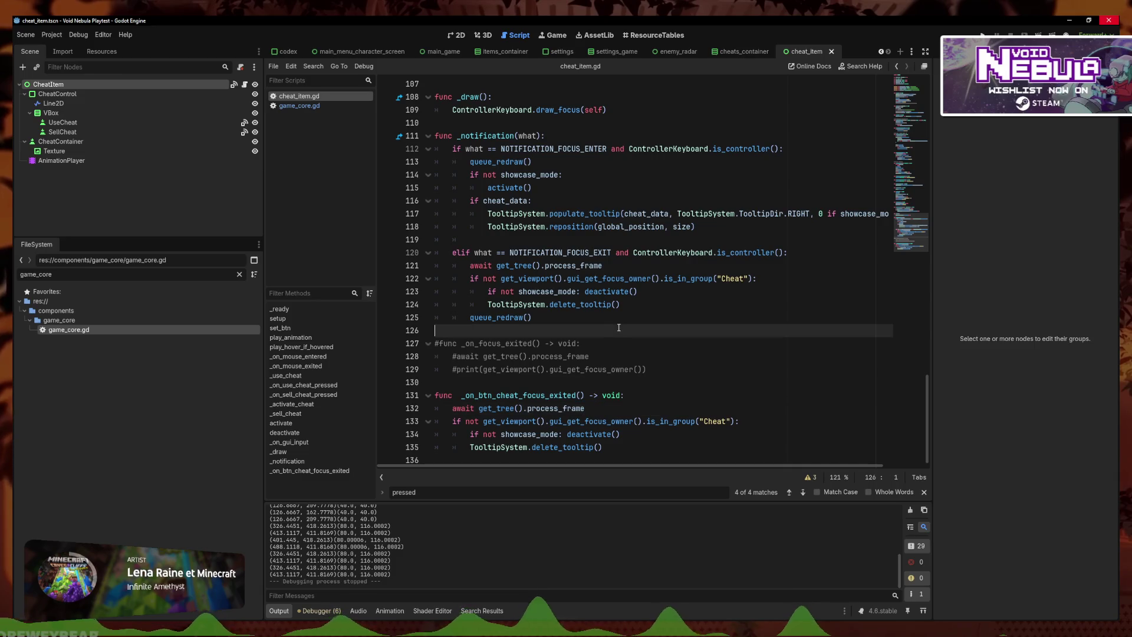
{"action": "left_click", "coordinate": [633, 449]}
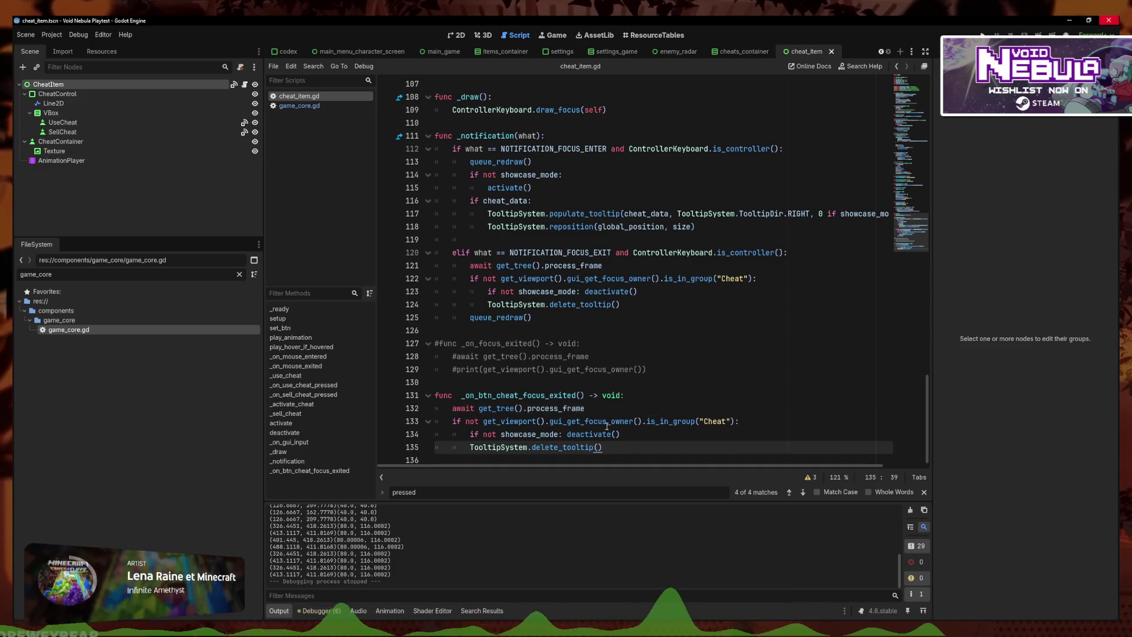
{"action": "left_click", "coordinate": [97, 87]}
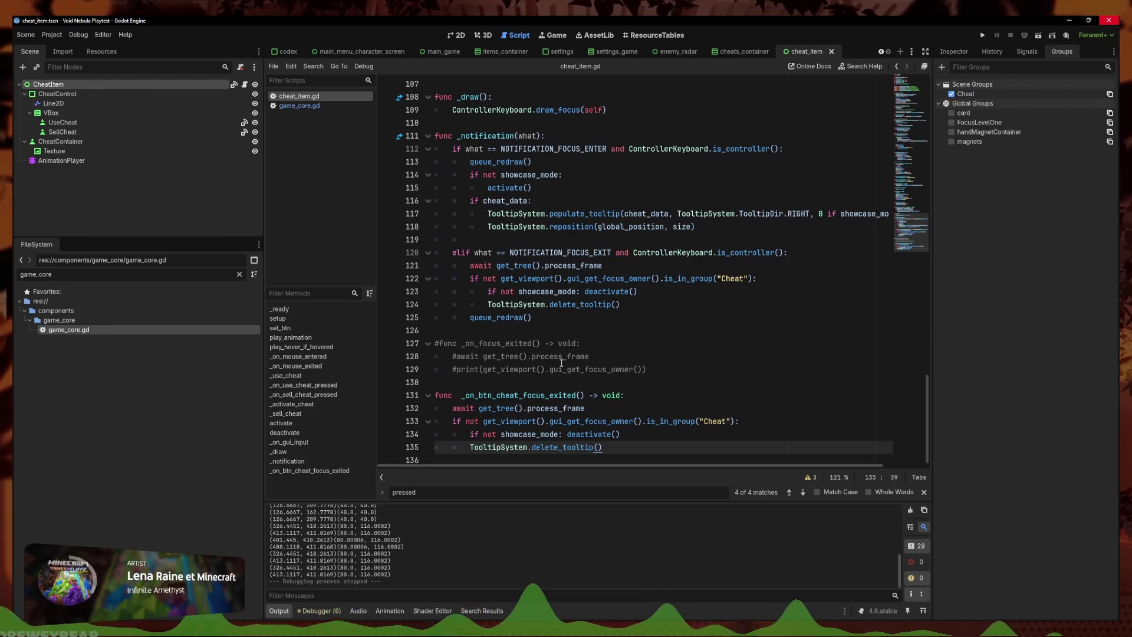
Replace line 122's group check with a comparison to $CheatControl/VBox/UseCheat and save
{"action": "left_click", "coordinate": [665, 340]}
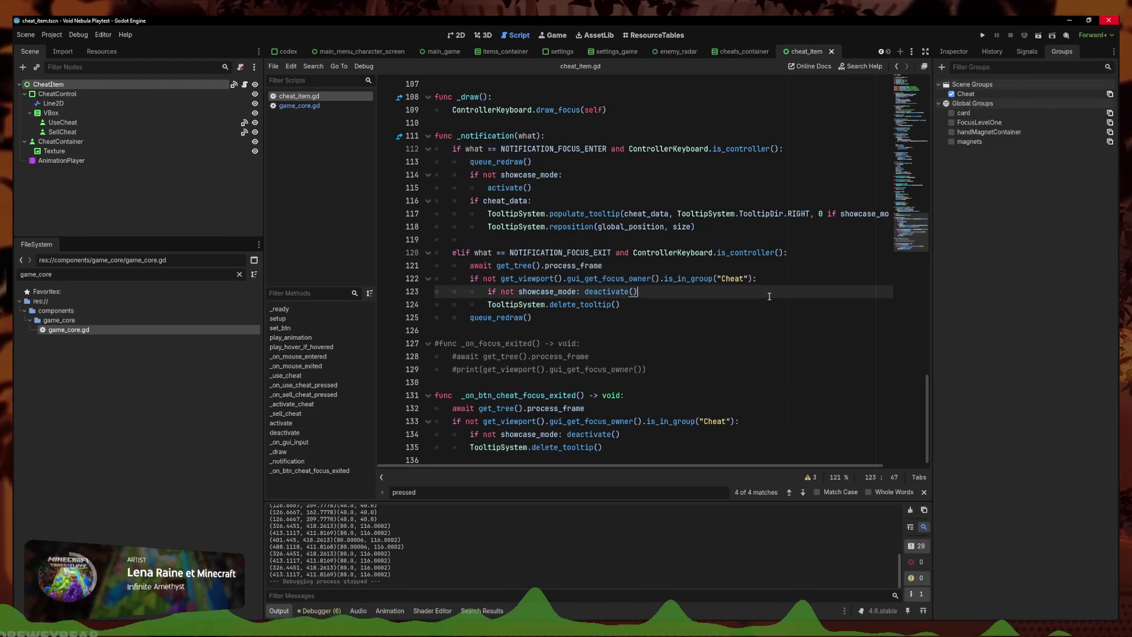
{"action": "left_click", "coordinate": [755, 278]}
{"action": "mouse_move", "coordinate": [756, 277]}
{"action": "left_mouse_down"}
{"action": "mouse_move", "coordinate": [540, 278]}
{"action": "mouse_move", "coordinate": [684, 278]}
{"action": "mouse_move", "coordinate": [661, 282]}
{"action": "left_mouse_up"}
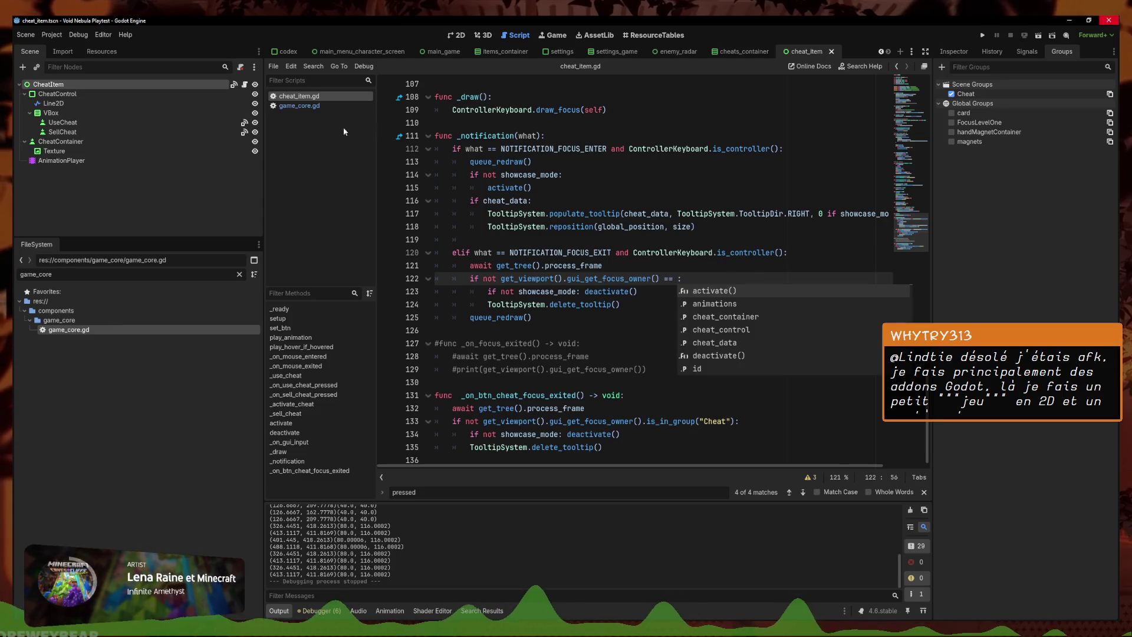
{"action": "mouse_move", "coordinate": [62, 122]}
{"action": "left_mouse_down"}
{"action": "mouse_move", "coordinate": [667, 291]}
{"action": "mouse_move", "coordinate": [677, 280]}
{"action": "left_mouse_up"}
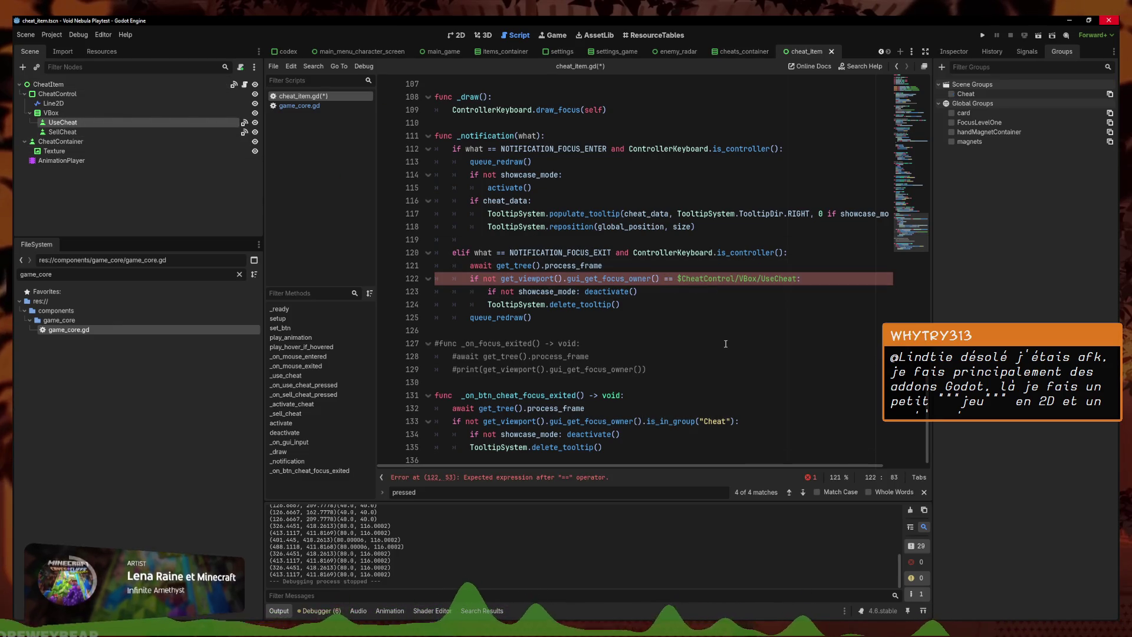
{"action": "key", "text": "ctrl+s"}
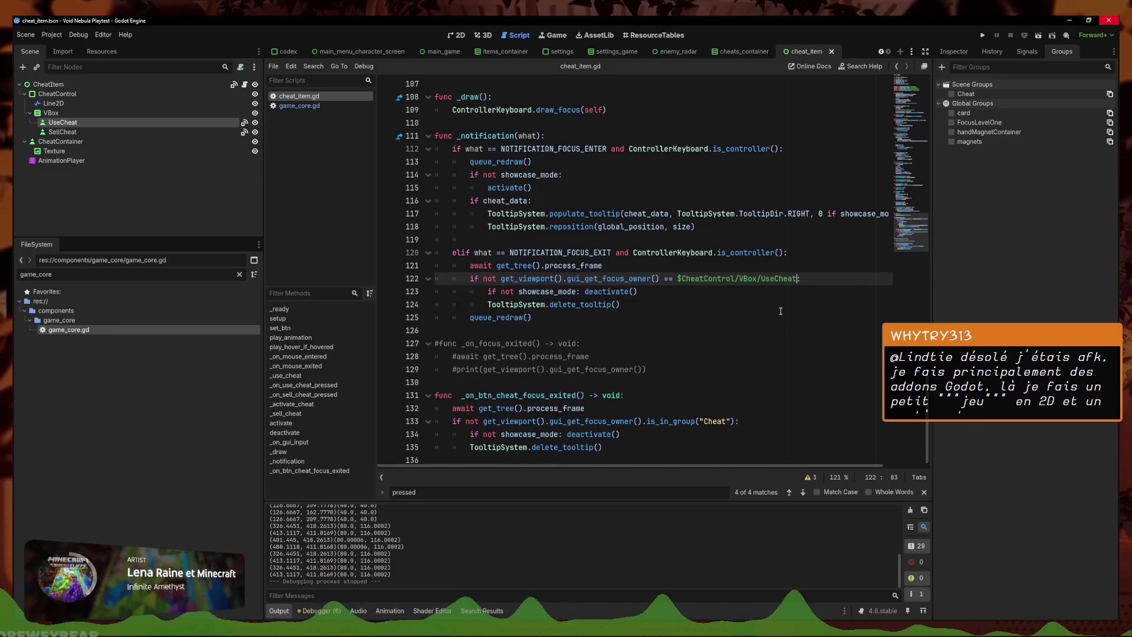
Rerun Void Nebula, start a new run, focus the first cheat slot, then stop the game
{"action": "left_click", "coordinate": [982, 35]}
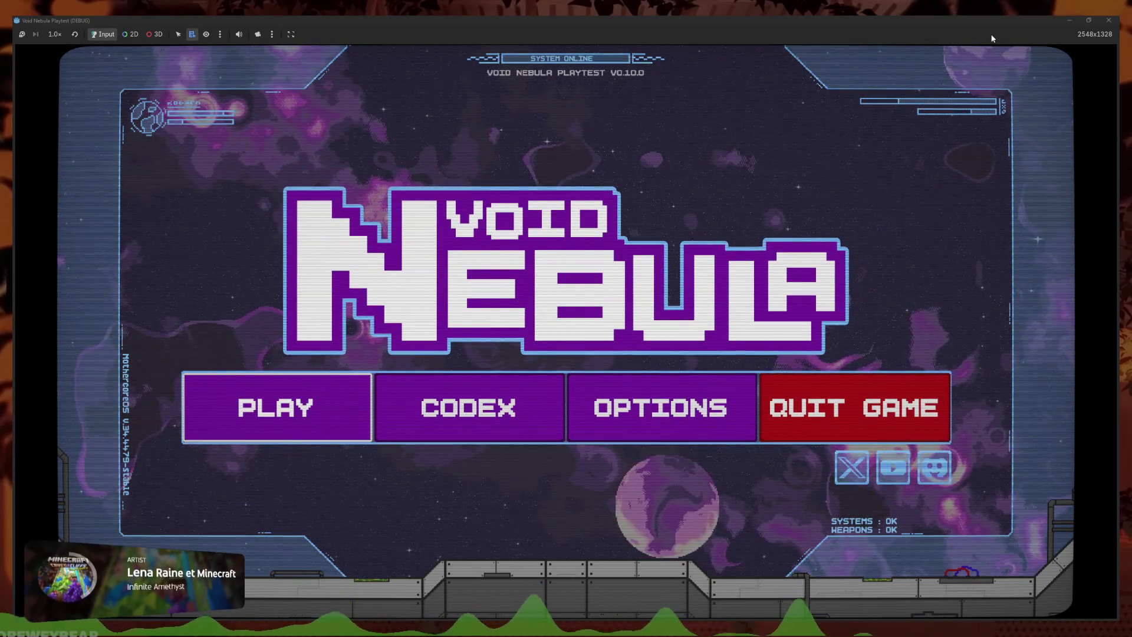
{"action": "key", "text": "Return"}
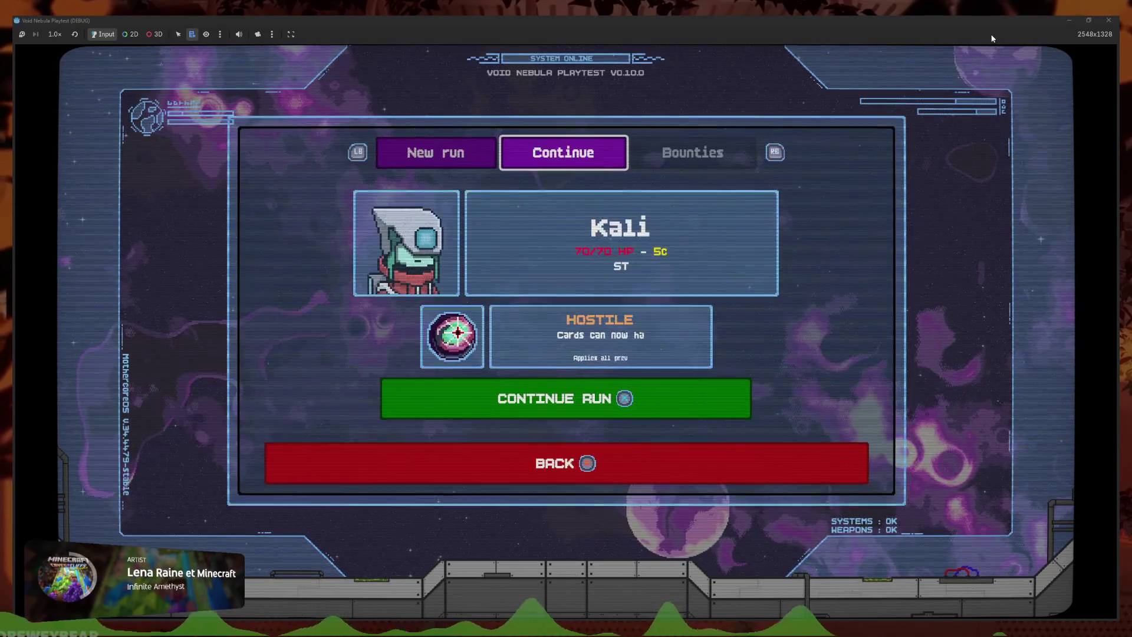
{"action": "key", "text": "q"}
{"action": "key", "text": "Return"}
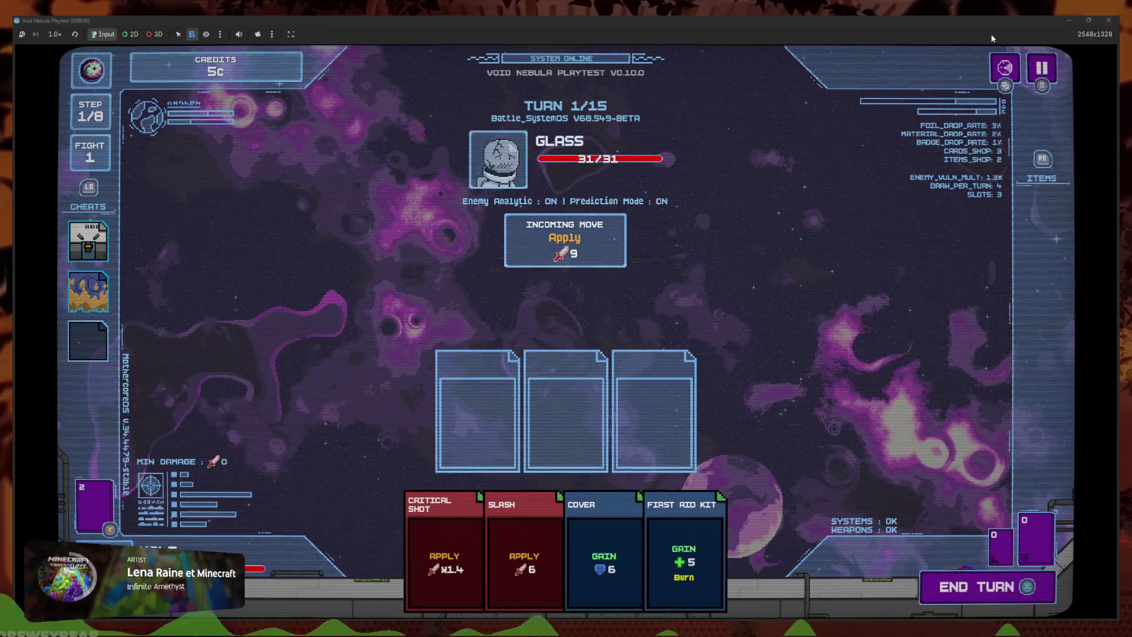
{"action": "key", "text": "Up"}
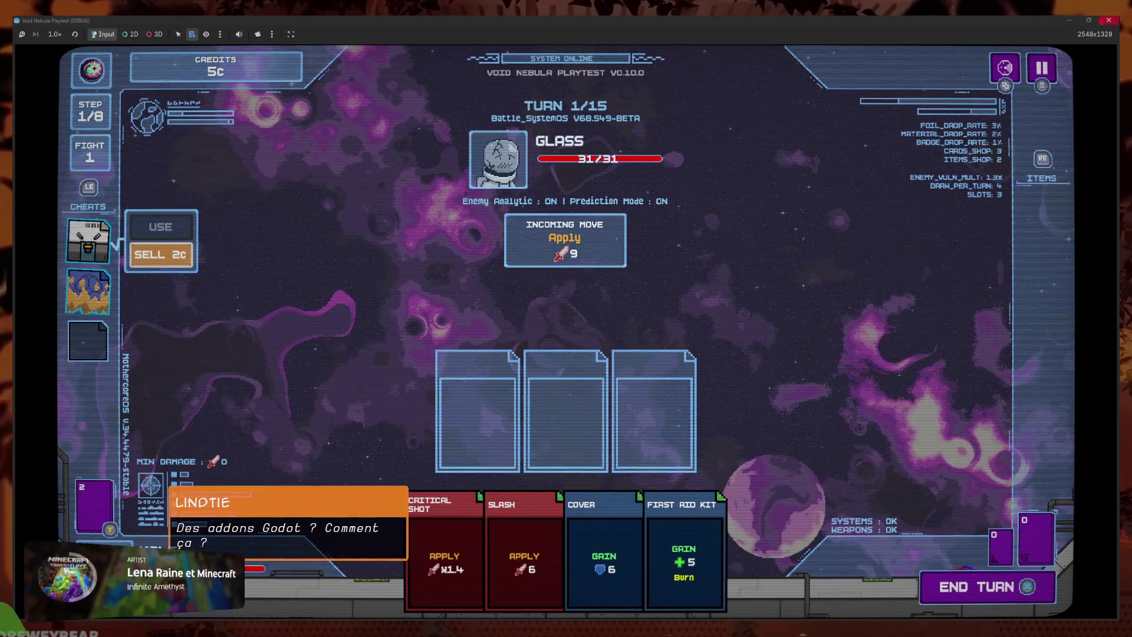
{"action": "left_click", "coordinate": [1108, 20]}
{"action": "left_click", "coordinate": [801, 314]}
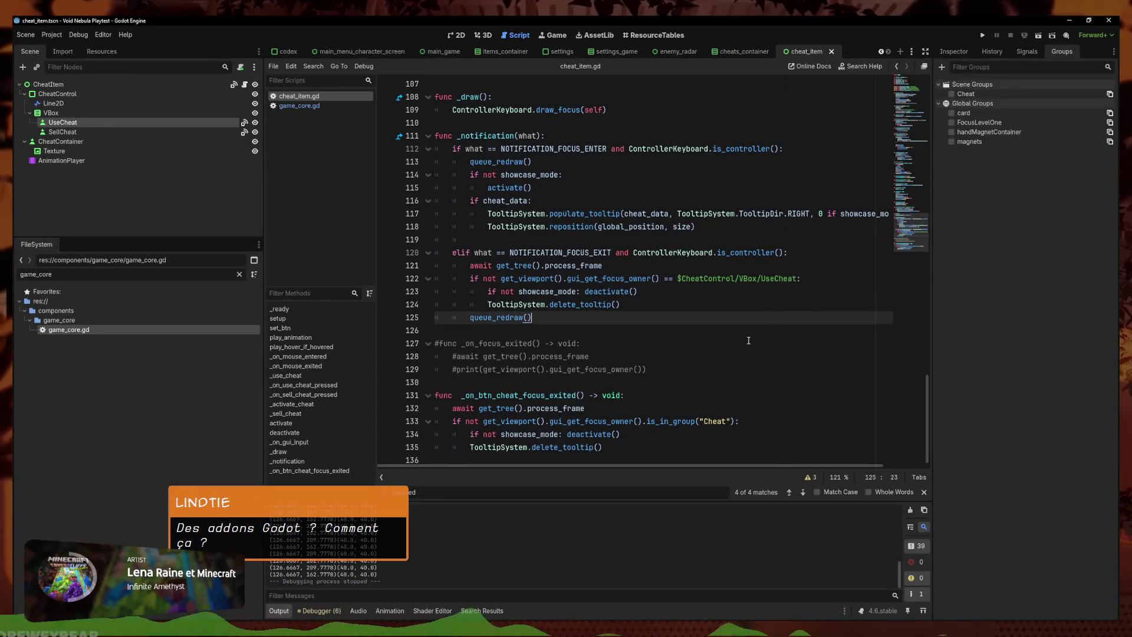
Review the UseCheat check on lines 122–124 and save the script
{"action": "left_click", "coordinate": [760, 291]}
{"action": "left_click", "coordinate": [769, 279]}
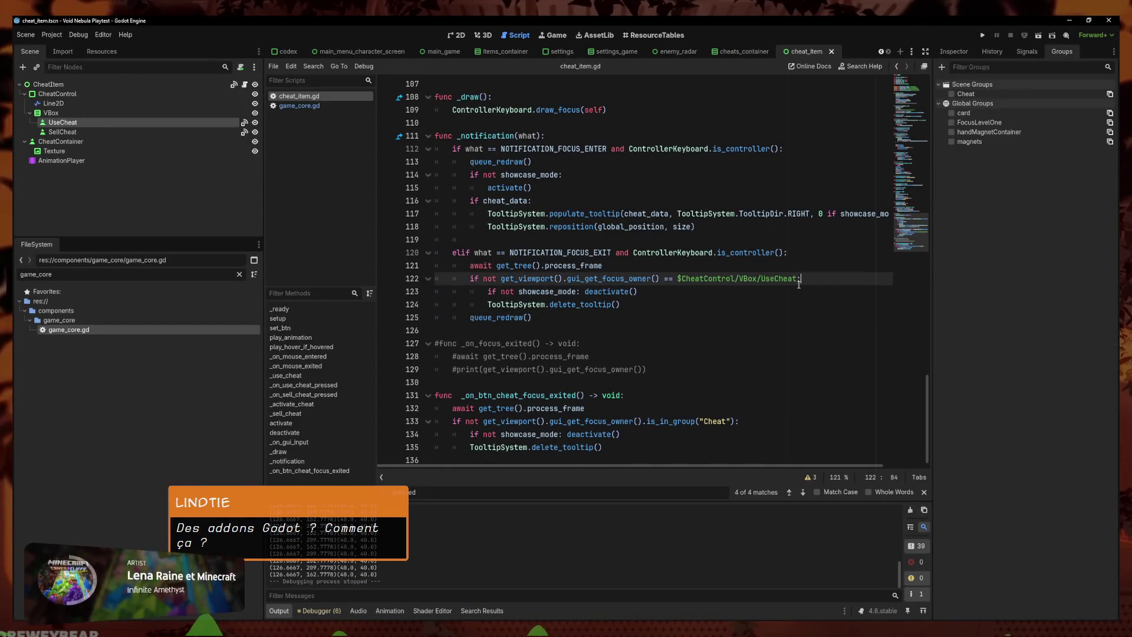
{"action": "left_click", "coordinate": [795, 306]}
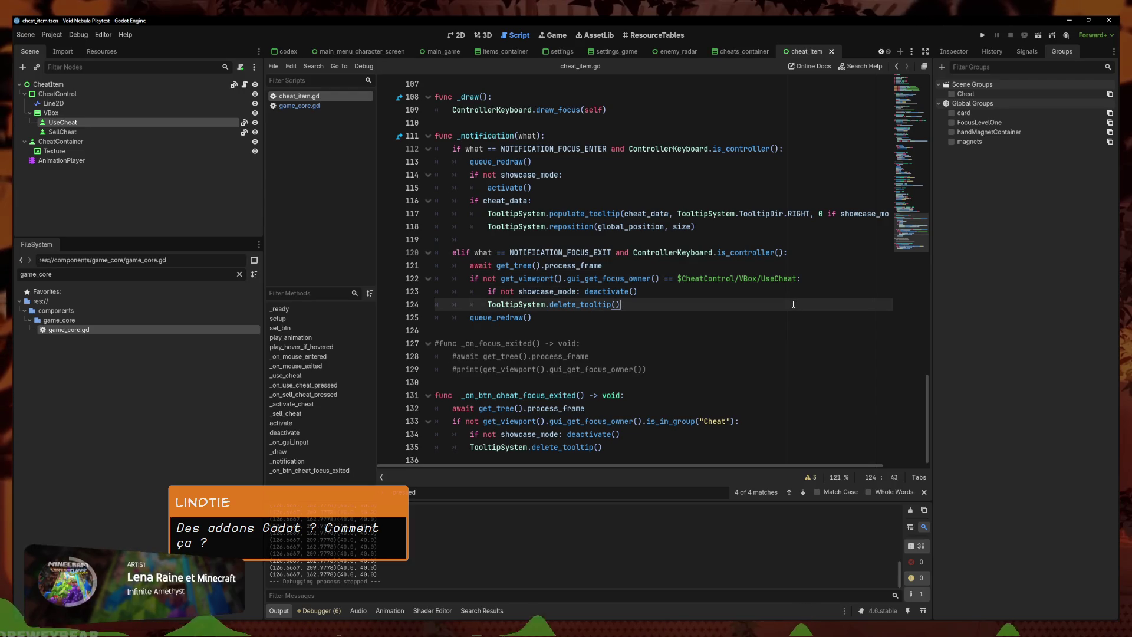
{"action": "left_click", "coordinate": [796, 281]}
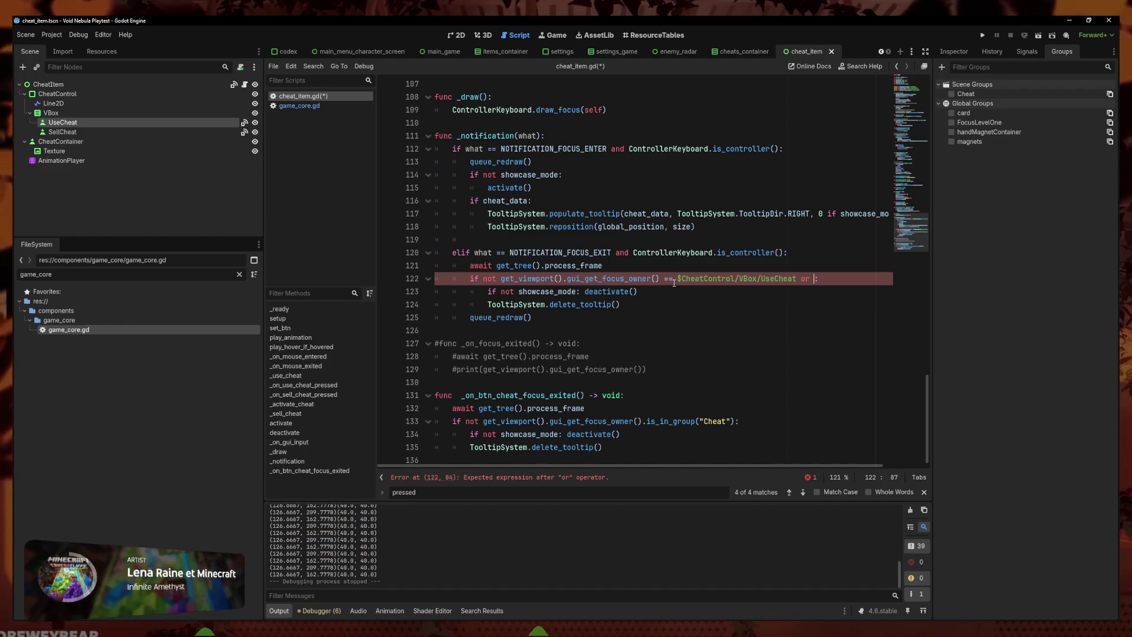
{"action": "key", "text": "ctrl+s"}
Move the gui_get_focus_owner() call into a new 'var focus_owner =' line above the if
{"action": "left_click_drag", "start_coordinate": [660, 278], "coordinate": [500, 278]}
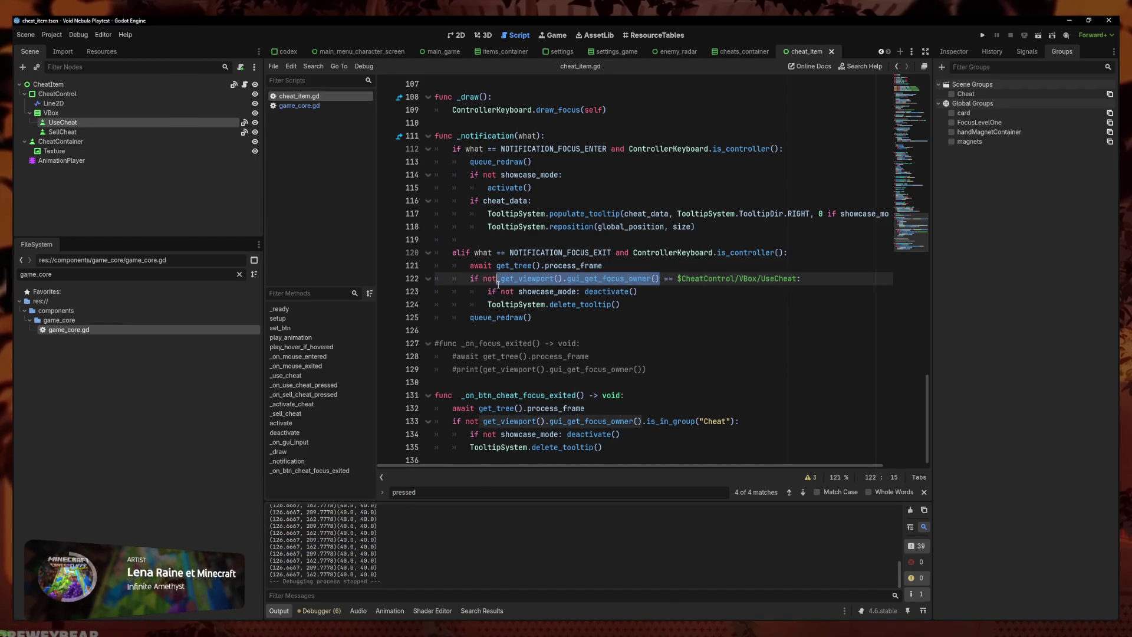
{"action": "key", "text": "ctrl+x"}
{"action": "left_click", "coordinate": [626, 266]}
{"action": "key", "text": "Return"}
{"action": "type", "text": "var owne"}
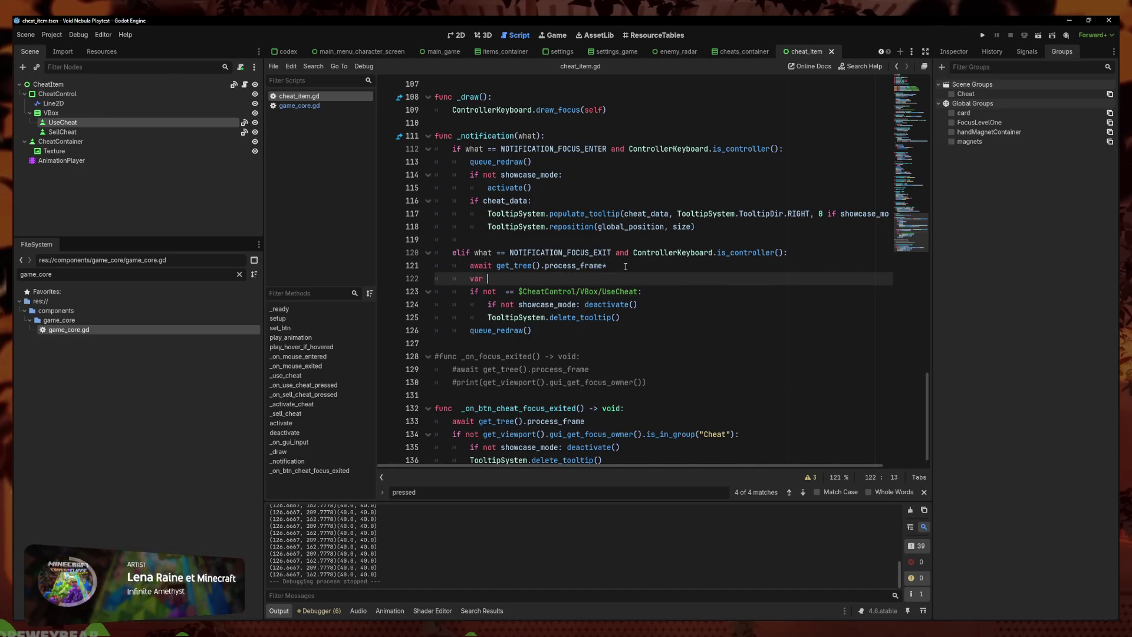
{"action": "key", "text": "BackSpace"}
{"action": "type", "text": "_"}
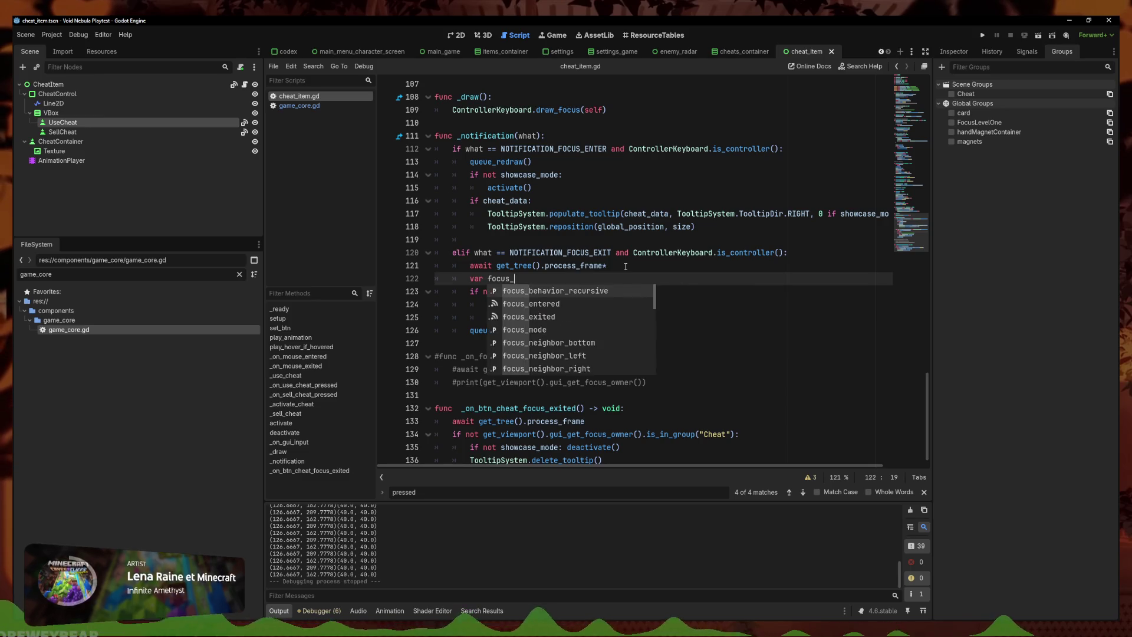
{"action": "type", "text": "owner ="}
{"action": "key", "text": "ctrl+v"}
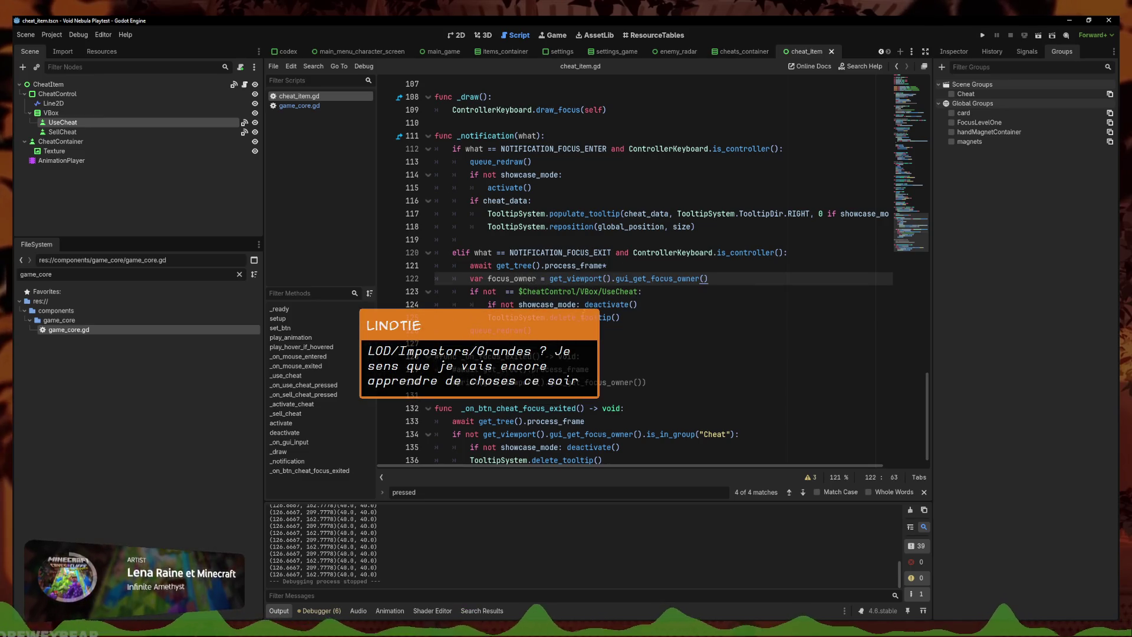
Make line 123 test focus_owner against UseCheat or the dragged-in SellCheat path
{"action": "left_click", "coordinate": [518, 293]}
{"action": "type", "text": "ocus_owner."}
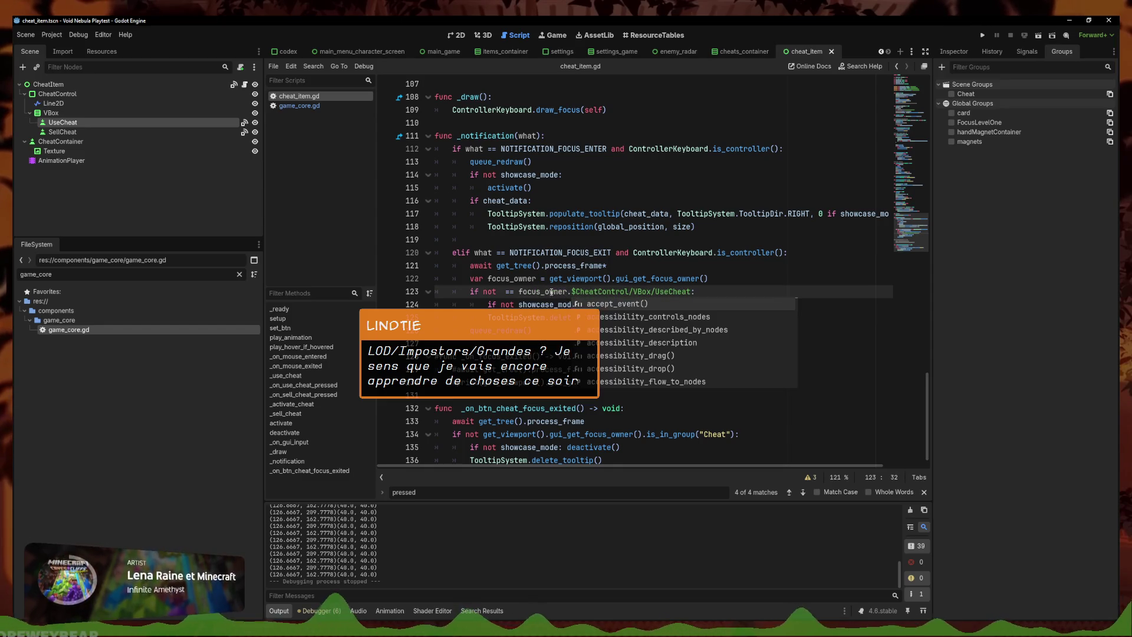
{"action": "key", "text": "BackSpace"}
{"action": "left_click", "coordinate": [519, 291]}
{"action": "key", "text": "BackSpace"}
{"action": "key", "text": "BackSpace"}
{"action": "key", "text": "BackSpace"}
{"action": "type", "text": "=="}
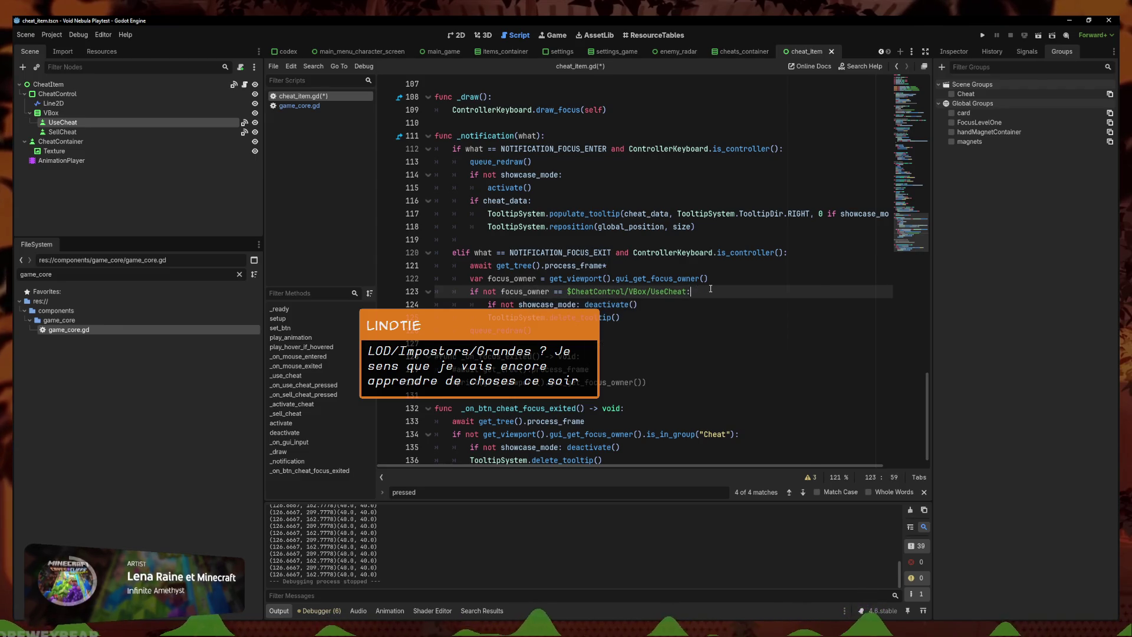
{"action": "type", "text": "or"}
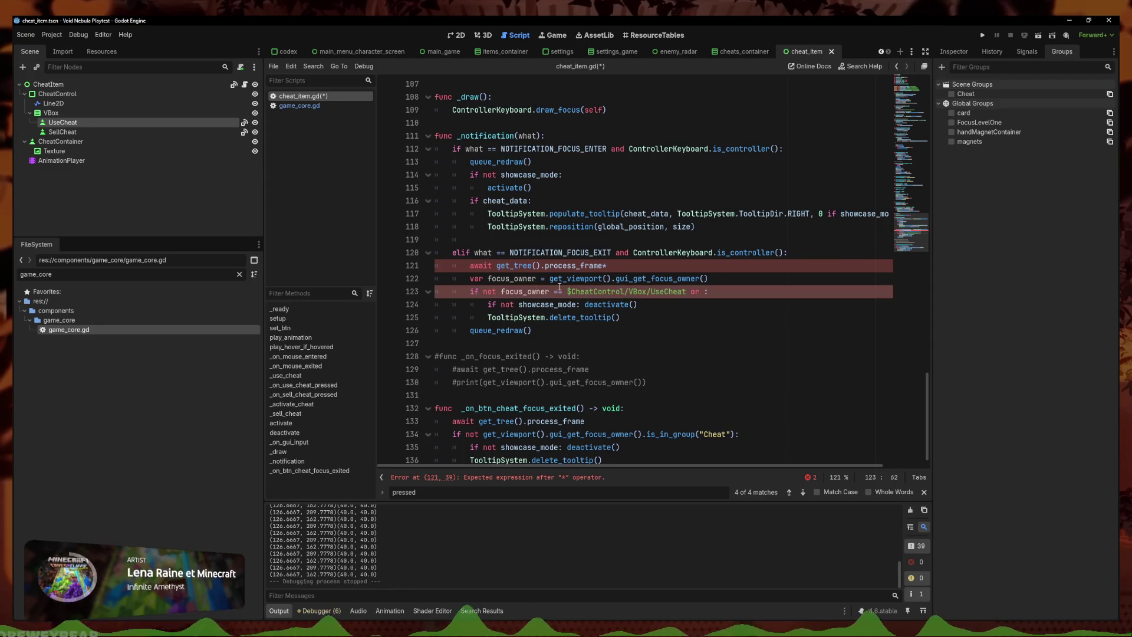
{"action": "left_click_drag", "start_coordinate": [551, 291], "coordinate": [497, 293]}
{"action": "left_click", "coordinate": [705, 292]}
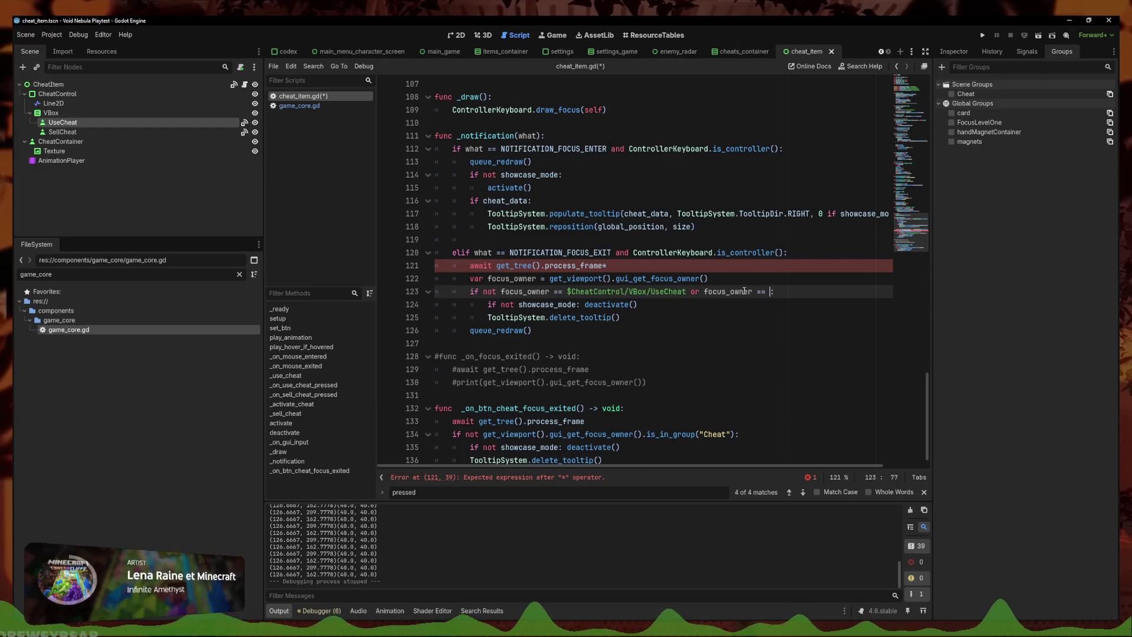
{"action": "mouse_move", "coordinate": [63, 131]}
{"action": "left_mouse_down"}
{"action": "mouse_move", "coordinate": [59, 141]}
{"action": "mouse_move", "coordinate": [770, 291]}
{"action": "left_mouse_up"}
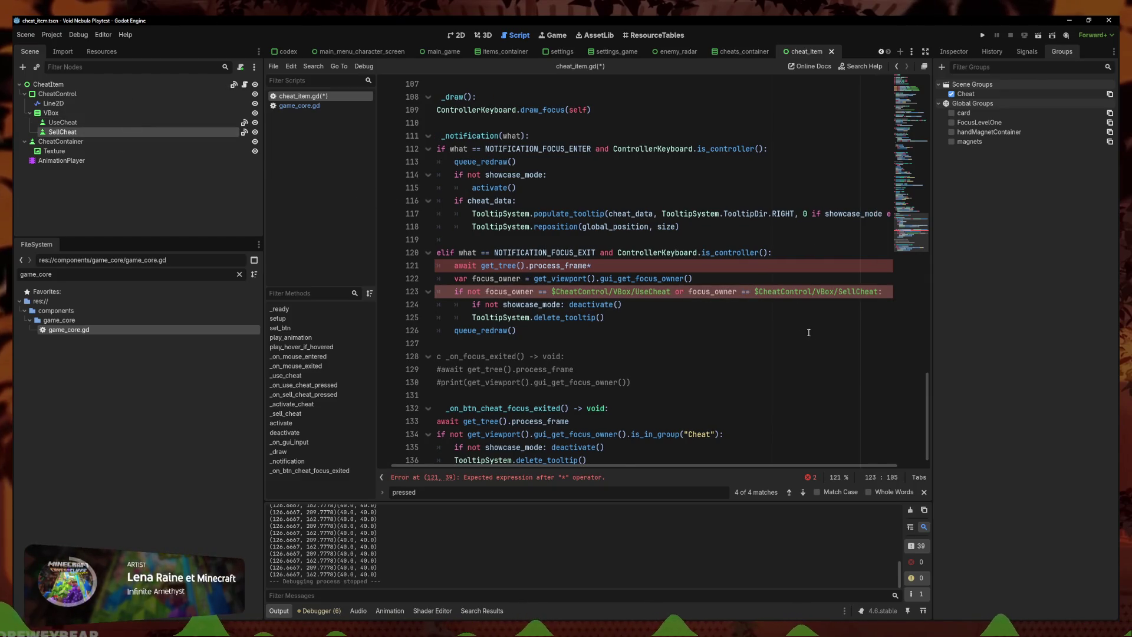
Fix the stray characters on lines 121 and 123 and save
{"action": "left_click", "coordinate": [809, 332]}
{"action": "key", "text": "ctrl+s"}
{"action": "scroll", "coordinate": [708, 295], "scroll_direction": "down", "scroll_amount": 1}
{"action": "left_click", "coordinate": [622, 256]}
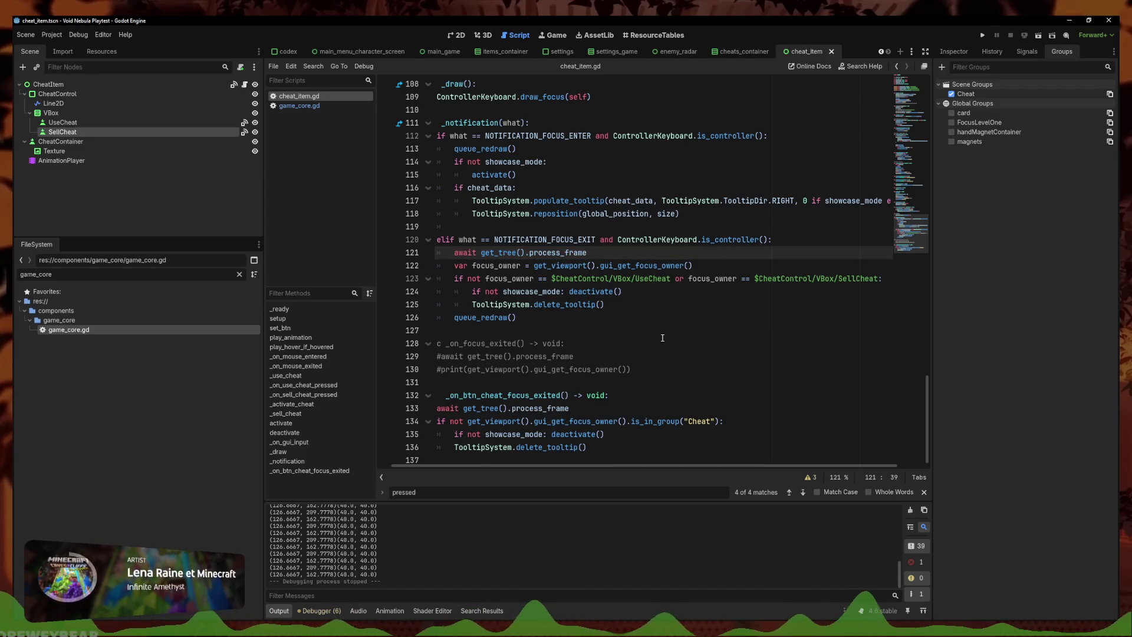
{"action": "left_click", "coordinate": [684, 292]}
{"action": "left_click", "coordinate": [693, 282]}
{"action": "type", "text": "n"}
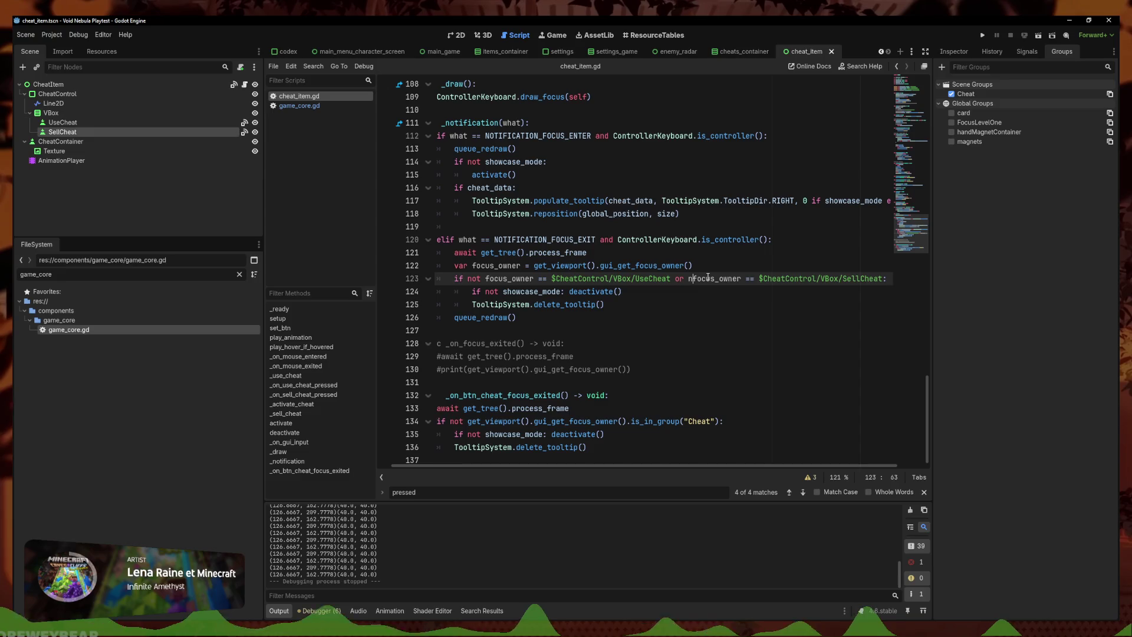
{"action": "type", "text": "ot"}
Delete the commented-out focus-exit function on lines 128–130
{"action": "left_click", "coordinate": [654, 322]}
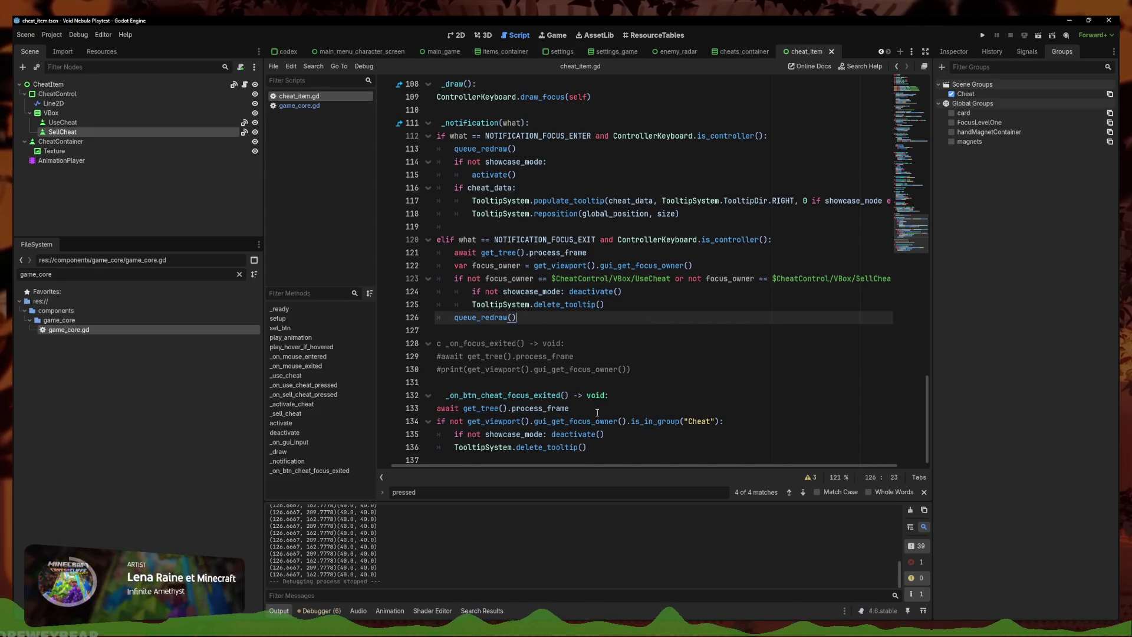
{"action": "mouse_move", "coordinate": [666, 368]}
{"action": "left_mouse_down"}
{"action": "mouse_move", "coordinate": [460, 378]}
{"action": "mouse_move", "coordinate": [426, 347]}
{"action": "left_mouse_up"}
{"action": "key", "text": "BackSpace"}
{"action": "key", "text": "BackSpace"}
{"action": "key", "text": "BackSpace"}
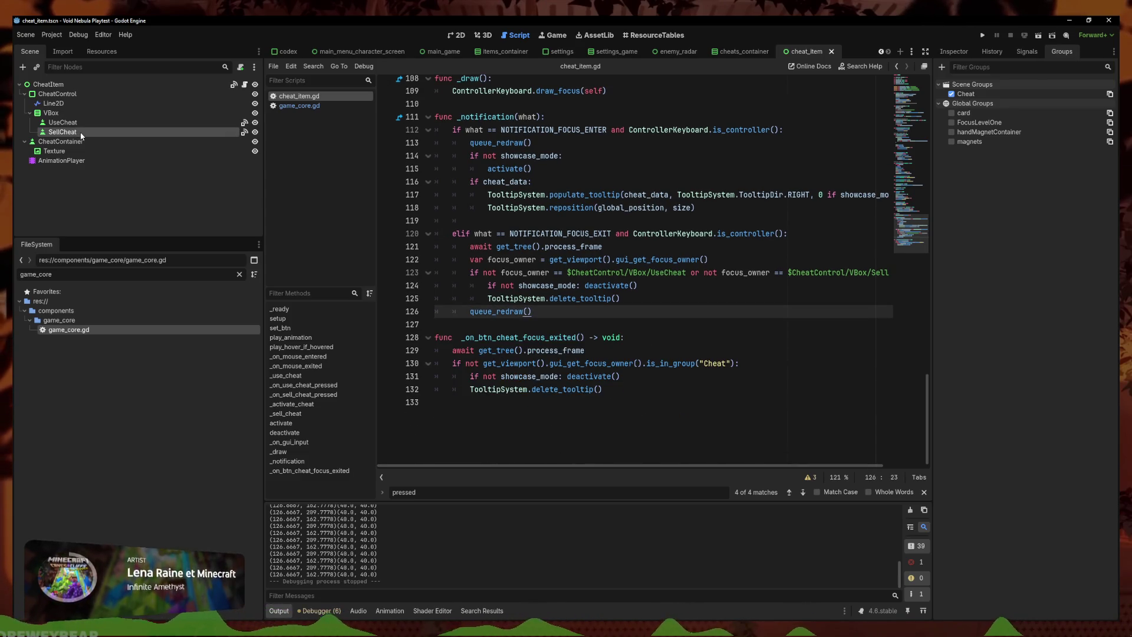
{"action": "left_click", "coordinate": [63, 122]}
Connect SellCheat's focus_exited signal to a new _on_sell_cheat_focus_exited function
{"action": "left_click", "coordinate": [1026, 52]}
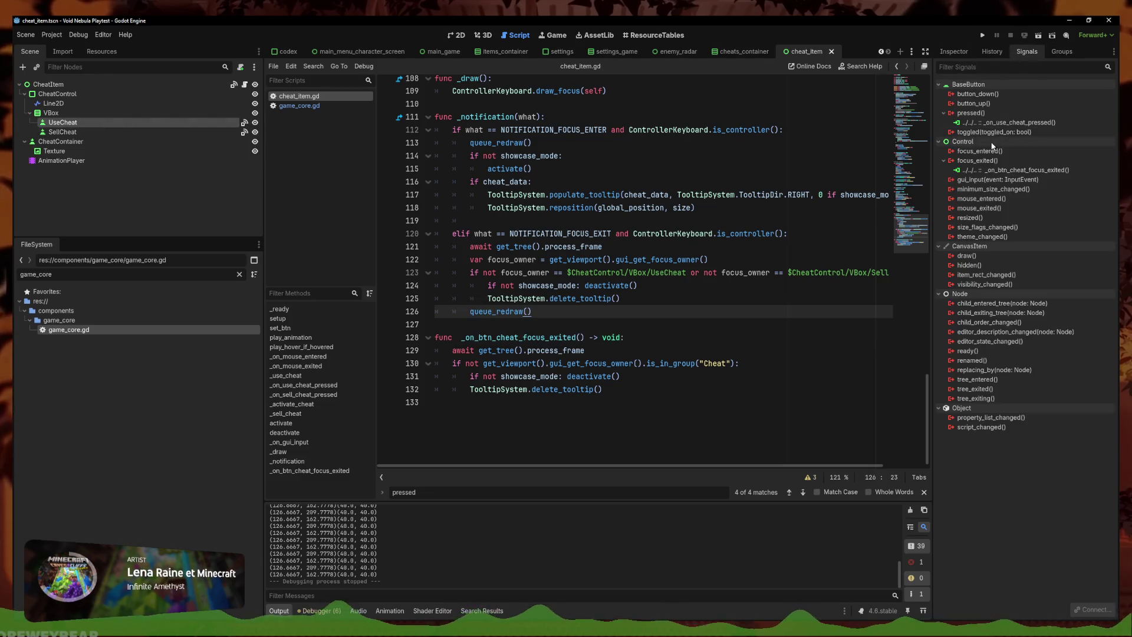
{"action": "left_click", "coordinate": [1014, 170]}
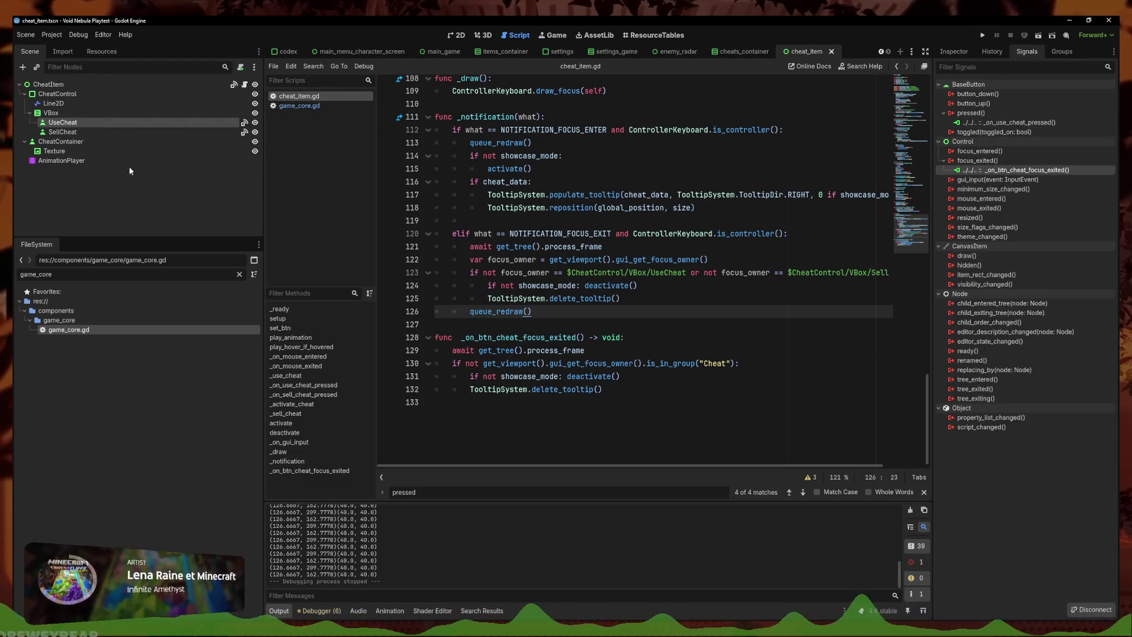
{"action": "left_click", "coordinate": [143, 131]}
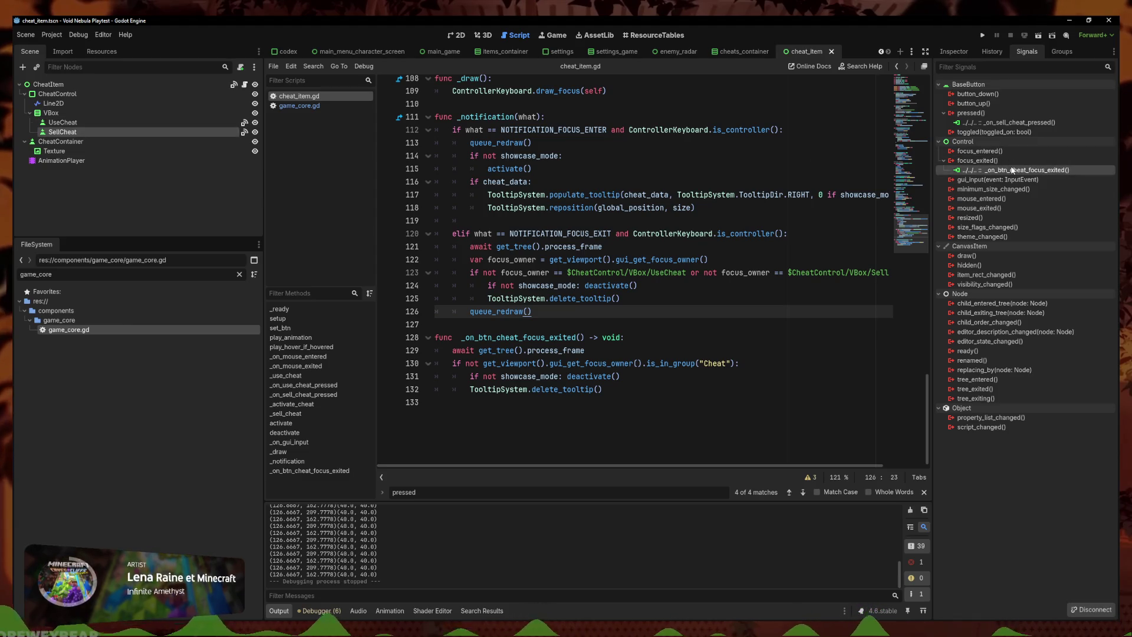
{"action": "left_click", "coordinate": [713, 213]}
{"action": "scroll", "coordinate": [648, 271], "scroll_direction": "up", "scroll_amount": 11}
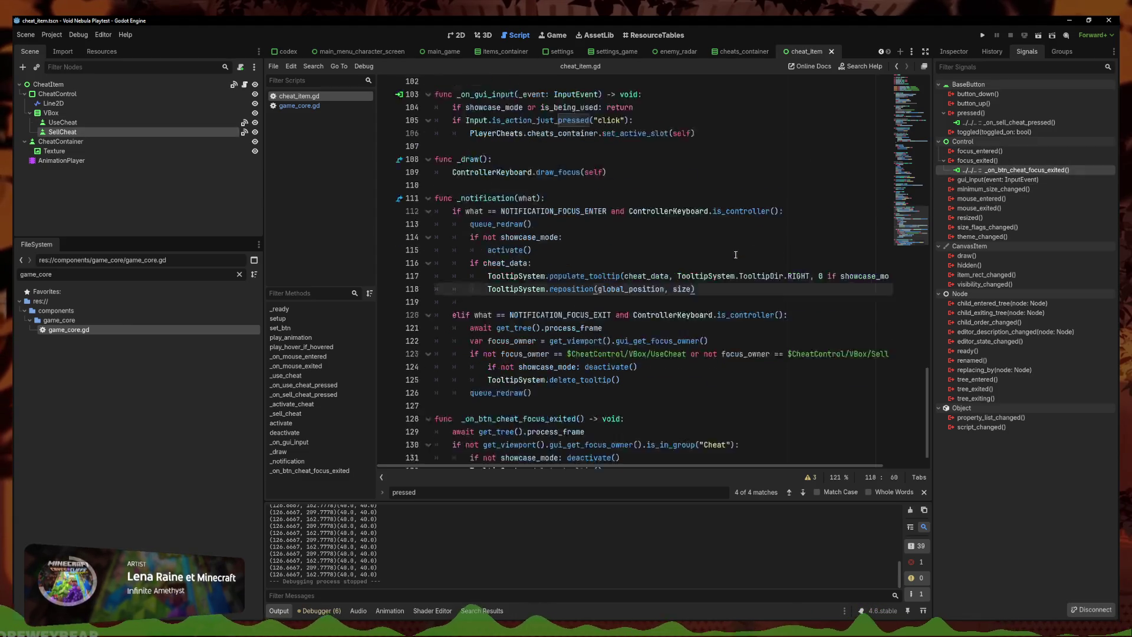
{"action": "double_click", "coordinate": [1002, 162]}
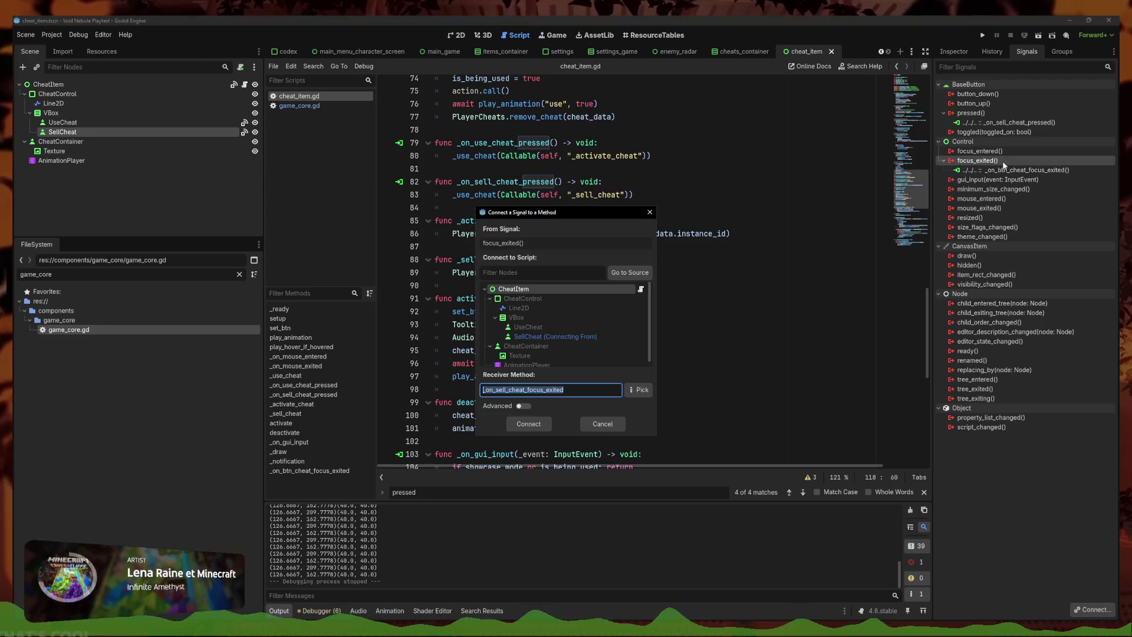
{"action": "left_click", "coordinate": [534, 424]}
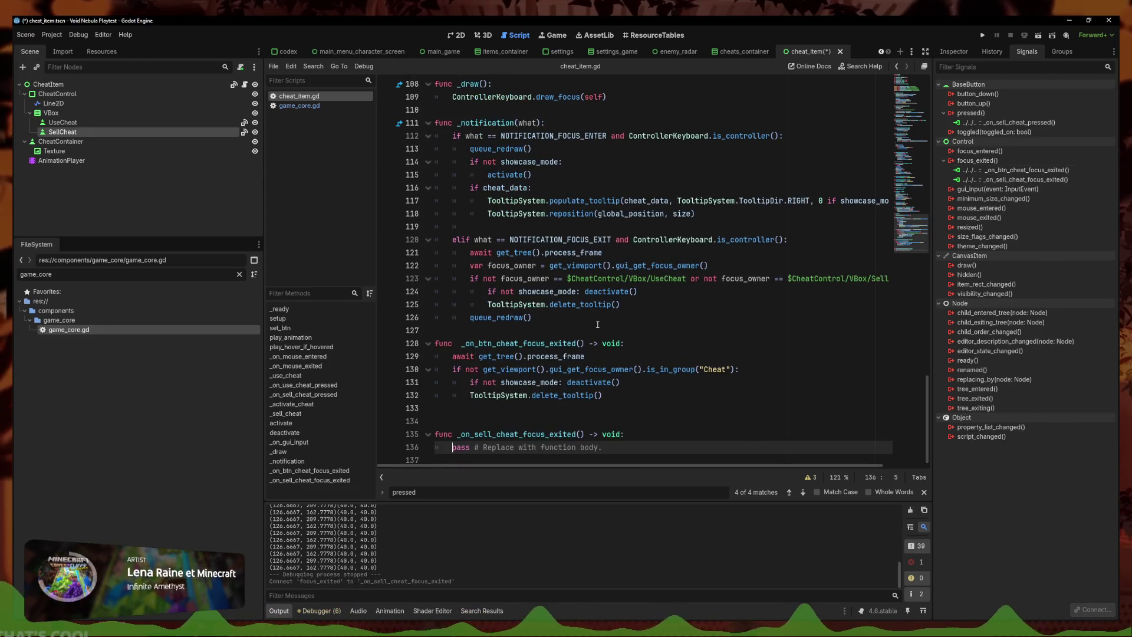
Connect UseCheat's focus_exited signal to a new _on_use_cheat_focus_exited function
{"action": "left_click", "coordinate": [63, 122]}
{"action": "double_click", "coordinate": [993, 161]}
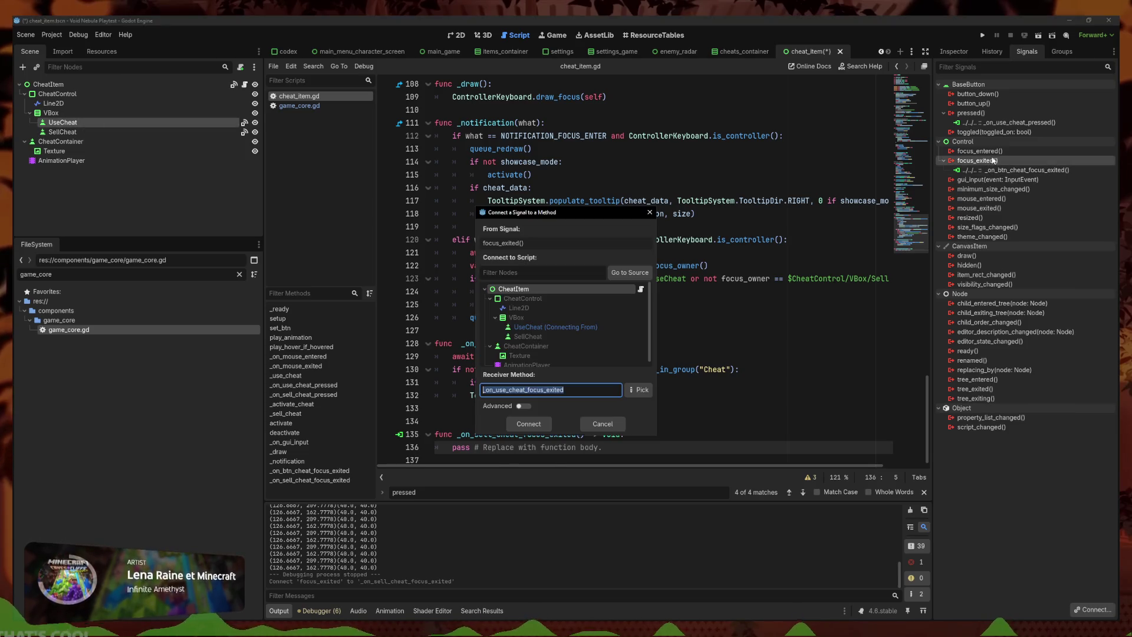
{"action": "left_click", "coordinate": [539, 423]}
Delete the focus_owner check on lines 122–125
{"action": "left_click_drag", "start_coordinate": [603, 343], "coordinate": [590, 331]}
{"action": "left_click", "coordinate": [667, 251]}
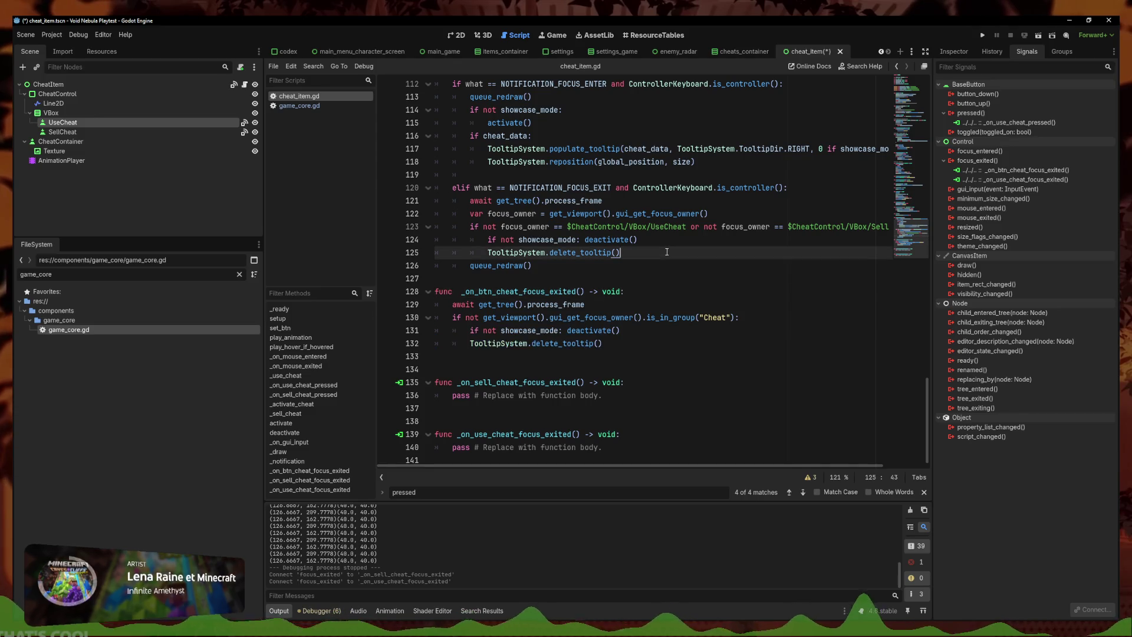
{"action": "left_click_drag", "start_coordinate": [665, 252], "coordinate": [528, 249]}
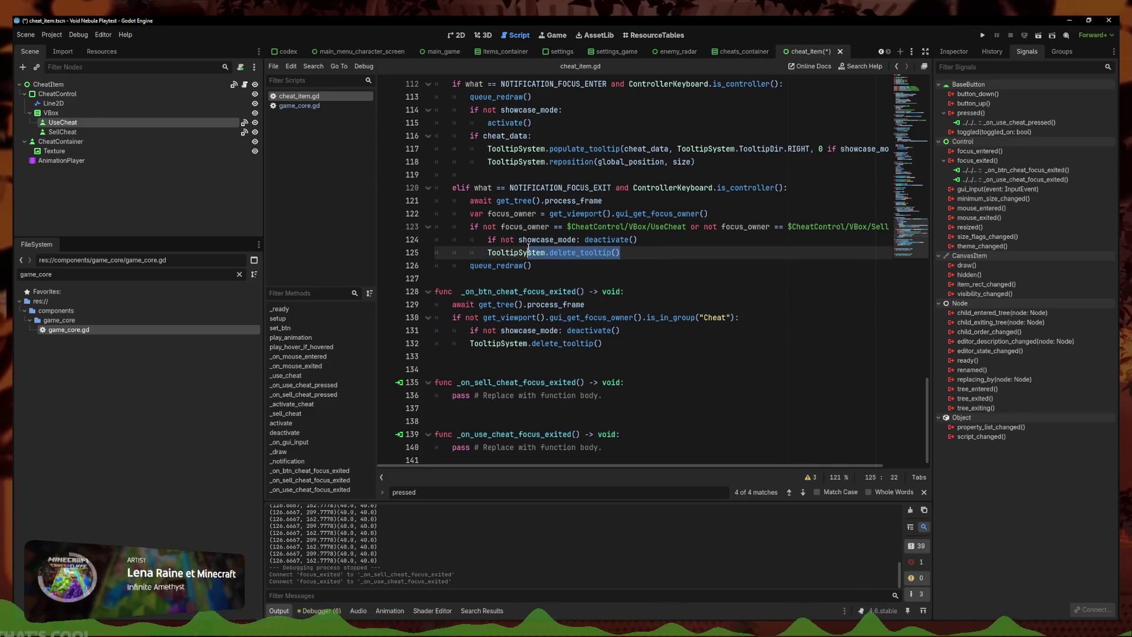
{"action": "mouse_move", "coordinate": [649, 254]}
{"action": "left_mouse_down"}
{"action": "mouse_move", "coordinate": [590, 262]}
{"action": "mouse_move", "coordinate": [448, 240]}
{"action": "mouse_move", "coordinate": [436, 253]}
{"action": "mouse_move", "coordinate": [411, 214]}
{"action": "left_mouse_up"}
{"action": "key", "text": "BackSpace"}
Add an is_focus_inside_cheat(): function at the script's end containing the pasted focus-check body, and save
{"action": "left_click", "coordinate": [672, 415]}
{"action": "left_click", "coordinate": [672, 446]}
{"action": "type", "text": "is_i"}
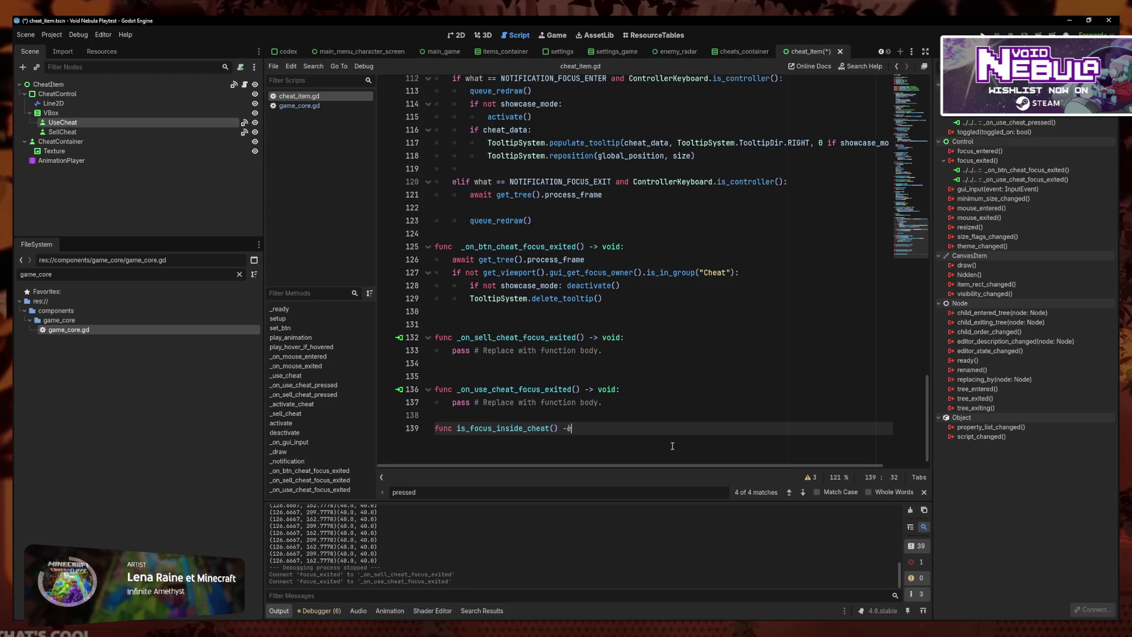
{"action": "type", "text": ":"}
{"action": "key", "text": "Return"}
{"action": "key", "text": "ctrl+v"}
{"action": "key", "text": "ctrl+z"}
{"action": "key", "text": "ctrl+v"}
{"action": "key", "text": "ctrl+s"}
Dedent the four lines of the is_focus_inside_cheat body by one level
{"action": "key", "text": "Up"}
{"action": "key", "text": "Up"}
{"action": "key", "text": "Up"}
{"action": "key", "text": "shift+Tab"}
{"action": "key", "text": "Down"}
{"action": "key", "text": "shift+Tab"}
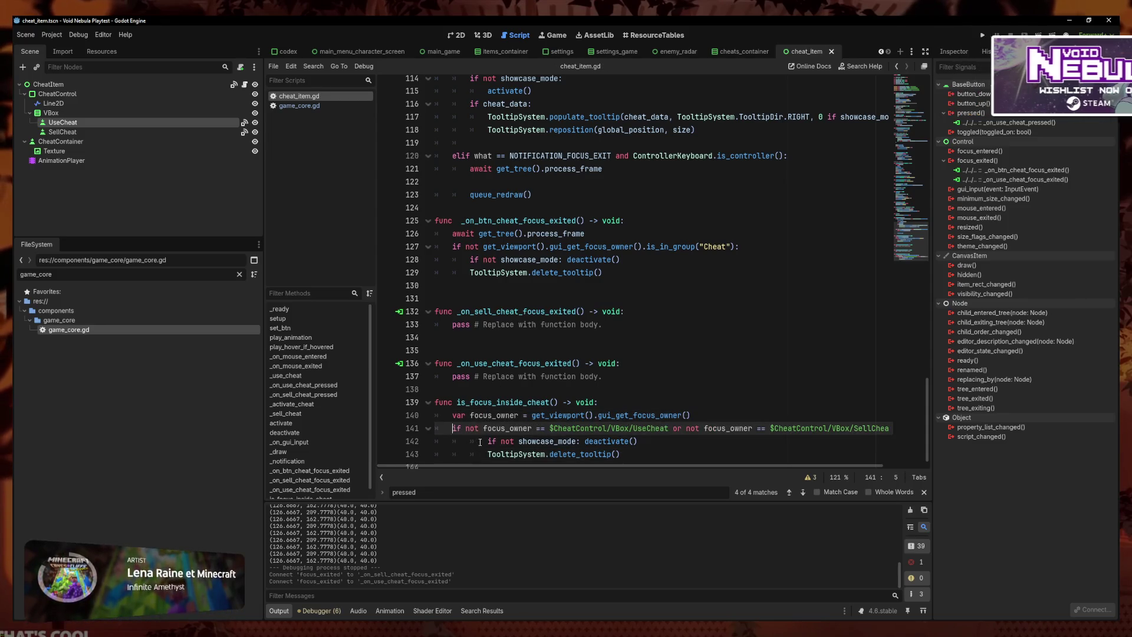
{"action": "key", "text": "Down"}
{"action": "key", "text": "shift+Tab"}
{"action": "key", "text": "Down"}
{"action": "key", "text": "shift+Tab"}
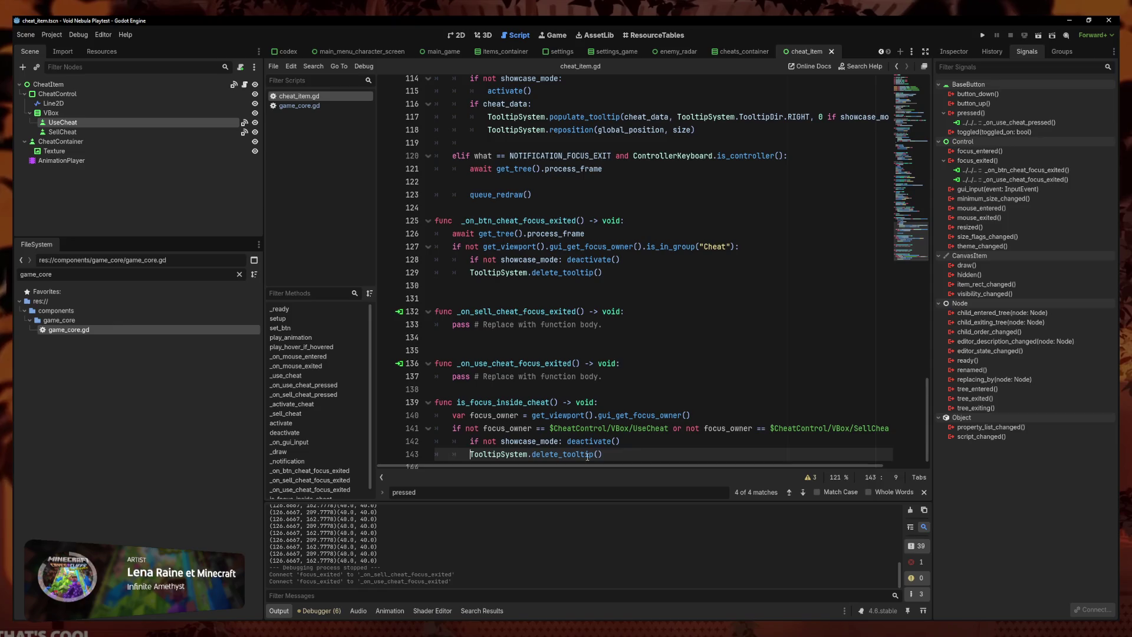
Insert an is_focus_inside_cheat() call on line 122 in the focus-exit branch
{"action": "scroll", "coordinate": [593, 354], "scroll_direction": "up", "scroll_amount": 3}
{"action": "left_click", "coordinate": [580, 295]}
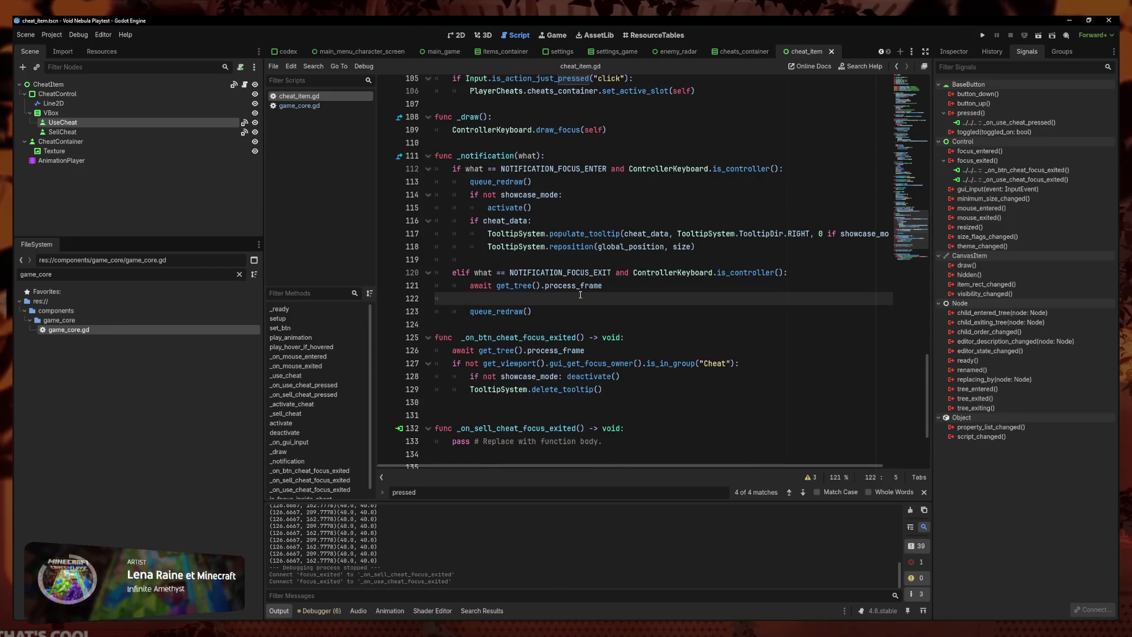
{"action": "type", "text": "is"}
{"action": "key", "text": "Down"}
{"action": "key", "text": "Return"}
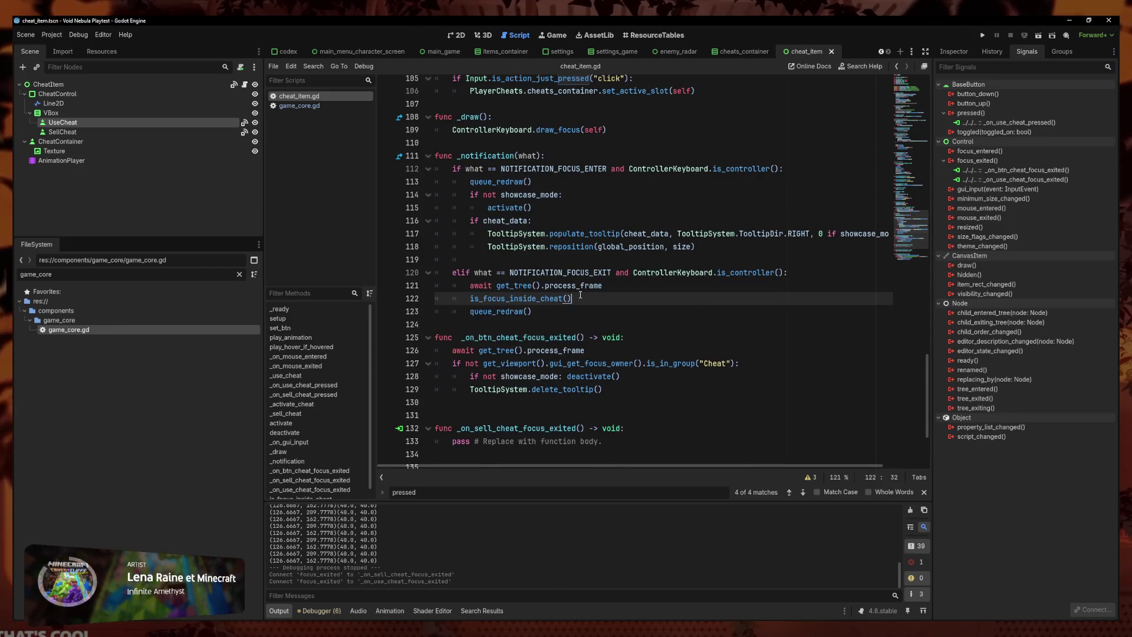
{"action": "scroll", "coordinate": [649, 274], "scroll_direction": "down", "scroll_amount": 3}
{"action": "left_click", "coordinate": [649, 317]}
{"action": "left_click", "coordinate": [672, 260]}
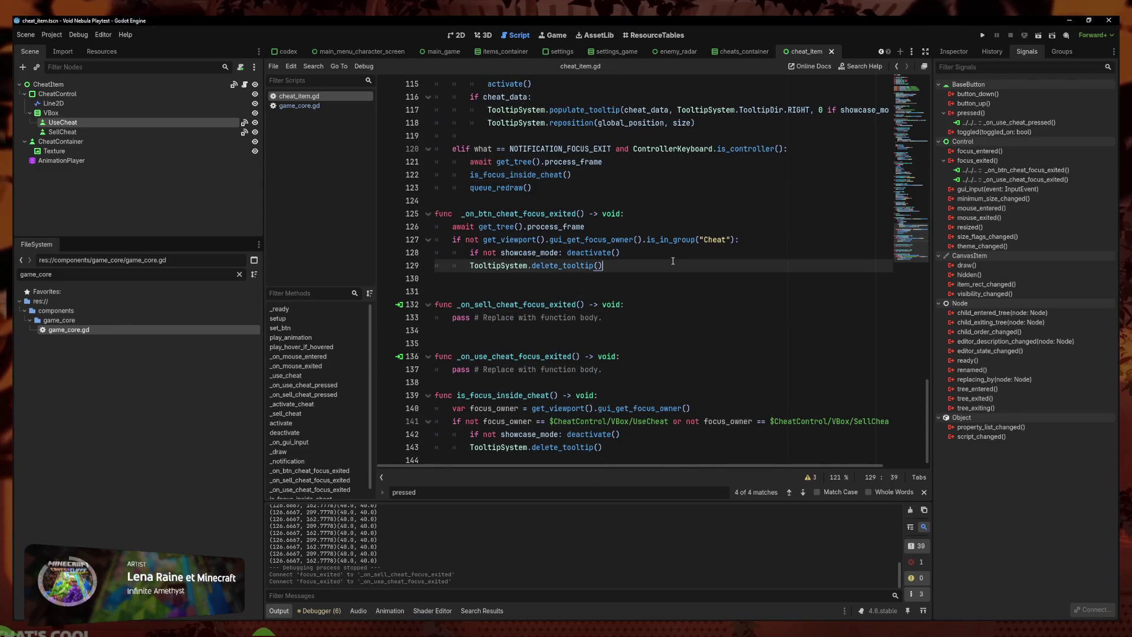
{"action": "mouse_move", "coordinate": [602, 162]}
{"action": "left_mouse_down"}
{"action": "mouse_move", "coordinate": [453, 148]}
{"action": "mouse_move", "coordinate": [469, 395]}
{"action": "left_mouse_up"}
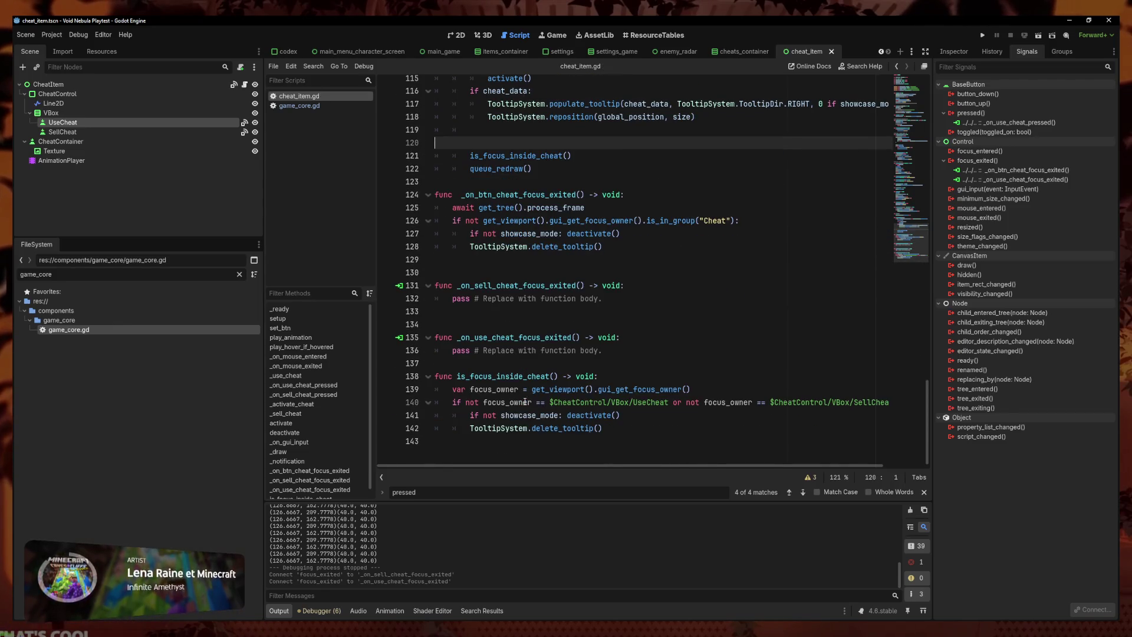
{"action": "key", "text": "BackSpace"}
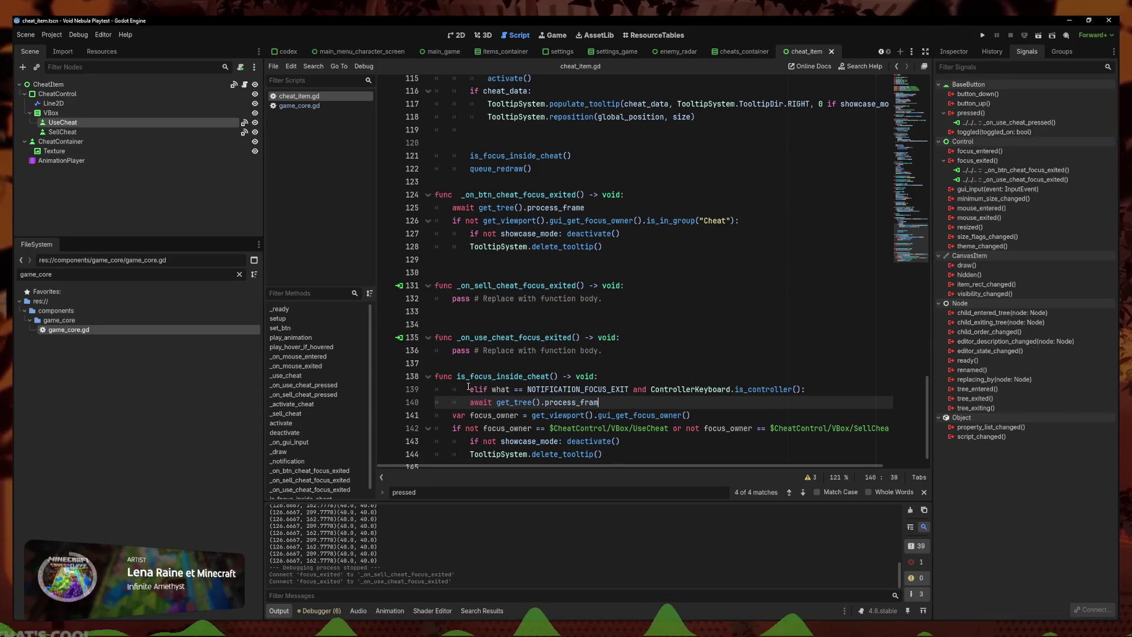
{"action": "key", "text": "ctrl+z"}
{"action": "key", "text": "ctrl+z"}
{"action": "key", "text": "ctrl+z"}
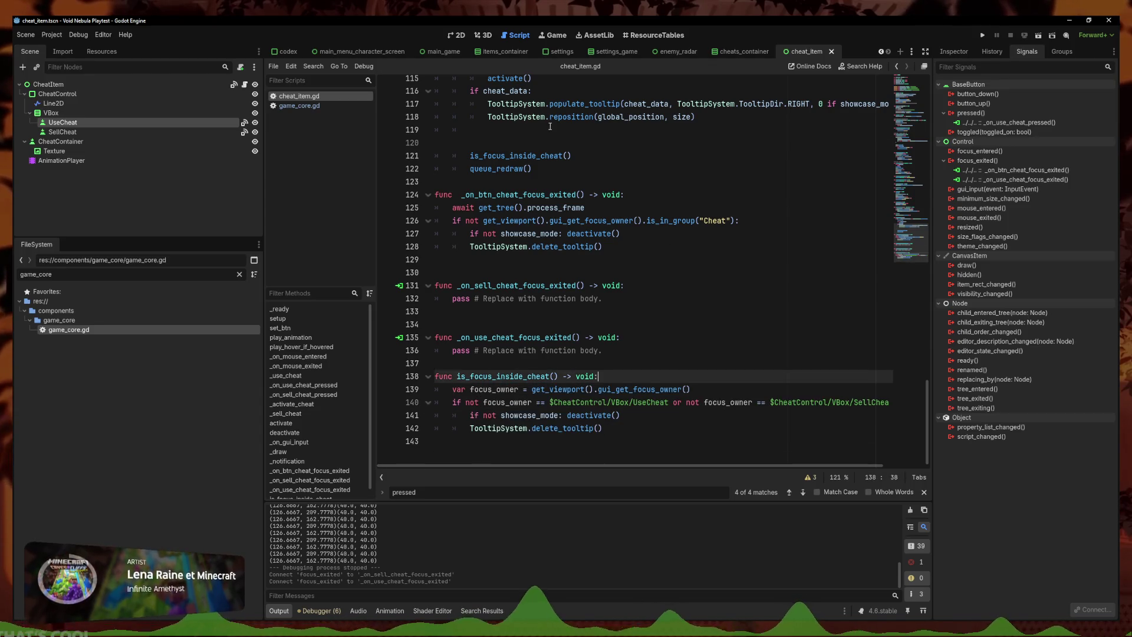
Move the await process_frame line into is_focus_inside_cheat and make line 121 await the call
{"action": "double_click", "coordinate": [549, 155]}
{"action": "triple_click", "coordinate": [550, 156]}
{"action": "key", "text": "ctrl+x"}
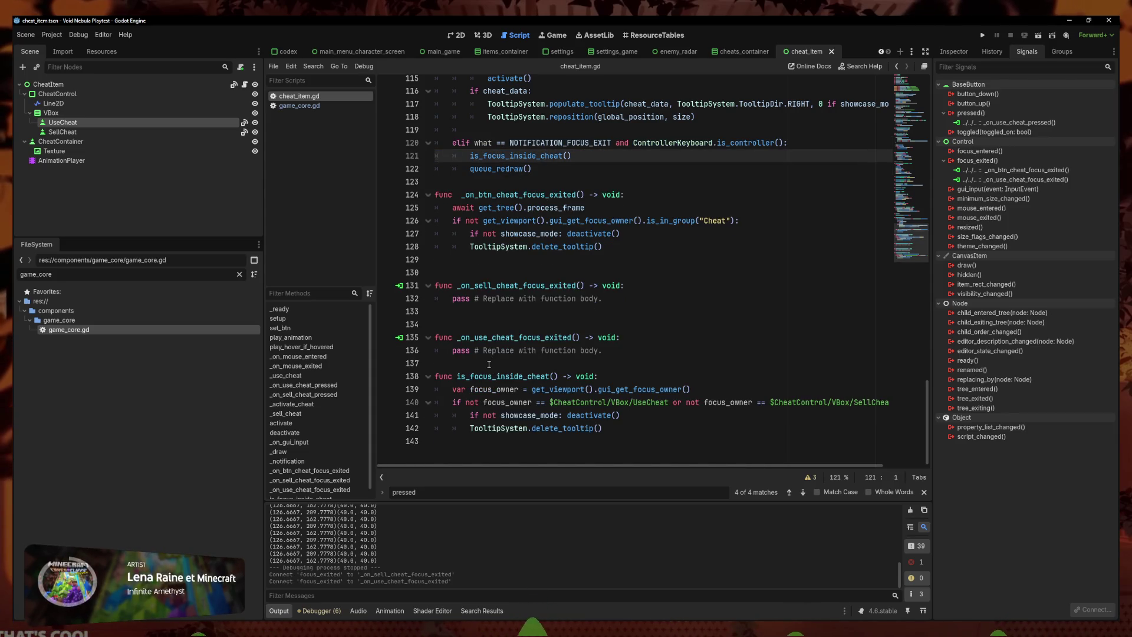
{"action": "left_click", "coordinate": [617, 372]}
{"action": "key", "text": "Return"}
{"action": "key", "text": "ctrl+v"}
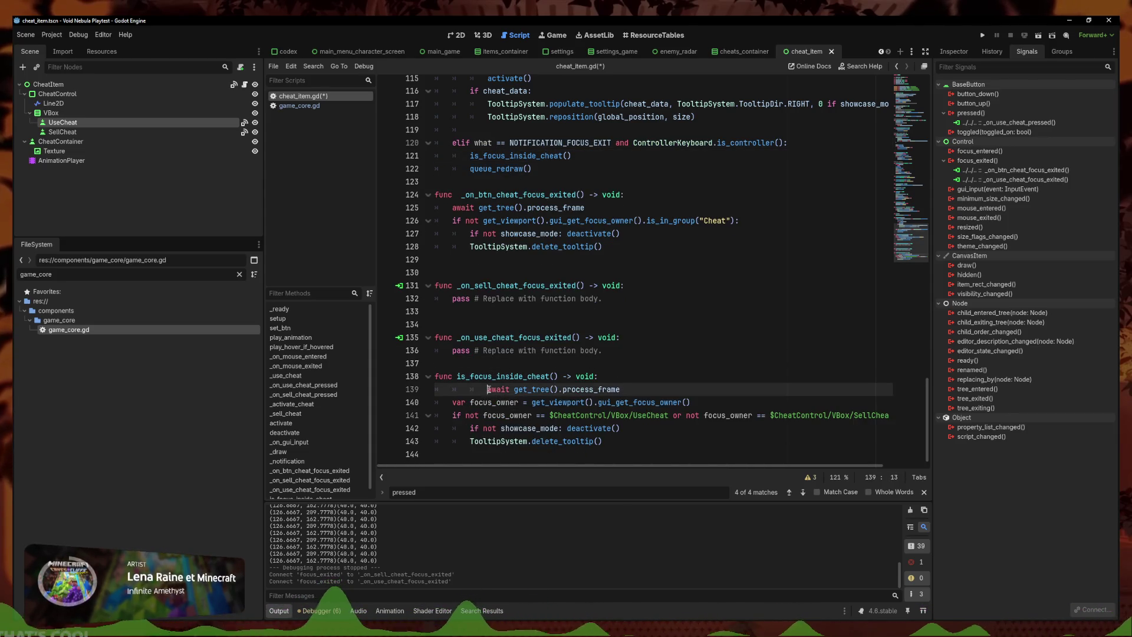
{"action": "left_click", "coordinate": [470, 155]}
{"action": "type", "text": "await"}
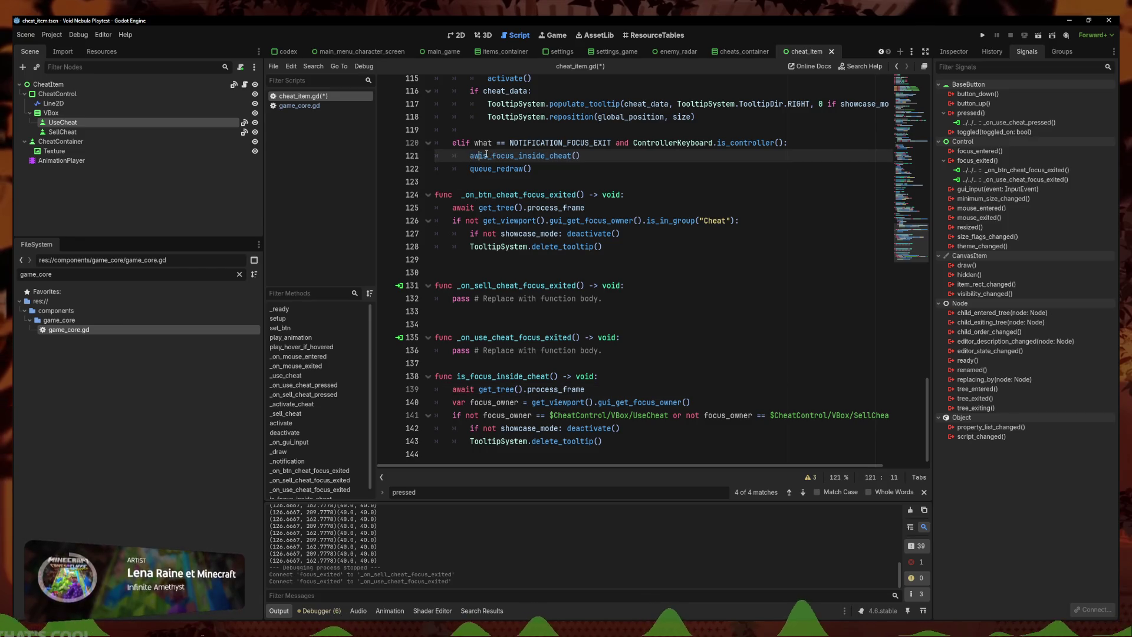
Replace the sell and use handlers' placeholders with the awaited is_focus_inside_cheat() call
{"action": "left_click", "coordinate": [467, 298]}
{"action": "key", "text": "Return"}
{"action": "key", "text": "ctrl+z"}
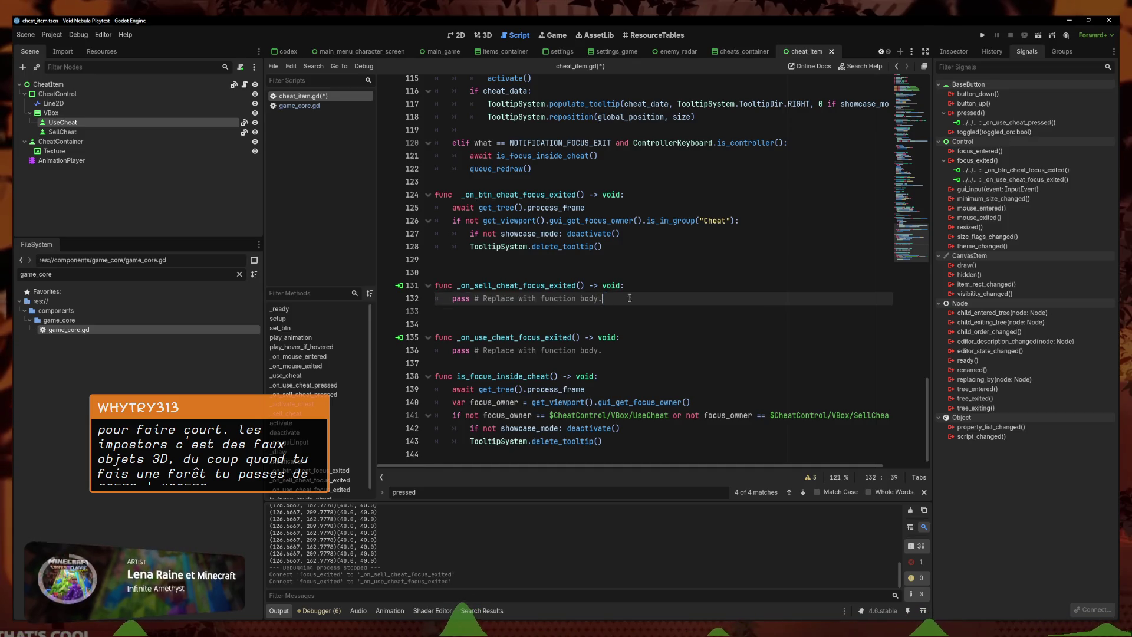
{"action": "key", "text": "ctrl+v"}
{"action": "left_click_drag", "start_coordinate": [602, 364], "coordinate": [453, 363]}
{"action": "key", "text": "ctrl+v"}
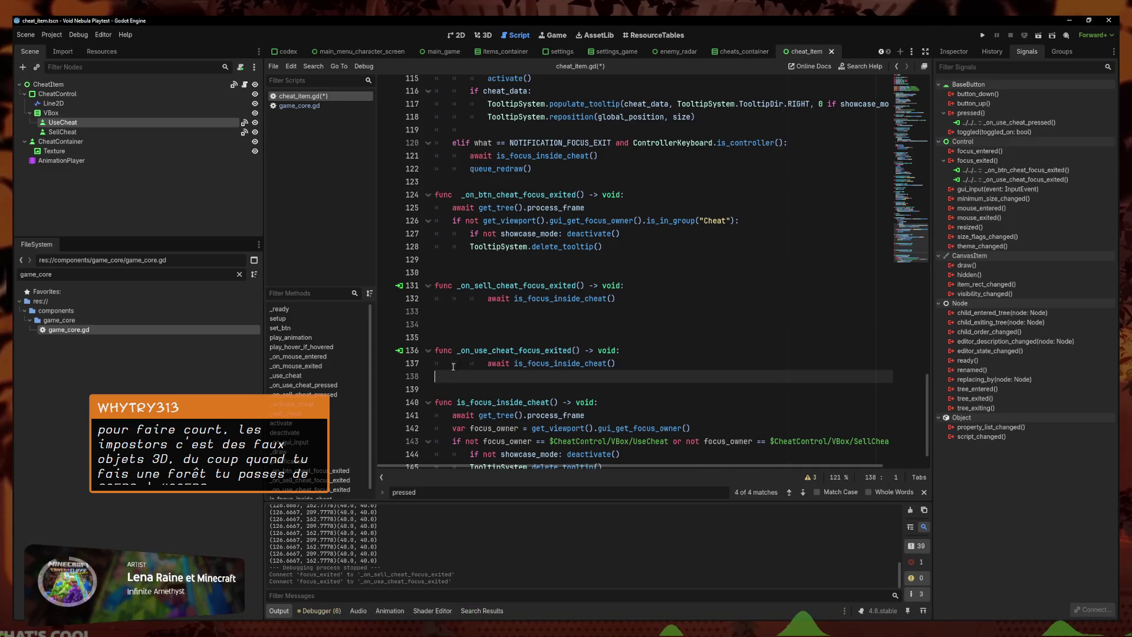
{"action": "left_click", "coordinate": [463, 299]}
{"action": "key", "text": "BackSpace"}
{"action": "key", "text": "BackSpace"}
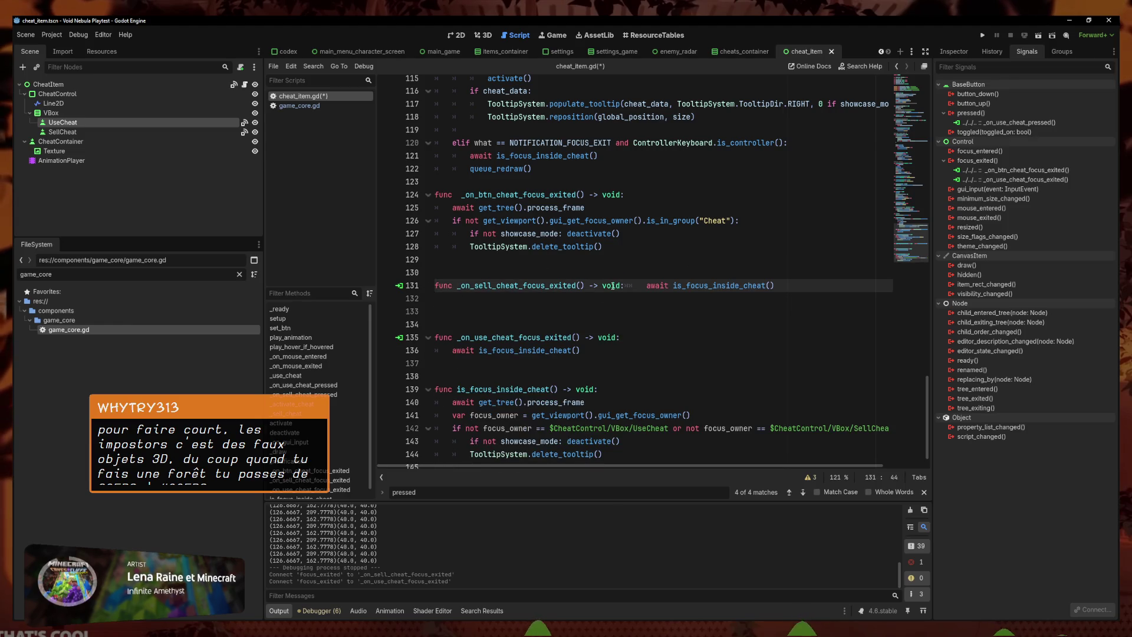
{"action": "key", "text": "Return"}
Remove the extra blank lines between functions and save the script
{"action": "key", "text": "End"}
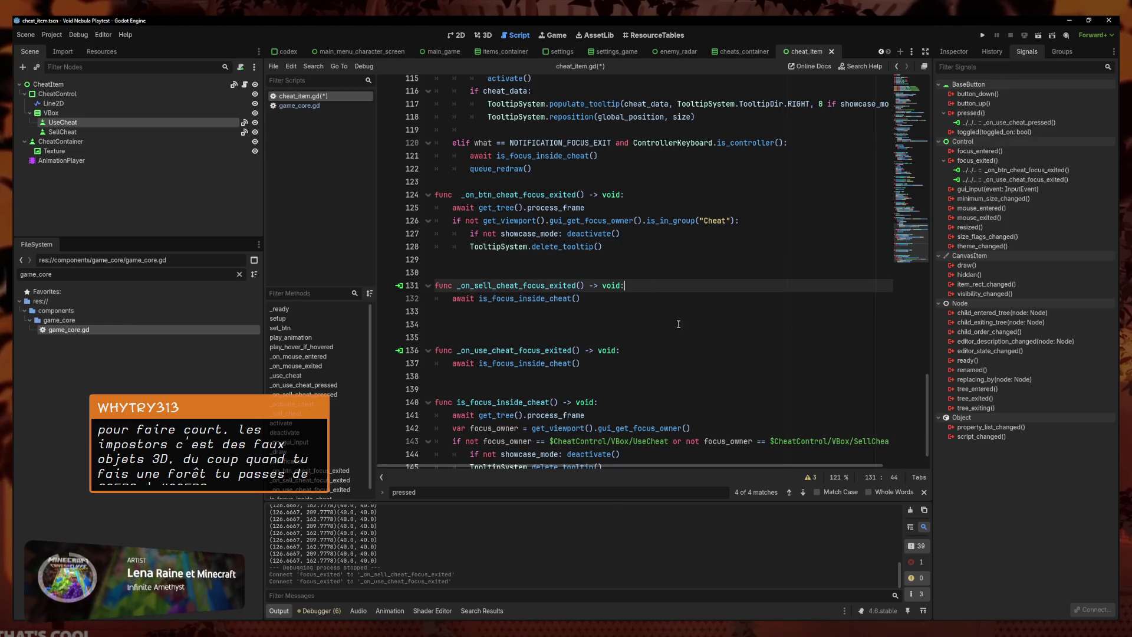
{"action": "key", "text": "Delete"}
{"action": "key", "text": "Delete"}
{"action": "key", "text": "ctrl+s"}
{"action": "key", "text": "Down"}
{"action": "key", "text": "Down"}
{"action": "key", "text": "Down"}
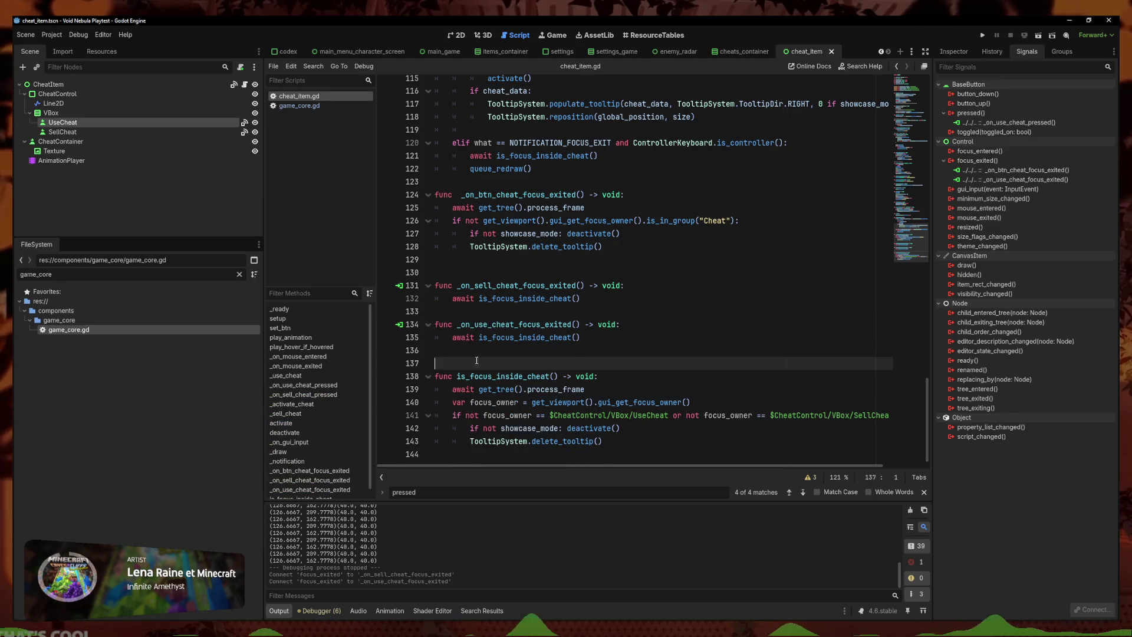
{"action": "key", "text": "BackSpace"}
{"action": "key", "text": "BackSpace"}
{"action": "left_click", "coordinate": [664, 249]}
{"action": "key", "text": "Delete"}
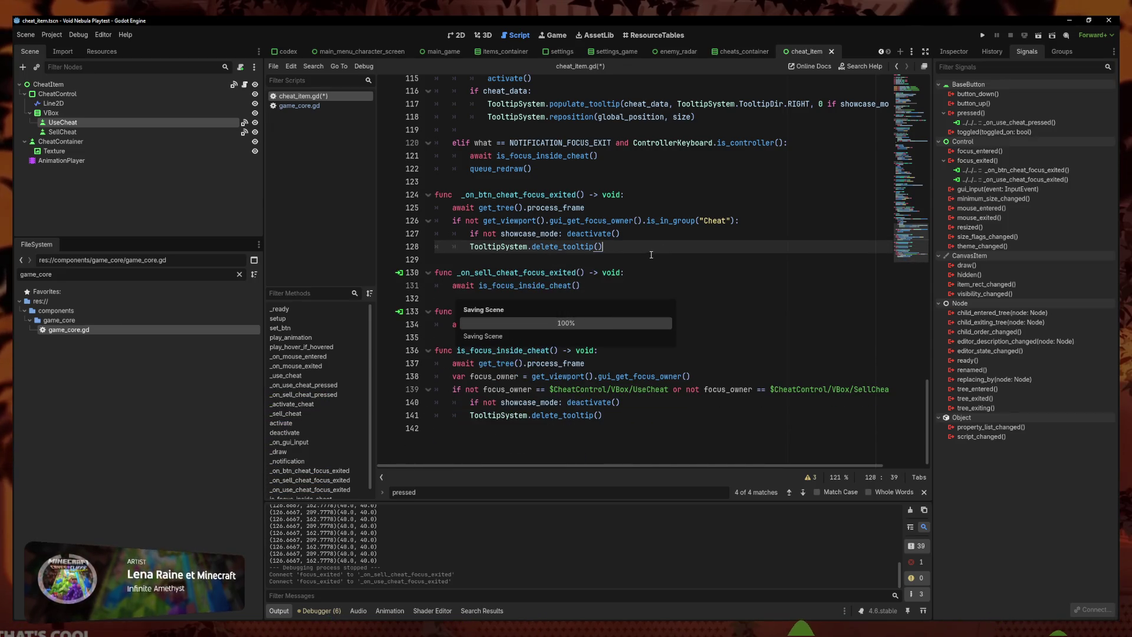
Delete the old _on_btn_cheat_focus_exited function, save, and run the game
{"action": "key", "text": "shift+Up"}
{"action": "key", "text": "shift+Up"}
{"action": "key", "text": "shift+Up"}
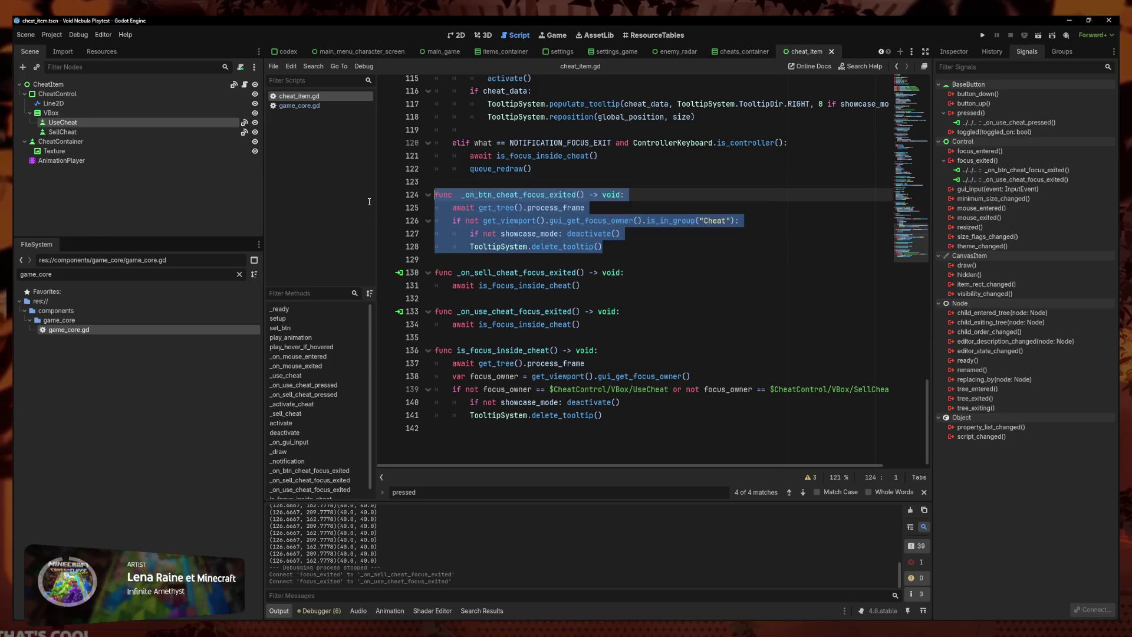
{"action": "key", "text": "BackSpace"}
{"action": "key", "text": "ctrl+s"}
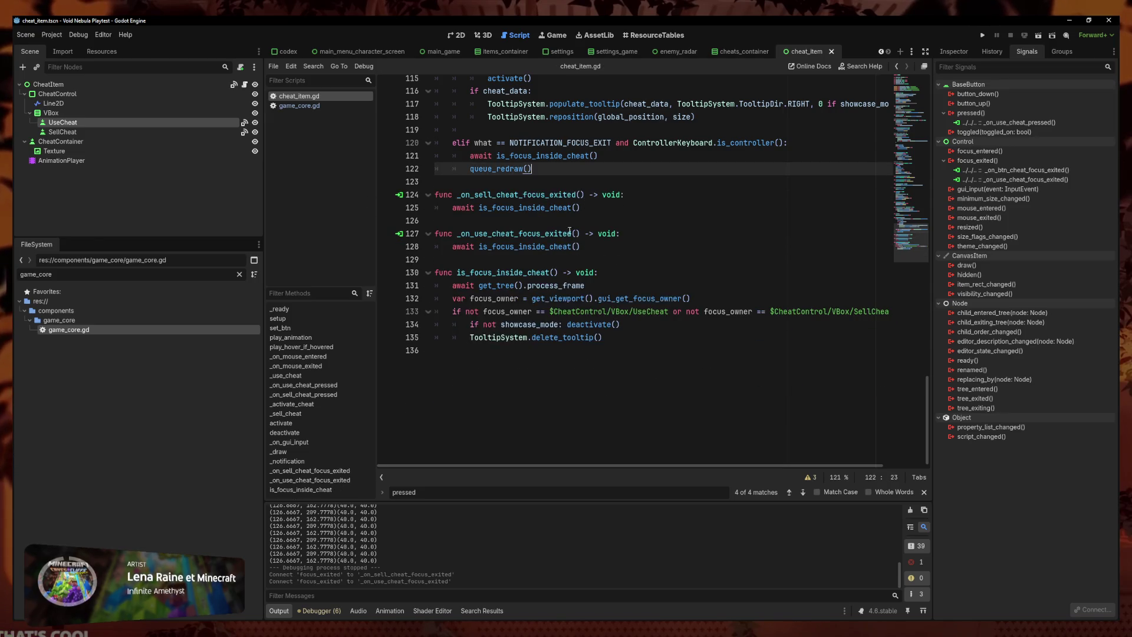
{"action": "scroll", "coordinate": [535, 327], "scroll_direction": "up", "scroll_amount": 5}
{"action": "left_click", "coordinate": [982, 35]}
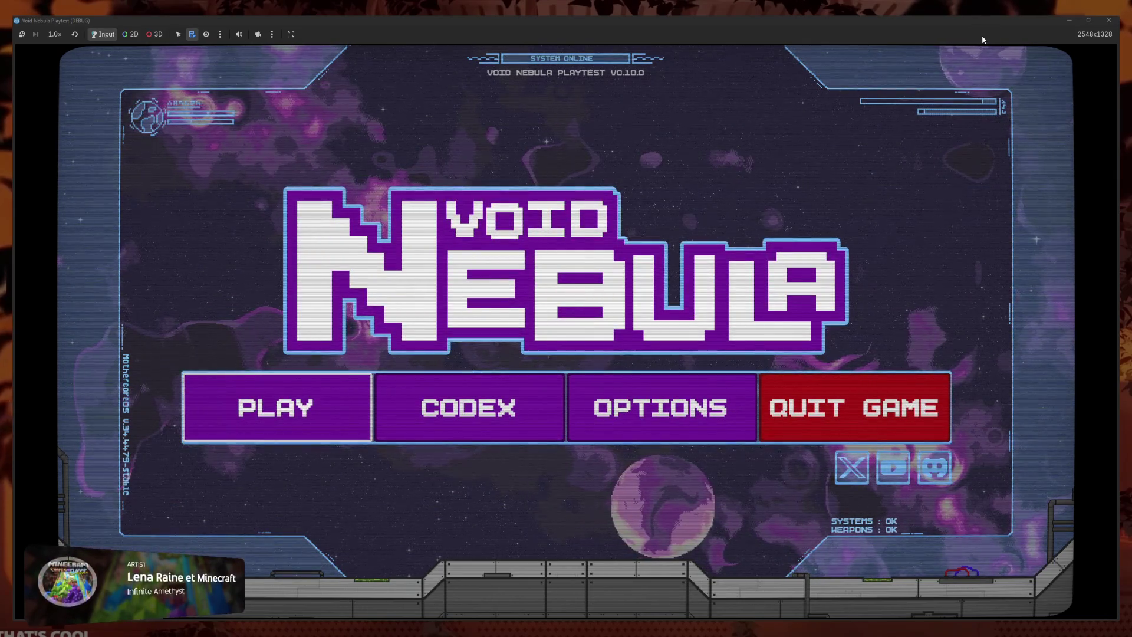
Choose PLAY, open New run, select Kali, and start the run
{"action": "key", "text": "Left"}
{"action": "key", "text": "Return"}
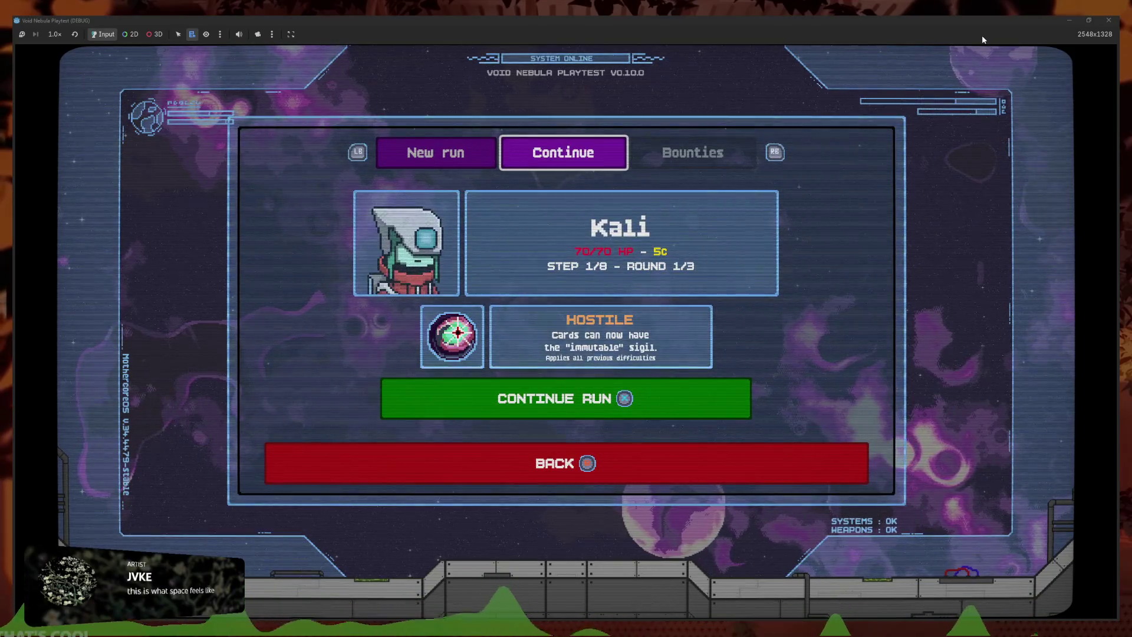
{"action": "key", "text": "q"}
{"action": "key", "text": "Down"}
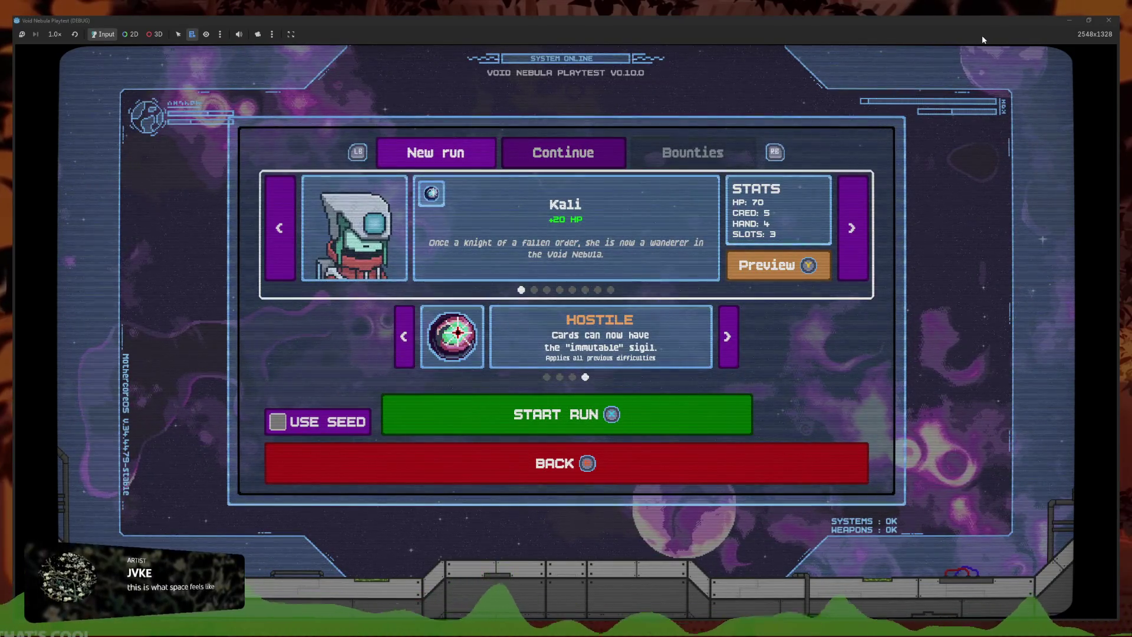
{"action": "key", "text": "Right"}
{"action": "key", "text": "Left"}
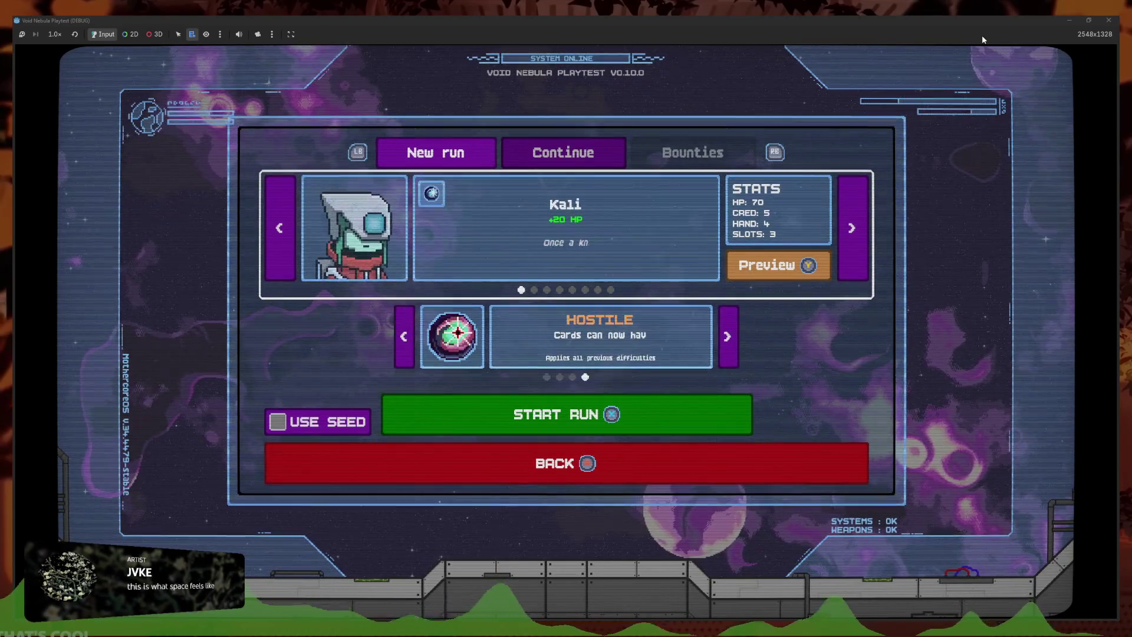
{"action": "key", "text": "Return"}
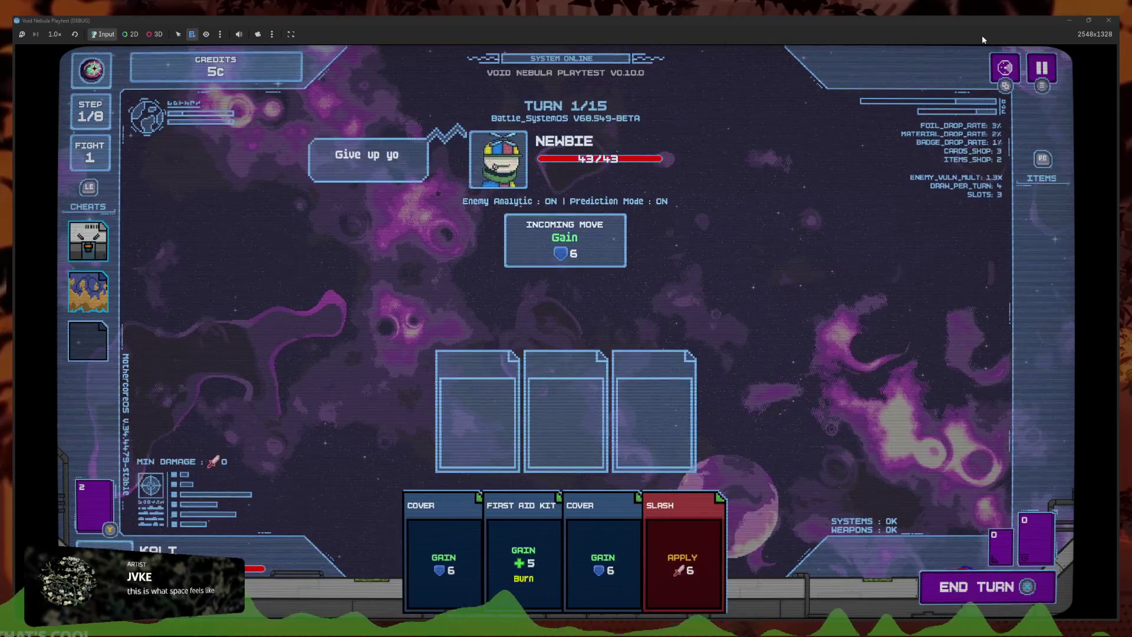
Move focus down to the second cheat and back up, then close the game window
{"action": "key", "text": "Down"}
{"action": "key", "text": "Up"}
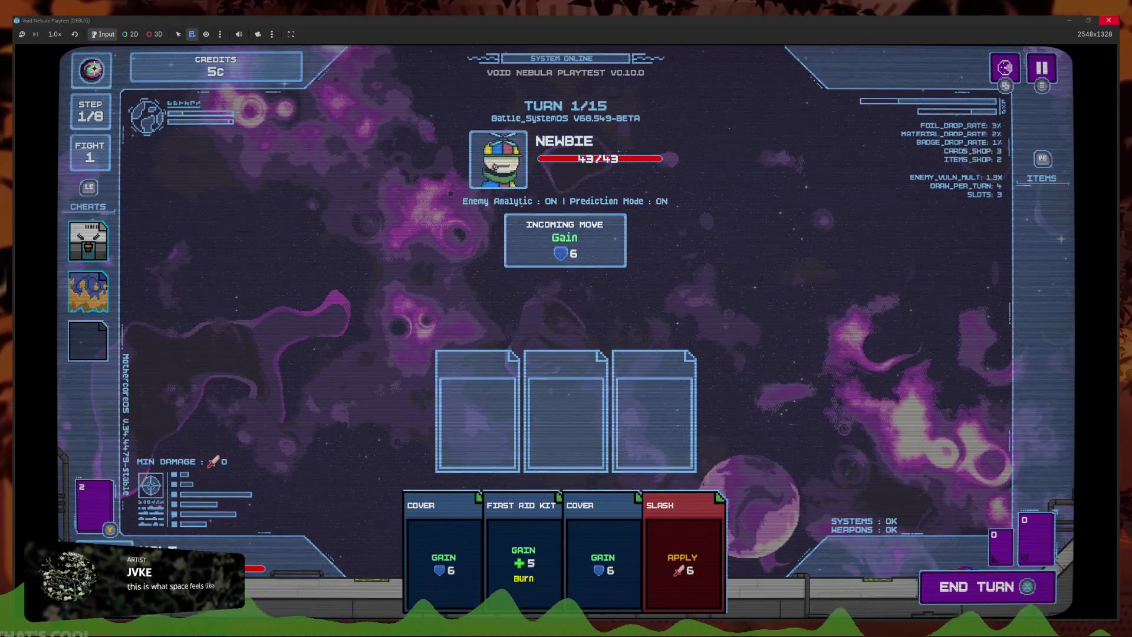
{"action": "left_click", "coordinate": [1109, 20]}
{"action": "scroll", "coordinate": [565, 367], "scroll_direction": "down", "scroll_amount": 1}
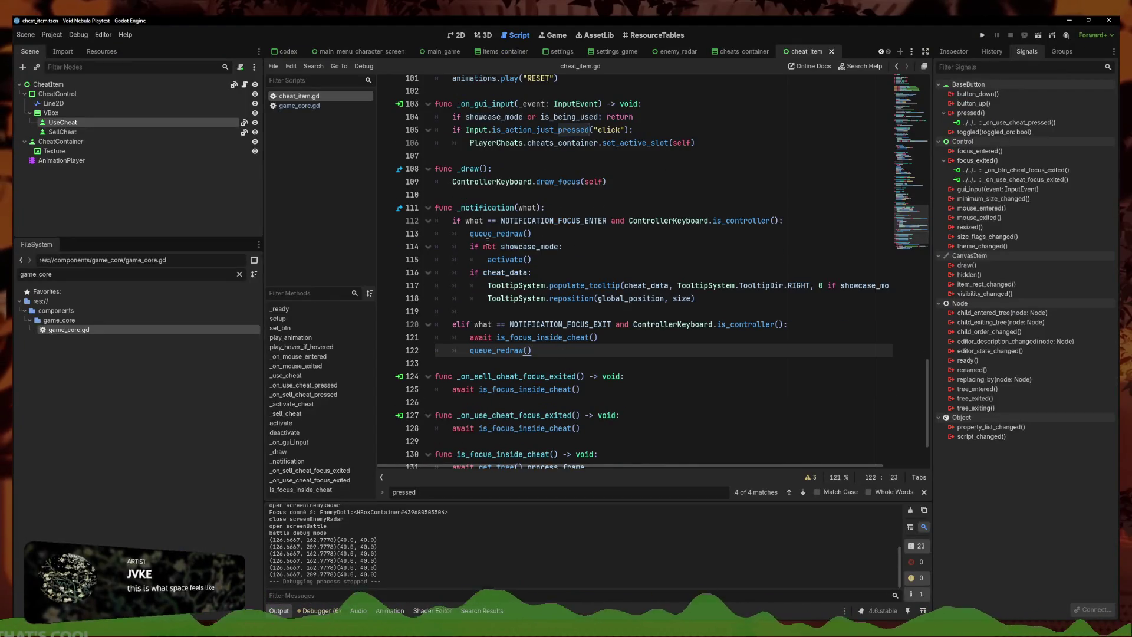
Review is_focus_inside_cheat and go to the 'or' in line 133's focus_owner condition
{"action": "scroll", "coordinate": [551, 386], "scroll_direction": "down", "scroll_amount": 2}
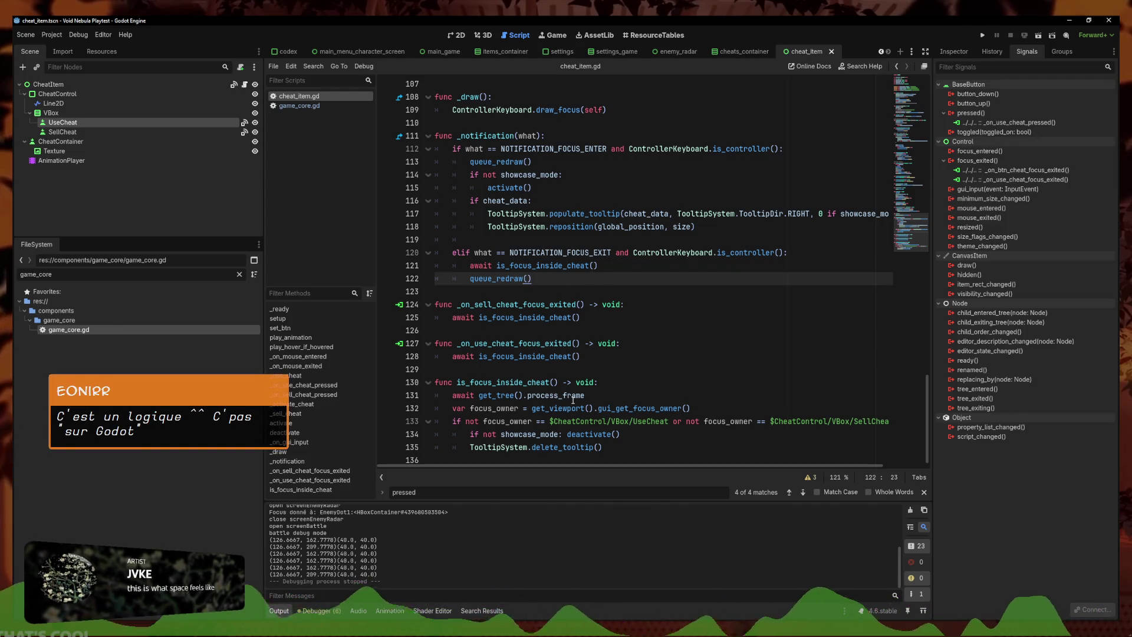
{"action": "mouse_move", "coordinate": [573, 399]}
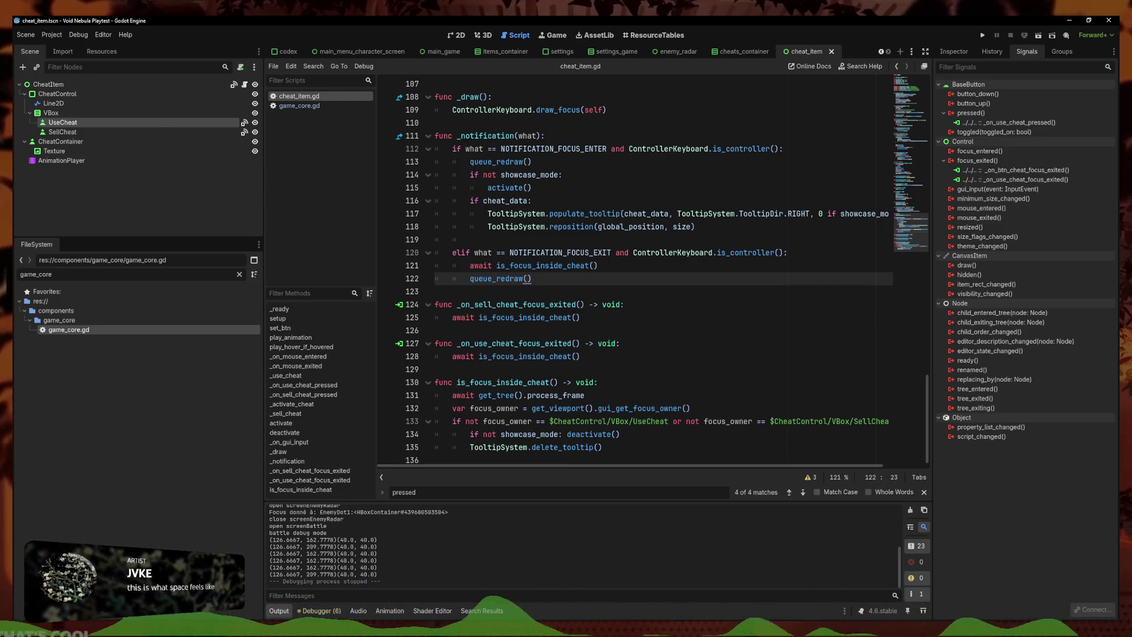
{"action": "left_click", "coordinate": [643, 393]}
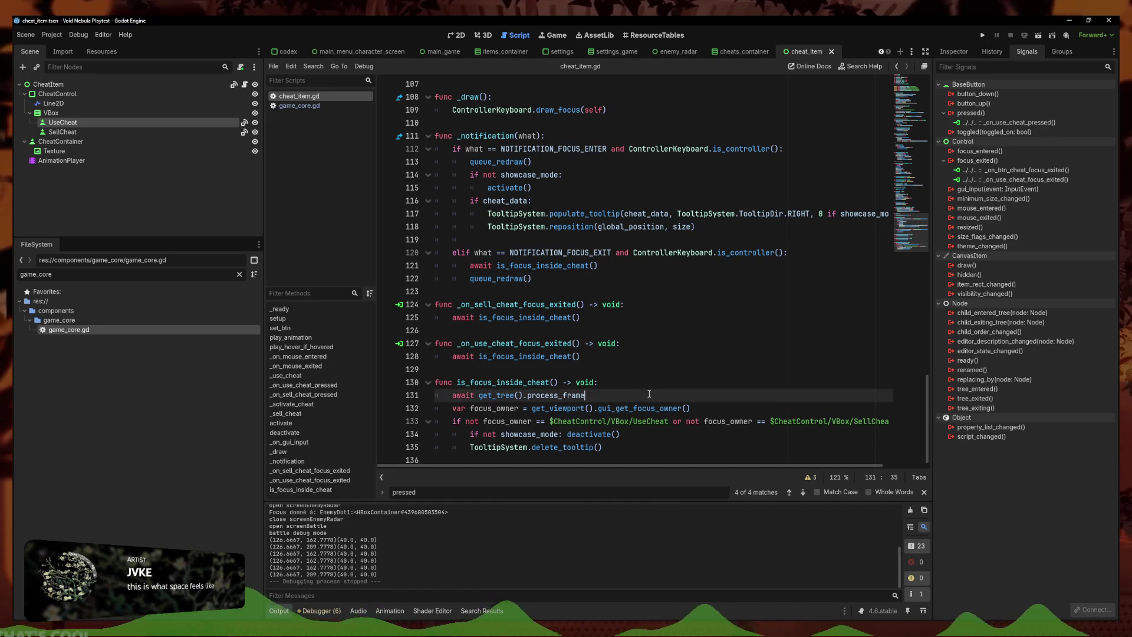
{"action": "left_click", "coordinate": [661, 379]}
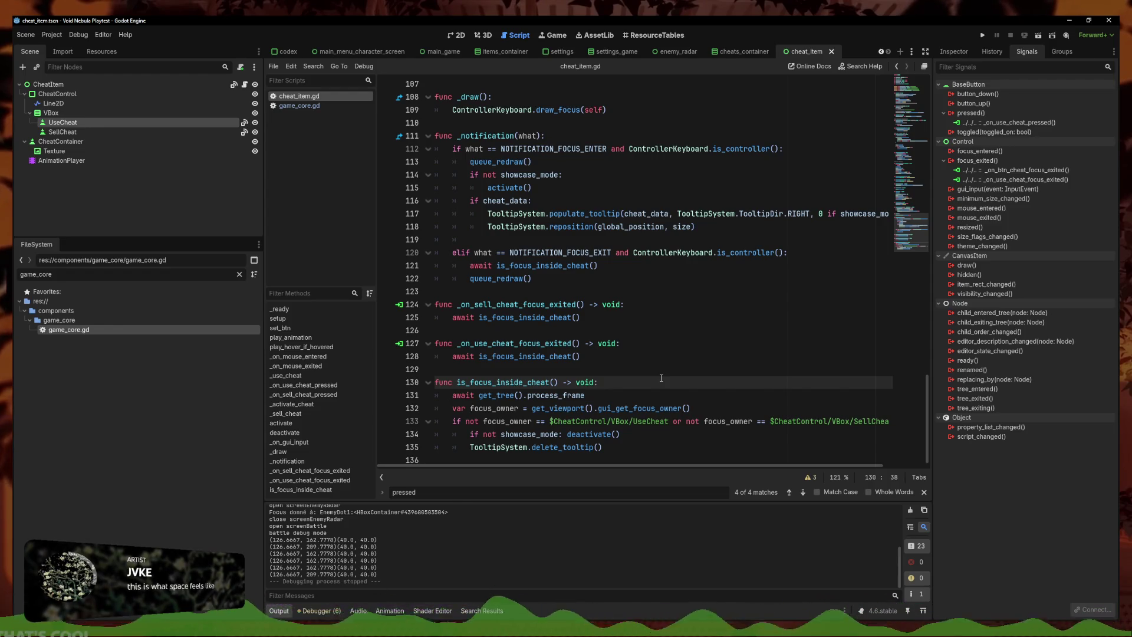
{"action": "key", "text": "Down"}
{"action": "key", "text": "Down"}
{"action": "left_click", "coordinate": [704, 436]}
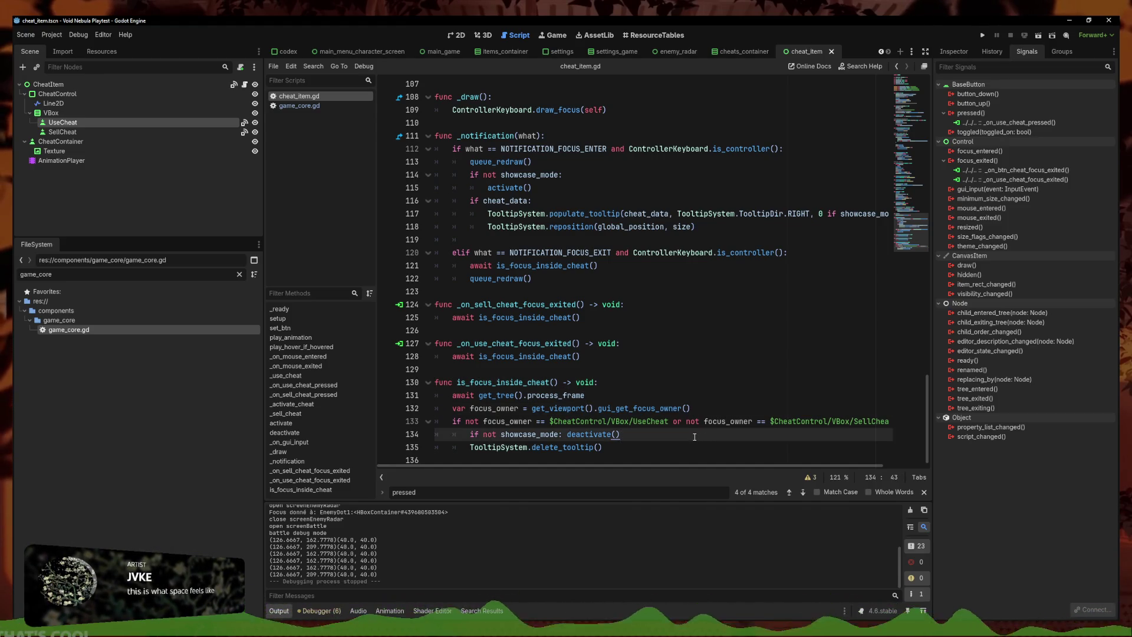
{"action": "left_click", "coordinate": [708, 421]}
{"action": "left_click", "coordinate": [687, 433]}
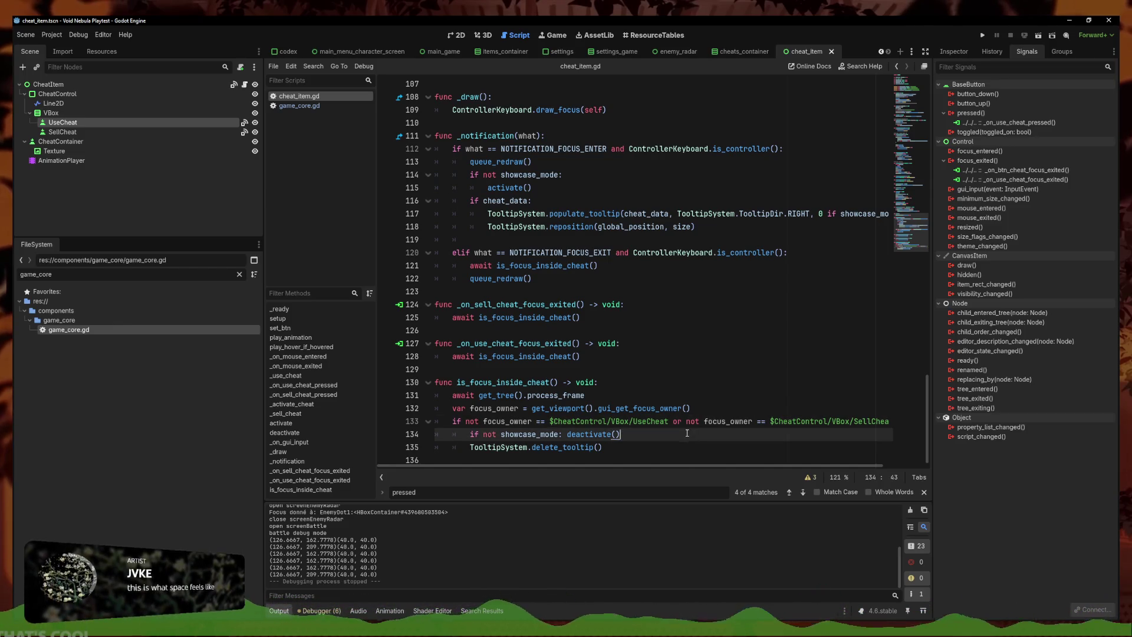
{"action": "left_click", "coordinate": [495, 423]}
{"action": "left_click_drag", "start_coordinate": [483, 424], "coordinate": [668, 423]}
{"action": "left_click", "coordinate": [677, 423]}
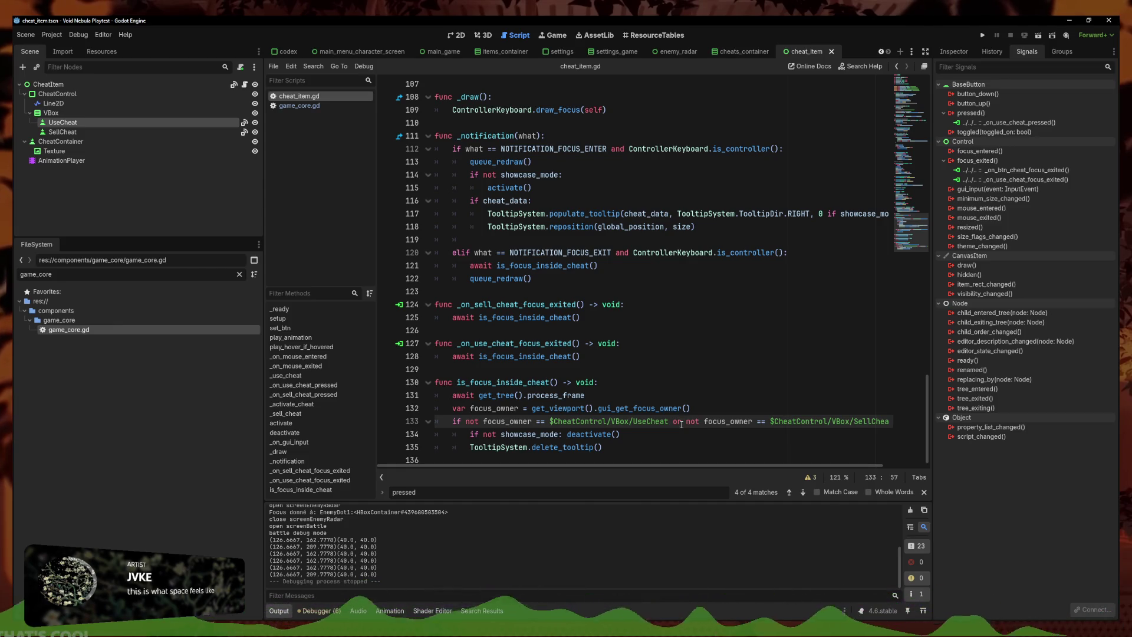
Change 'or' to 'and' on line 133 and run the project
{"action": "key", "text": "BackSpace"}
{"action": "key", "text": "BackSpace"}
{"action": "type", "text": "and"}
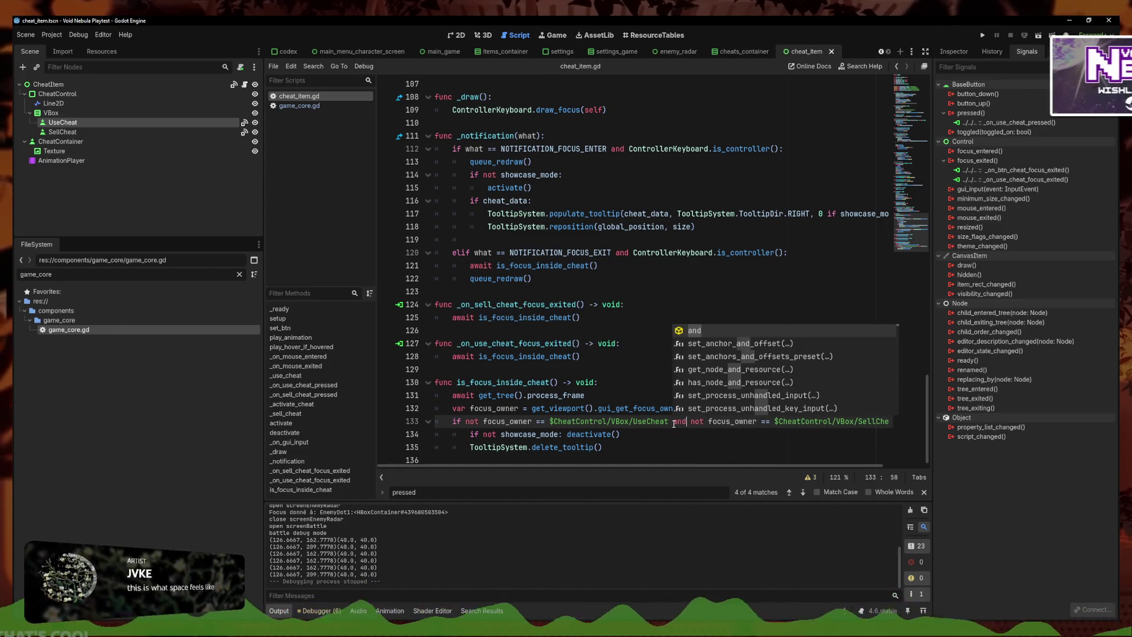
{"action": "left_click", "coordinate": [673, 422]}
{"action": "left_click", "coordinate": [736, 421]}
{"action": "left_click", "coordinate": [983, 35]}
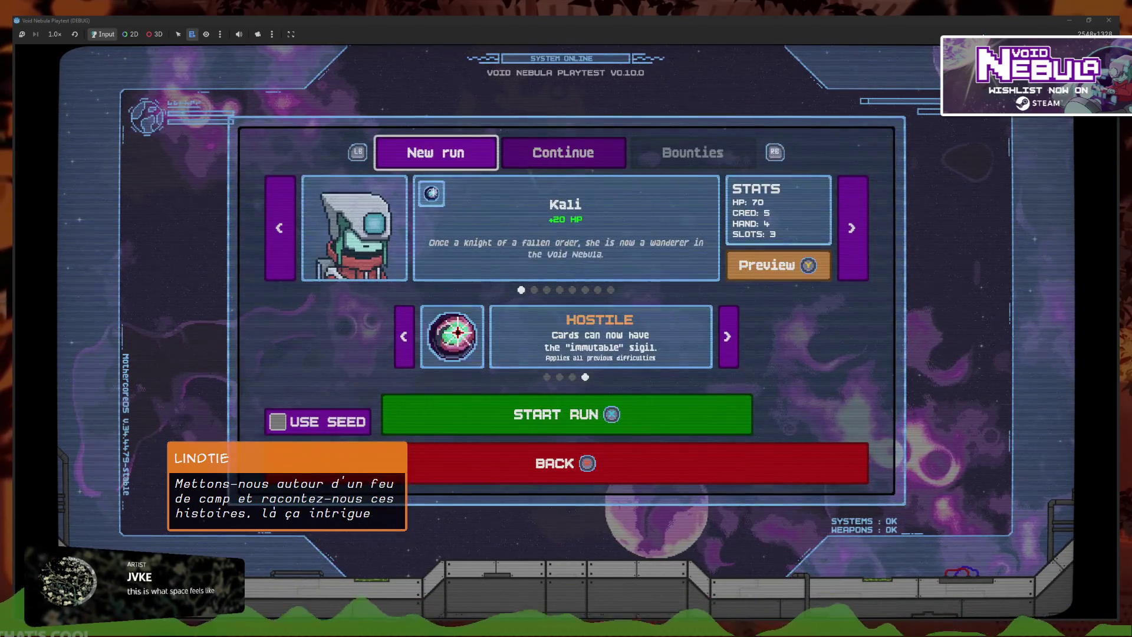
Start the run and move controller focus down and up between the two cheats
{"action": "key", "text": "Return"}
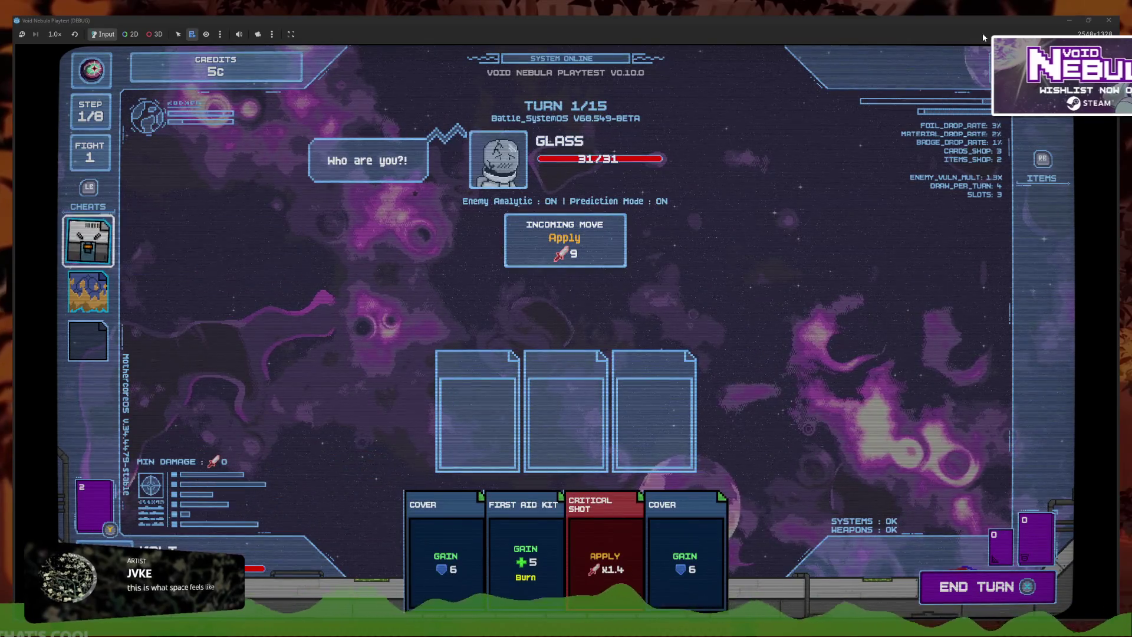
{"action": "key", "text": "Down"}
{"action": "key", "text": "Up"}
{"action": "key", "text": "Down"}
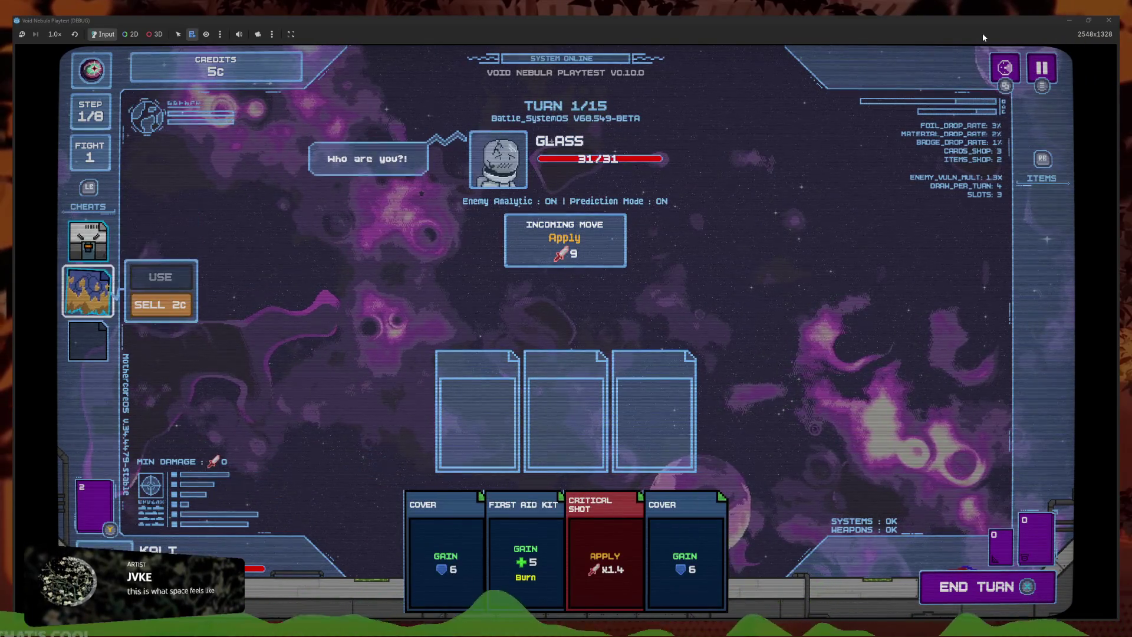
{"action": "key", "text": "Up"}
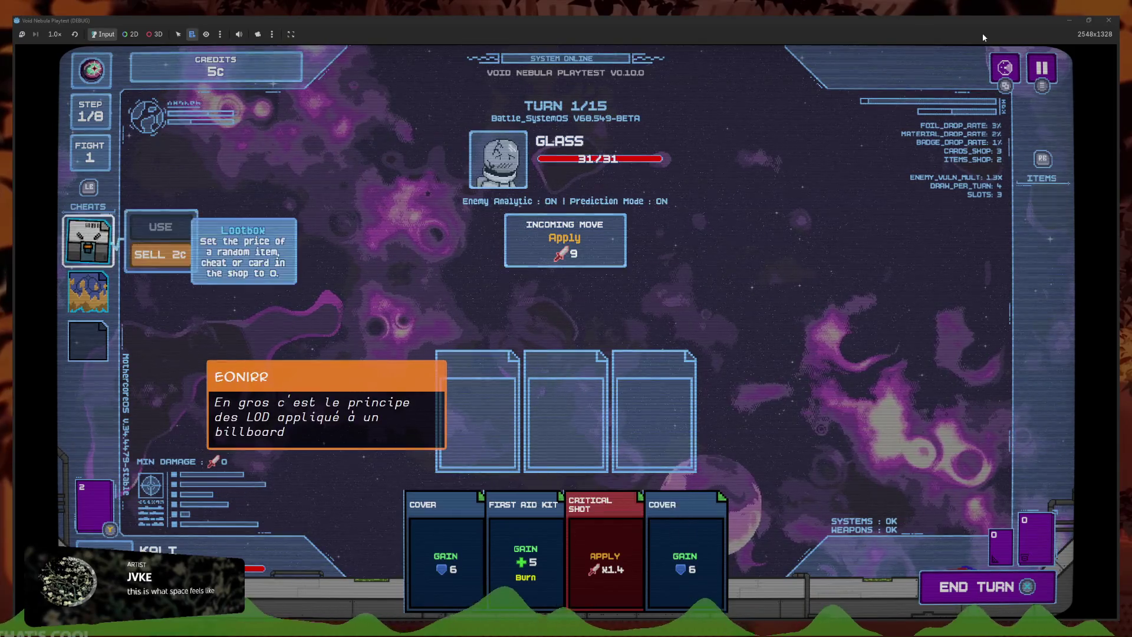
{"action": "key", "text": "Down"}
{"action": "key", "text": "Up"}
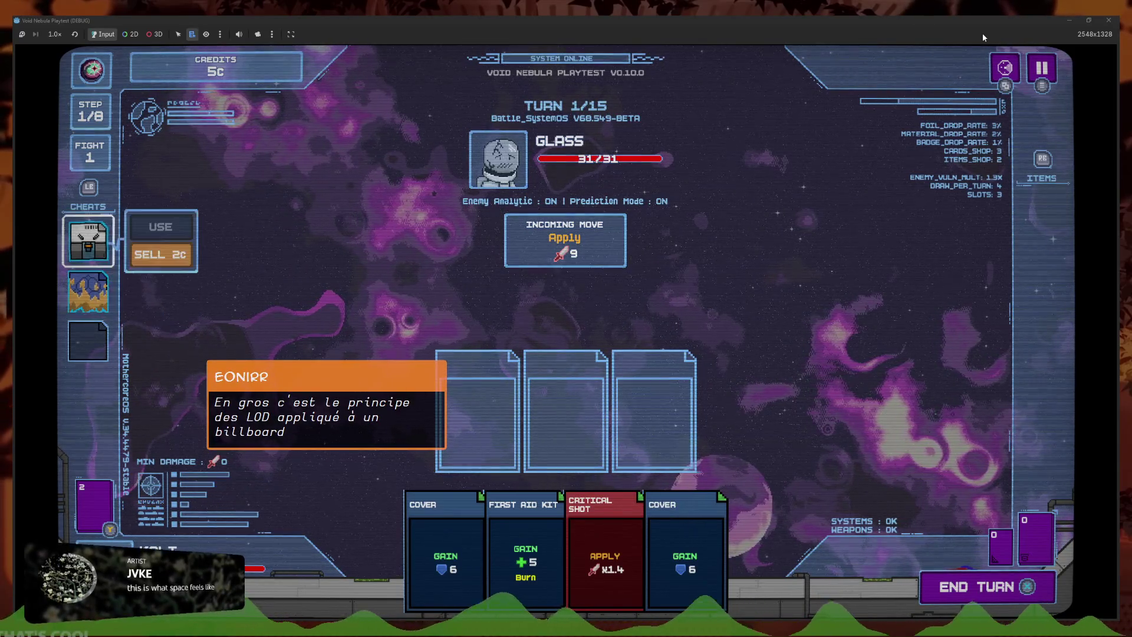
Move focus from the cheats to the hand cards and back, then onto the first cheat's USE option
{"action": "key", "text": "Escape"}
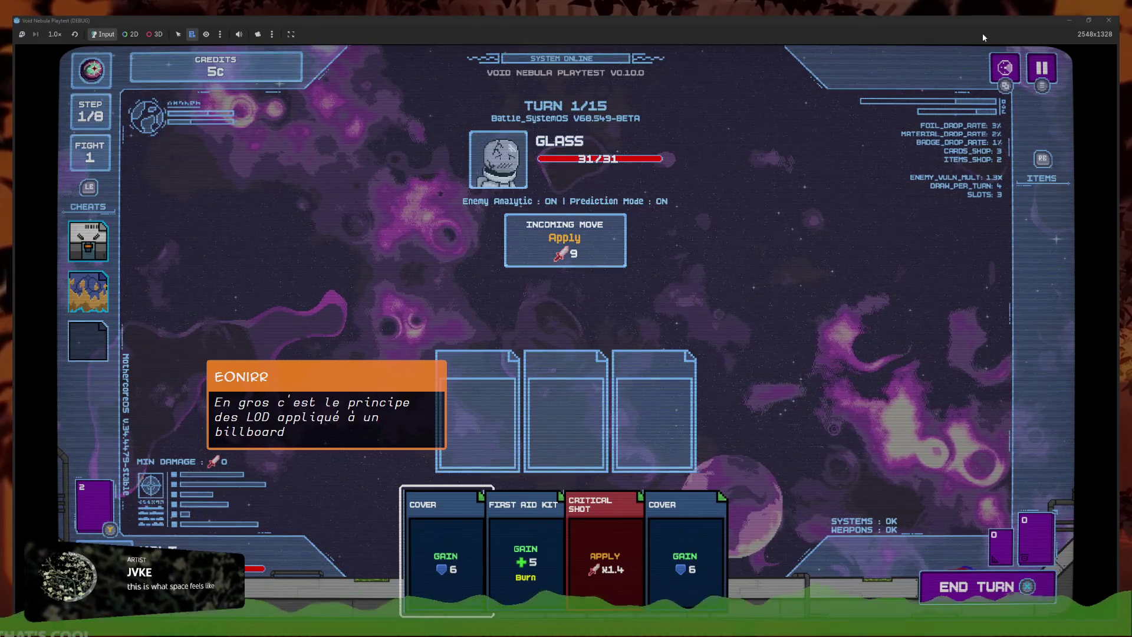
{"action": "key", "text": "Left"}
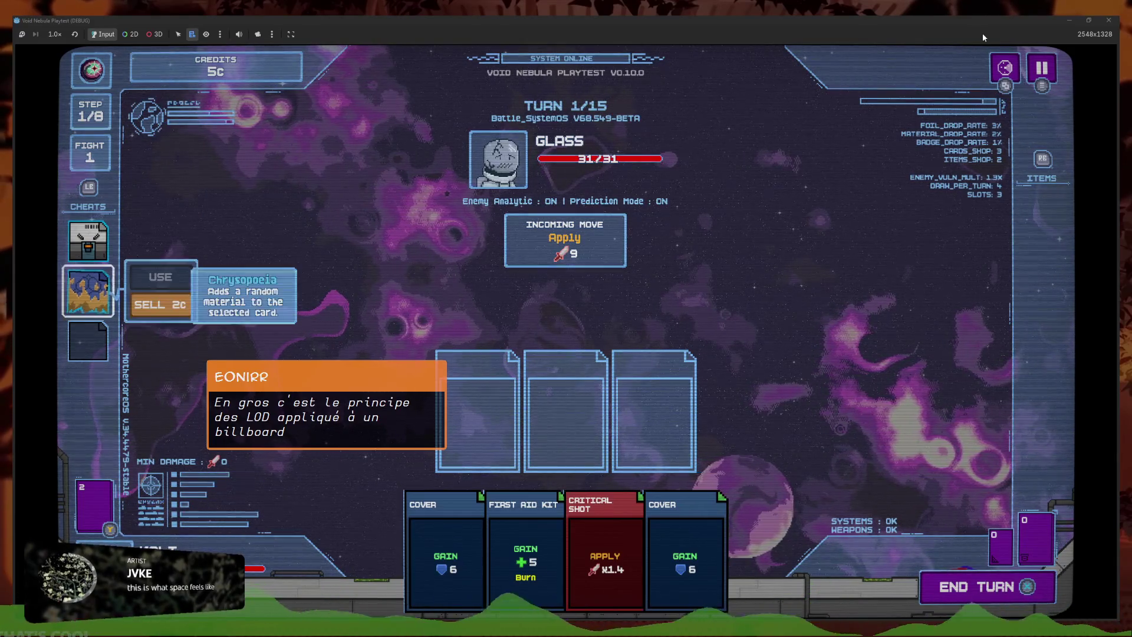
{"action": "key", "text": "Up"}
{"action": "key", "text": "Down"}
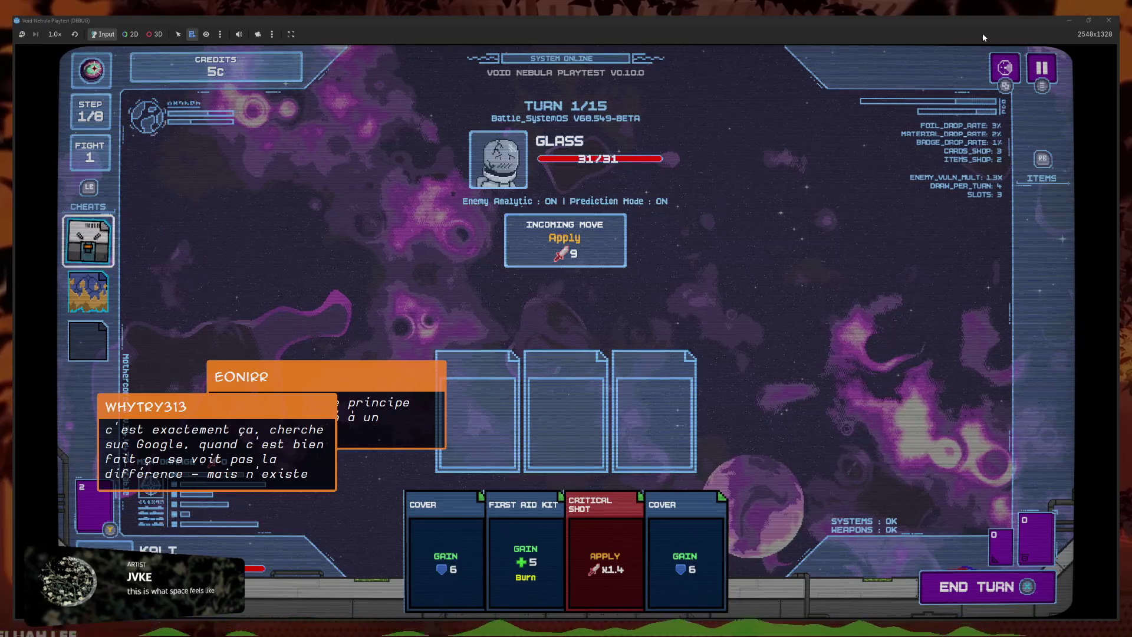
{"action": "key", "text": "Up"}
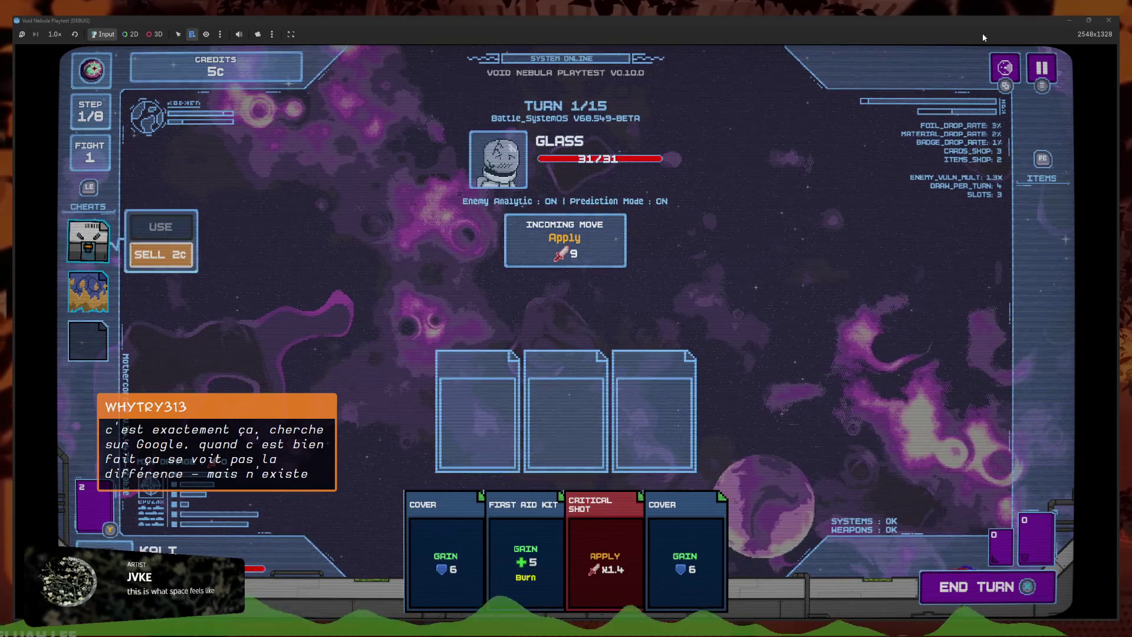
{"action": "key", "text": "Down"}
{"action": "key", "text": "Up"}
{"action": "key", "text": "Right"}
Move focus to the second cheat and back to the first, then stop the game with F8
{"action": "key", "text": "Escape"}
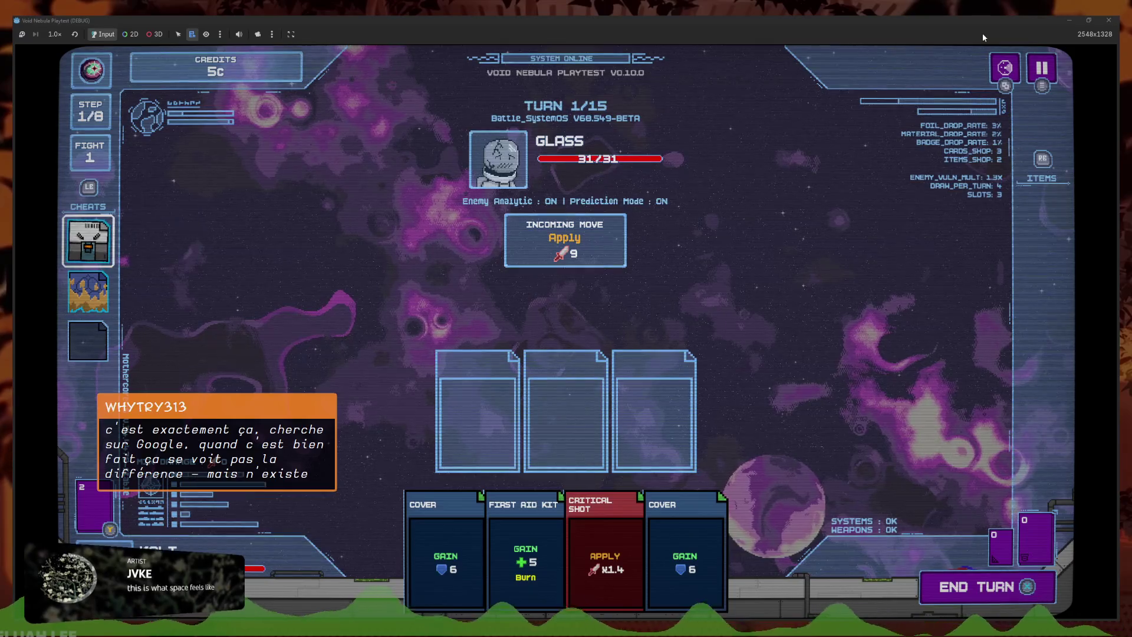
{"action": "key", "text": "Down"}
{"action": "key", "text": "Escape"}
{"action": "key", "text": "Return"}
{"action": "key", "text": "Up"}
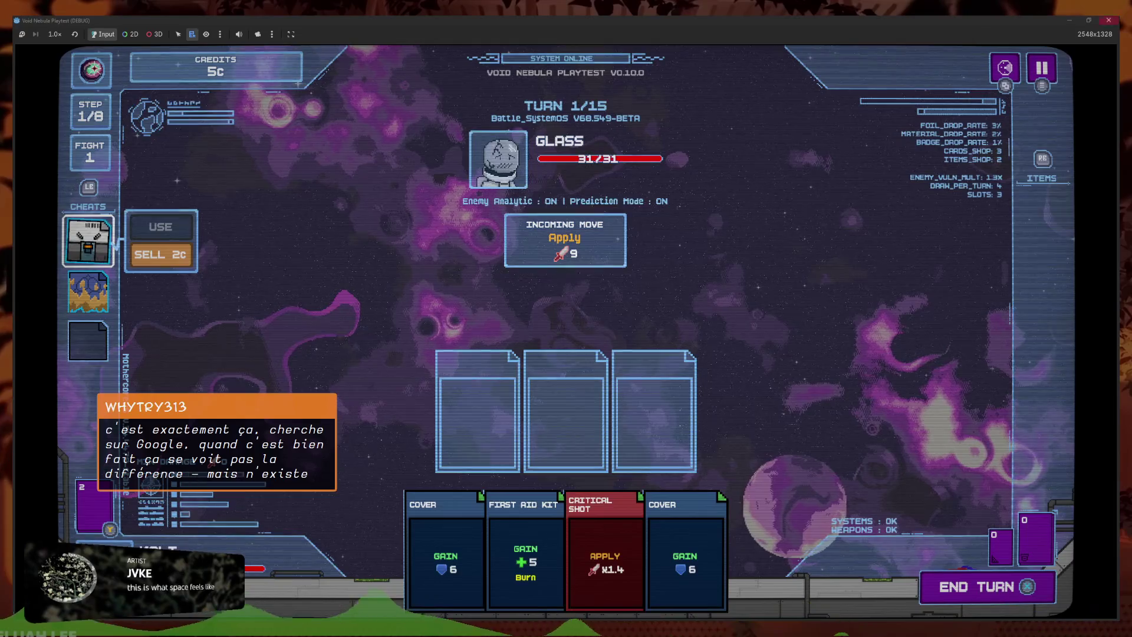
{"action": "key", "text": "F8"}
{"action": "left_click", "coordinate": [677, 409]}
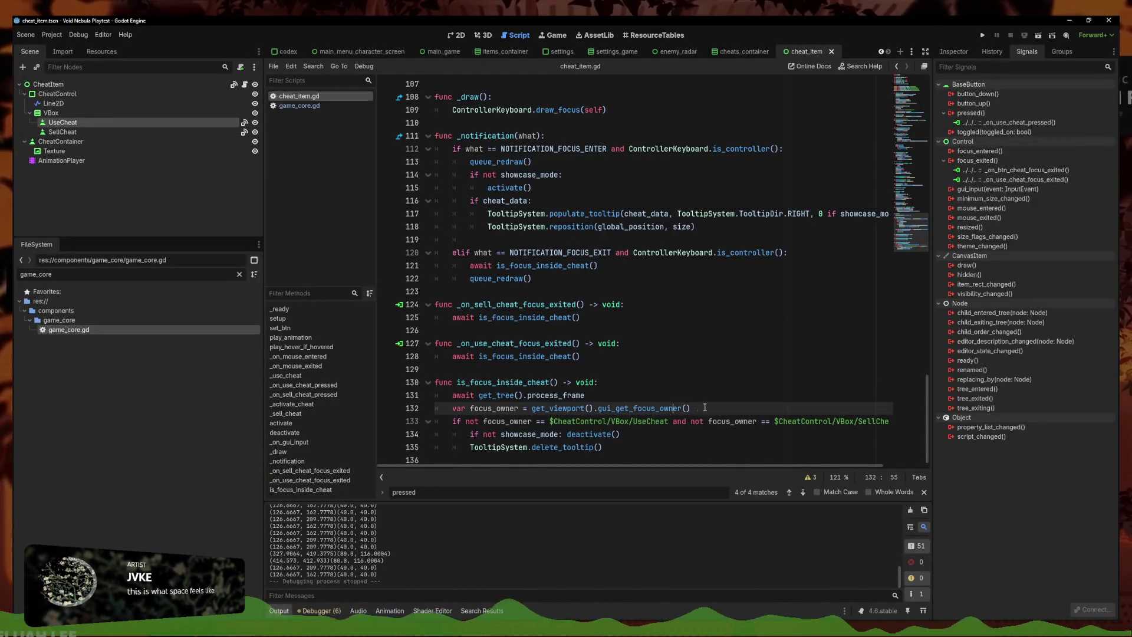
Break line 133's condition after 'and' with a backslash so SellCheat's comparison gets its own line
{"action": "left_click", "coordinate": [686, 421]}
{"action": "key", "text": "Delete"}
{"action": "type", "text": "\\"}
{"action": "key", "text": "Return"}
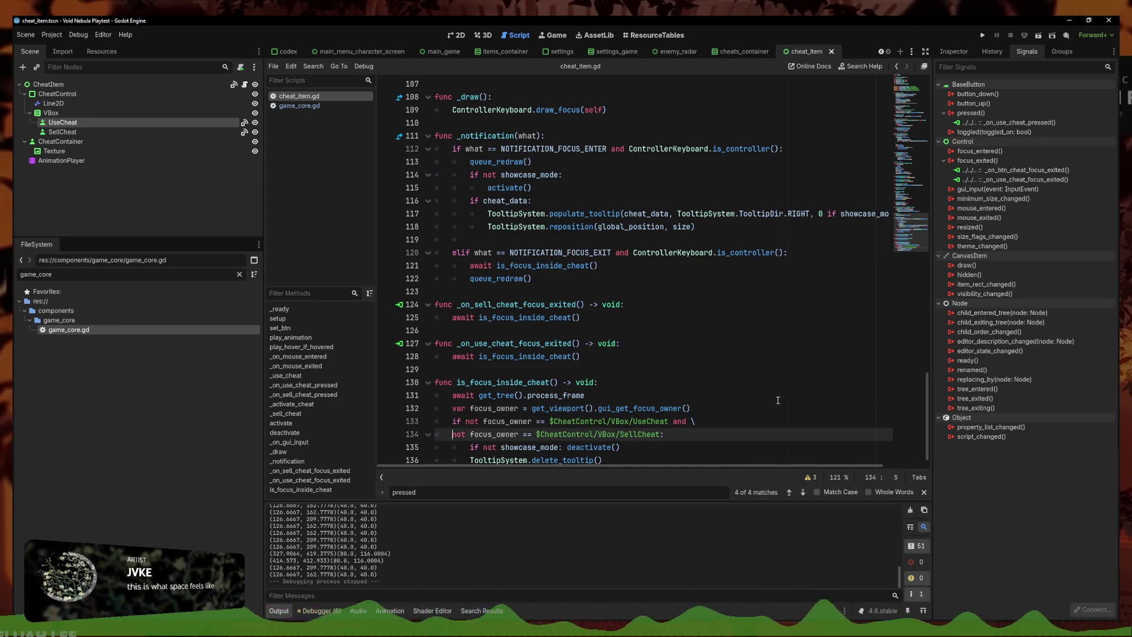
{"action": "scroll", "coordinate": [707, 407], "scroll_direction": "down", "scroll_amount": 1}
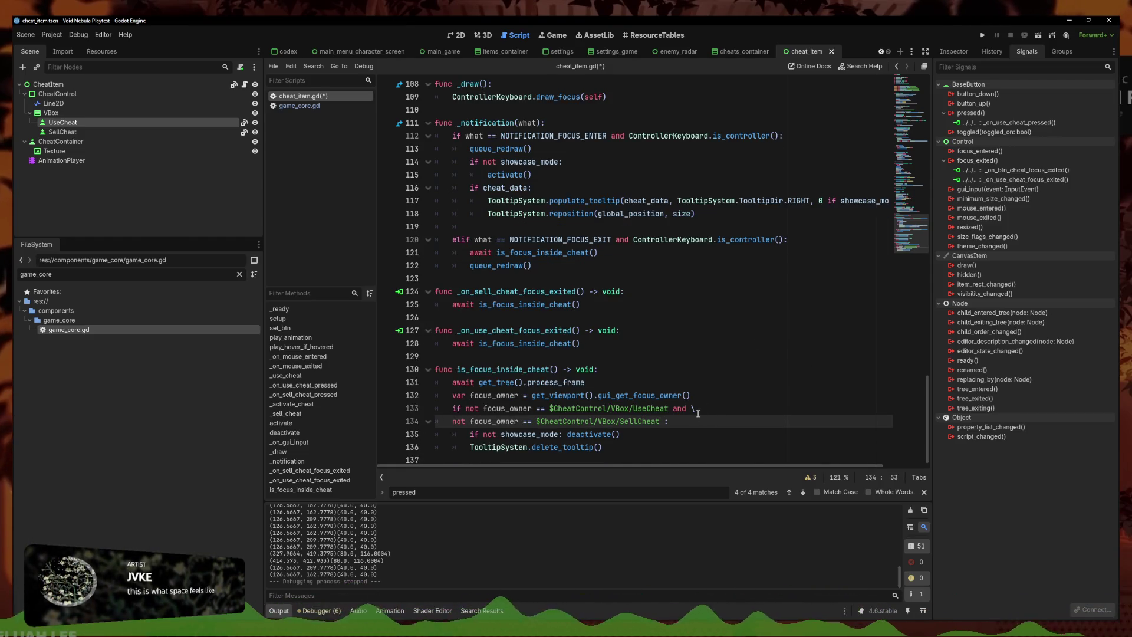
{"action": "type", "text": "and \\"}
Add a third condition line 'not focus_owner == self', save, and run the project
{"action": "key", "text": "Return"}
{"action": "type", "text": "not focus_owner =="}
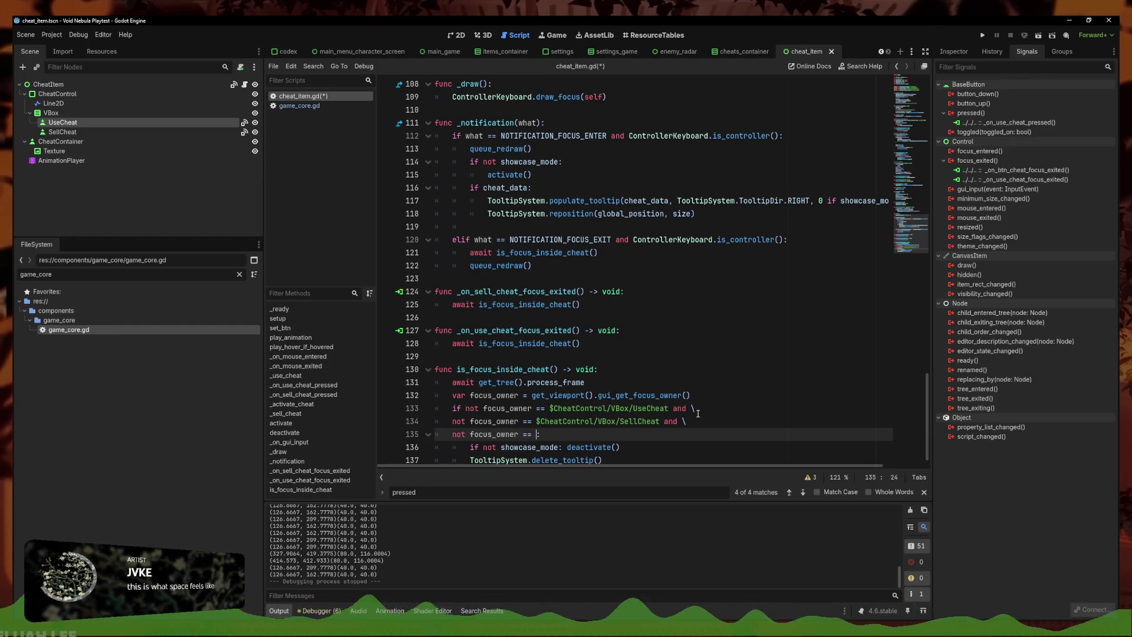
{"action": "type", "text": "s"}
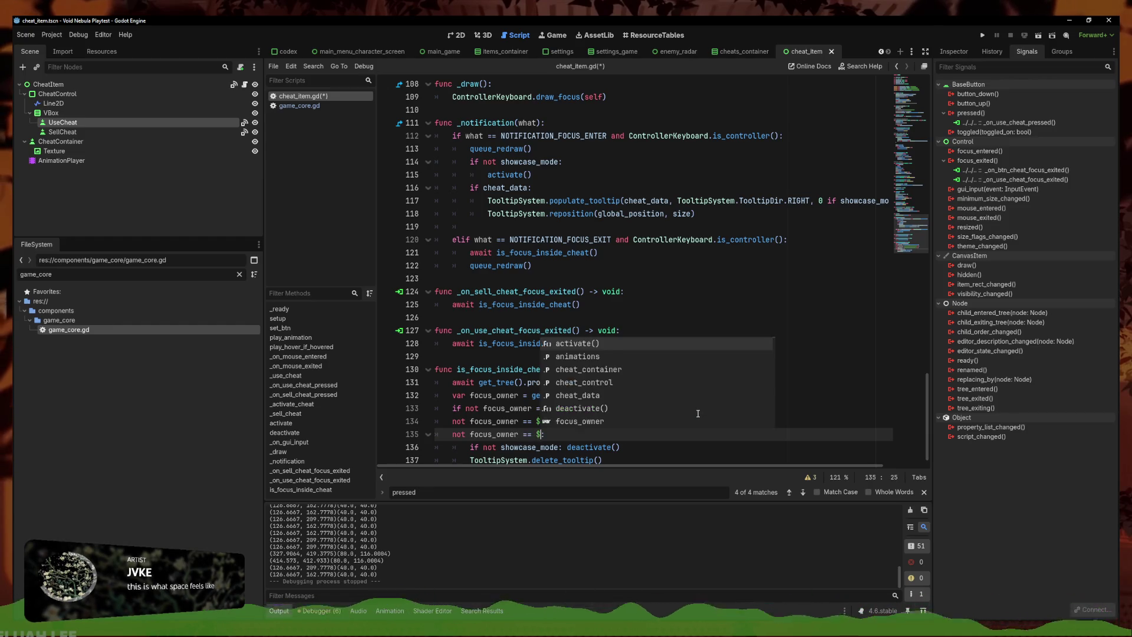
{"action": "type", "text": "elf"}
{"action": "key", "text": "ctrl+s"}
{"action": "left_click", "coordinate": [685, 421]}
{"action": "scroll", "coordinate": [753, 417], "scroll_direction": "down", "scroll_amount": 1}
{"action": "key", "text": "Down"}
{"action": "key", "text": "Down"}
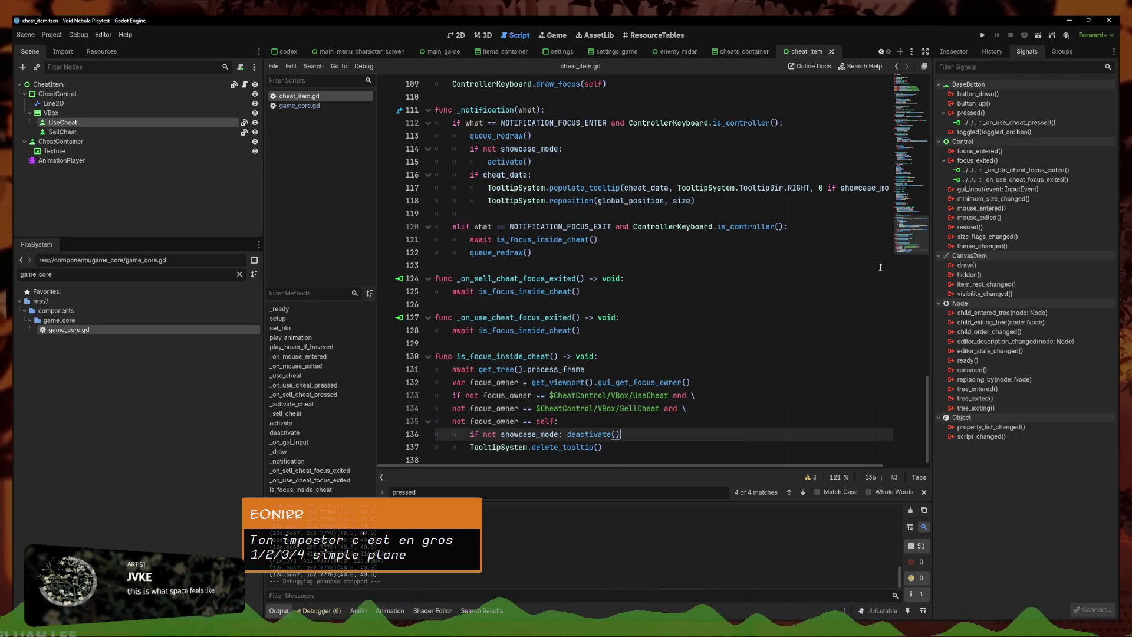
{"action": "left_click", "coordinate": [982, 36]}
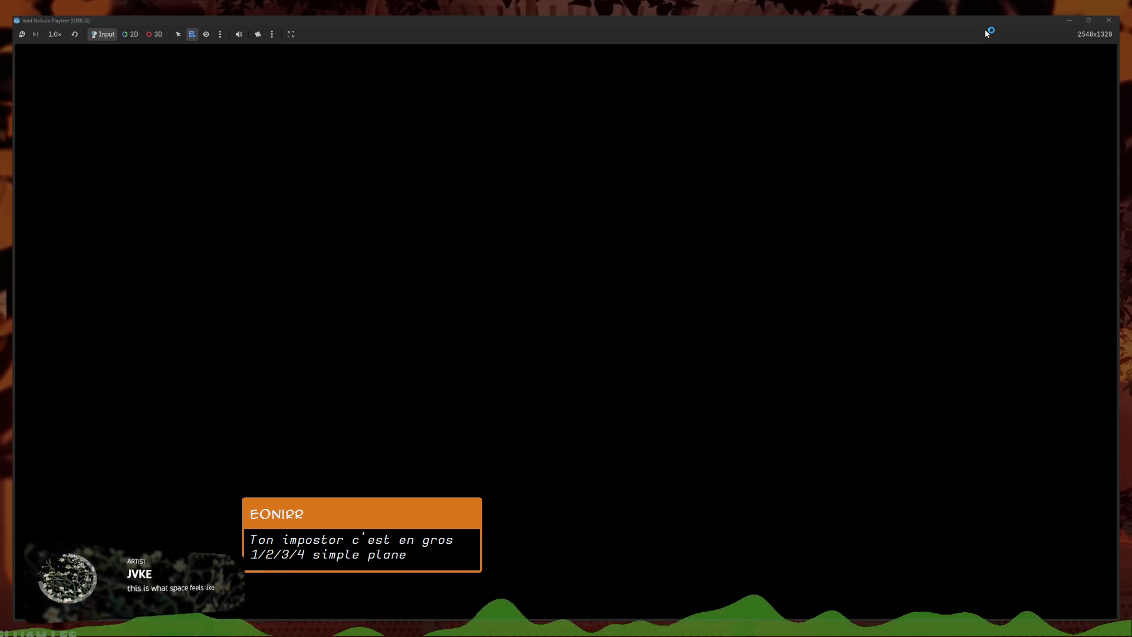
Start a new run and move focus repeatedly between the Lootbox and Chrysopoeia cheats
{"action": "key", "text": "Return"}
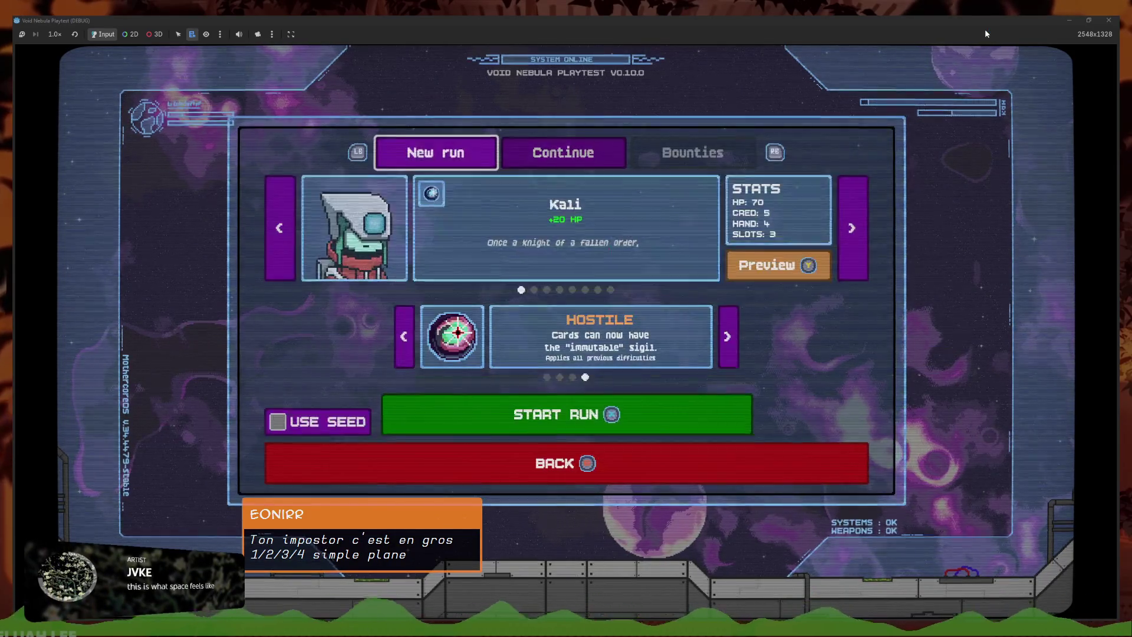
{"action": "key", "text": "Return"}
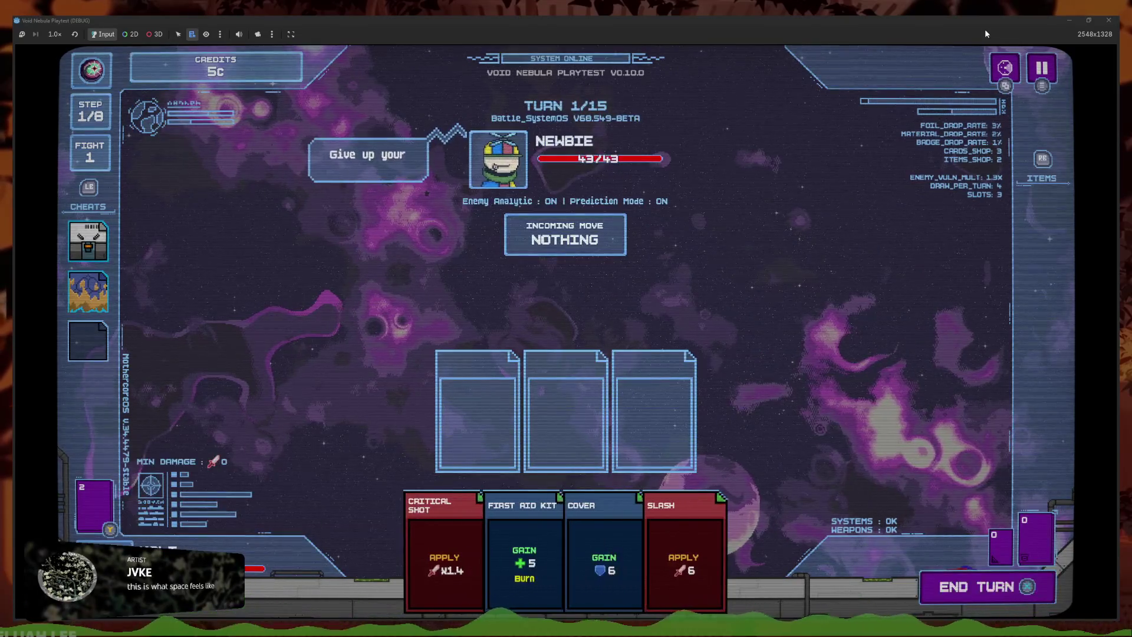
{"action": "key", "text": "Down"}
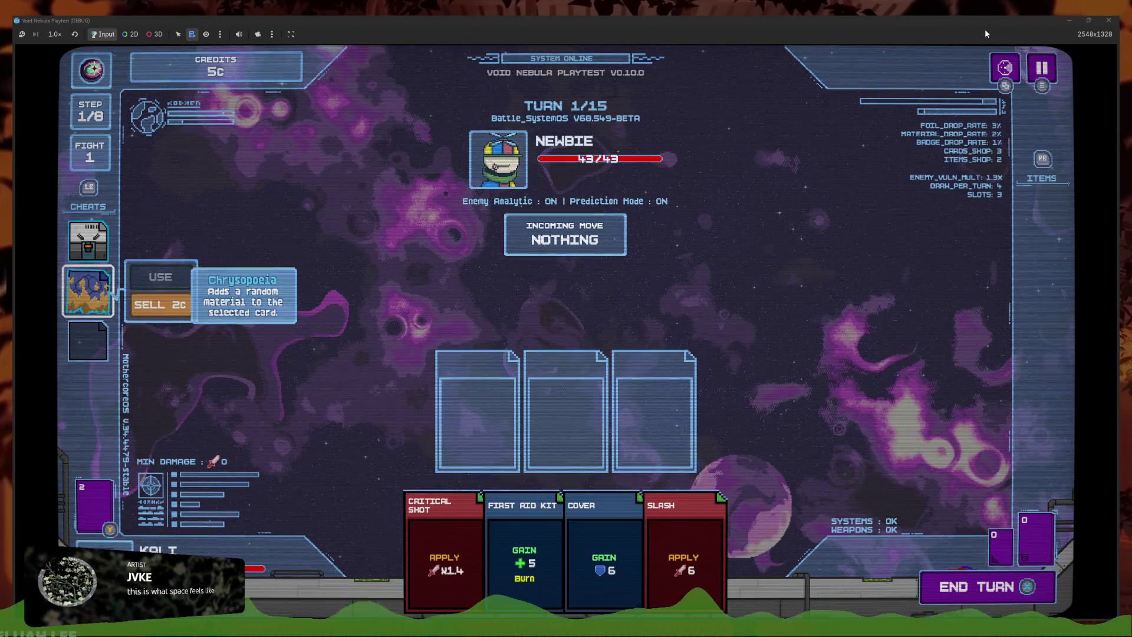
{"action": "key", "text": "Up"}
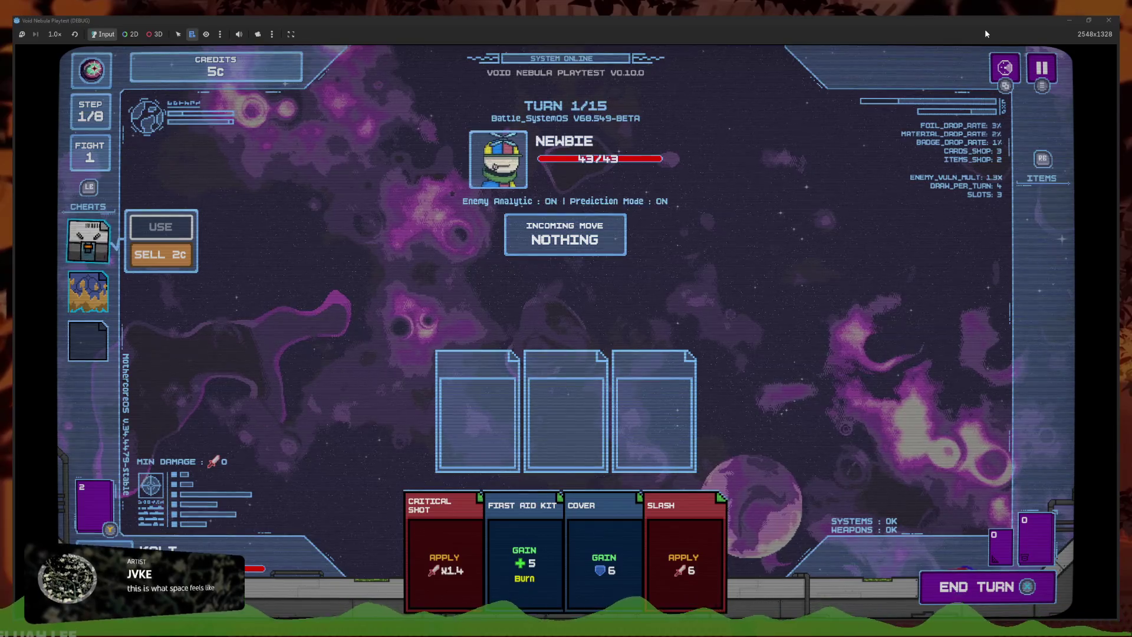
{"action": "key", "text": "Down"}
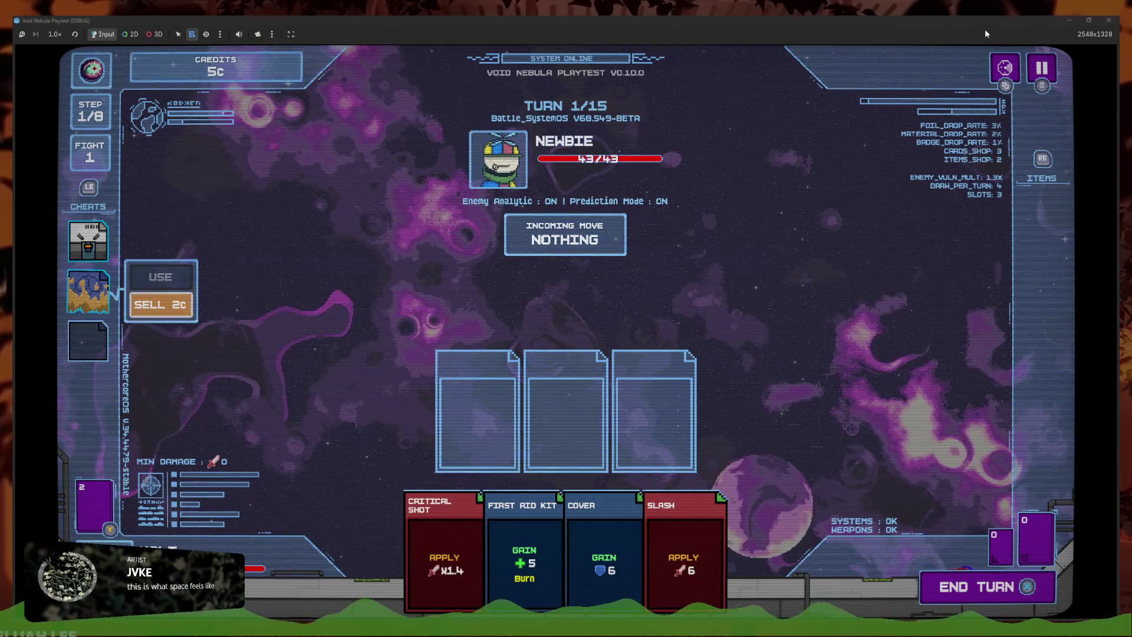
{"action": "key", "text": "Up"}
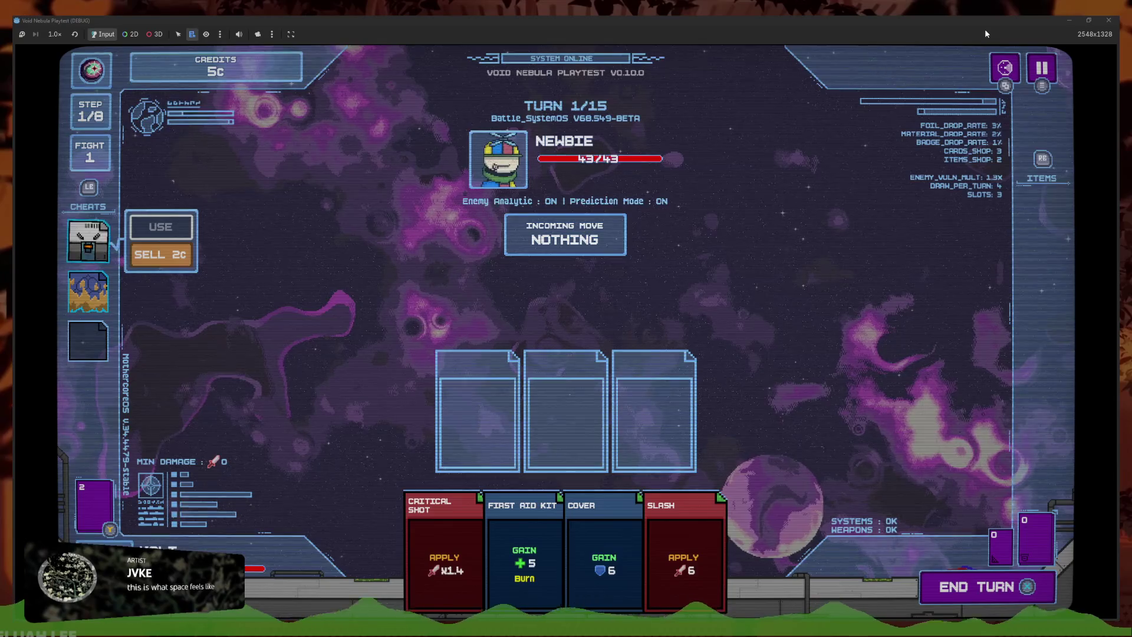
{"action": "key", "text": "Down"}
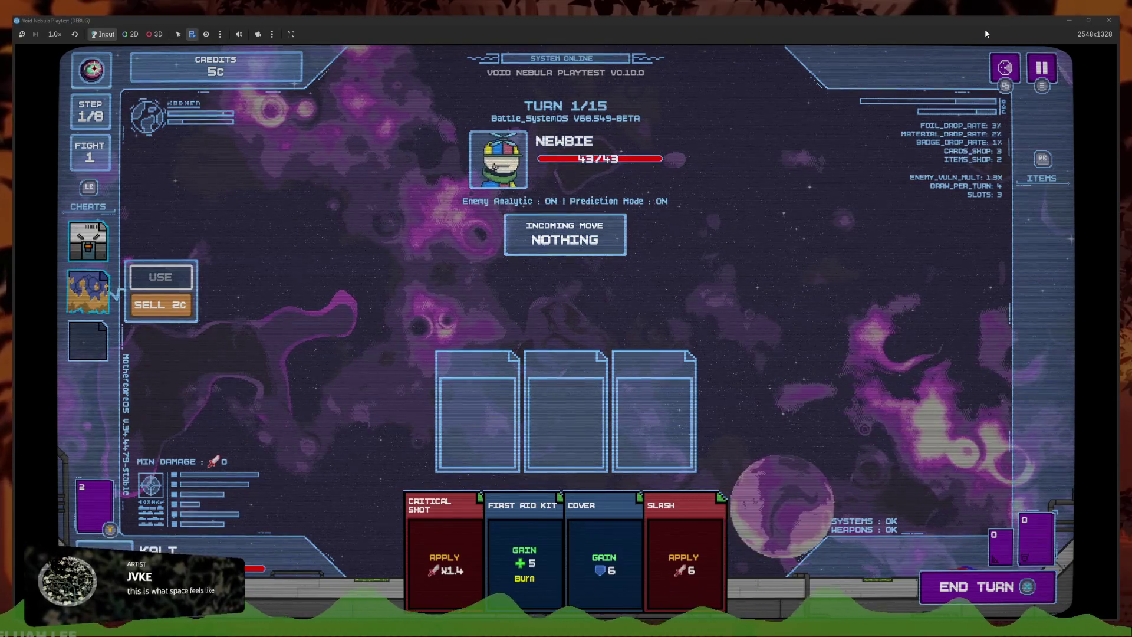
{"action": "key", "text": "Up"}
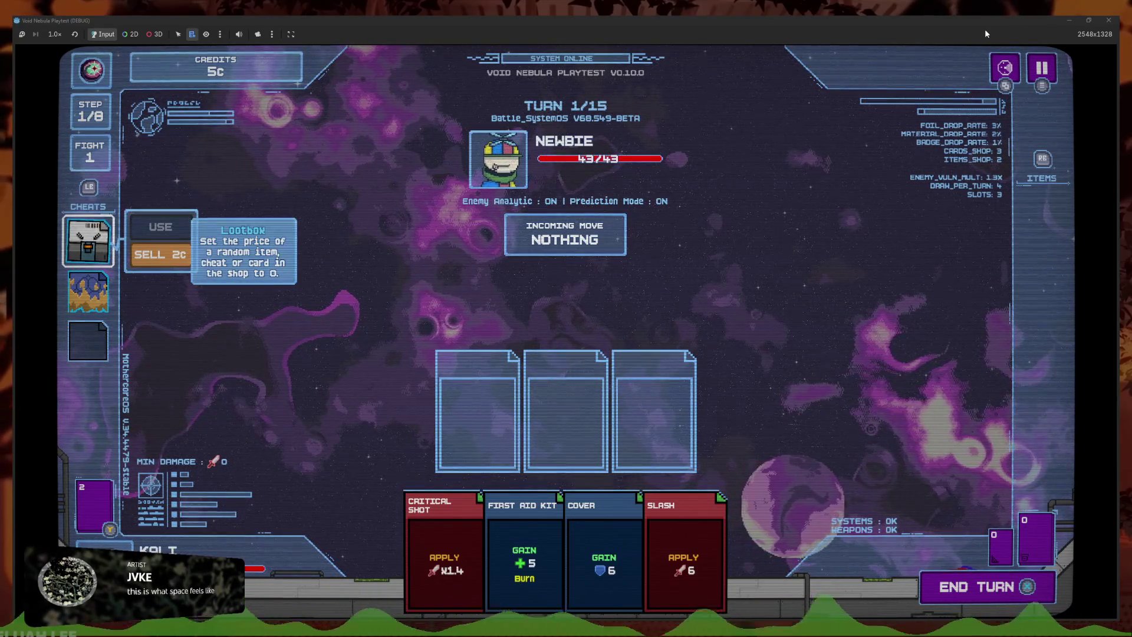
{"action": "key", "text": "Down"}
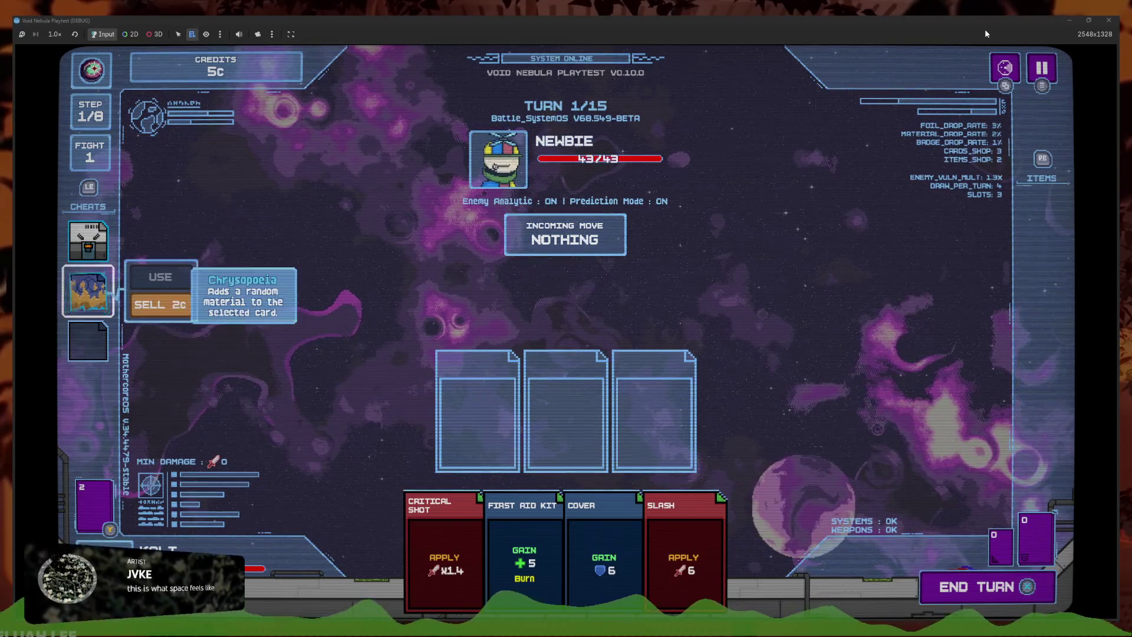
{"action": "key", "text": "Up"}
{"action": "key", "text": "Up"}
{"action": "key", "text": "Up"}
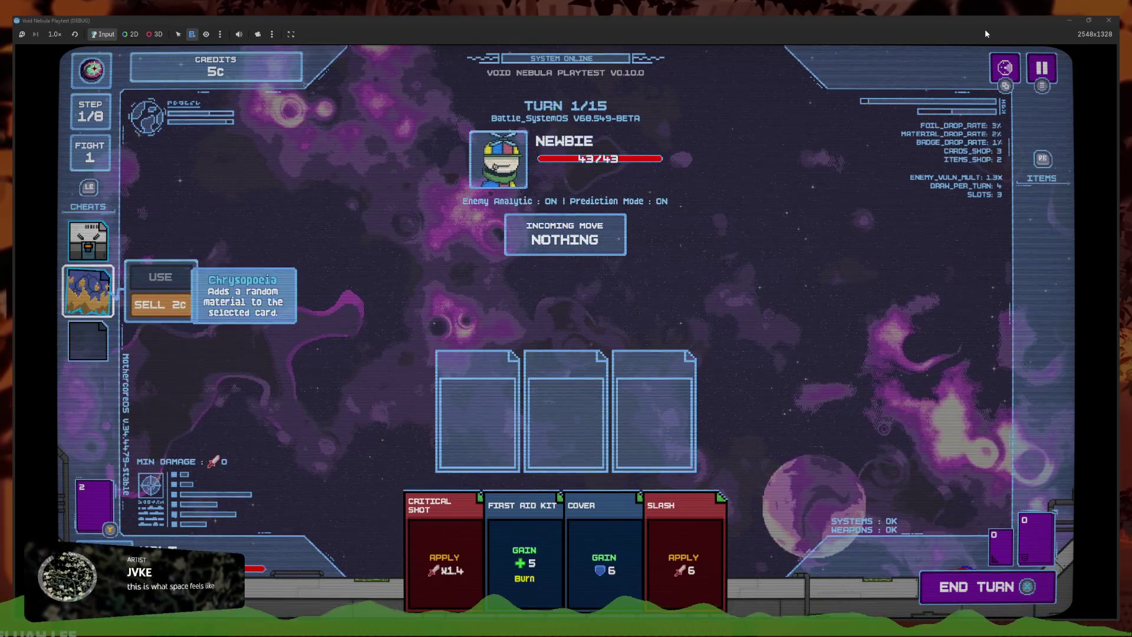
Move focus across the hand cards and back up to the cheat slot, then stop with F8
{"action": "key", "text": "Down"}
{"action": "key", "text": "Right"}
{"action": "key", "text": "Right"}
{"action": "key", "text": "Right"}
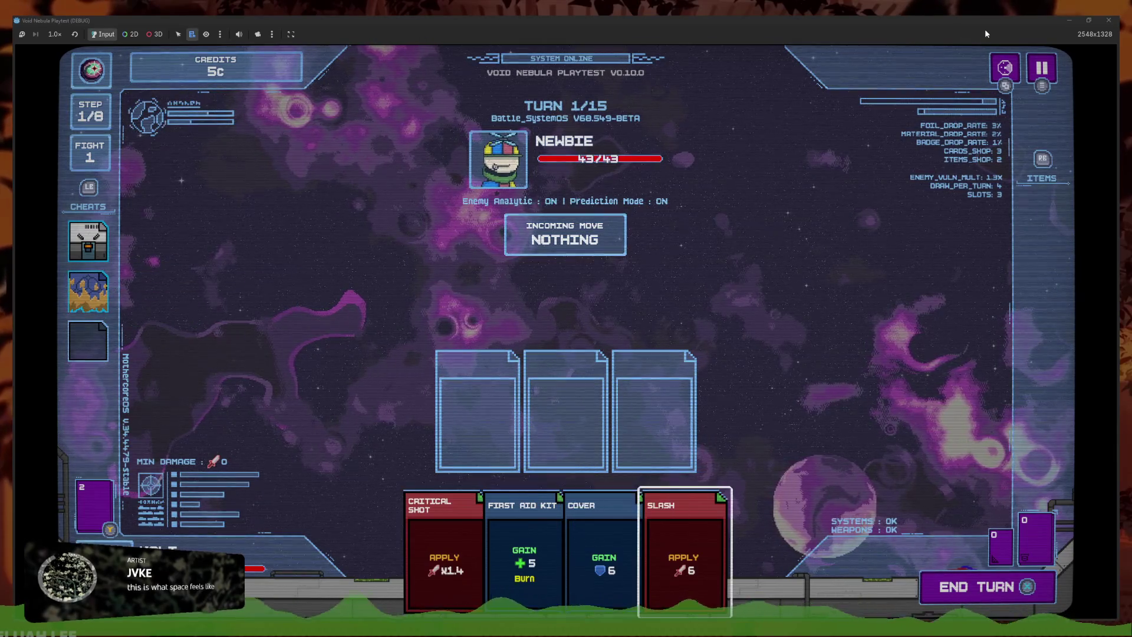
{"action": "key", "text": "Left"}
{"action": "key", "text": "Left"}
{"action": "key", "text": "Left"}
{"action": "key", "text": "Right"}
{"action": "key", "text": "Right"}
{"action": "key", "text": "Right"}
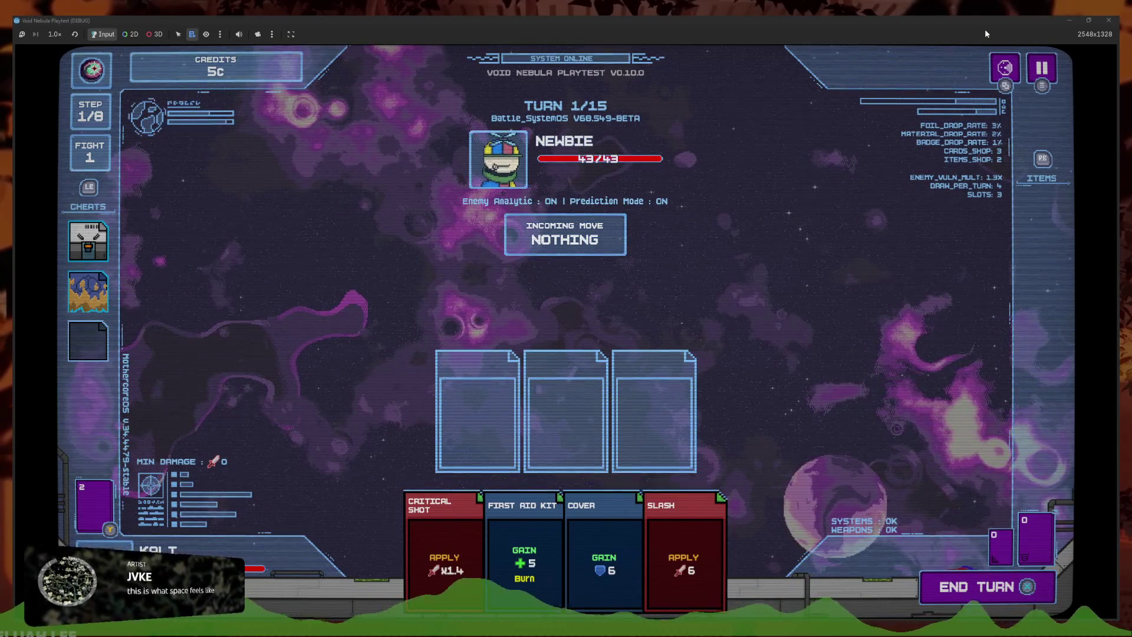
{"action": "key", "text": "Left"}
{"action": "key", "text": "Left"}
{"action": "key", "text": "Left"}
{"action": "key", "text": "Up"}
{"action": "key", "text": "Up"}
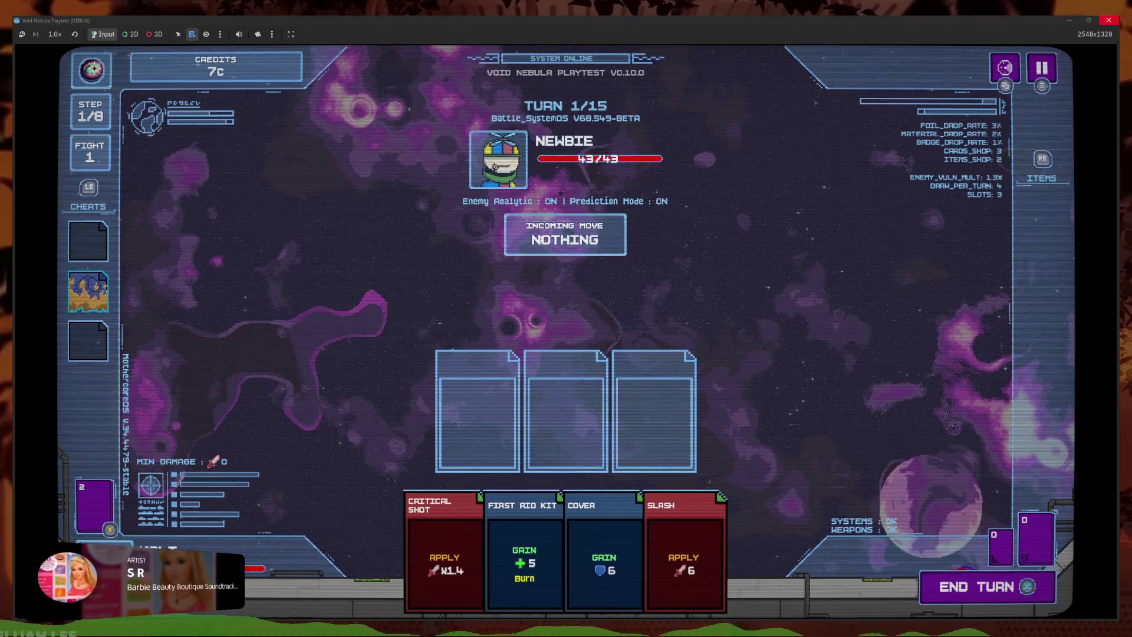
{"action": "key", "text": "F8"}
{"action": "scroll", "coordinate": [636, 270], "scroll_direction": "up", "scroll_amount": 20}
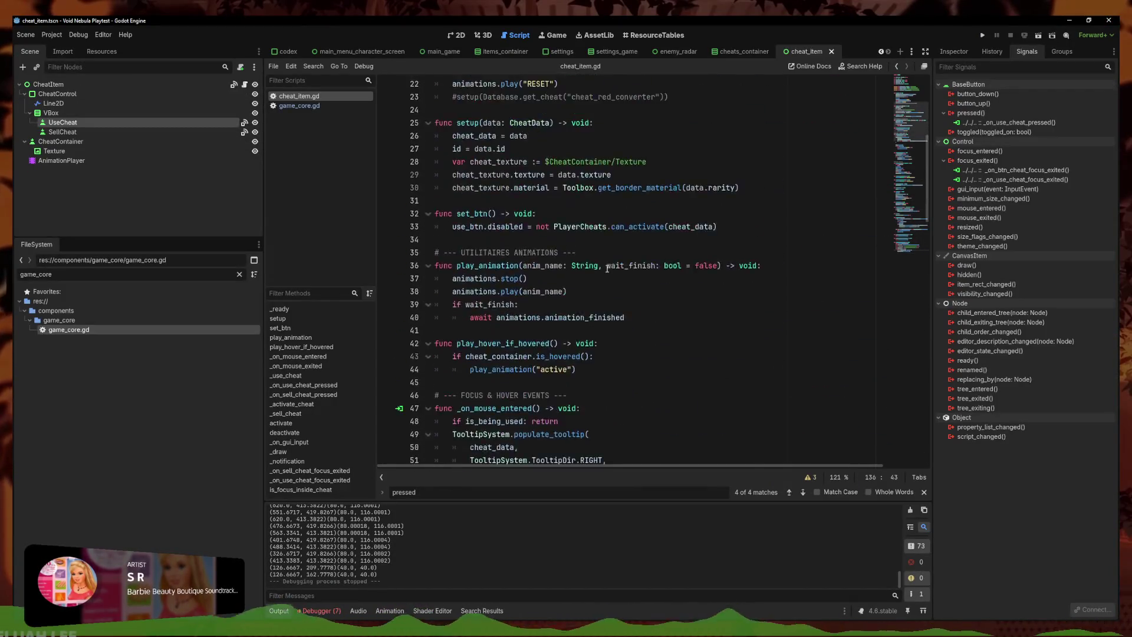
{"action": "scroll", "coordinate": [607, 269], "scroll_direction": "up", "scroll_amount": 6}
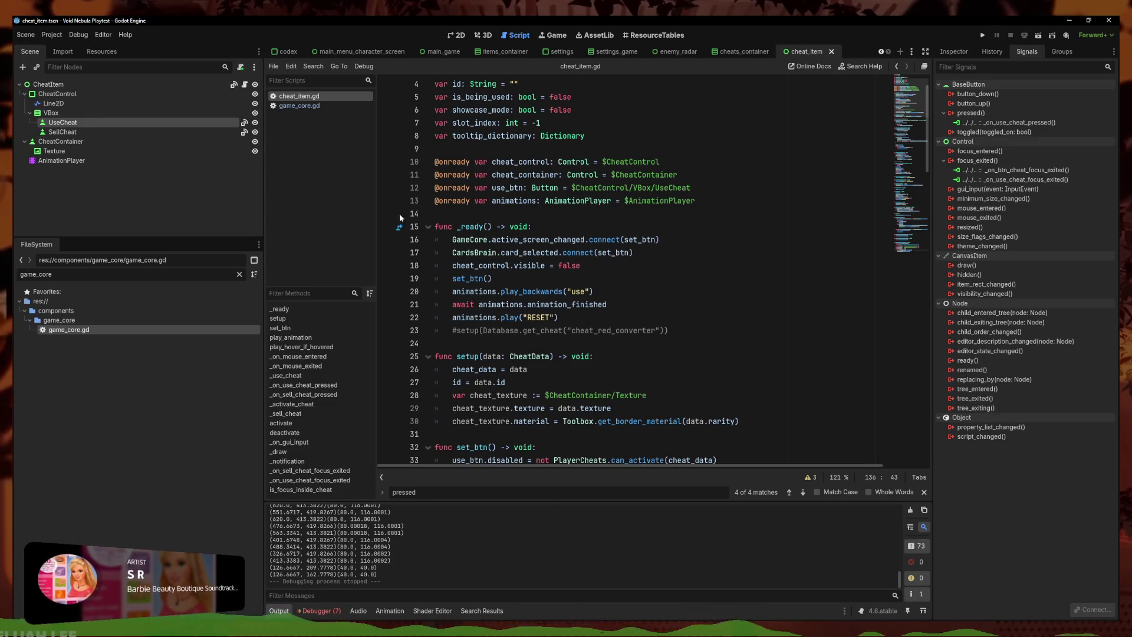
{"action": "left_click", "coordinate": [911, 236]}
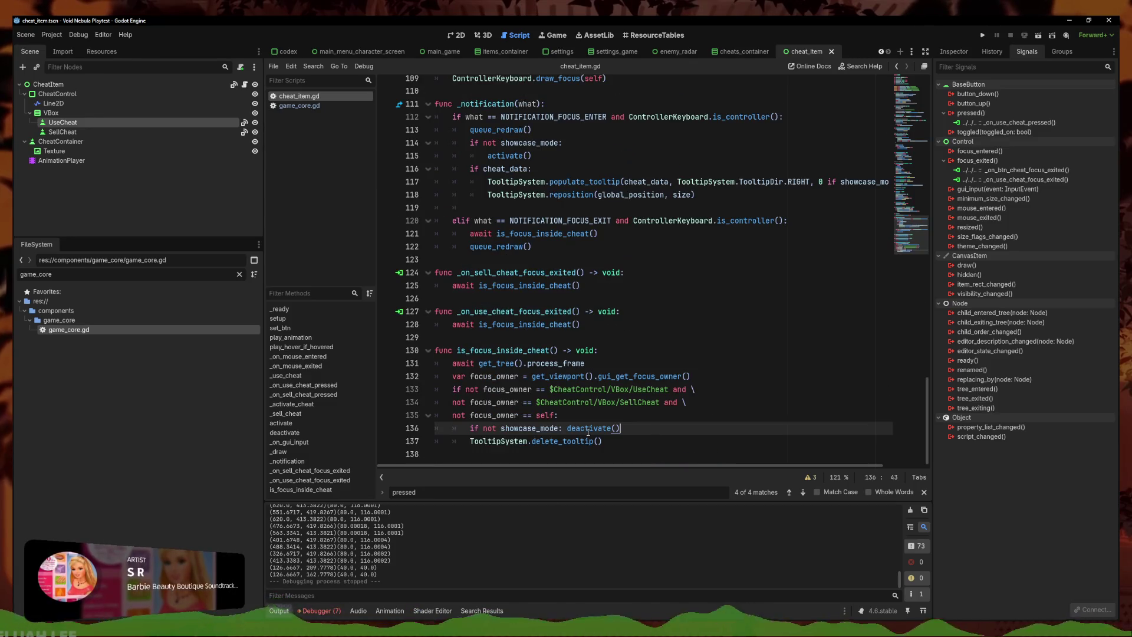
{"action": "scroll", "coordinate": [642, 295], "scroll_direction": "up", "scroll_amount": 4}
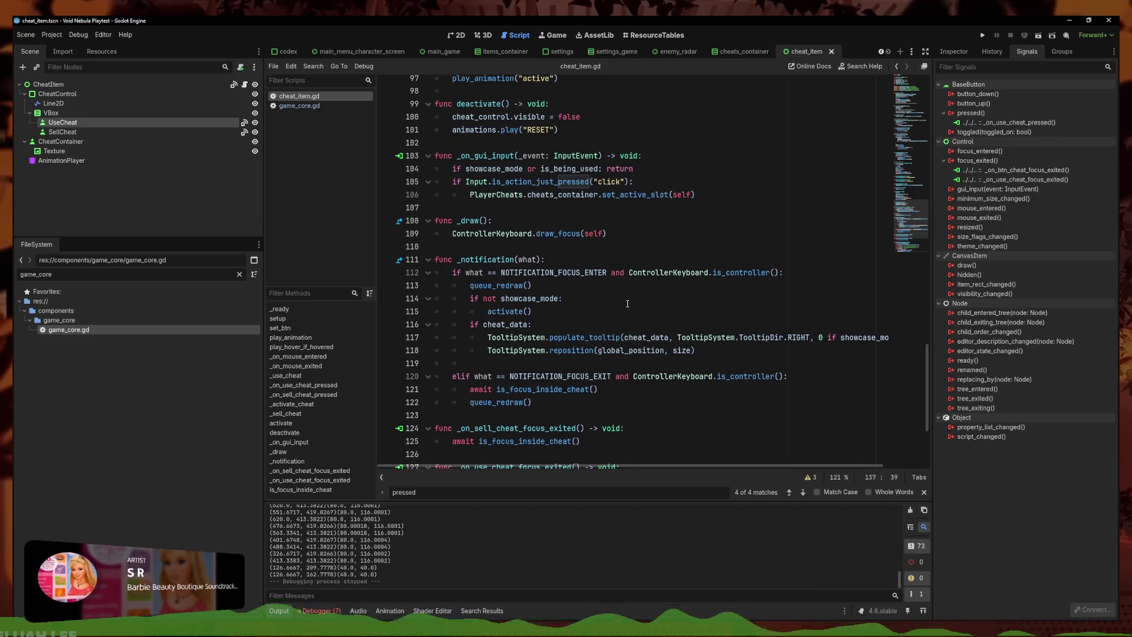
{"action": "left_click", "coordinate": [641, 297]}
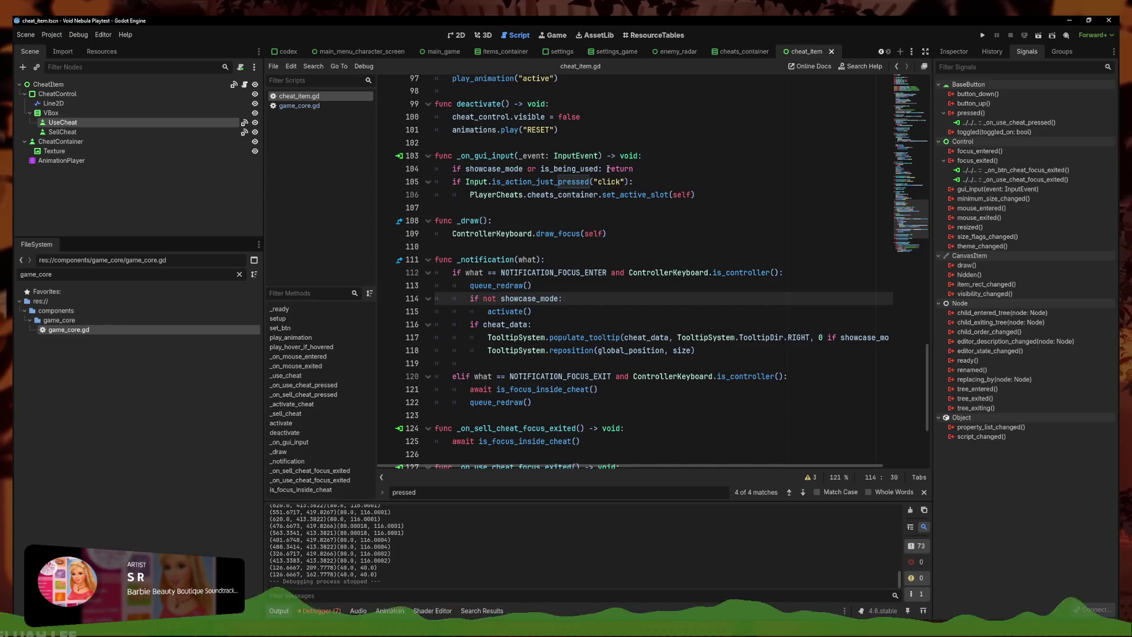
{"action": "left_click", "coordinate": [626, 217]}
{"action": "left_click", "coordinate": [645, 234]}
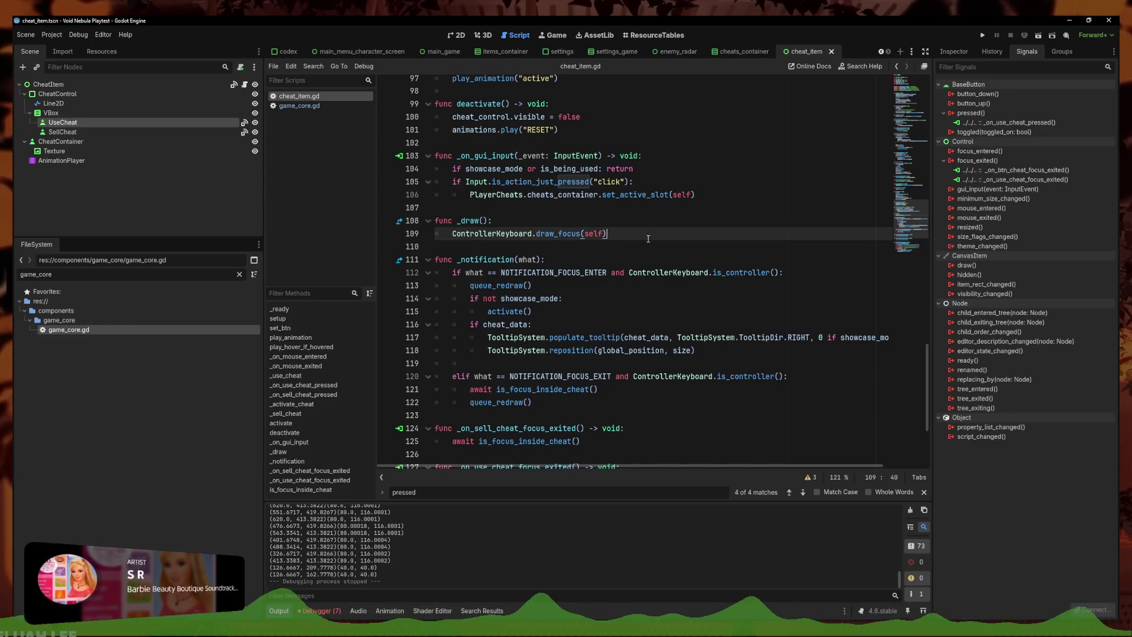
{"action": "scroll", "coordinate": [645, 237], "scroll_direction": "up", "scroll_amount": 1}
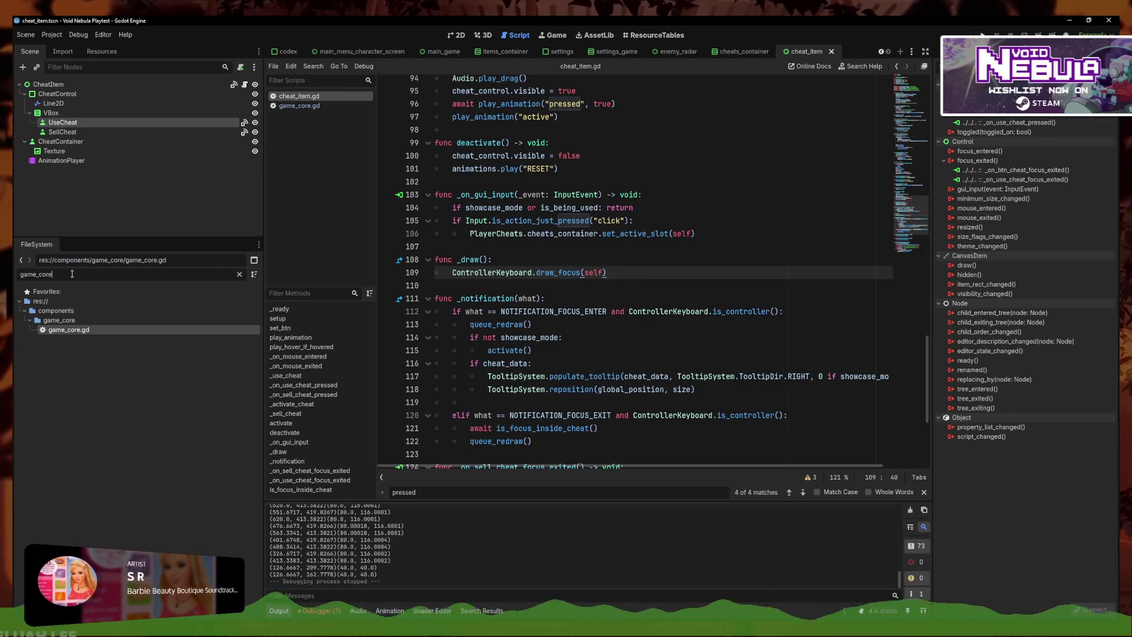
Filter the FileSystem for 'controll' and open controller_overlay.tscn and controller_key.gd
{"action": "key", "text": "ctrl+a"}
{"action": "type", "text": "controll"}
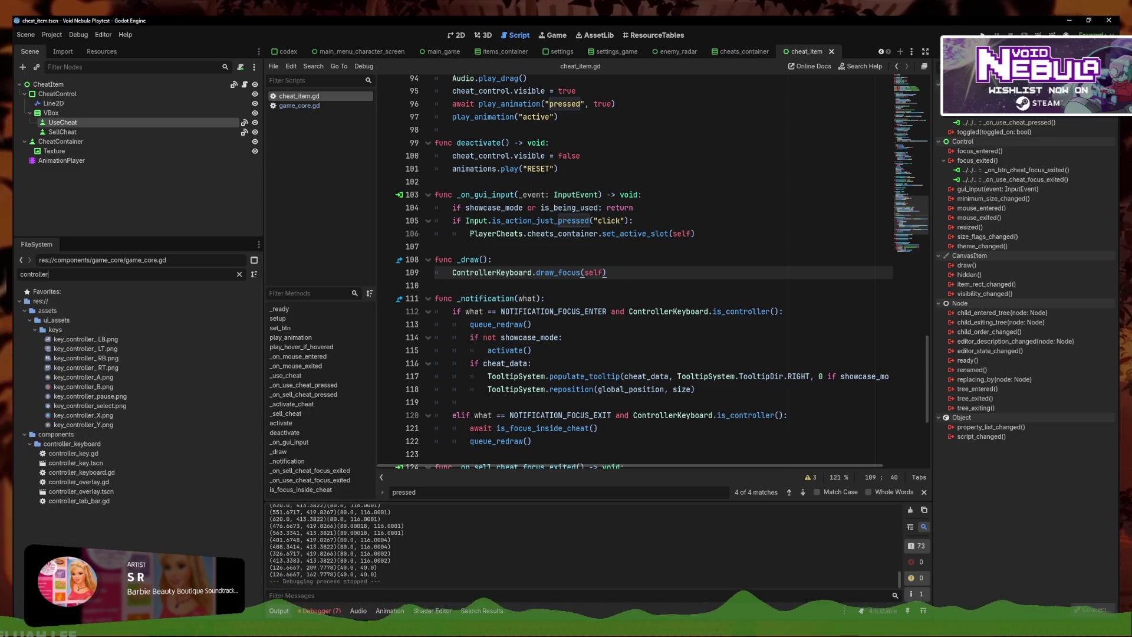
{"action": "double_click", "coordinate": [196, 492]}
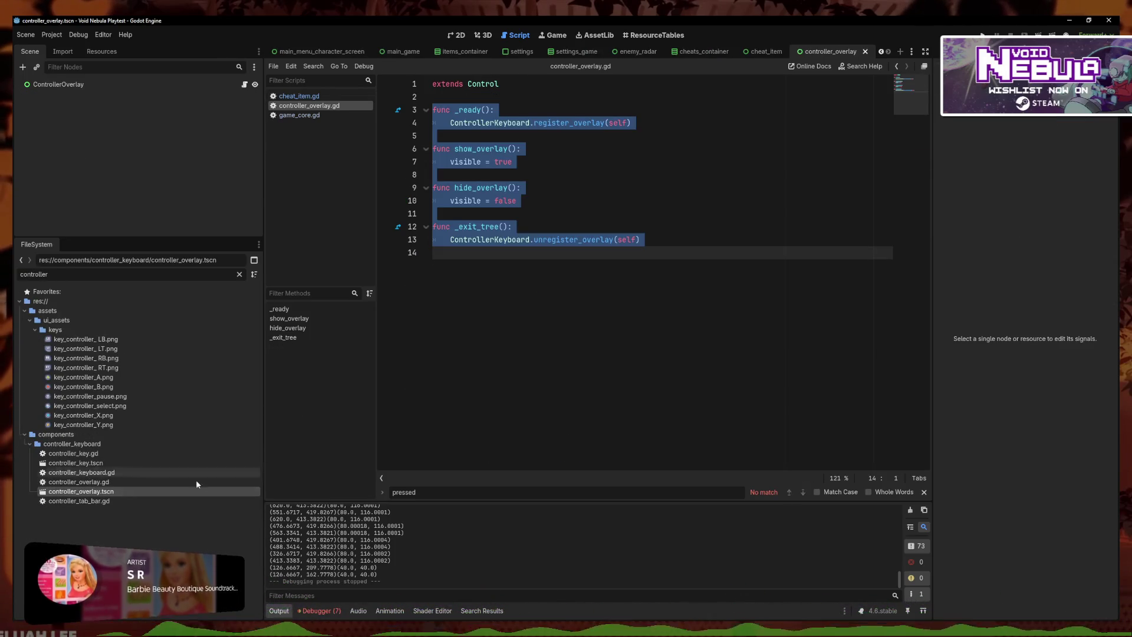
{"action": "double_click", "coordinate": [109, 452]}
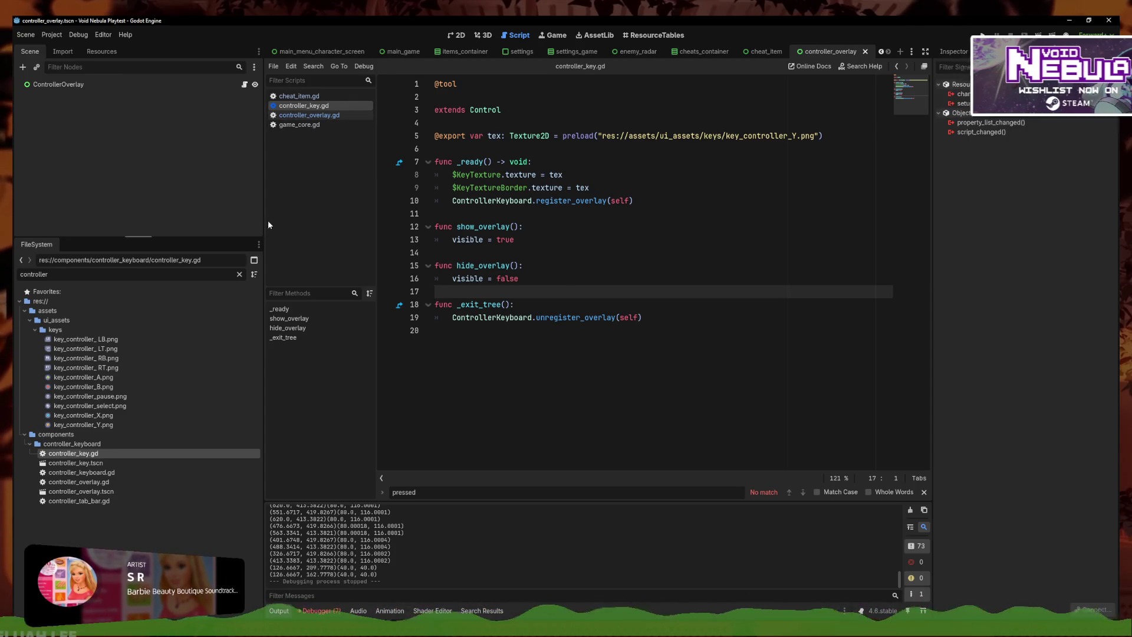
In game_core.gd, select the starting-cheat lines 194–195, then return to the 2D view
{"action": "left_click", "coordinate": [321, 124]}
{"action": "left_click", "coordinate": [704, 285]}
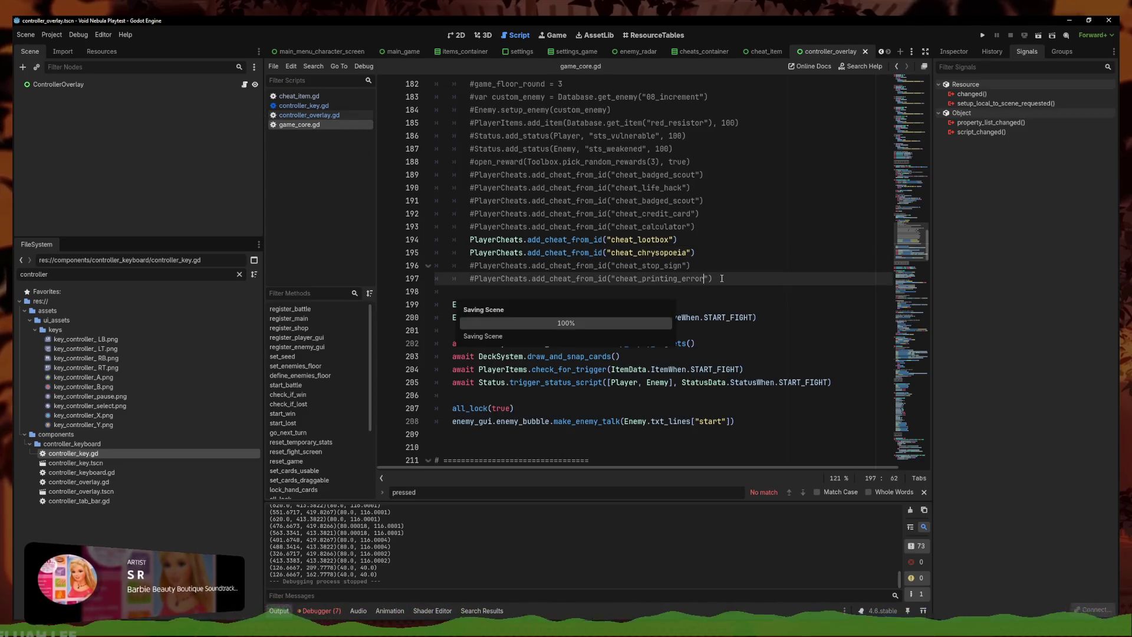
{"action": "mouse_move", "coordinate": [696, 252]}
{"action": "left_mouse_down"}
{"action": "mouse_move", "coordinate": [393, 231]}
{"action": "mouse_move", "coordinate": [389, 241]}
{"action": "left_mouse_up"}
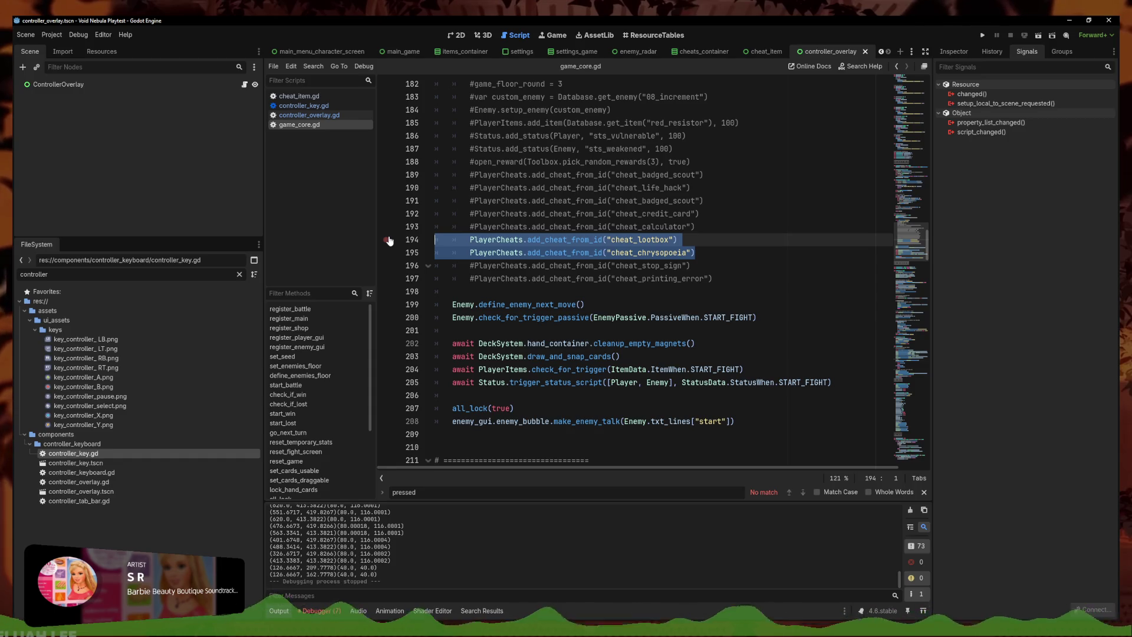
{"action": "left_click", "coordinate": [456, 33]}
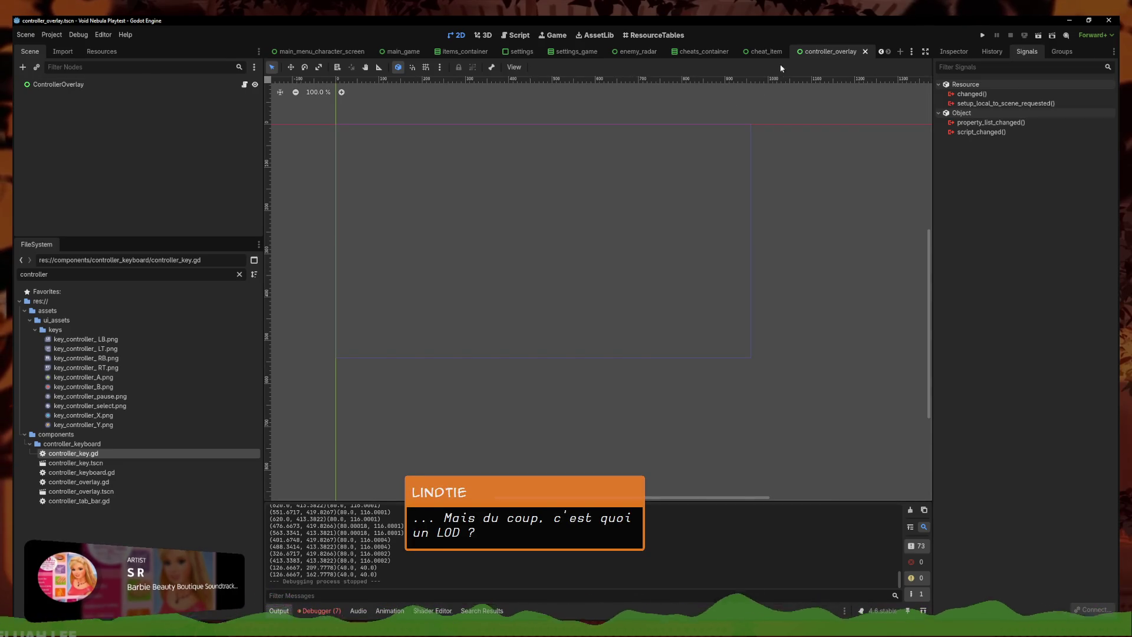
In the cheat_item scene, set UseCheat's bottom focus neighbour to SellCheat
{"action": "left_click", "coordinate": [767, 51]}
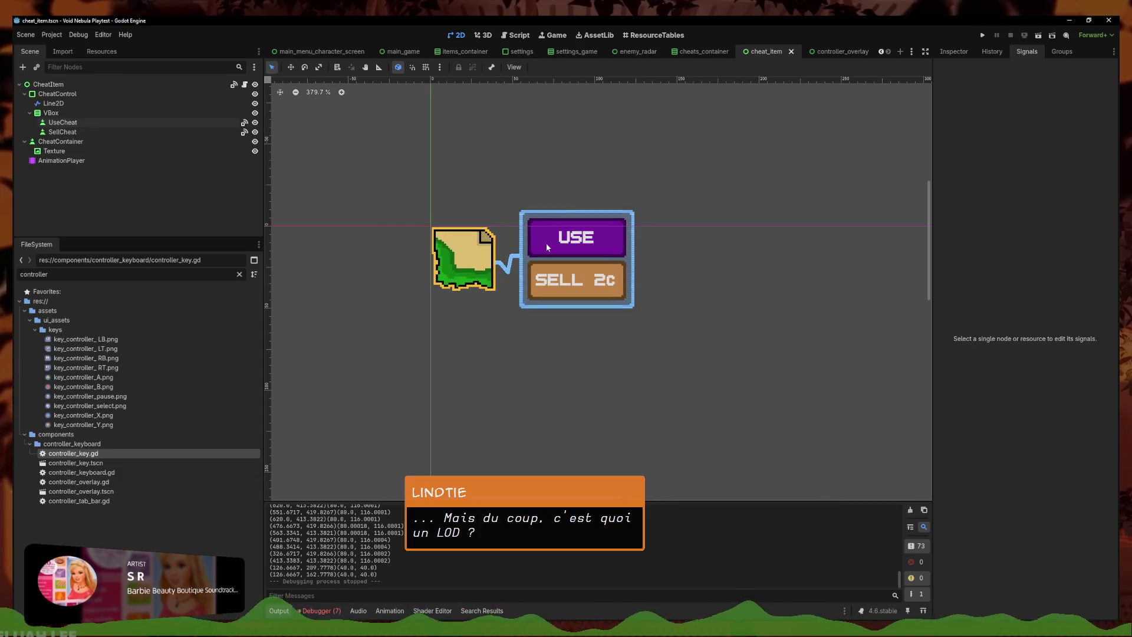
{"action": "scroll", "coordinate": [533, 215], "scroll_direction": "up", "scroll_amount": 1}
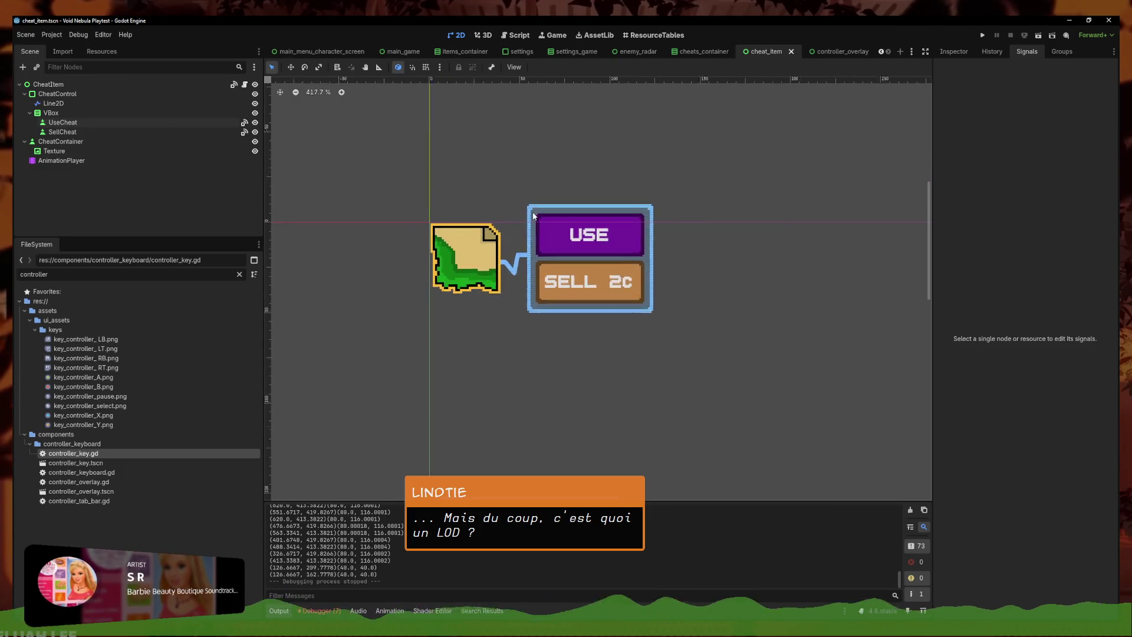
{"action": "scroll", "coordinate": [533, 216], "scroll_direction": "up", "scroll_amount": 2}
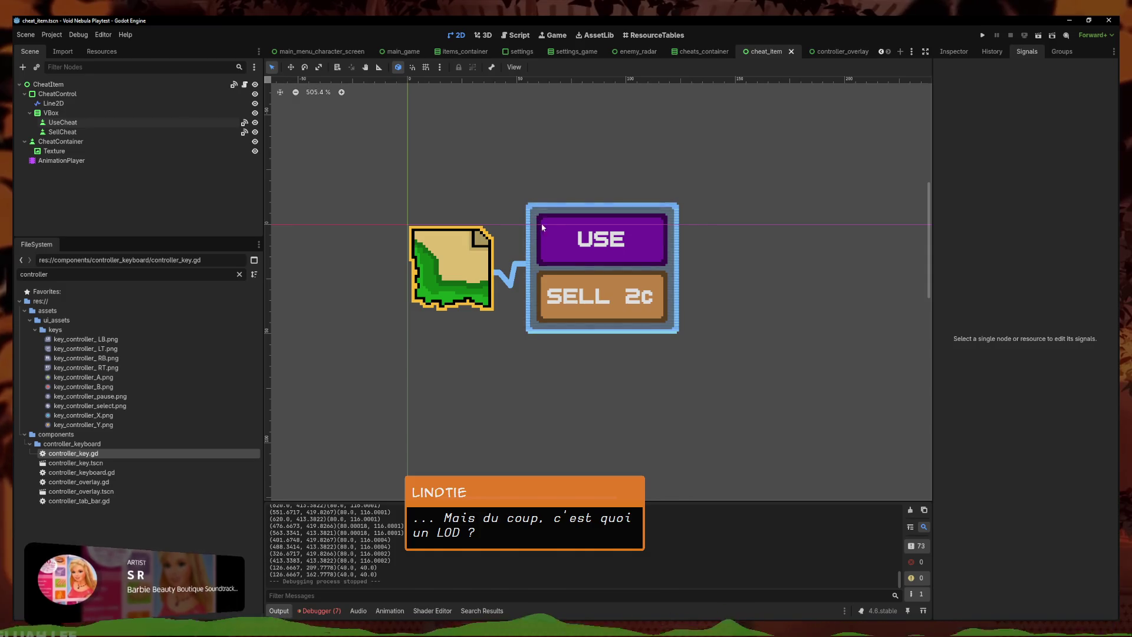
{"action": "left_click", "coordinate": [543, 227]}
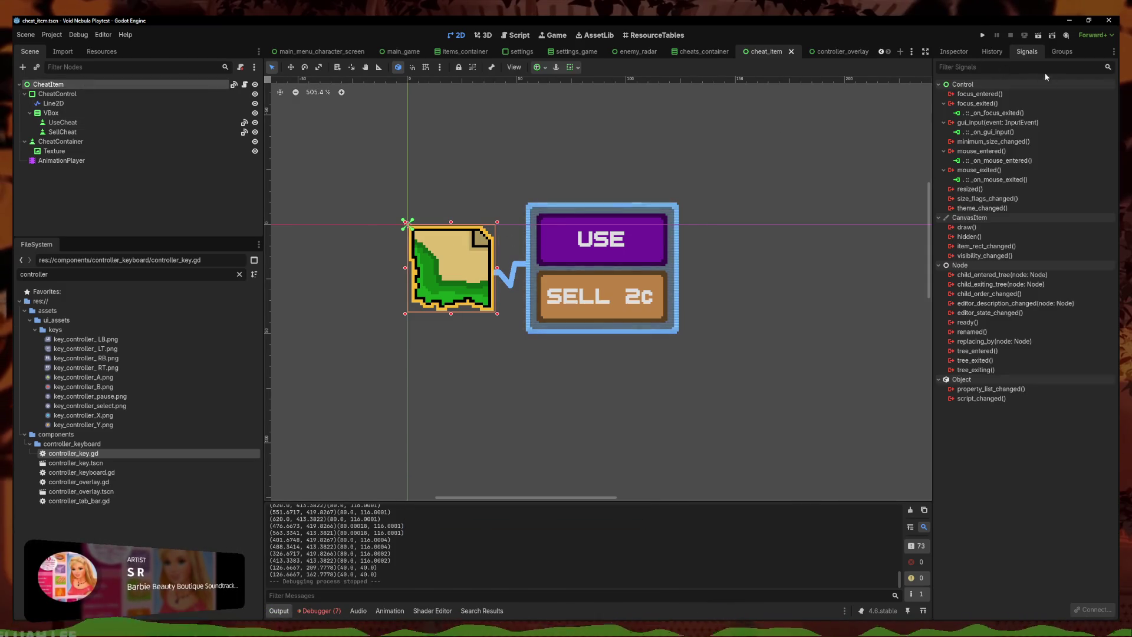
{"action": "left_click", "coordinate": [953, 55]}
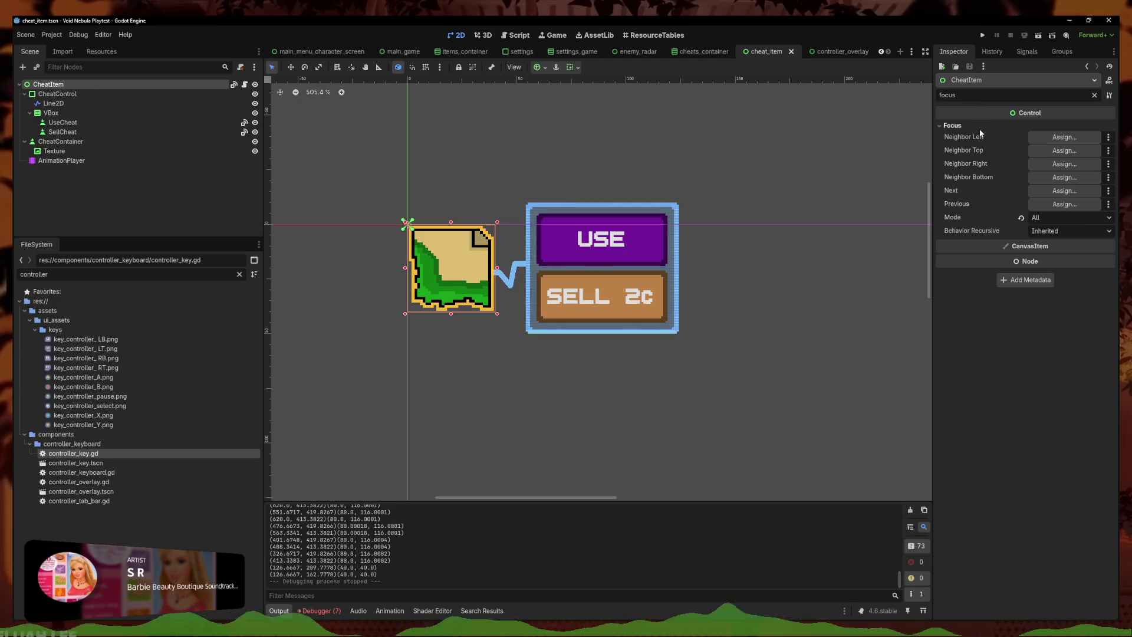
{"action": "left_click", "coordinate": [627, 260]}
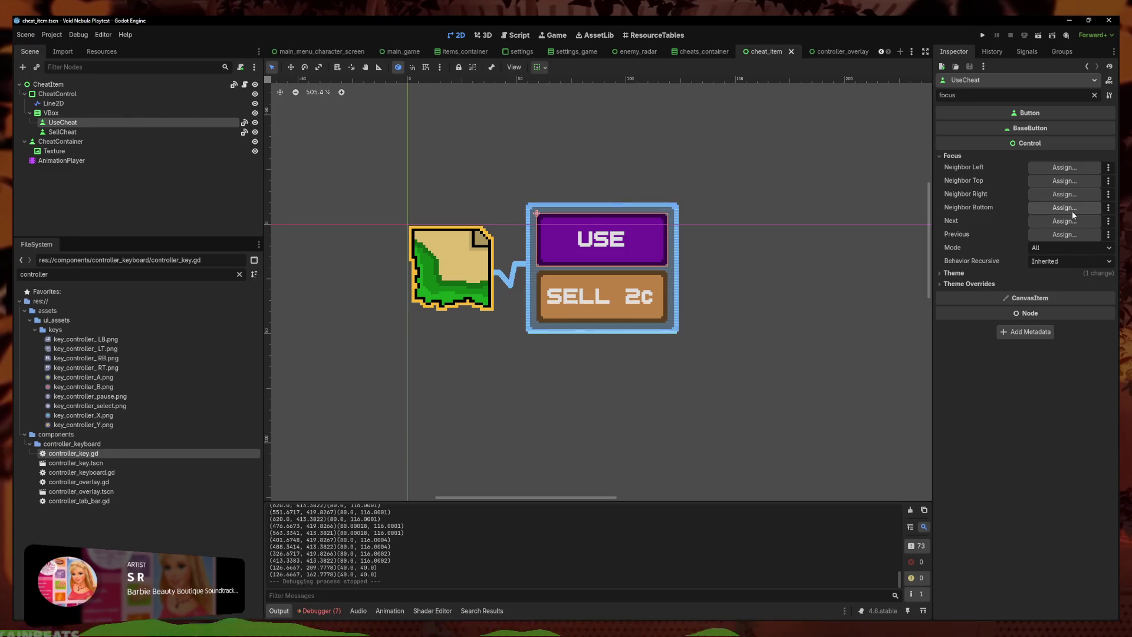
{"action": "left_click", "coordinate": [1072, 211]}
{"action": "left_click", "coordinate": [541, 257]}
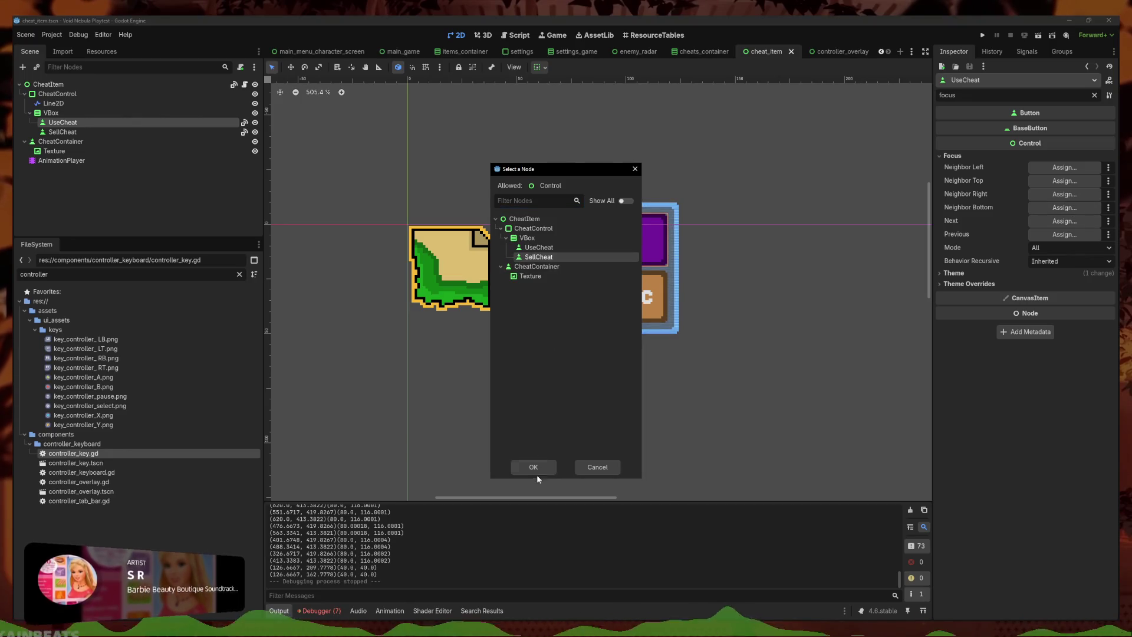
{"action": "left_click", "coordinate": [536, 469]}
Set SellCheat's top focus neighbour to UseCheat
{"action": "left_click", "coordinate": [642, 311]}
{"action": "left_click", "coordinate": [955, 156]}
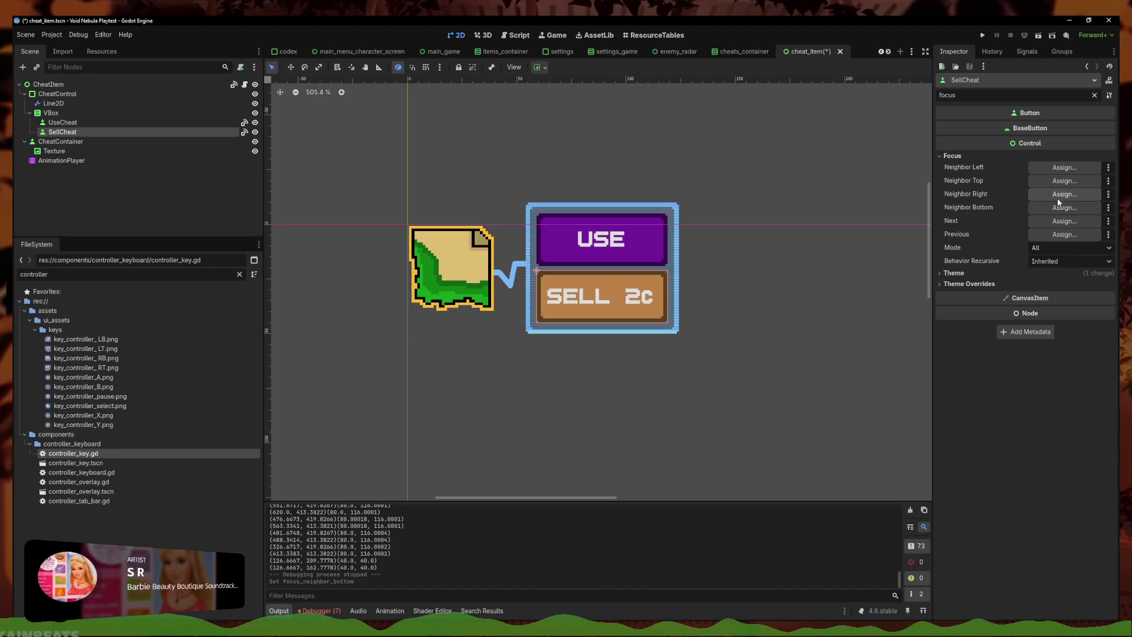
{"action": "left_click", "coordinate": [1055, 181]}
{"action": "left_click", "coordinate": [537, 248]}
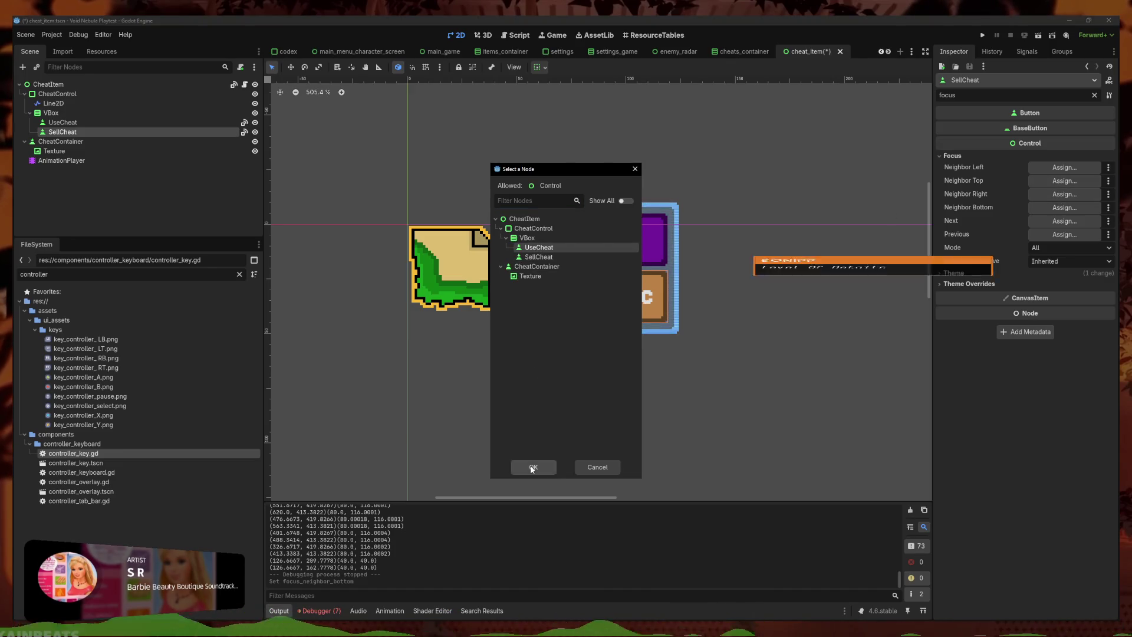
{"action": "left_click", "coordinate": [534, 466]}
Assign SellCheat as the right focus neighbour, then reselect SellCheat to revisit its top neighbour
{"action": "left_click", "coordinate": [1061, 195]}
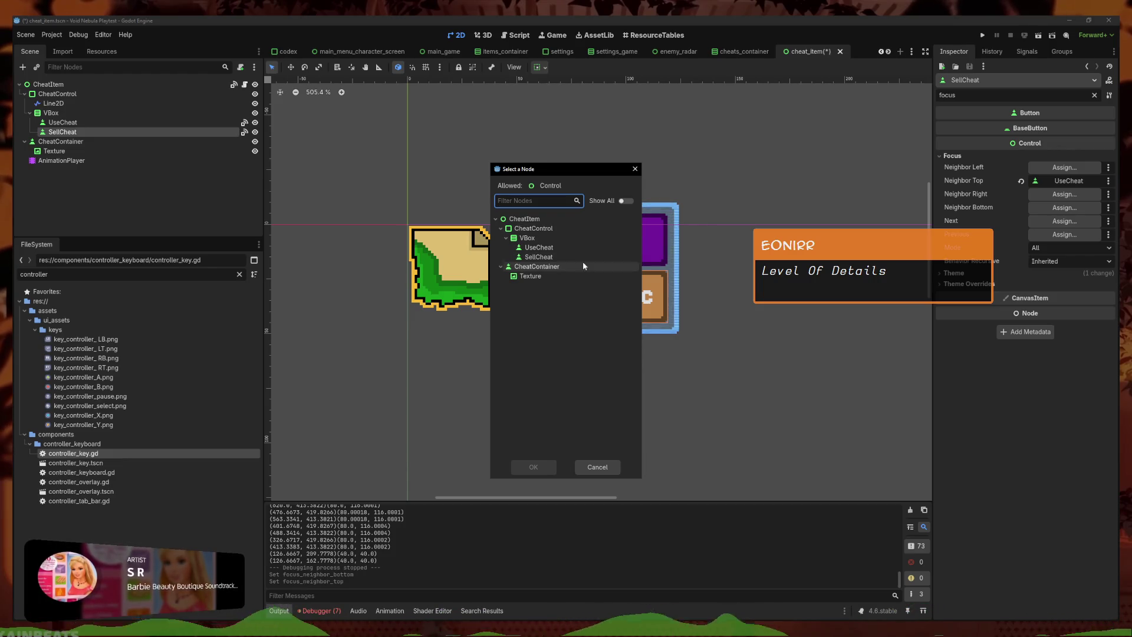
{"action": "left_click", "coordinate": [539, 247]}
{"action": "left_click_drag", "start_coordinate": [575, 171], "coordinate": [535, 173]}
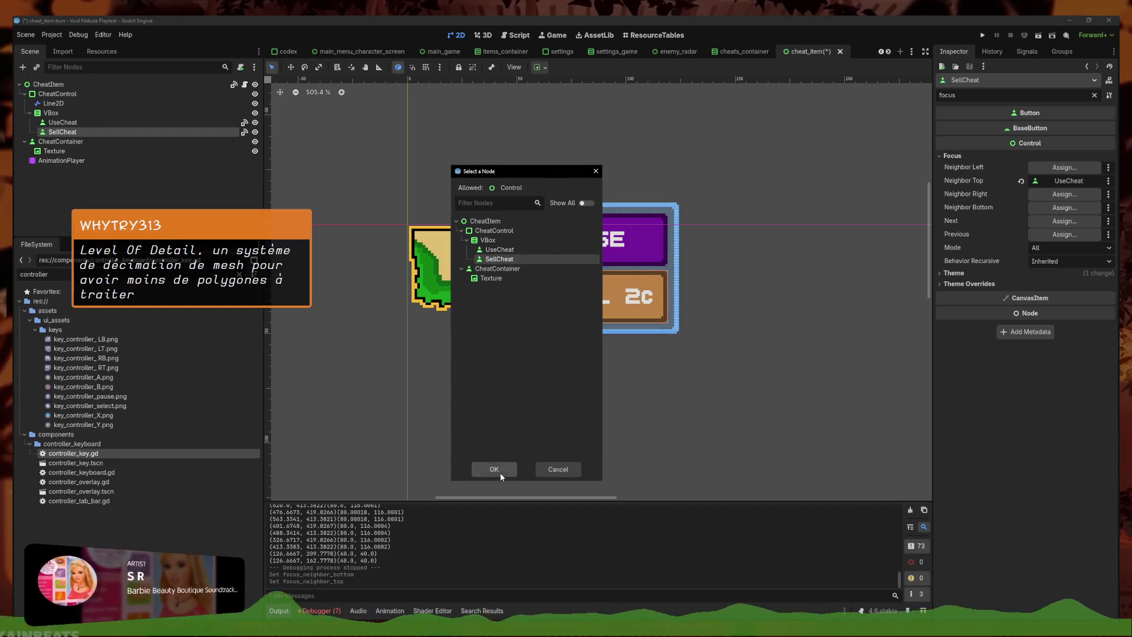
{"action": "left_click", "coordinate": [500, 470]}
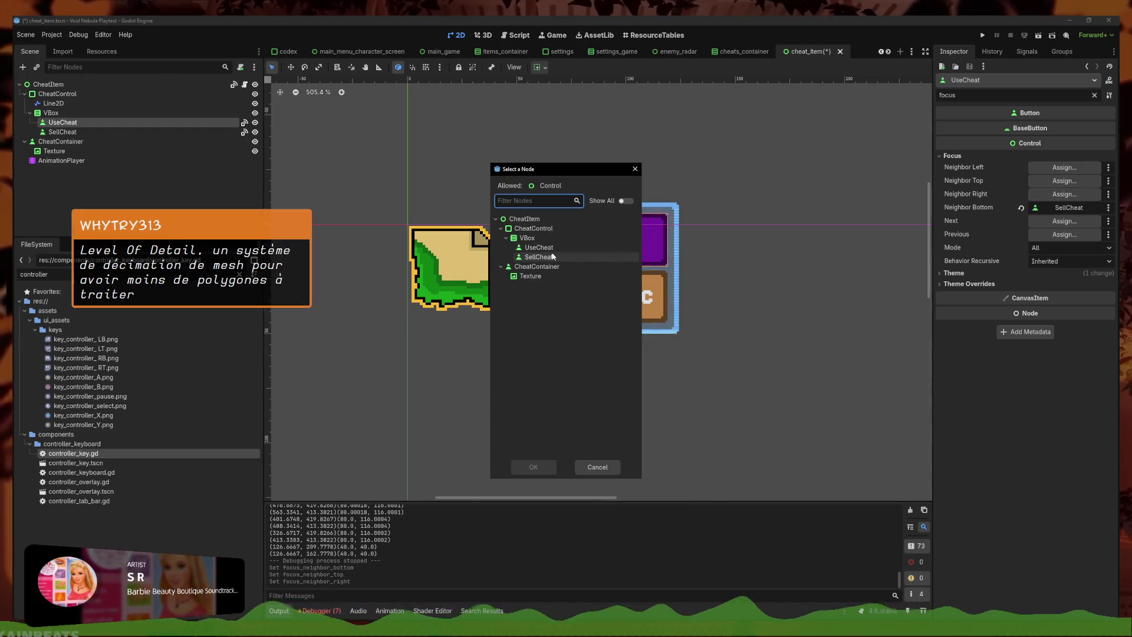
{"action": "left_click", "coordinate": [538, 257]}
{"action": "left_click", "coordinate": [533, 466]}
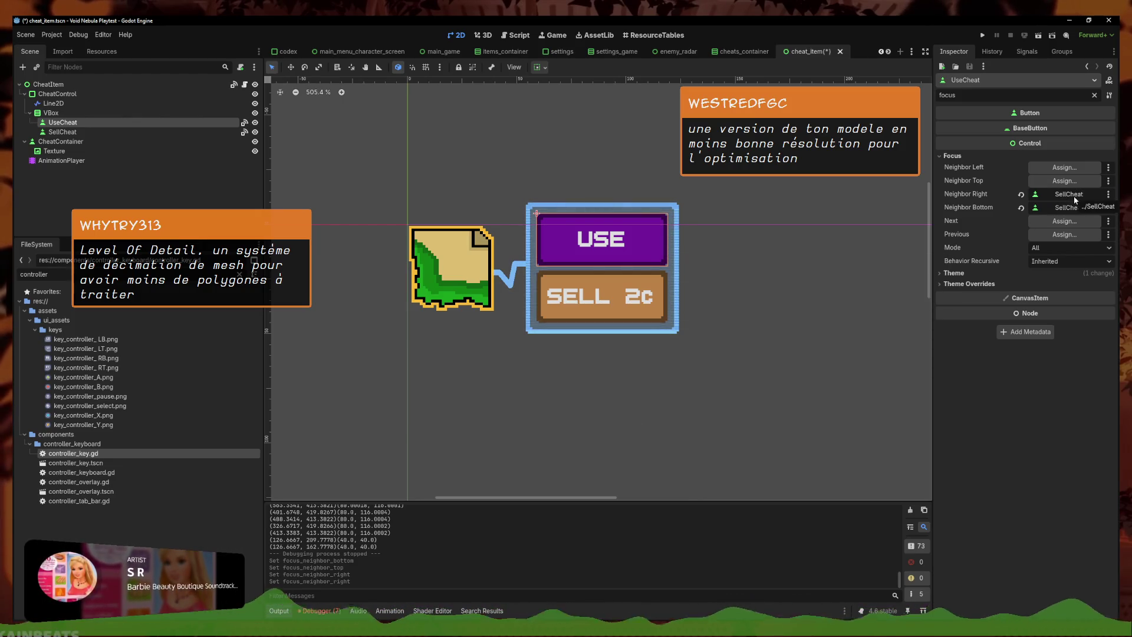
{"action": "left_click", "coordinate": [613, 290]}
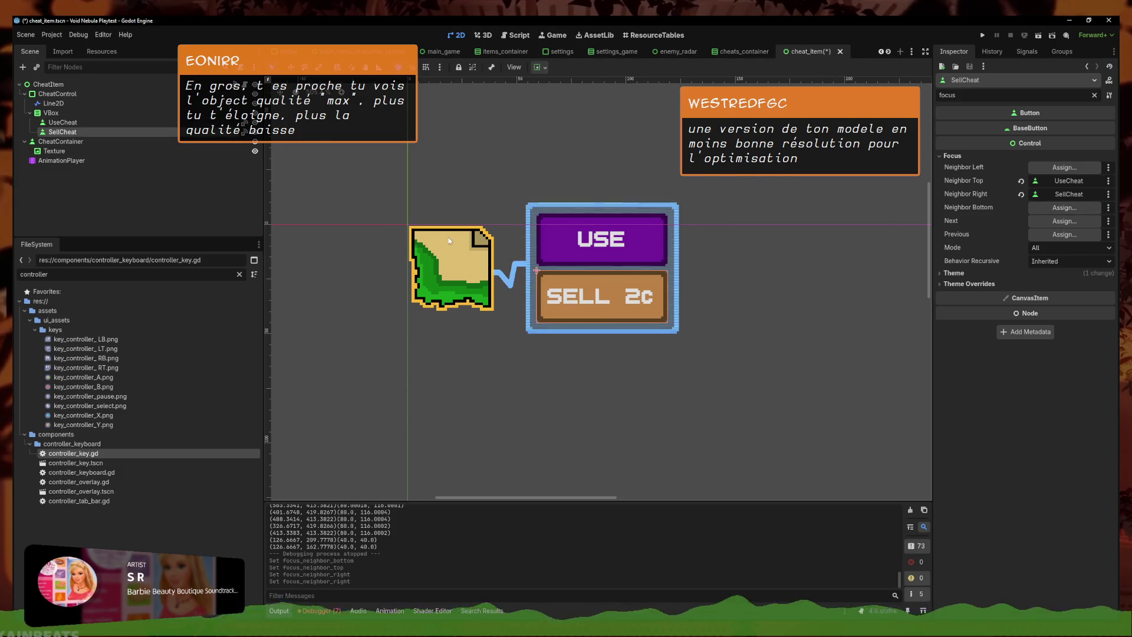
{"action": "left_click", "coordinate": [1076, 182]}
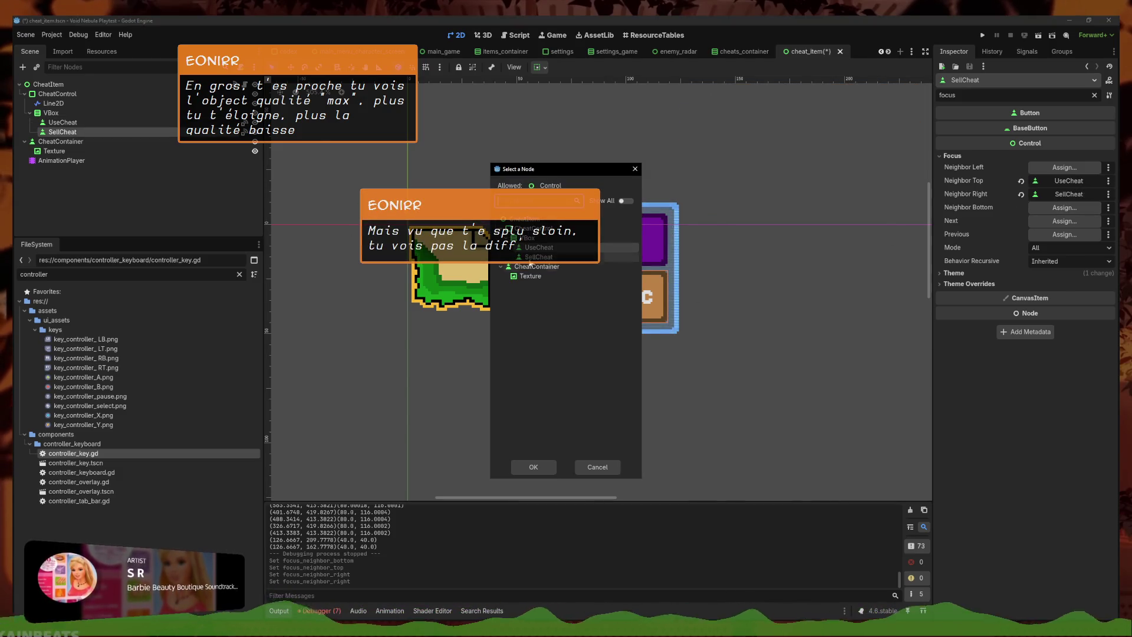
Dismiss the stray node pickers and assign UseCheat to two focus neighbour slots
{"action": "left_click", "coordinate": [597, 467]}
{"action": "left_click", "coordinate": [628, 237]}
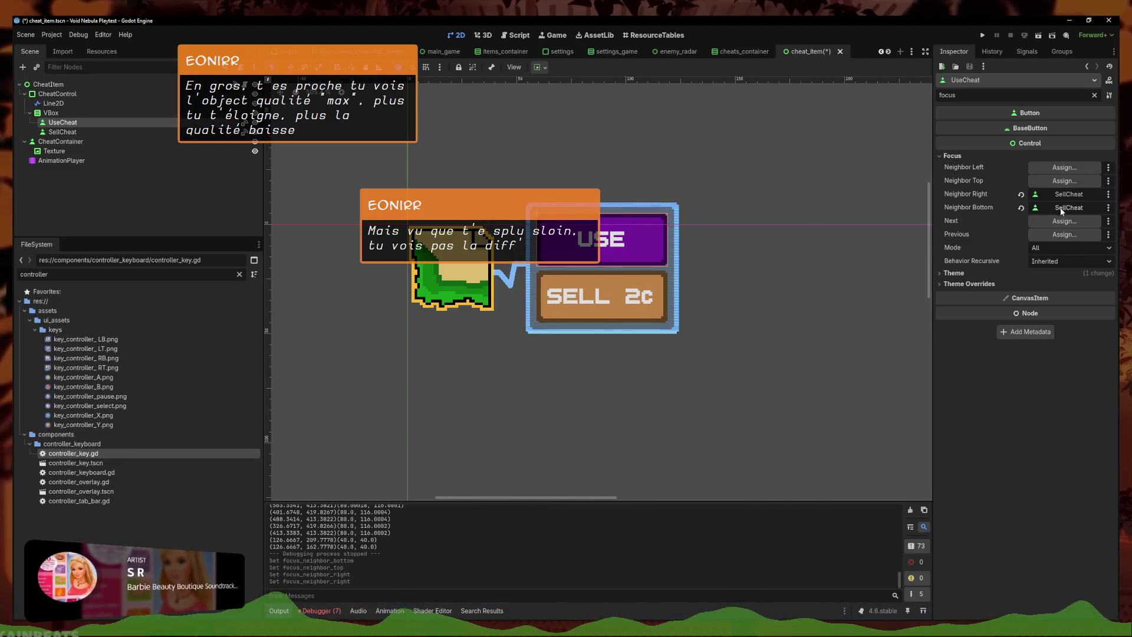
{"action": "left_click", "coordinate": [1068, 207]}
{"action": "key", "text": "Escape"}
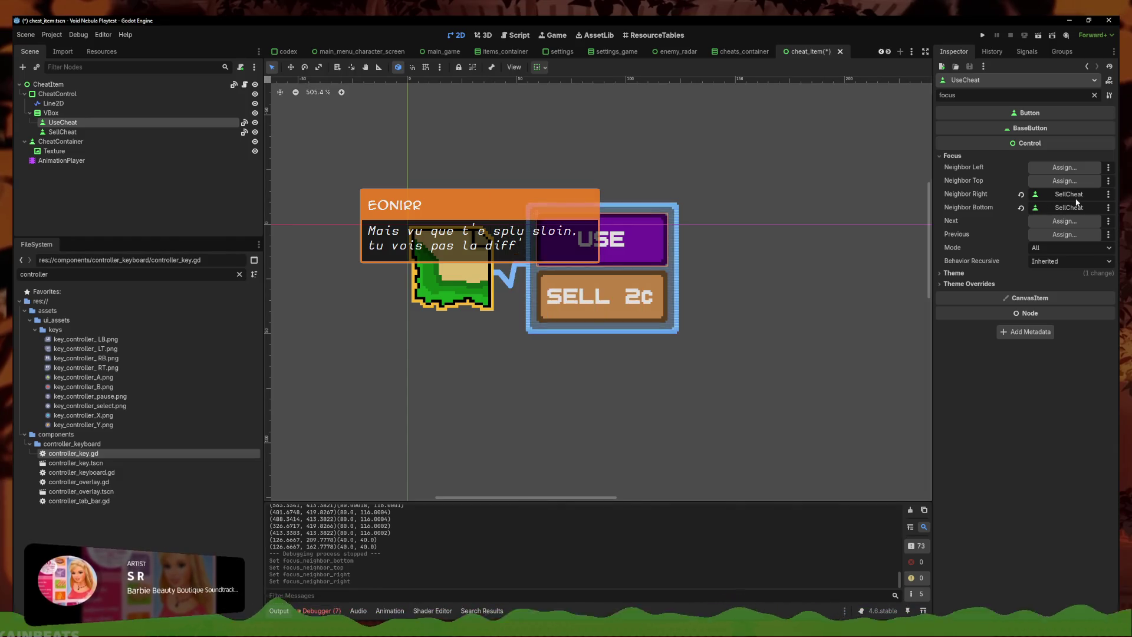
{"action": "left_click", "coordinate": [1077, 202]}
{"action": "left_click", "coordinate": [538, 247]}
{"action": "left_click", "coordinate": [533, 467]}
{"action": "left_click", "coordinate": [1069, 194]}
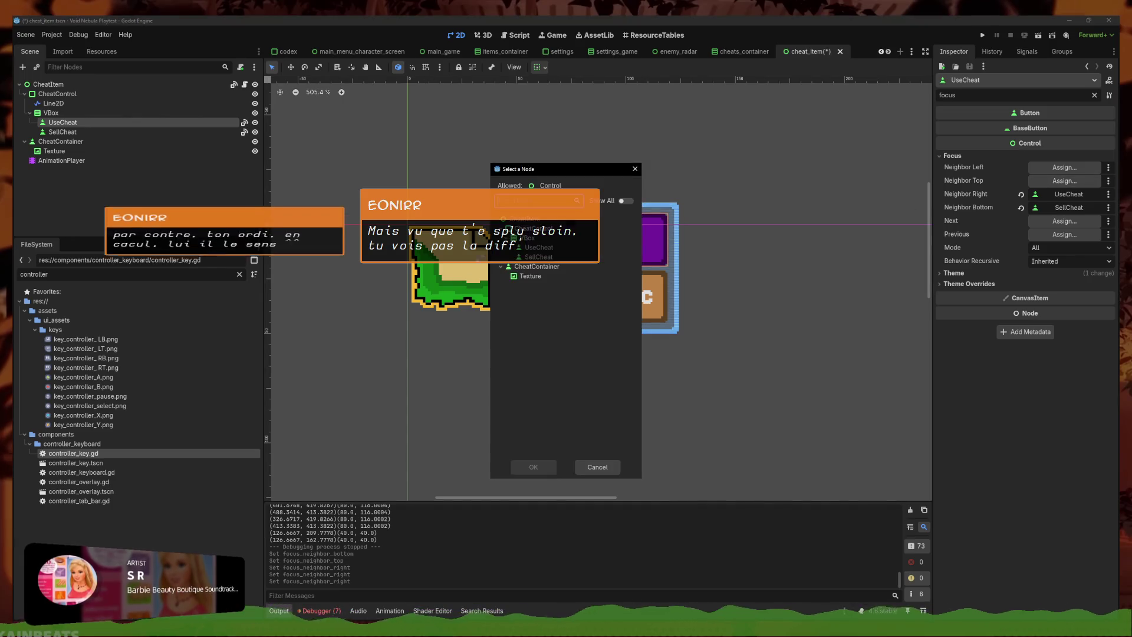
{"action": "left_click", "coordinate": [539, 247]}
{"action": "left_click", "coordinate": [533, 467]}
Set SellCheat's bottom and left neighbours, and make CheatItem UseCheat's left focus neighbour
{"action": "left_click", "coordinate": [658, 281]}
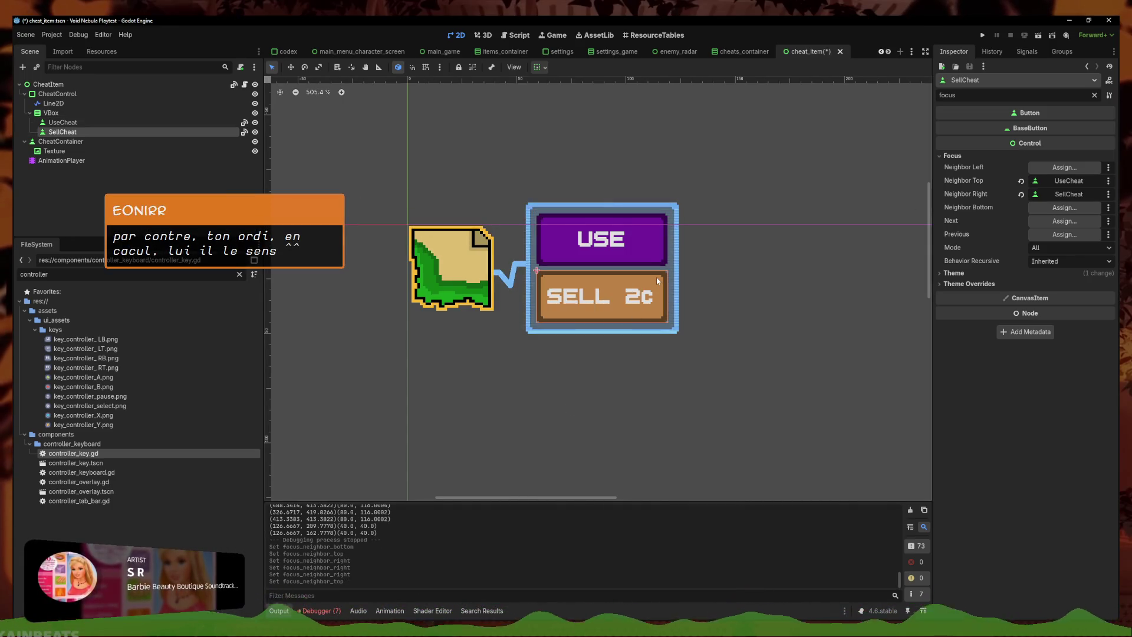
{"action": "left_click", "coordinate": [1064, 208]}
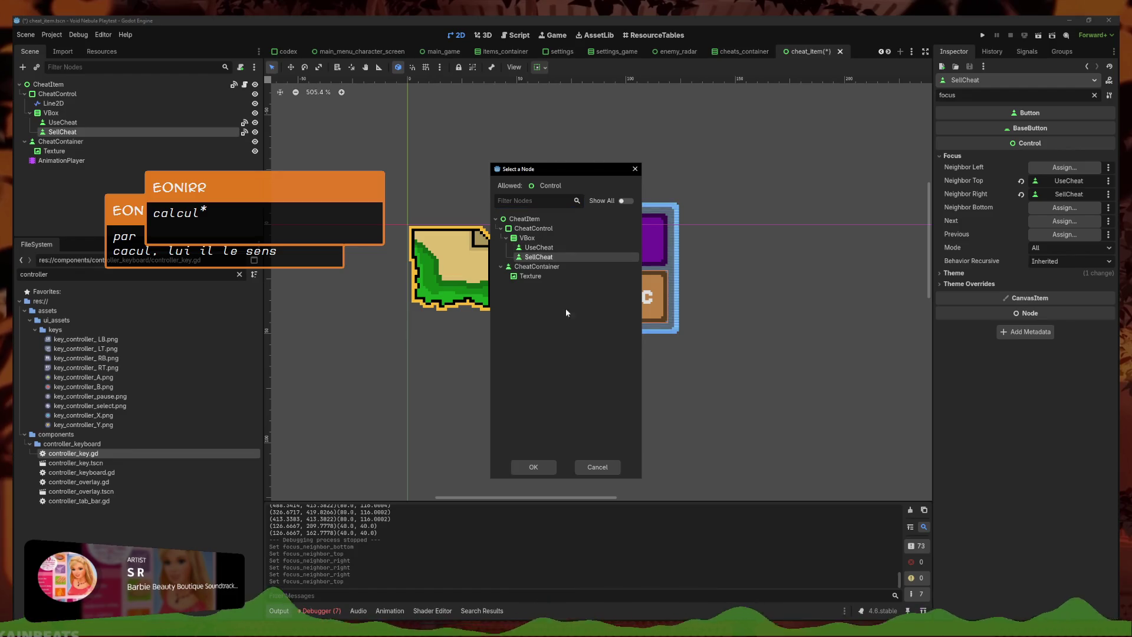
{"action": "left_click", "coordinate": [533, 467]}
{"action": "left_click", "coordinate": [1064, 168]}
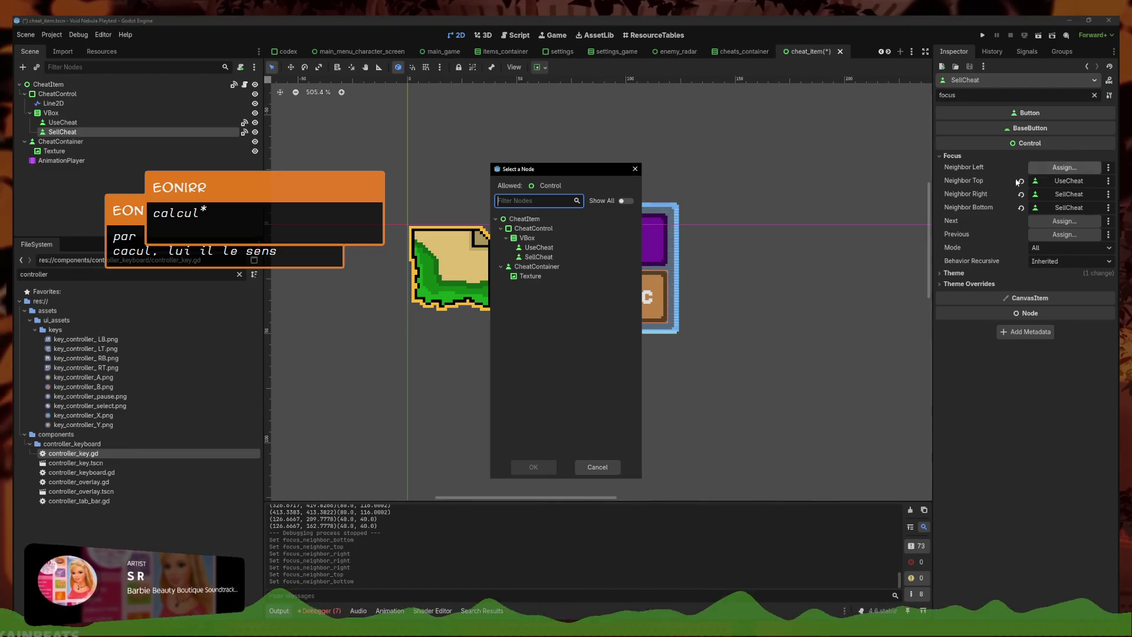
{"action": "left_click", "coordinate": [524, 218]}
{"action": "left_click", "coordinate": [533, 467]}
{"action": "left_click", "coordinate": [595, 237]}
{"action": "left_click", "coordinate": [1075, 171]}
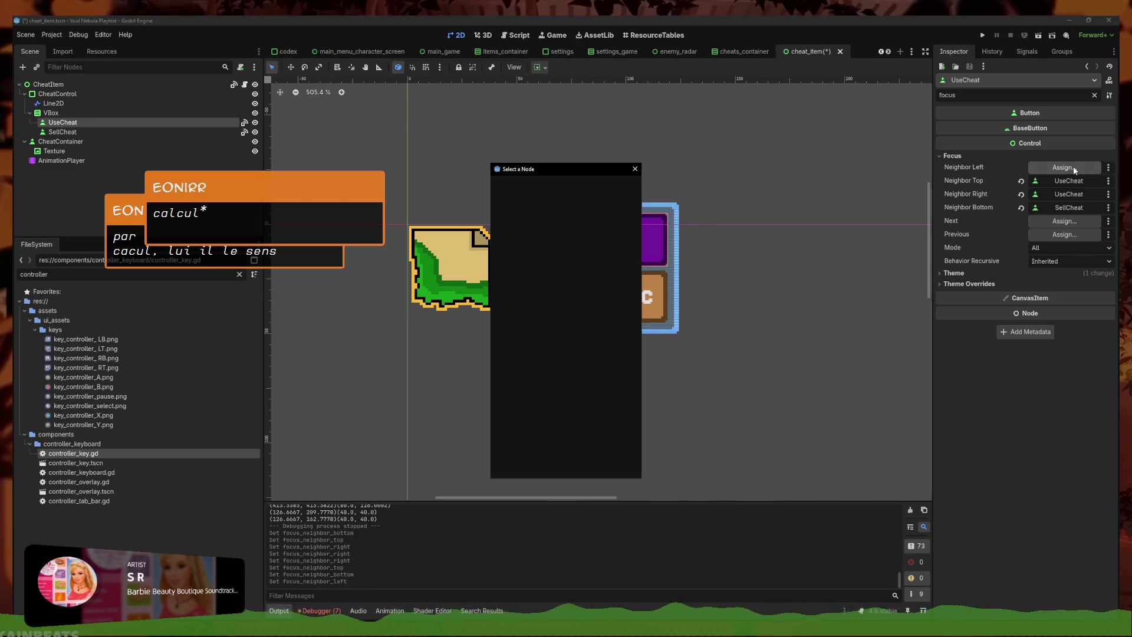
{"action": "left_click", "coordinate": [549, 466]}
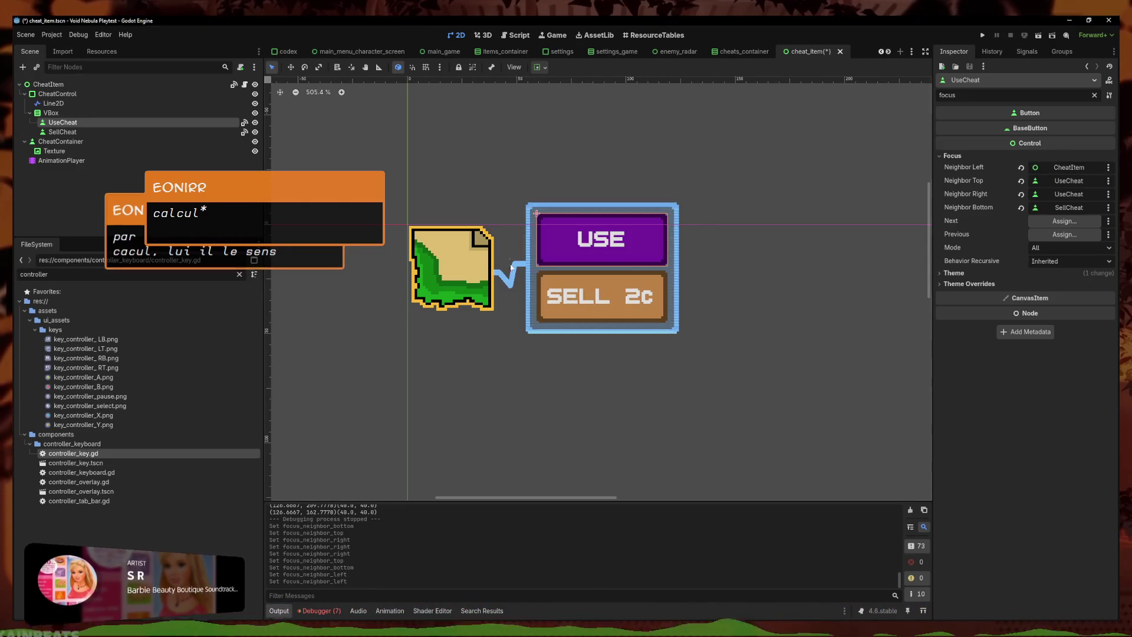
Give CheatItem UseCheat as its right neighbour and itself as left, then save and run
{"action": "left_click", "coordinate": [49, 85]}
{"action": "left_click", "coordinate": [1064, 177]}
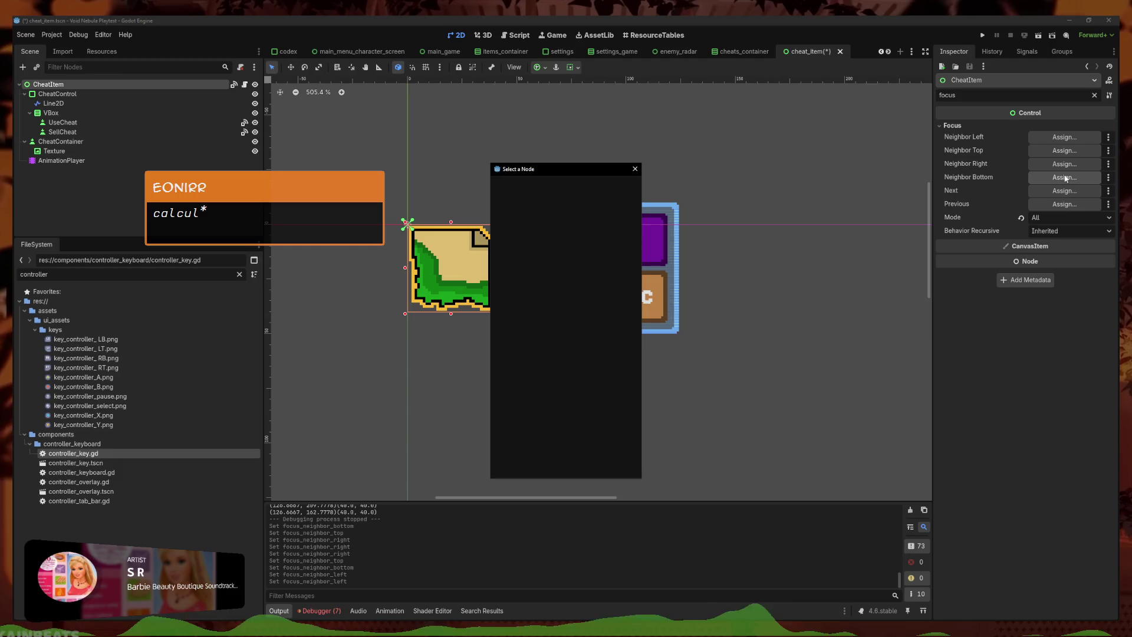
{"action": "left_click", "coordinate": [635, 169]}
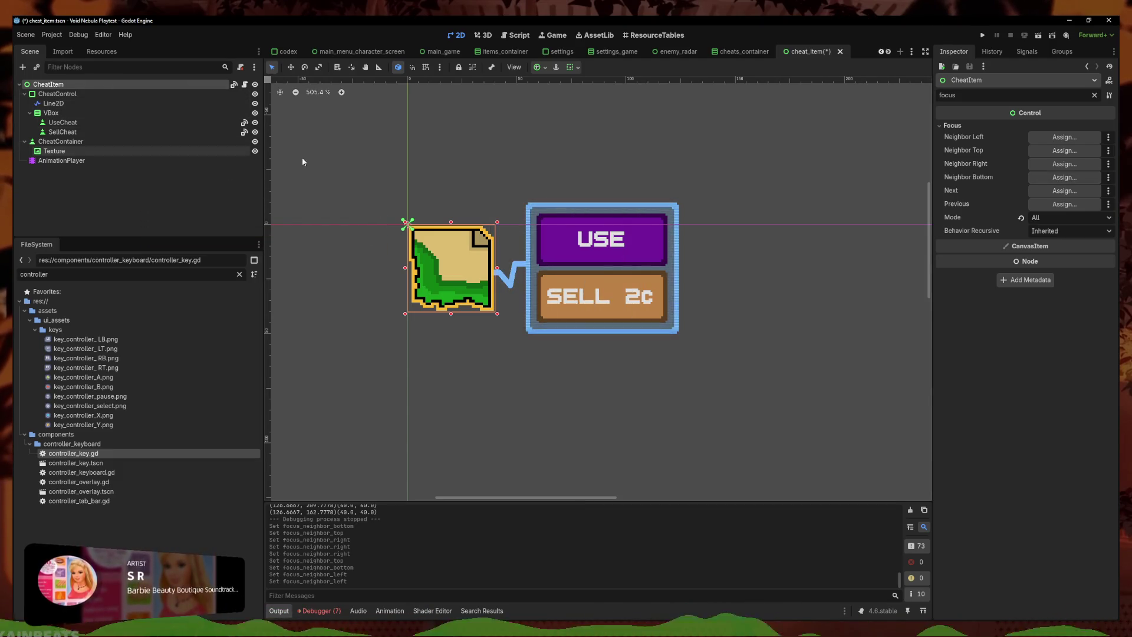
{"action": "left_click", "coordinate": [1065, 164]}
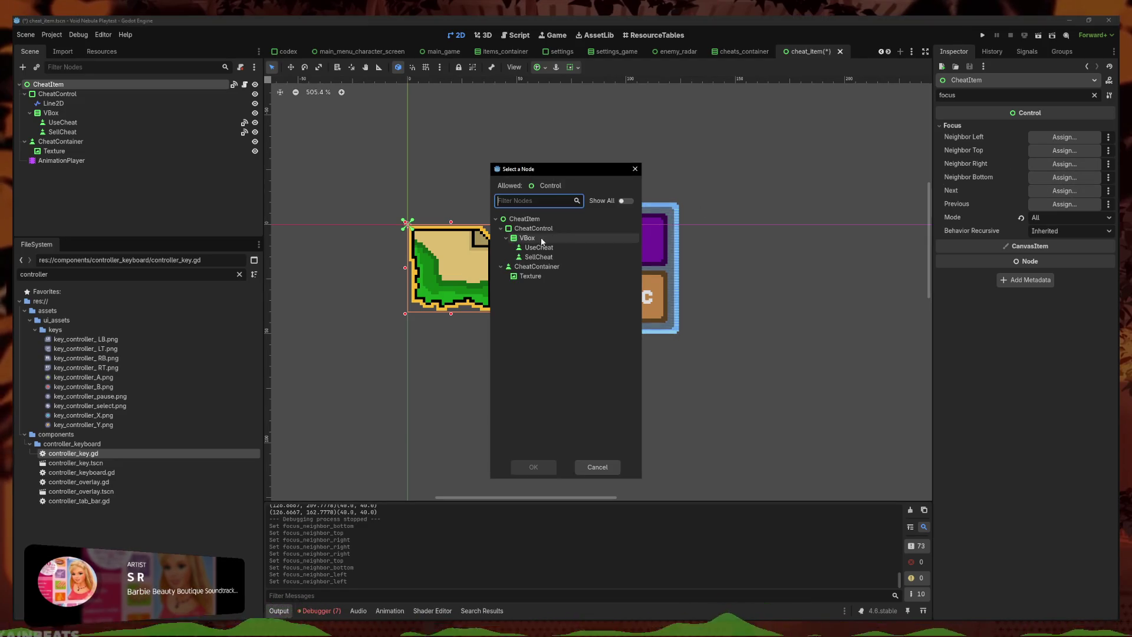
{"action": "left_click", "coordinate": [538, 247]}
{"action": "left_click", "coordinate": [533, 467]}
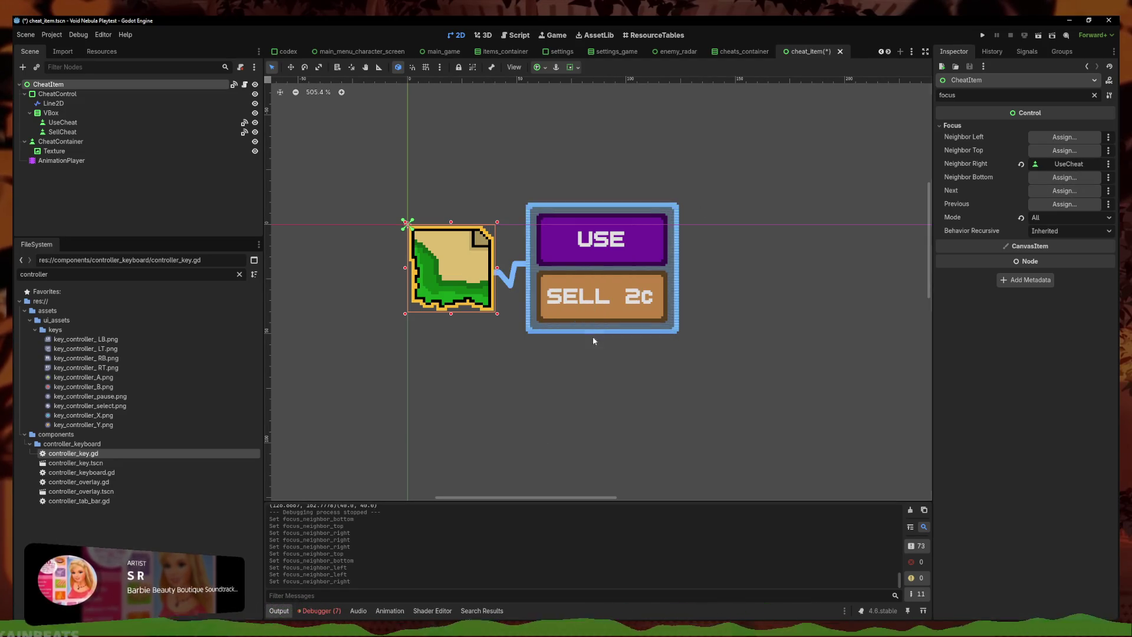
{"action": "left_click", "coordinate": [1064, 150]}
{"action": "left_click", "coordinate": [526, 220]}
{"action": "double_click", "coordinate": [526, 219]}
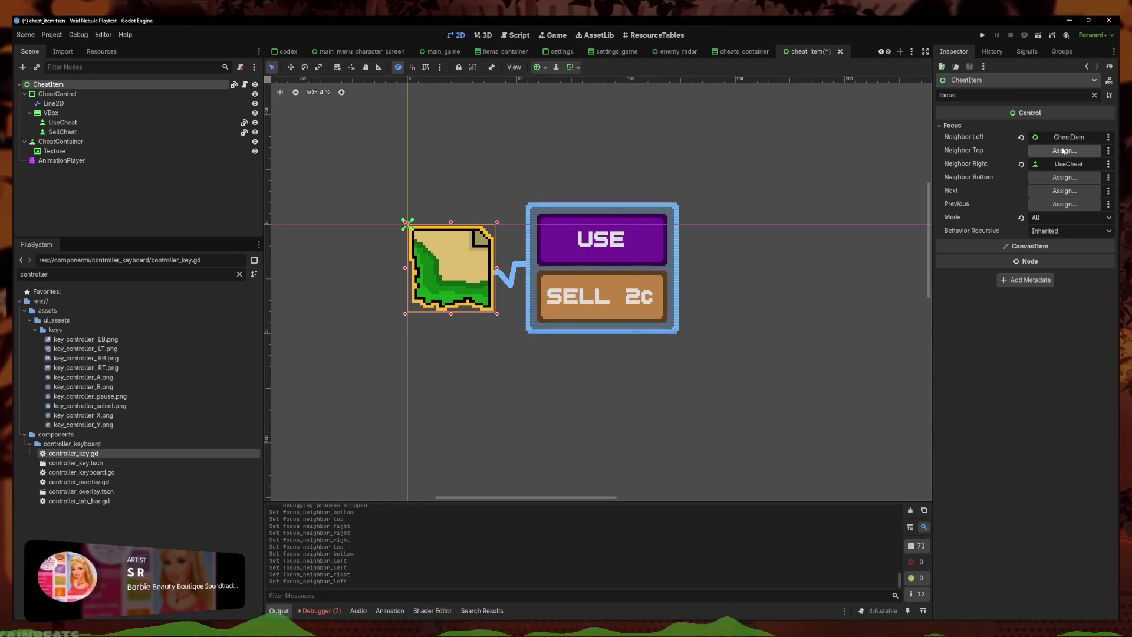
{"action": "key", "text": "ctrl+s"}
{"action": "left_click", "coordinate": [981, 35]}
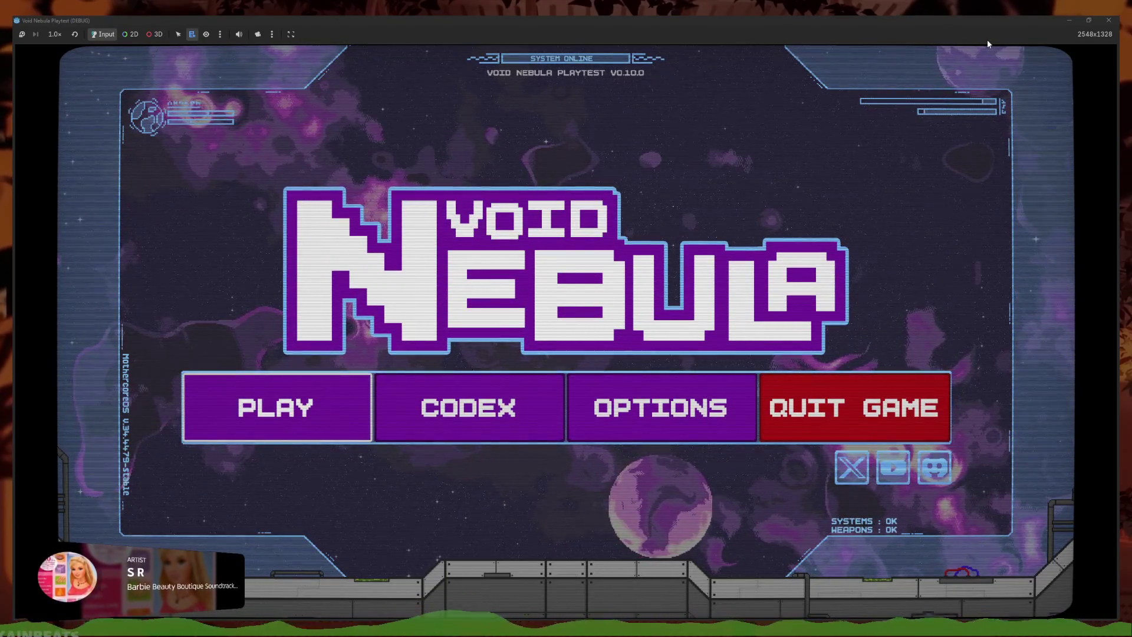
Start a new Void Nebula run and move focus between the first two cheat slots, ending on Lootbox
{"action": "key", "text": "Return"}
{"action": "key", "text": "Left"}
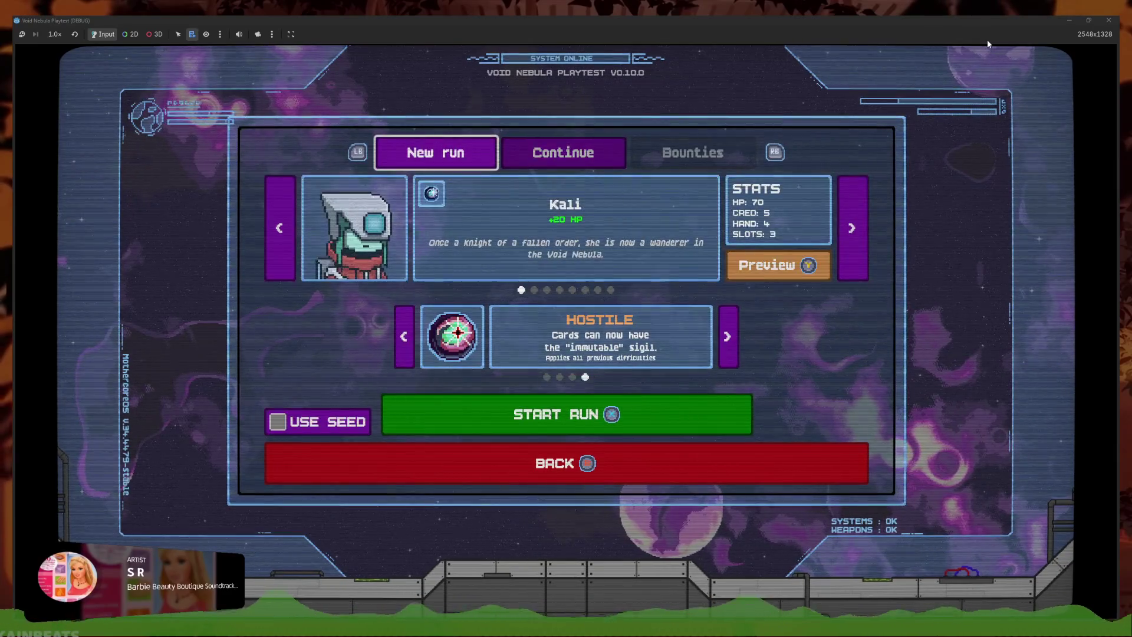
{"action": "key", "text": "Return"}
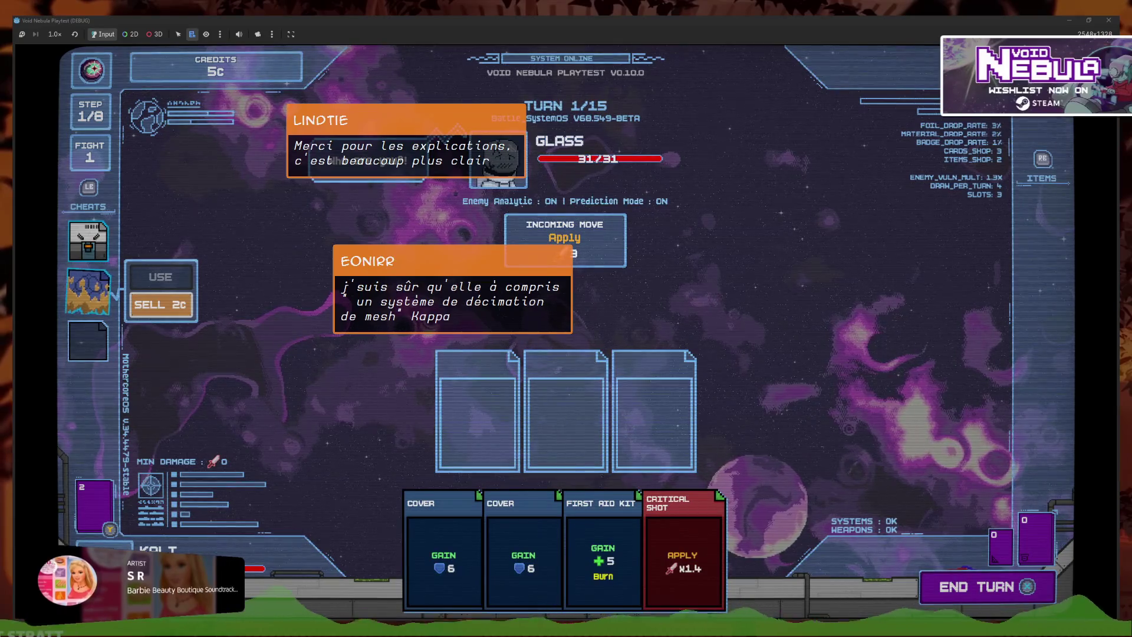
{"action": "left_click", "coordinate": [88, 241]}
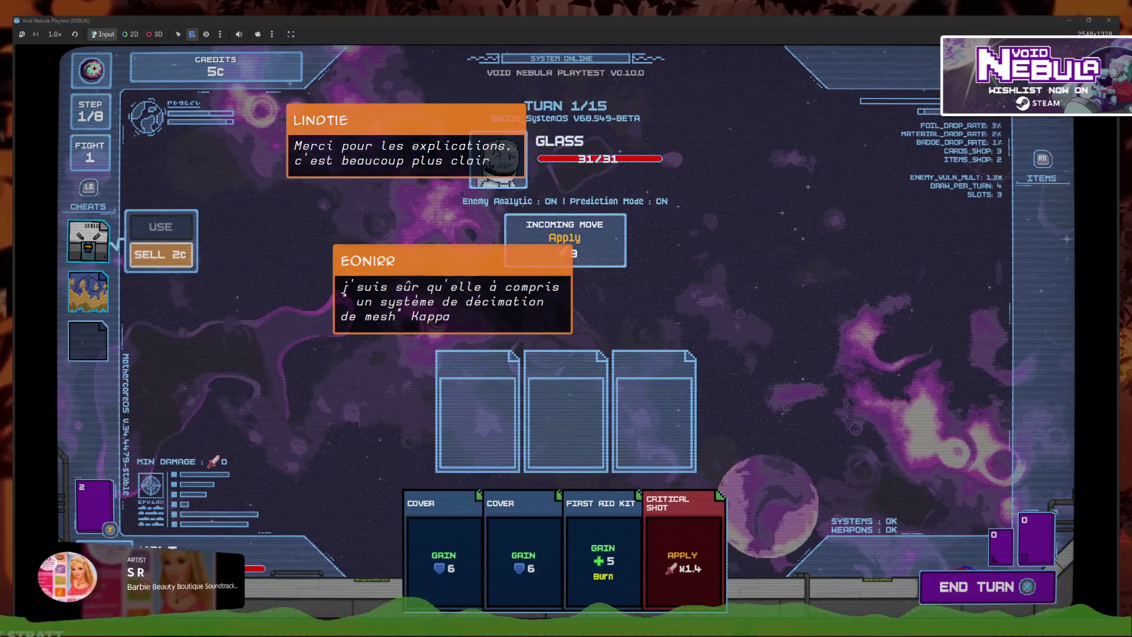
{"action": "left_click", "coordinate": [88, 291]}
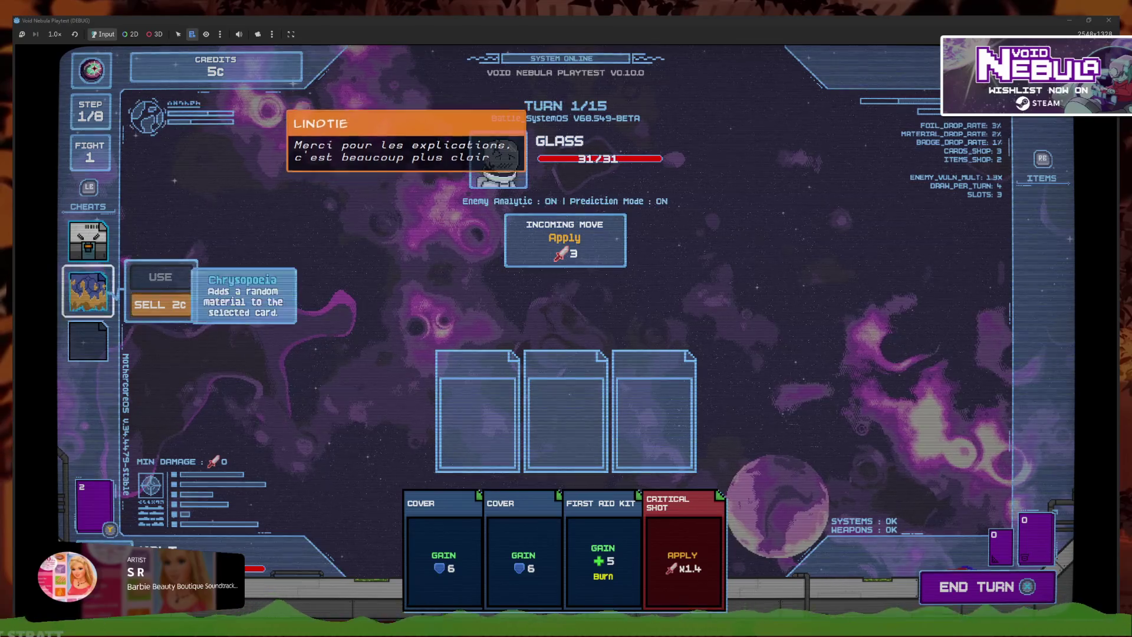
{"action": "left_click", "coordinate": [88, 241]}
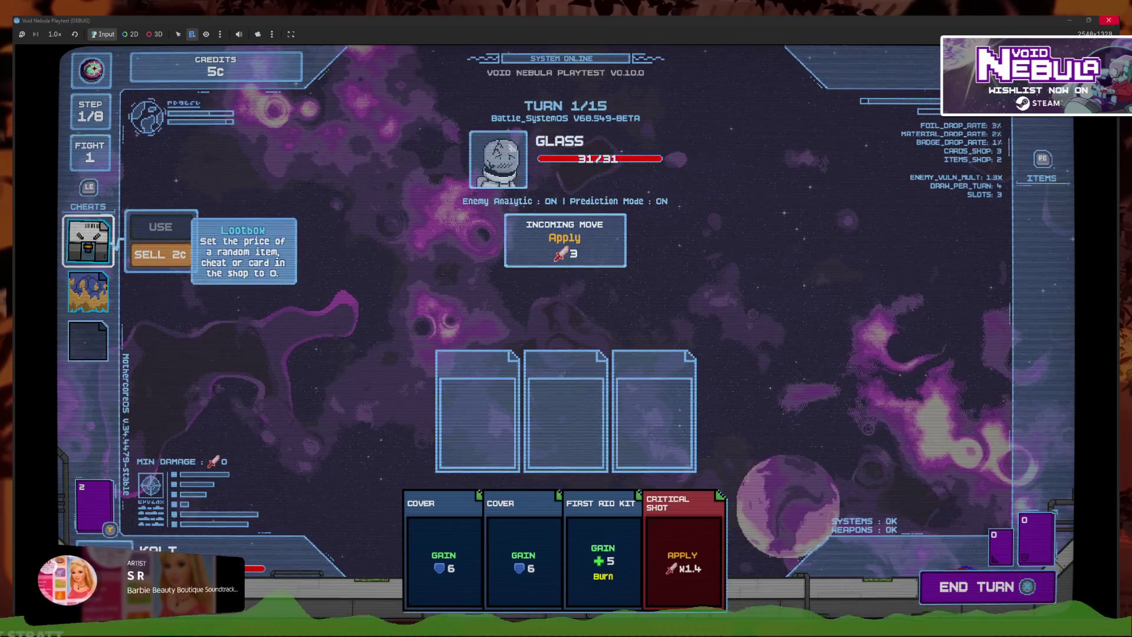
Stop the playtest with F8 and reselect CheatControl, then the CheatItem root
{"action": "key", "text": "F8"}
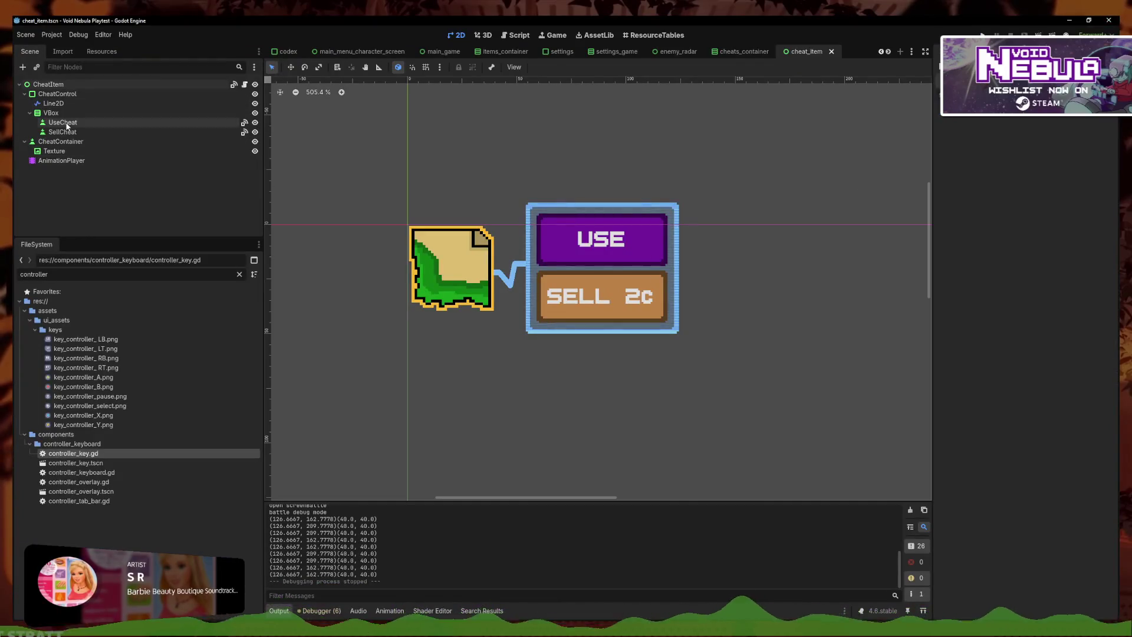
{"action": "left_click", "coordinate": [57, 93]}
{"action": "left_click", "coordinate": [49, 85]}
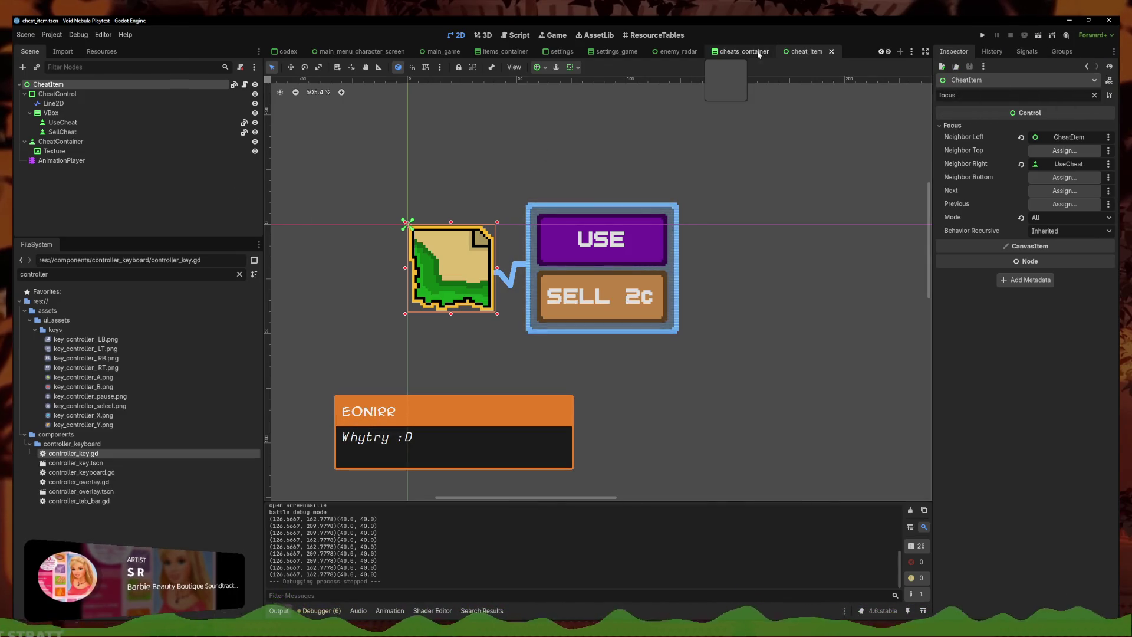
In the cheats_container scene, set CheatsContainer's focus mode to All
{"action": "left_click", "coordinate": [713, 54]}
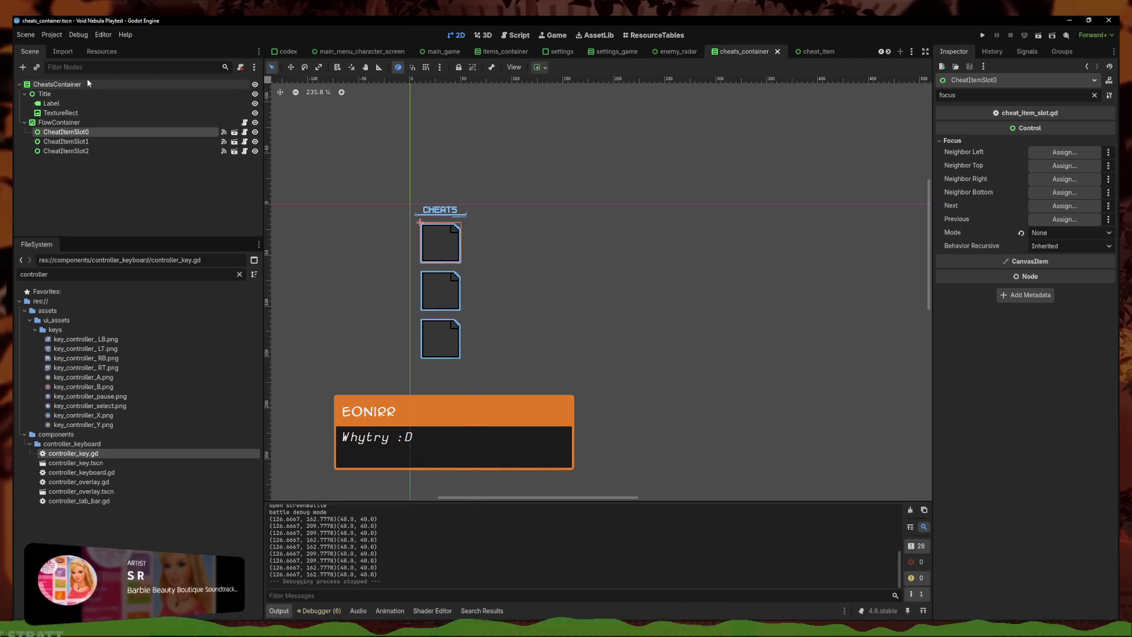
{"action": "left_click", "coordinate": [952, 141]}
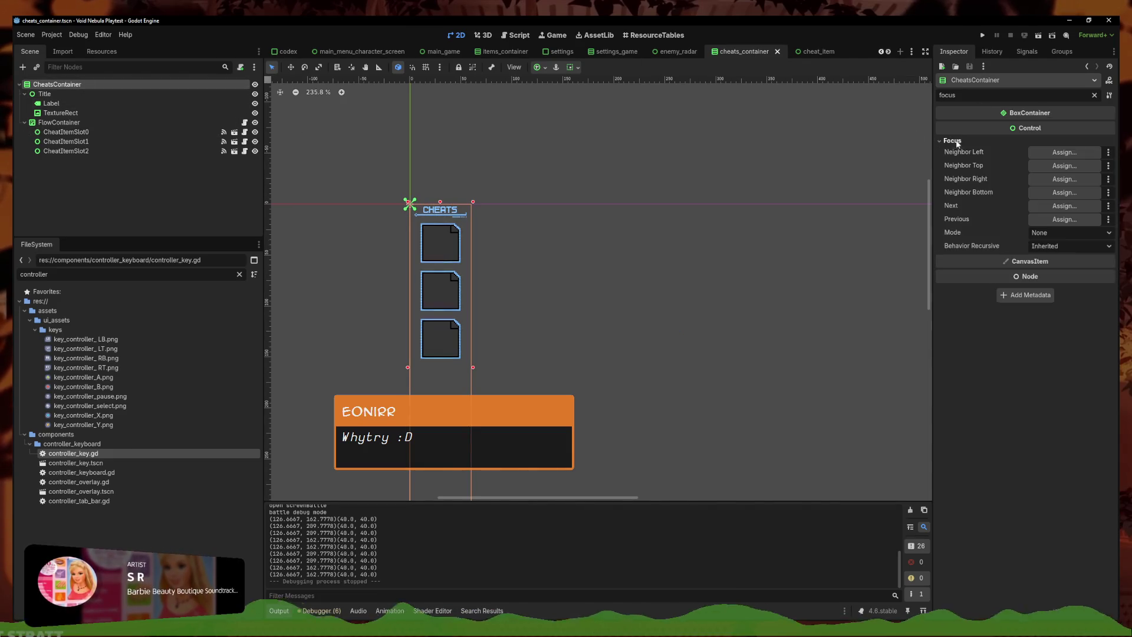
{"action": "left_click", "coordinate": [1064, 232]}
{"action": "left_click", "coordinate": [1063, 272]}
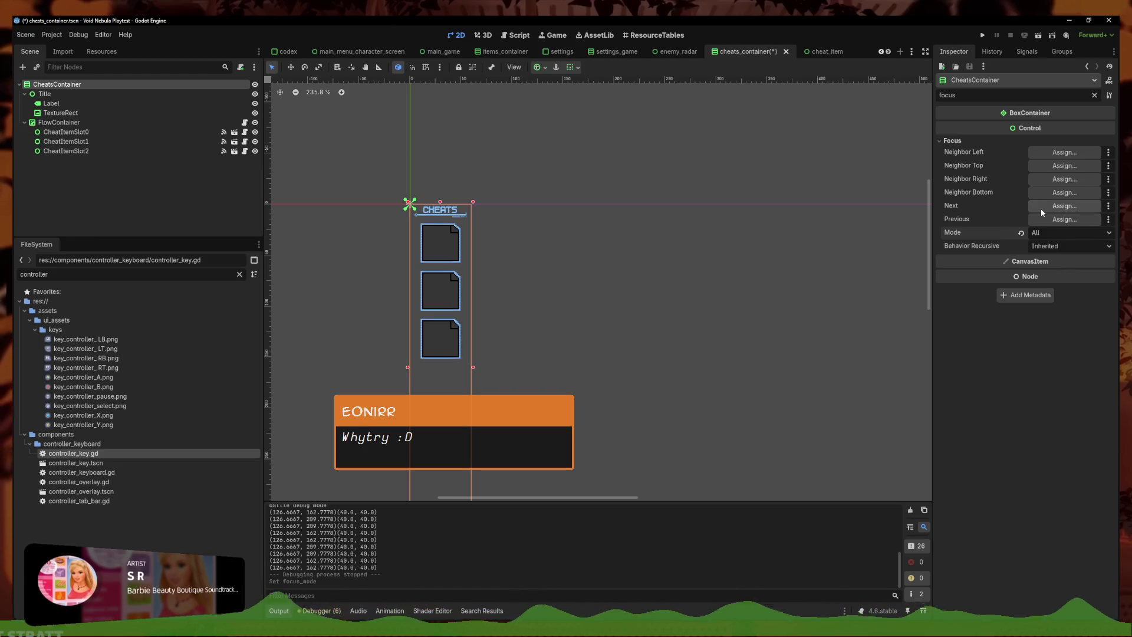
Make CheatsContainer its own bottom, right, top and left focus neighbour
{"action": "left_click", "coordinate": [1064, 192]}
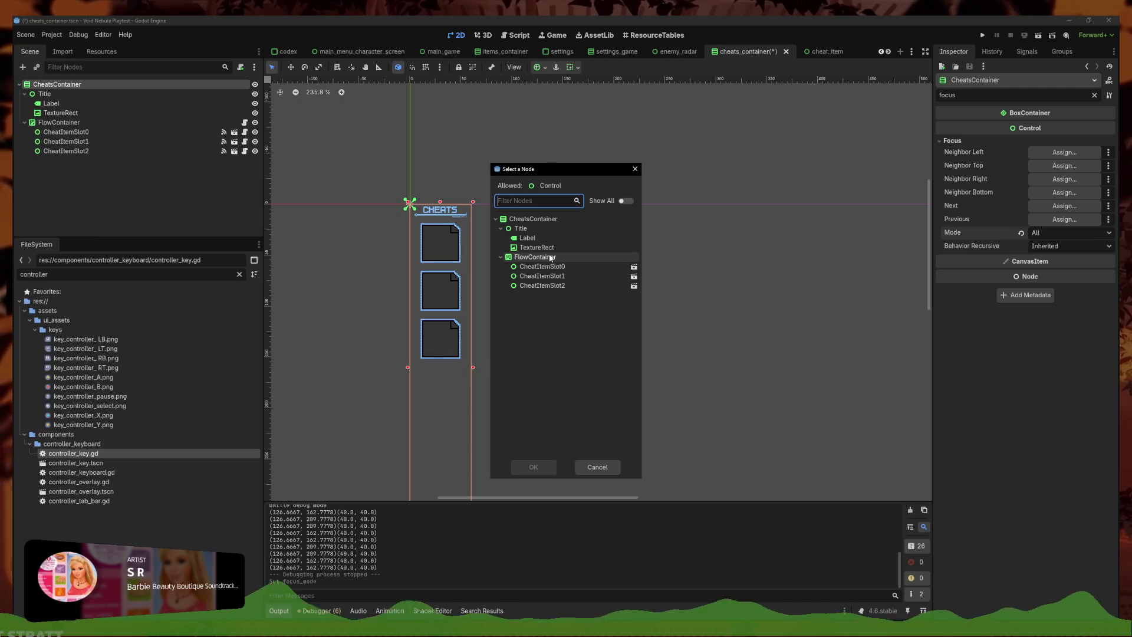
{"action": "left_click", "coordinate": [584, 219]}
{"action": "left_click", "coordinate": [533, 467]}
{"action": "left_click", "coordinate": [1071, 181]}
{"action": "left_click", "coordinate": [572, 222]}
{"action": "left_click", "coordinate": [534, 467]}
{"action": "left_click", "coordinate": [1070, 166]}
{"action": "left_click", "coordinate": [572, 222]}
{"action": "left_click", "coordinate": [534, 467]}
{"action": "left_click", "coordinate": [1064, 152]}
{"action": "left_click", "coordinate": [572, 222]}
{"action": "left_click", "coordinate": [541, 465]}
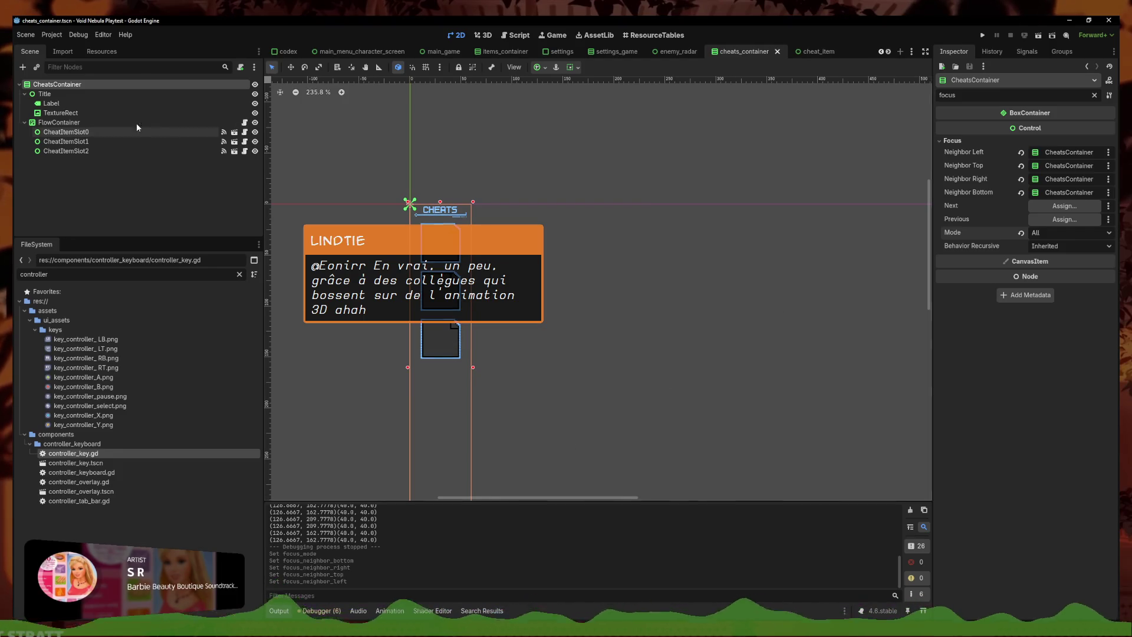
Revert CheatsContainer's four neighbours to empty and focus mode to None, then save
{"action": "left_click", "coordinate": [94, 123]}
{"action": "left_click", "coordinate": [59, 85]}
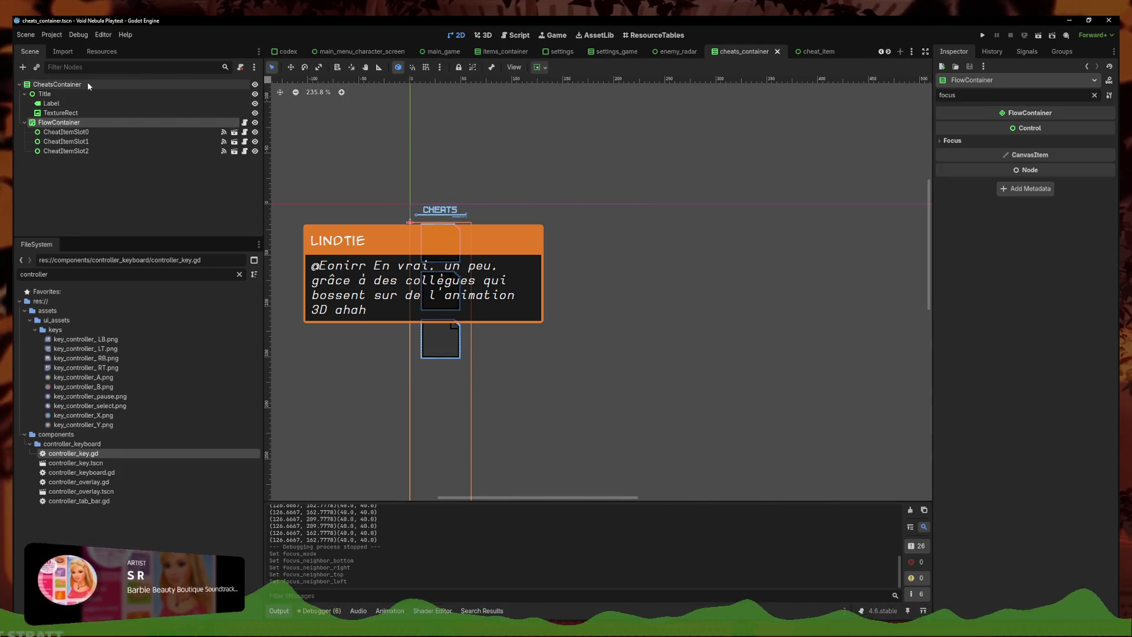
{"action": "left_click", "coordinate": [1021, 193]}
{"action": "left_click", "coordinate": [1021, 179]}
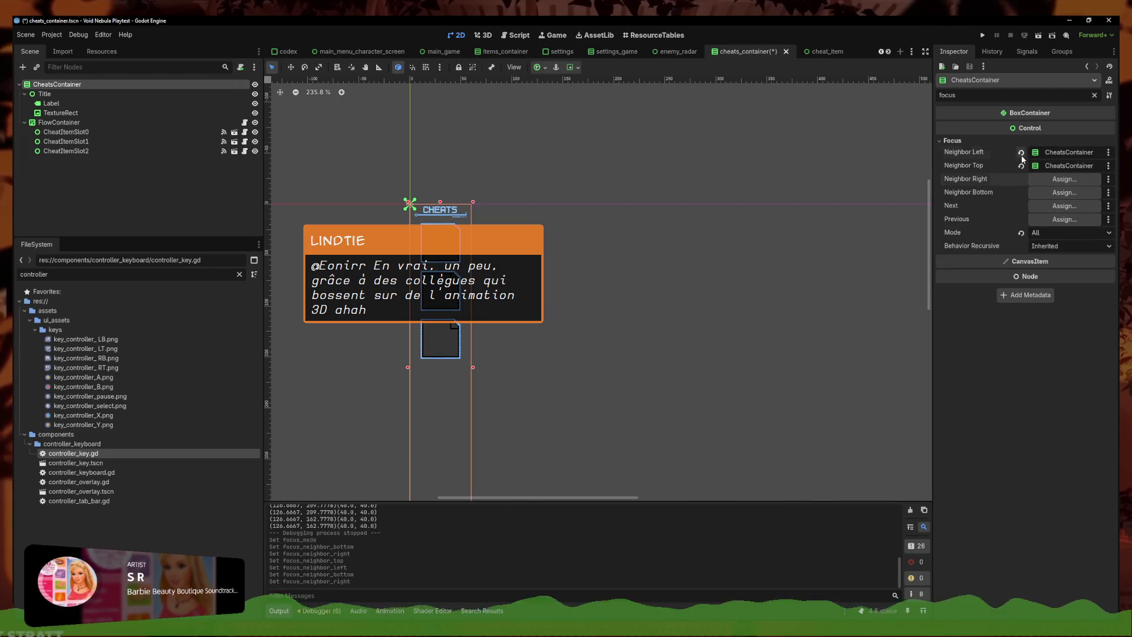
{"action": "left_click", "coordinate": [1021, 152]}
{"action": "left_click", "coordinate": [1022, 166]}
{"action": "left_click", "coordinate": [1021, 233]}
{"action": "key", "text": "ctrl+s"}
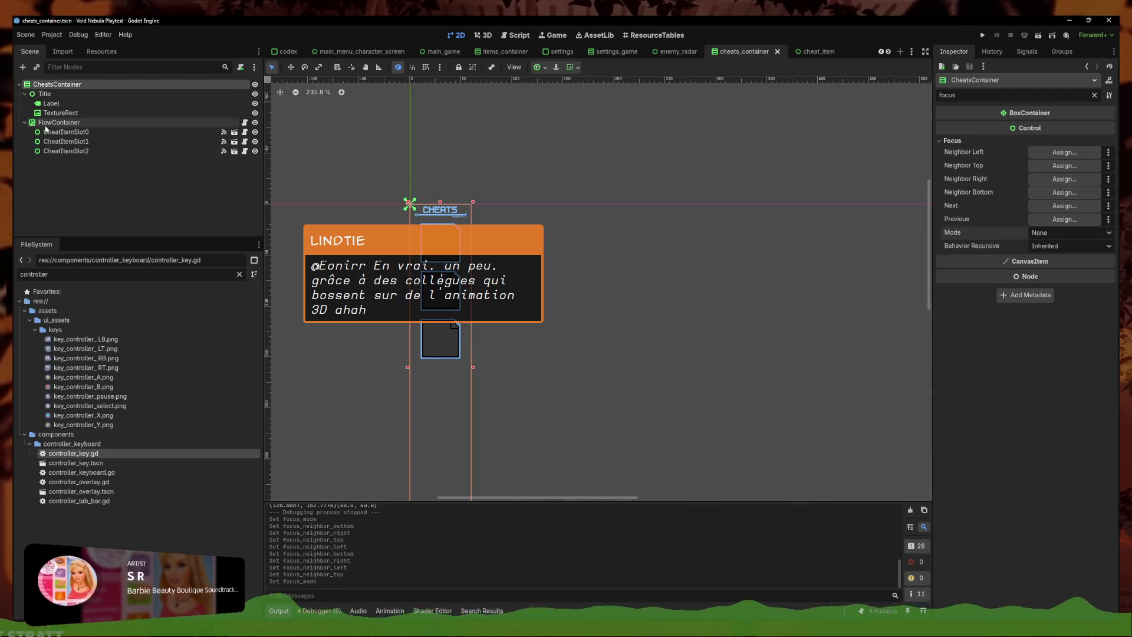
Set FlowContainer's focus mode to All and its left focus neighbour to itself
{"action": "left_click", "coordinate": [59, 123]}
{"action": "left_click", "coordinate": [1068, 233]}
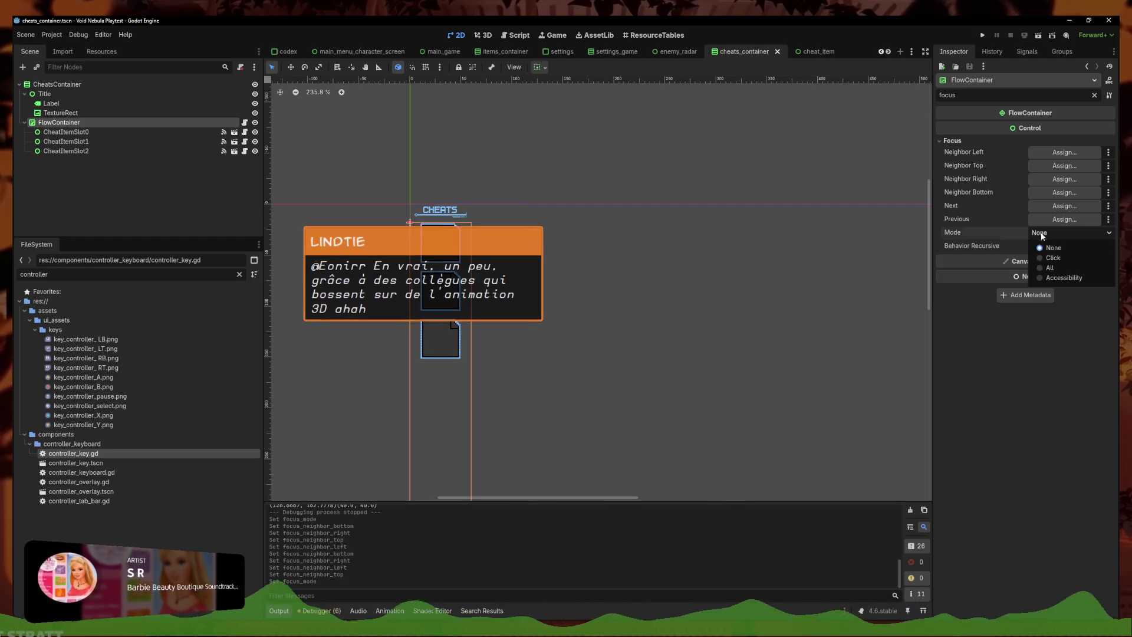
{"action": "left_click", "coordinate": [1048, 273]}
{"action": "left_click", "coordinate": [1075, 157]}
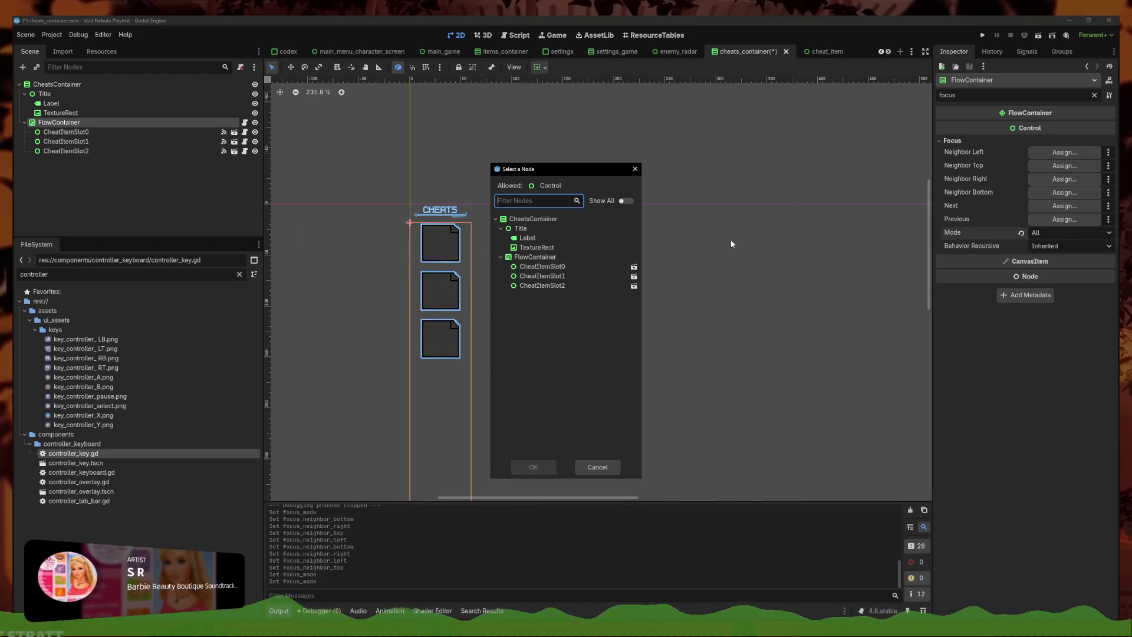
{"action": "left_click", "coordinate": [534, 257]}
{"action": "left_click", "coordinate": [546, 465]}
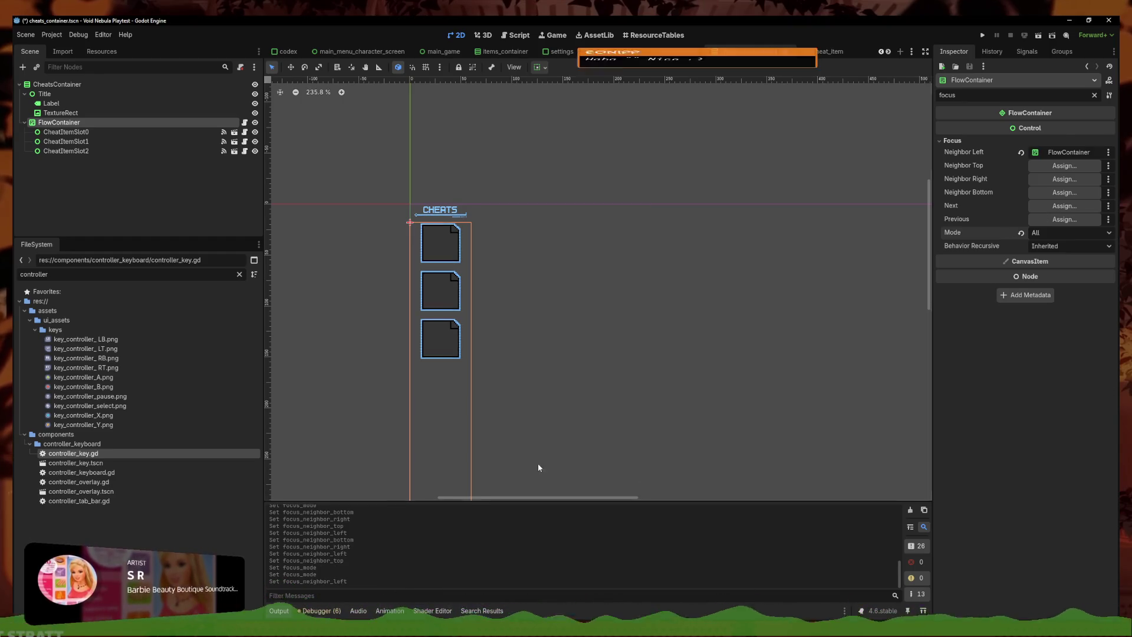
Make FlowContainer its own top, right and bottom focus neighbour, then save the scene
{"action": "left_click", "coordinate": [1032, 177]}
{"action": "left_click", "coordinate": [534, 257]}
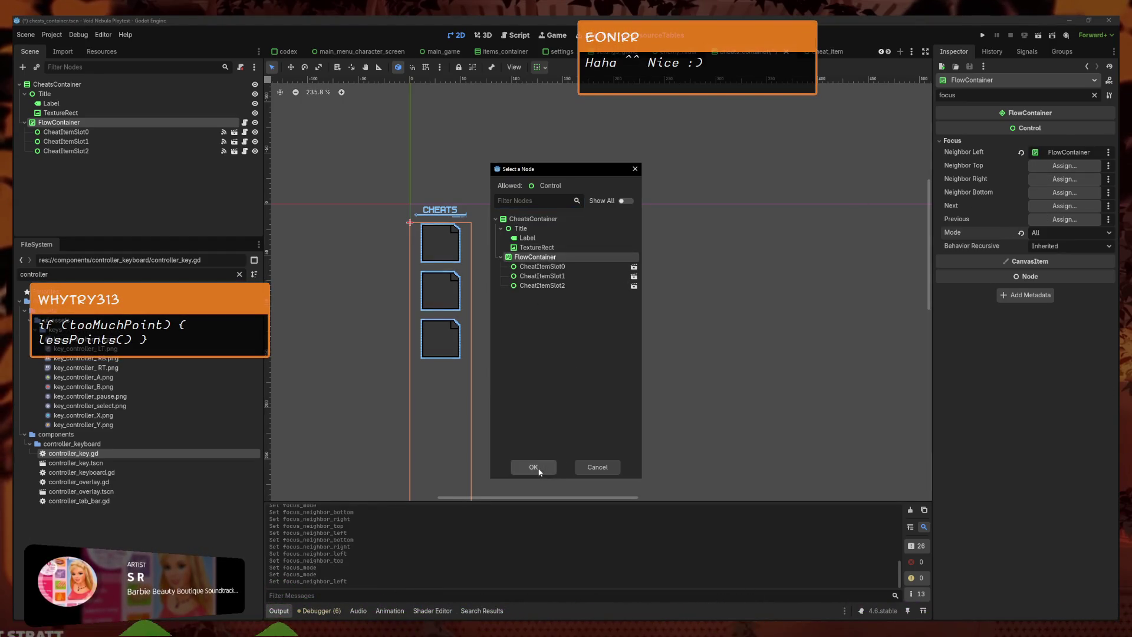
{"action": "left_click", "coordinate": [533, 467]}
{"action": "left_click", "coordinate": [1065, 179]}
{"action": "left_click", "coordinate": [535, 257]}
{"action": "left_click", "coordinate": [533, 467]}
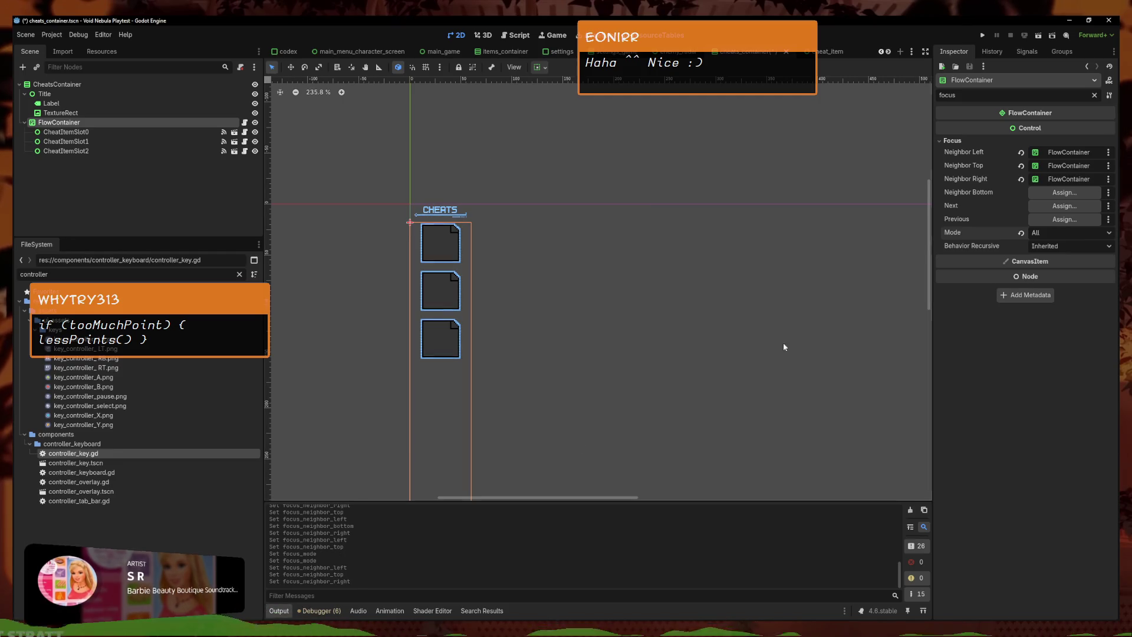
{"action": "left_click", "coordinate": [1064, 192]}
{"action": "left_click", "coordinate": [535, 257]}
{"action": "left_click", "coordinate": [533, 467]}
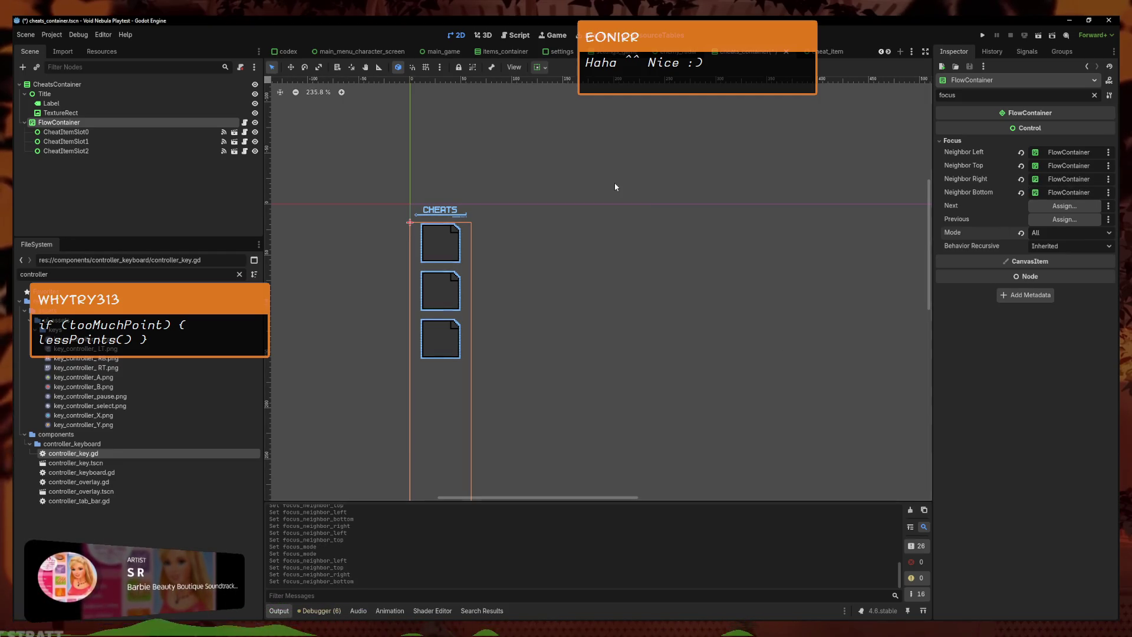
{"action": "left_click", "coordinate": [594, 184]}
{"action": "key", "text": "ctrl+s"}
Select CheatsContainer and drag its bottom edge down to resize it
{"action": "left_click", "coordinate": [442, 379]}
{"action": "left_click", "coordinate": [448, 379]}
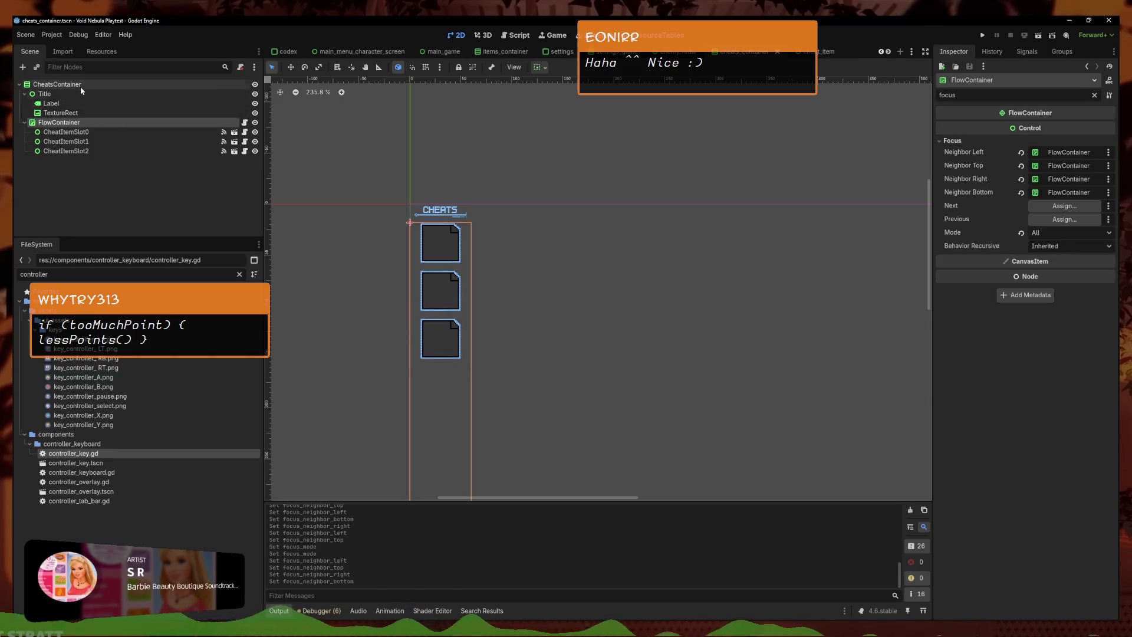
{"action": "scroll", "coordinate": [450, 379], "scroll_direction": "down", "scroll_amount": 2}
{"action": "left_click_drag", "start_coordinate": [478, 394], "coordinate": [474, 423]}
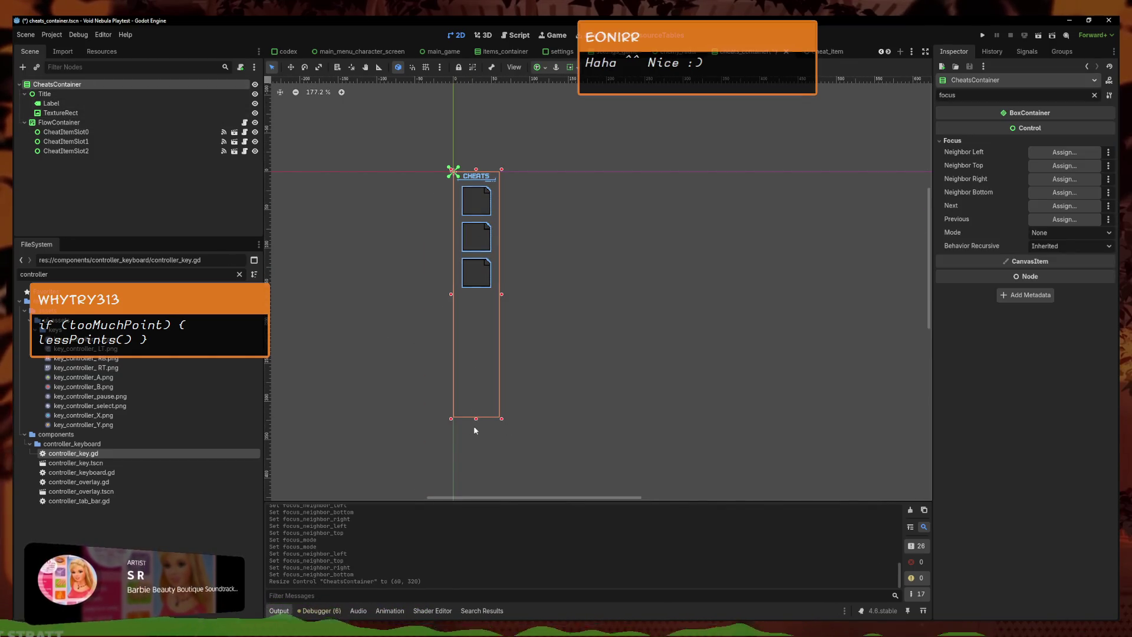
Inspect the TextureRect and FlowContainer, then set CheatsContainer's minimum height to 100 px
{"action": "left_click", "coordinate": [94, 114]}
{"action": "left_click", "coordinate": [99, 122]}
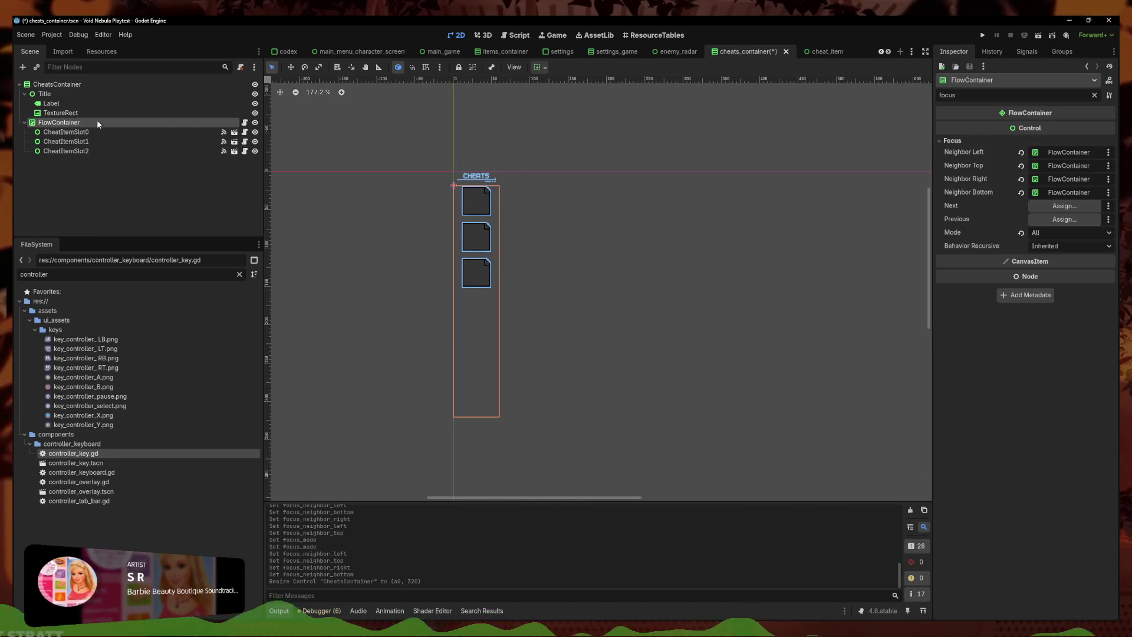
{"action": "left_click", "coordinate": [1095, 95]}
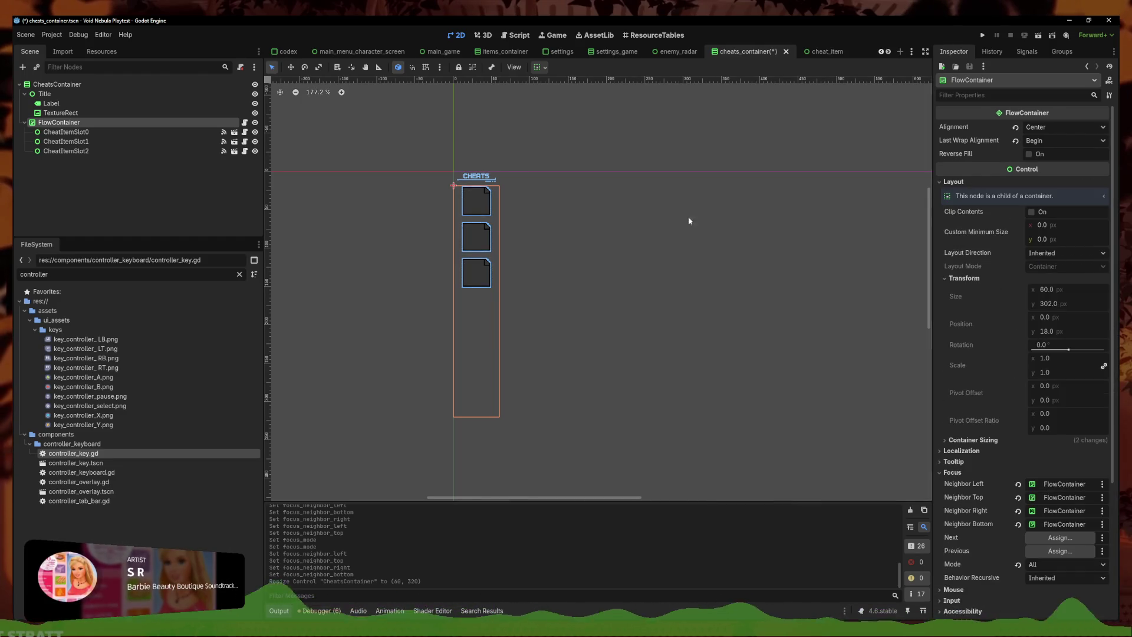
{"action": "left_click", "coordinate": [65, 84]}
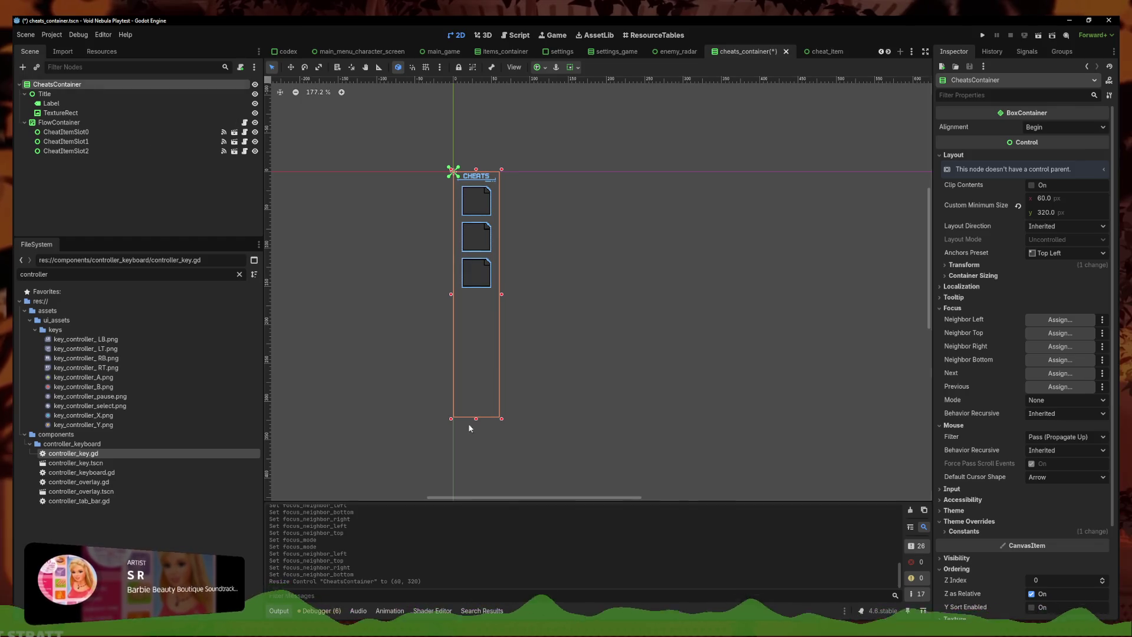
{"action": "left_click", "coordinate": [1051, 211]}
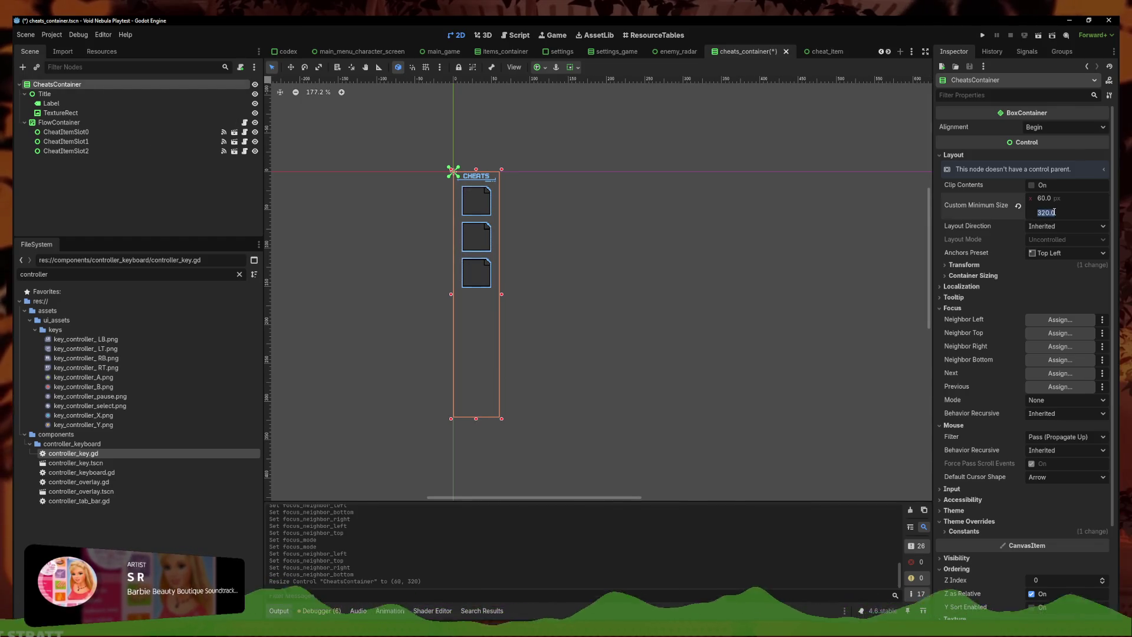
{"action": "type", "text": "100"}
{"action": "key", "text": "Return"}
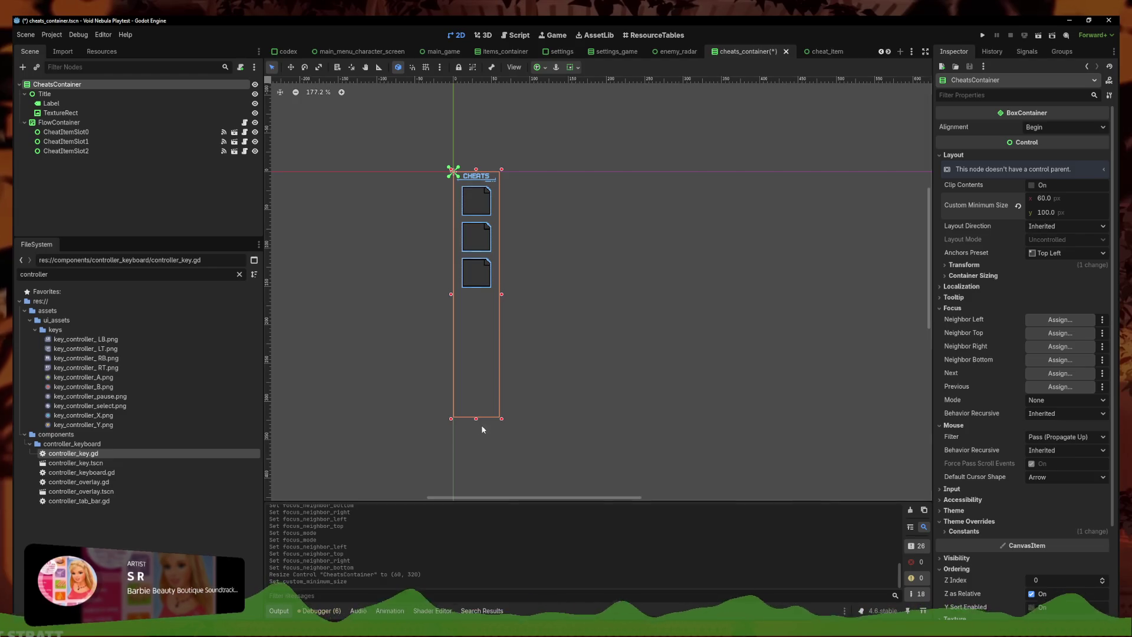
Shorten CheatsContainer to 160 px with a 160 minimum height, save, and check sizes
{"action": "left_click_drag", "start_coordinate": [476, 418], "coordinate": [470, 299]}
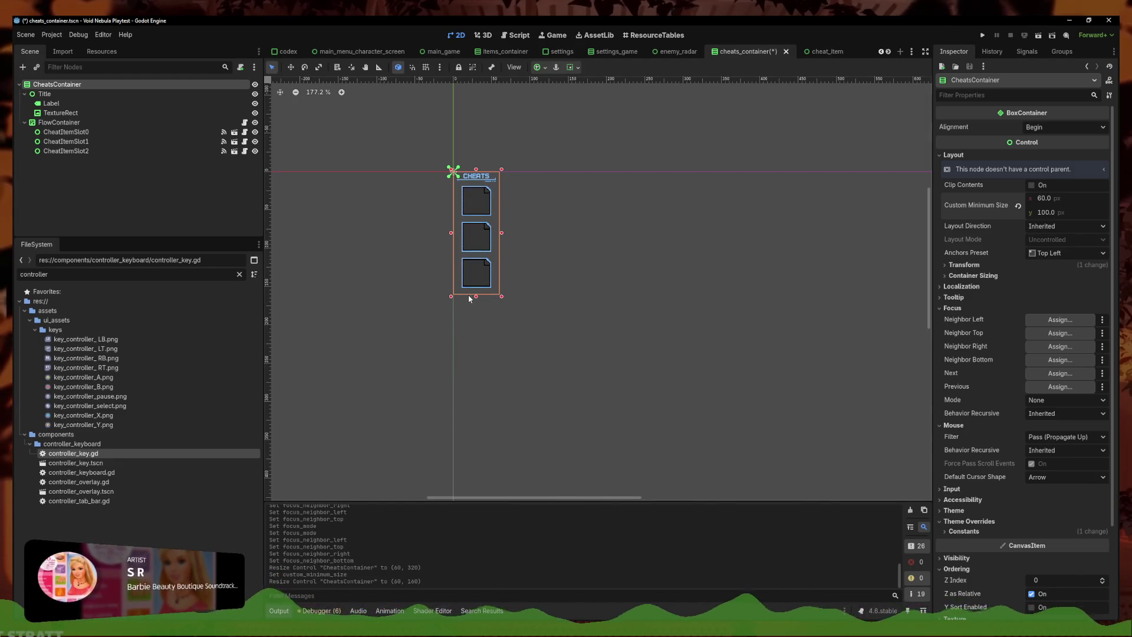
{"action": "left_click", "coordinate": [974, 267]}
{"action": "left_click", "coordinate": [1054, 215]}
{"action": "type", "text": "1650"}
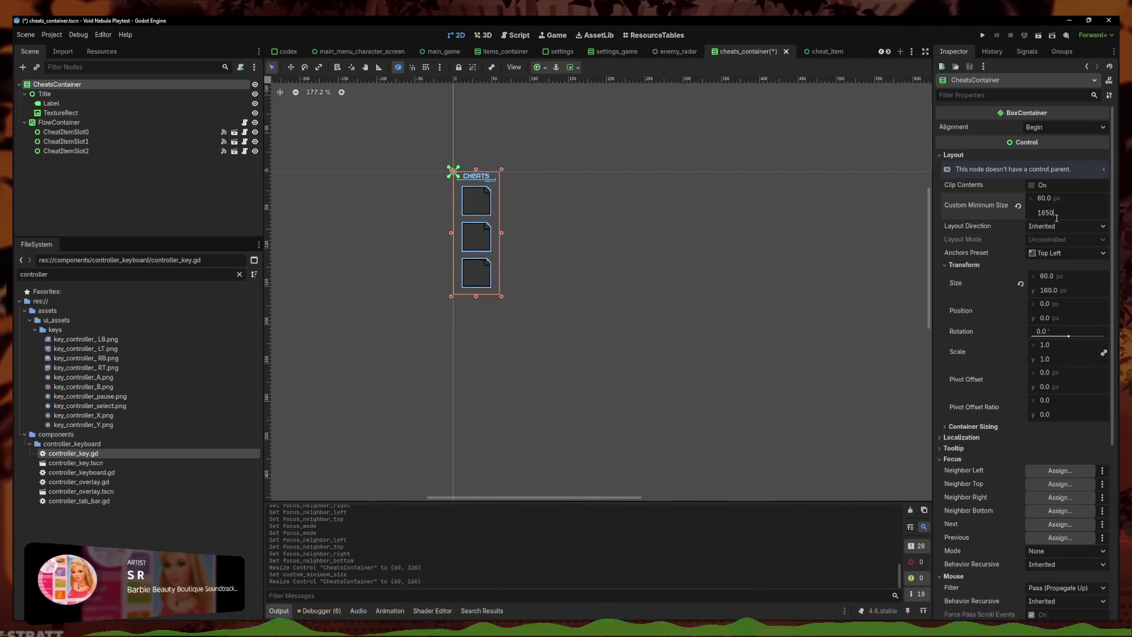
{"action": "key", "text": "Return"}
{"action": "left_click", "coordinate": [689, 187]}
{"action": "key", "text": "ctrl+s"}
{"action": "left_click", "coordinate": [73, 86]}
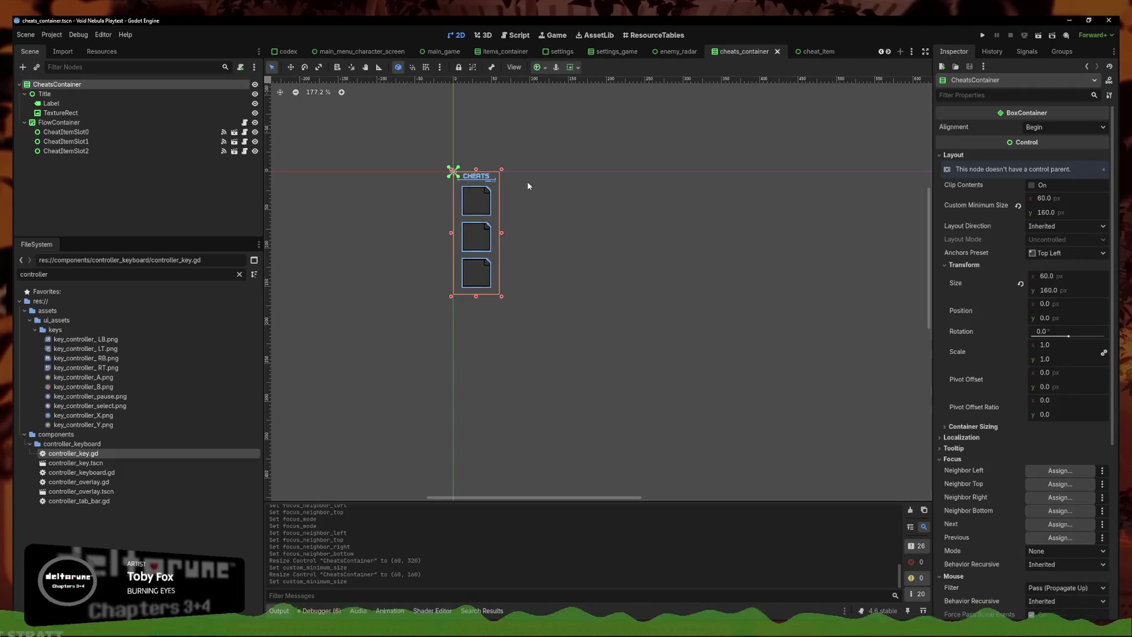
{"action": "left_click", "coordinate": [59, 122]}
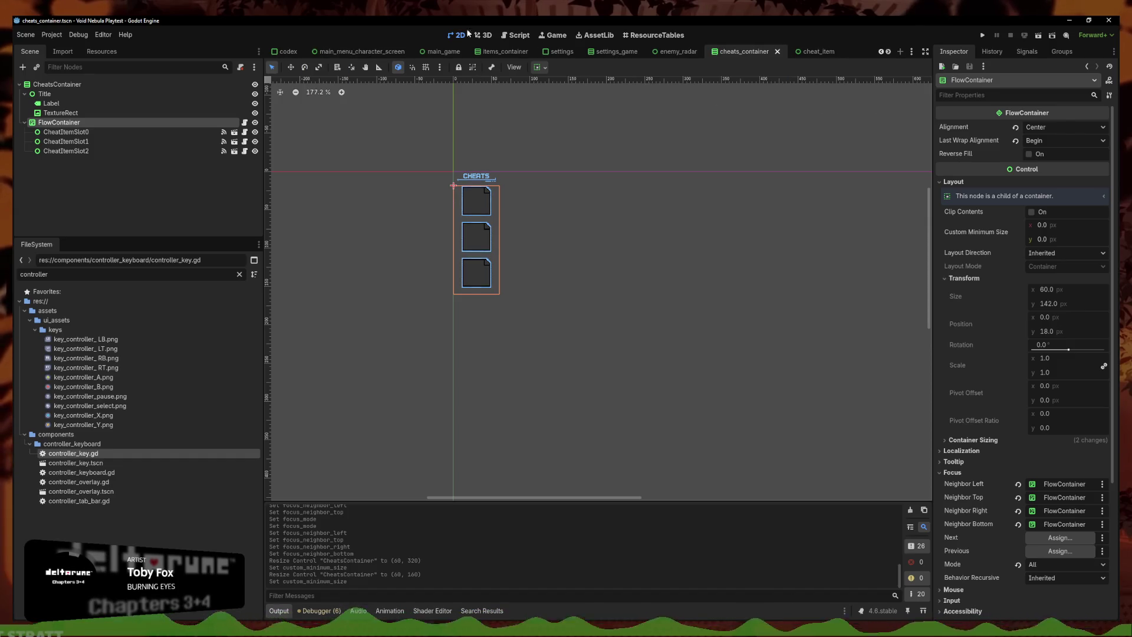
Uncomment the stop_sign cheat on line 196 of game_core.gd
{"action": "left_click", "coordinate": [514, 35]}
{"action": "left_click", "coordinate": [308, 125]}
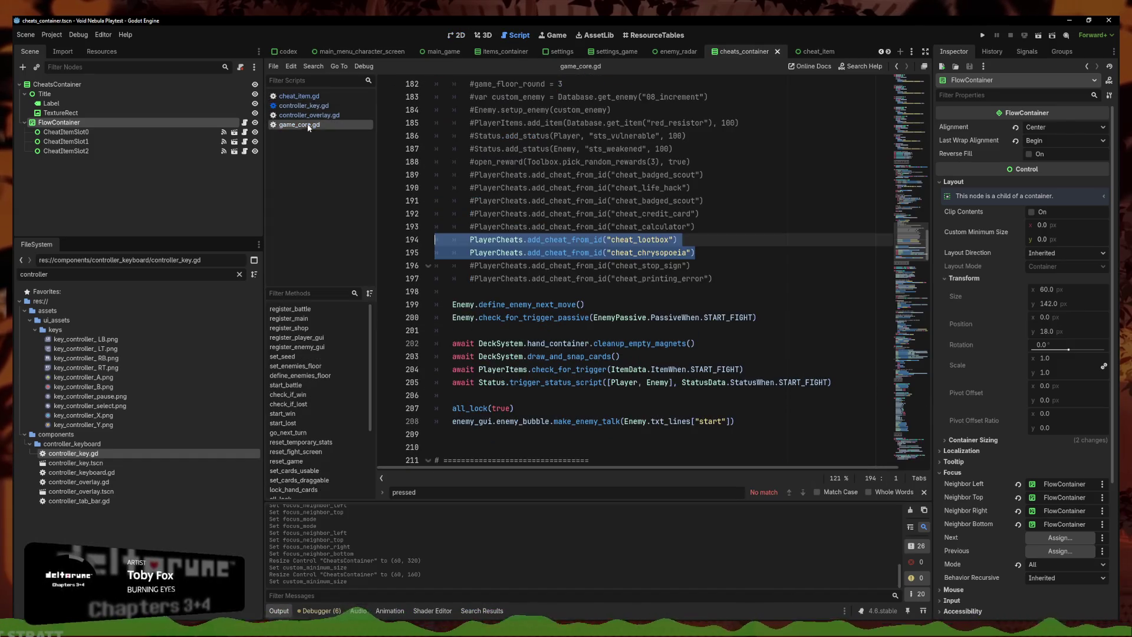
{"action": "left_click", "coordinate": [716, 260]}
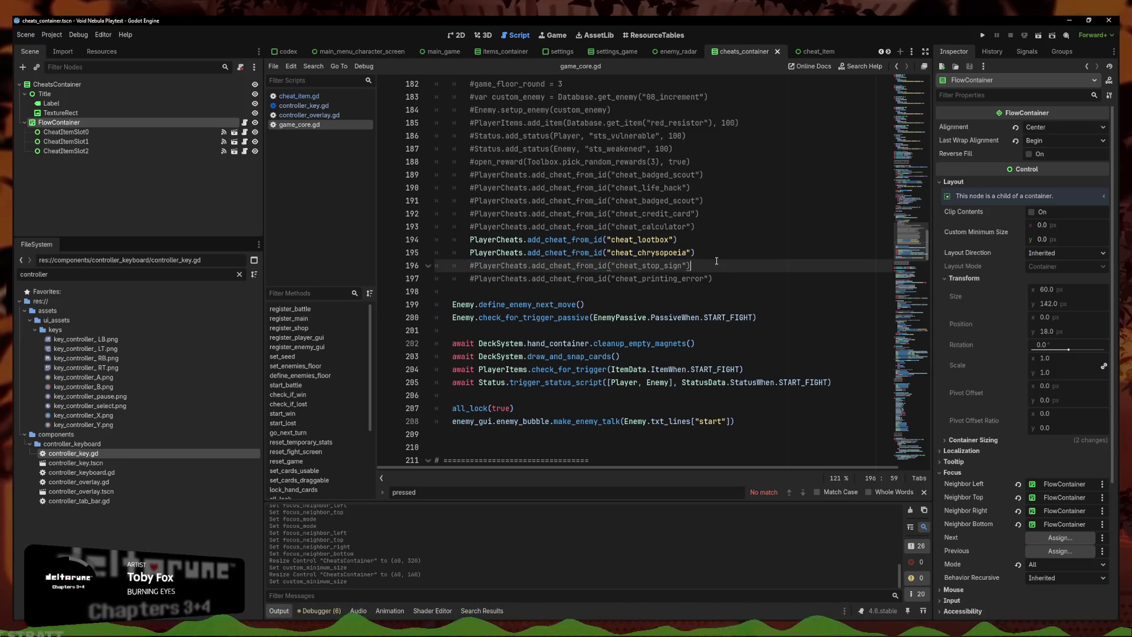
{"action": "key", "text": "ctrl+k"}
Run Void Nebula, start a new battle against Viper, and cycle through the three cheats with the controller
{"action": "left_click", "coordinate": [982, 35]}
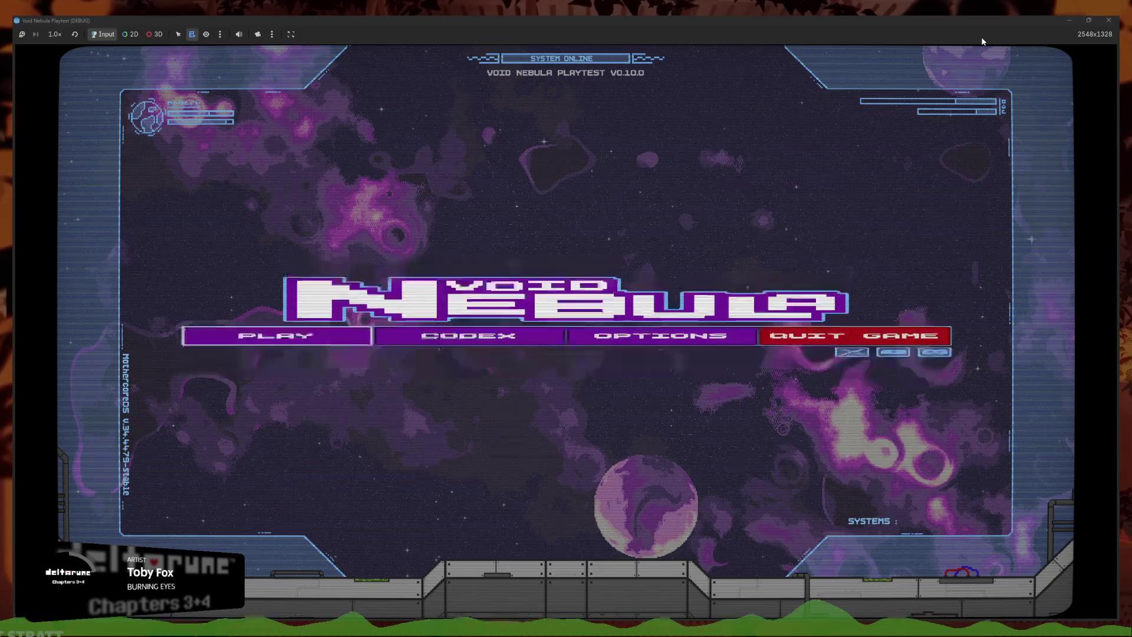
{"action": "key", "text": "Return"}
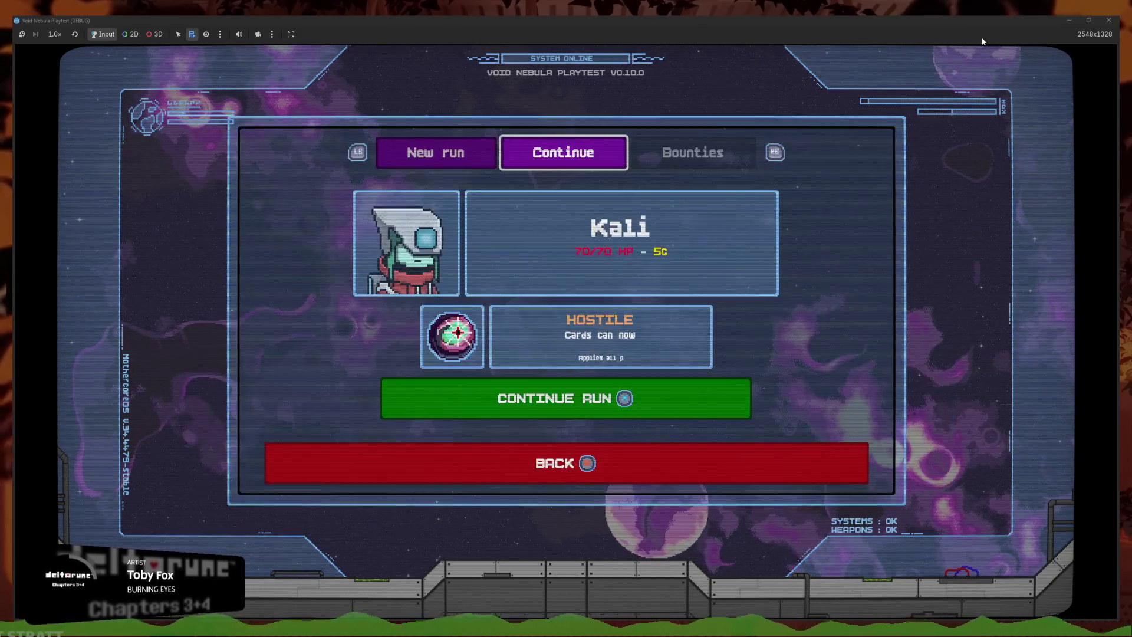
{"action": "key", "text": "Left"}
{"action": "key", "text": "Return"}
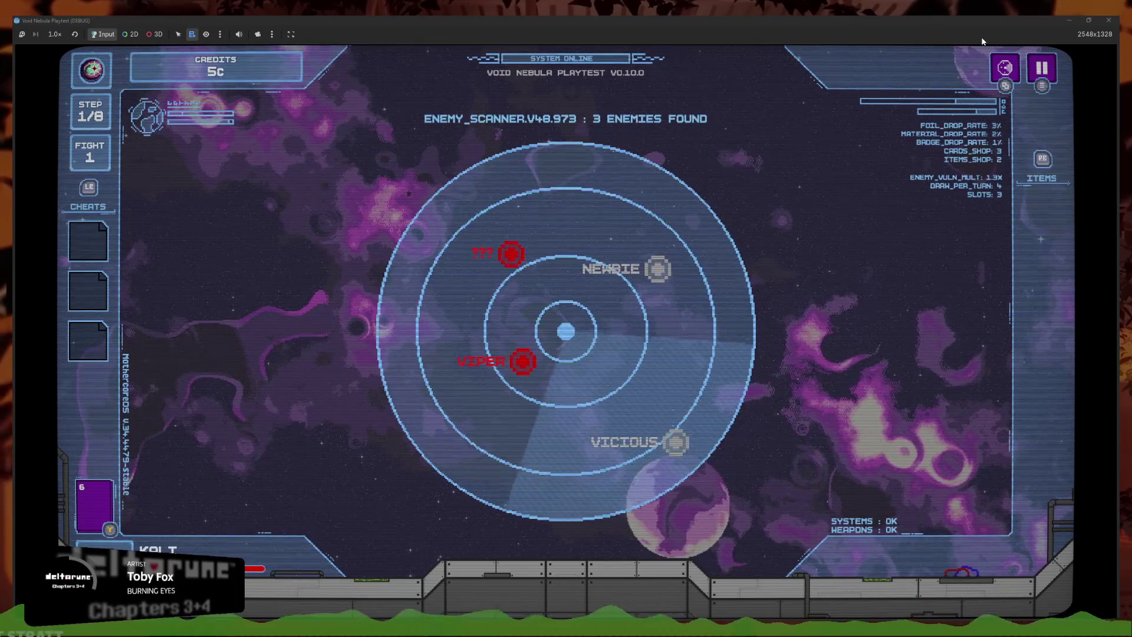
{"action": "key", "text": "Return"}
{"action": "key", "text": "Down"}
{"action": "key", "text": "Down"}
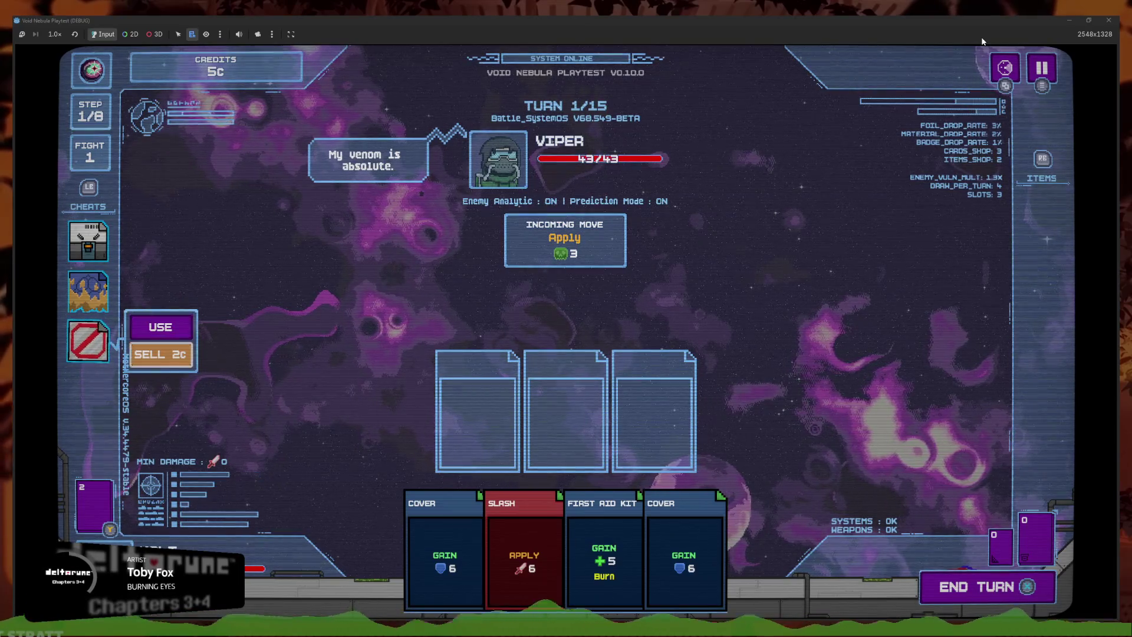
{"action": "key", "text": "Up"}
{"action": "key", "text": "Up"}
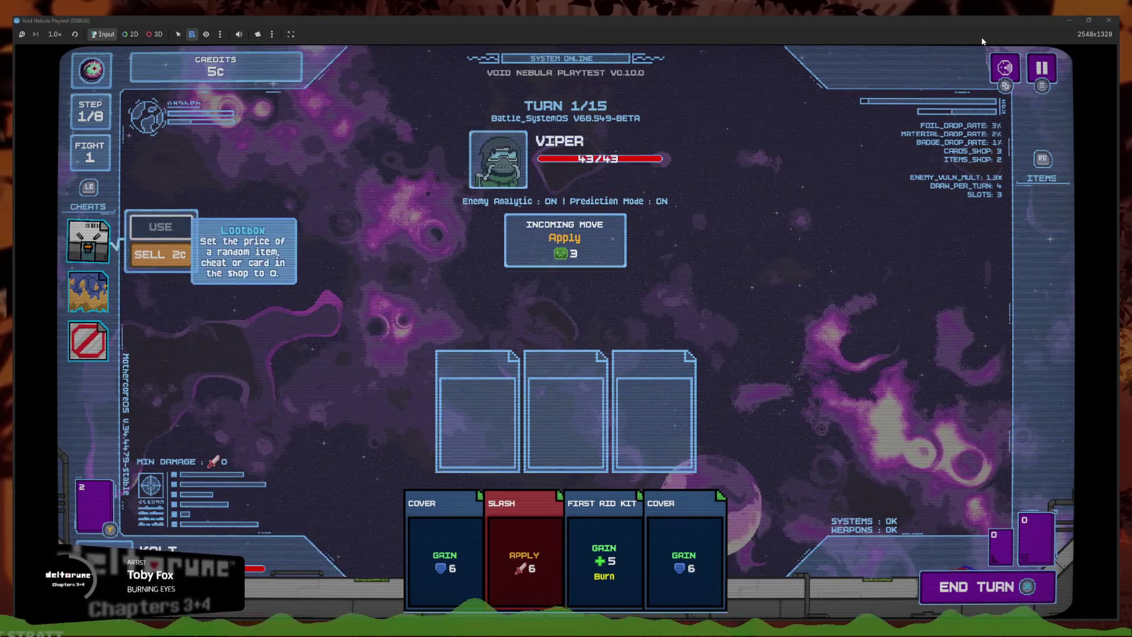
{"action": "key", "text": "Up"}
{"action": "key", "text": "Up"}
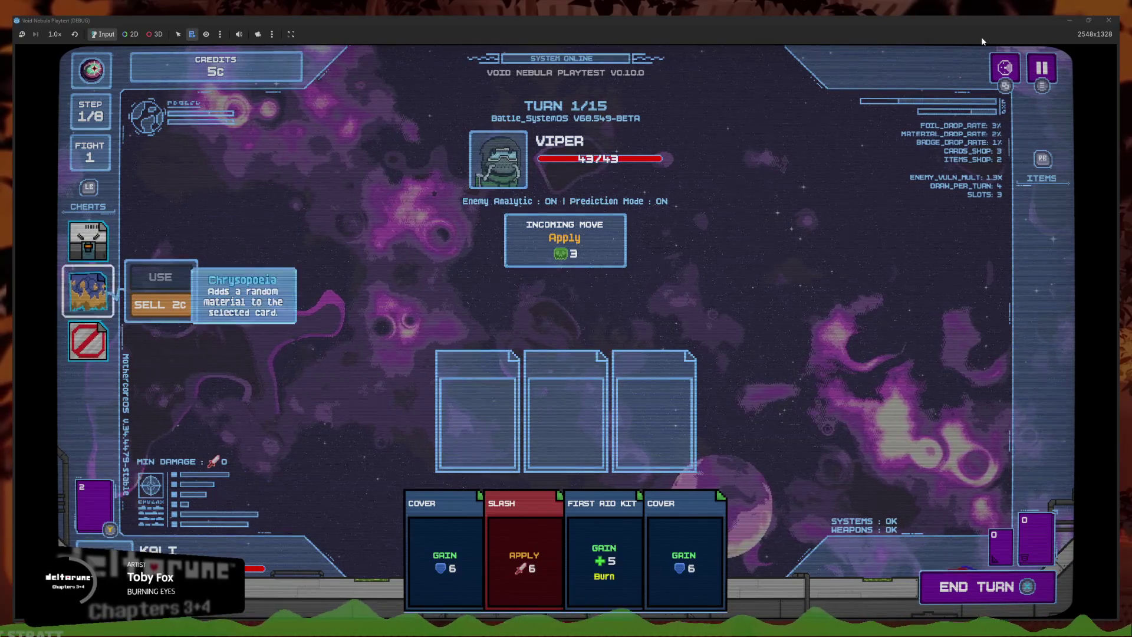
{"action": "key", "text": "Down"}
{"action": "mouse_move", "coordinate": [984, 21]}
{"action": "left_mouse_down"}
{"action": "mouse_move", "coordinate": [621, 287]}
{"action": "mouse_move", "coordinate": [609, 308]}
{"action": "left_mouse_up"}
Back in the editor, filter the Inspector by 'fo' and show the cheats container in 2D, deselected
{"action": "left_click", "coordinate": [84, 141]}
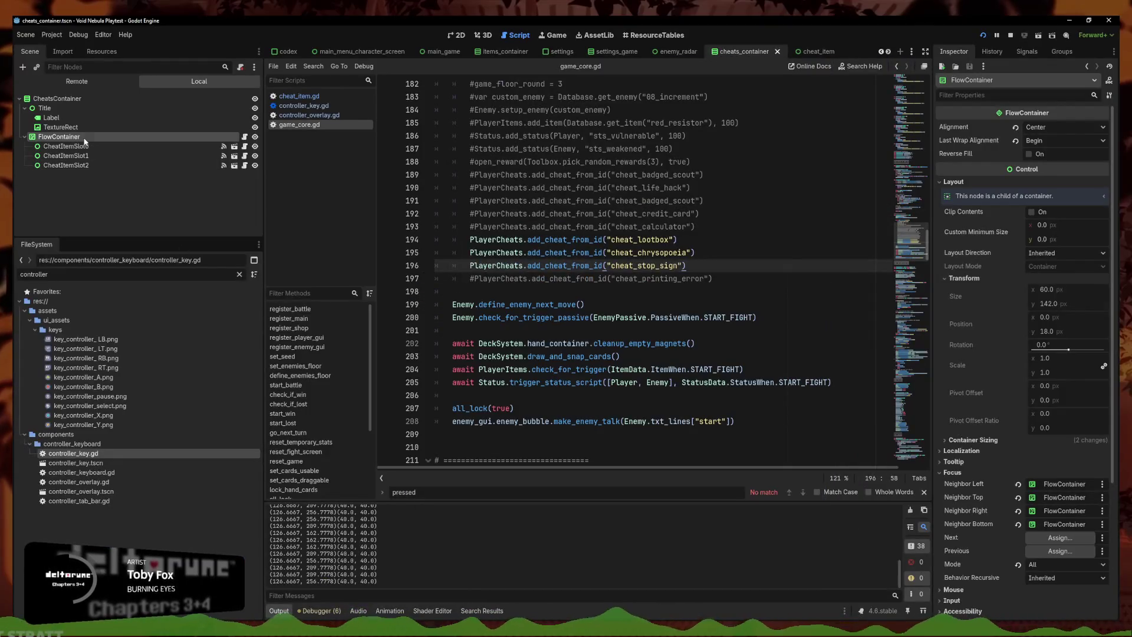
{"action": "left_click", "coordinate": [984, 95]}
{"action": "type", "text": "fo"}
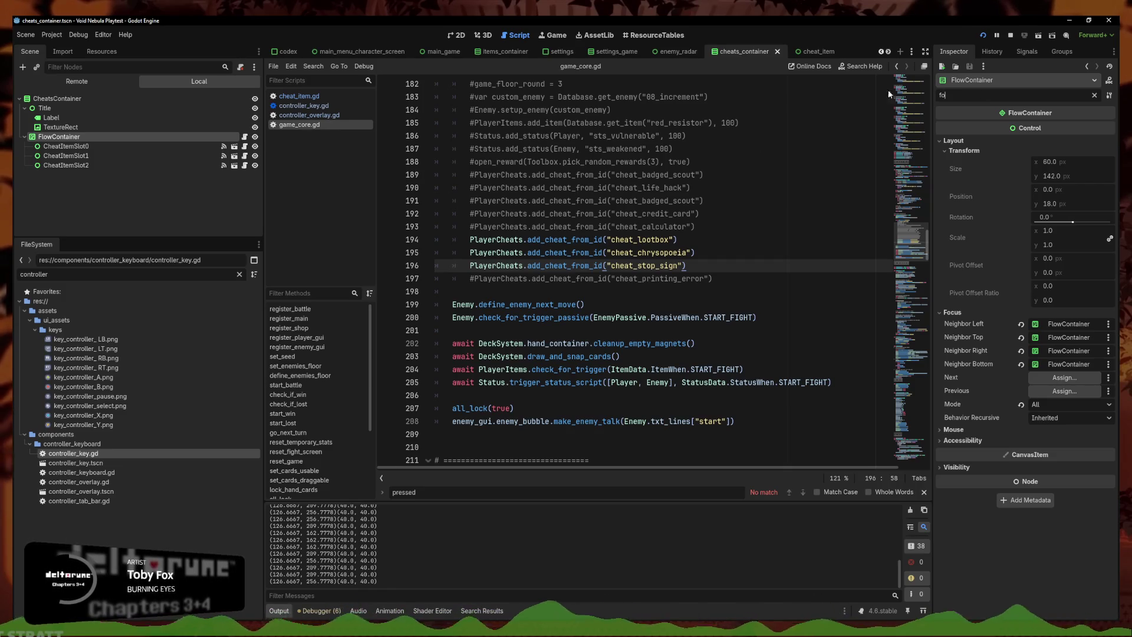
{"action": "left_click", "coordinate": [772, 175]}
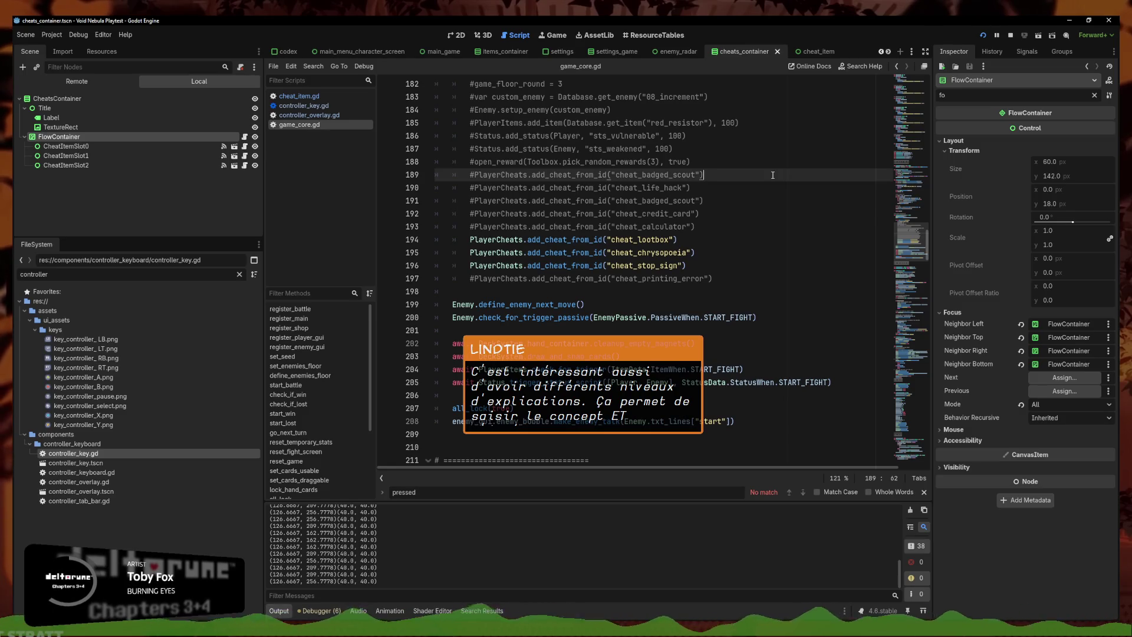
{"action": "left_click", "coordinate": [679, 241]}
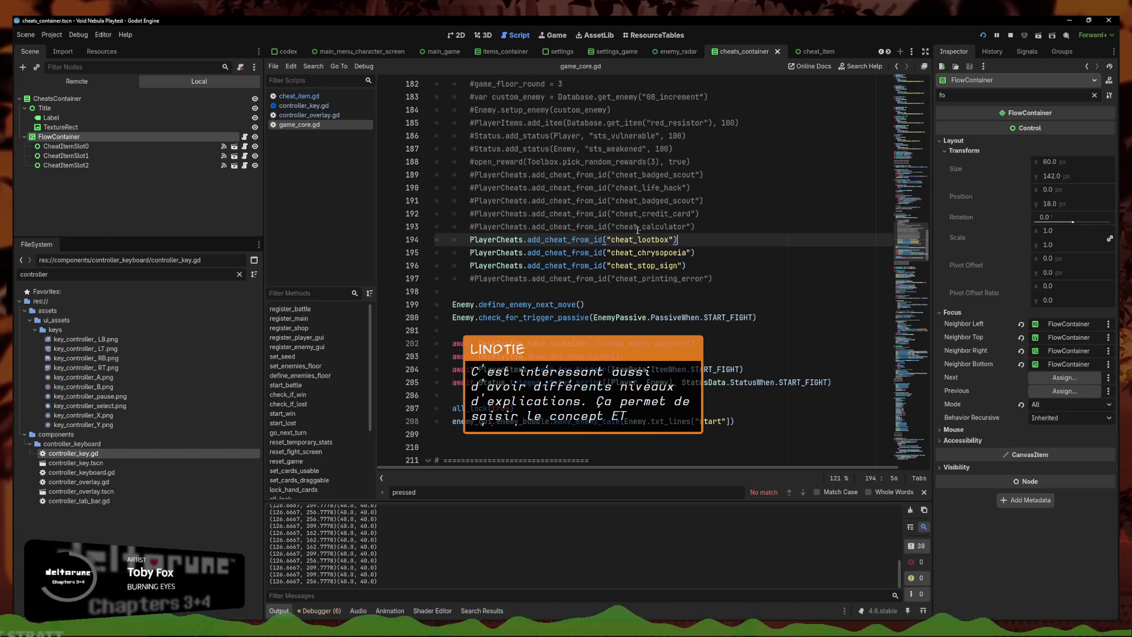
{"action": "left_click", "coordinate": [462, 35]}
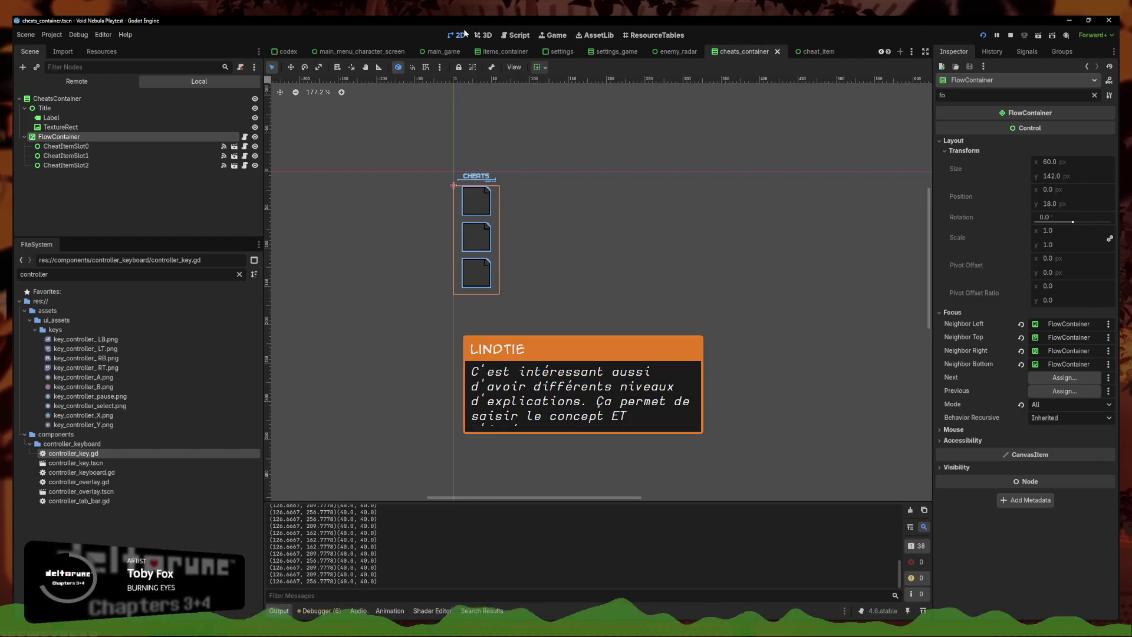
{"action": "left_click", "coordinate": [419, 149]}
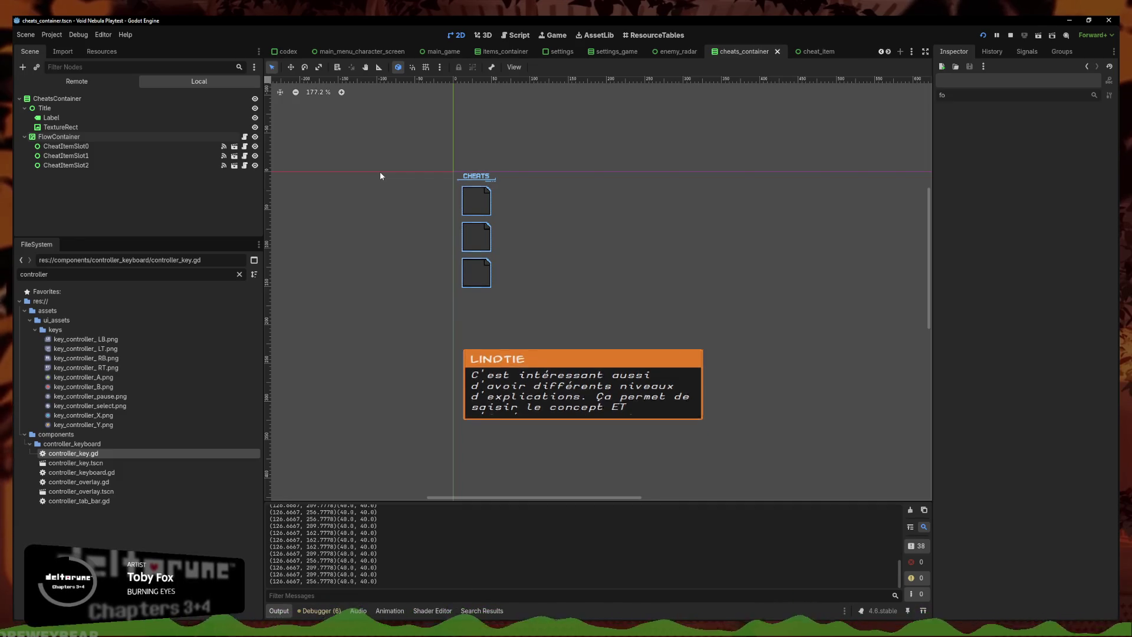
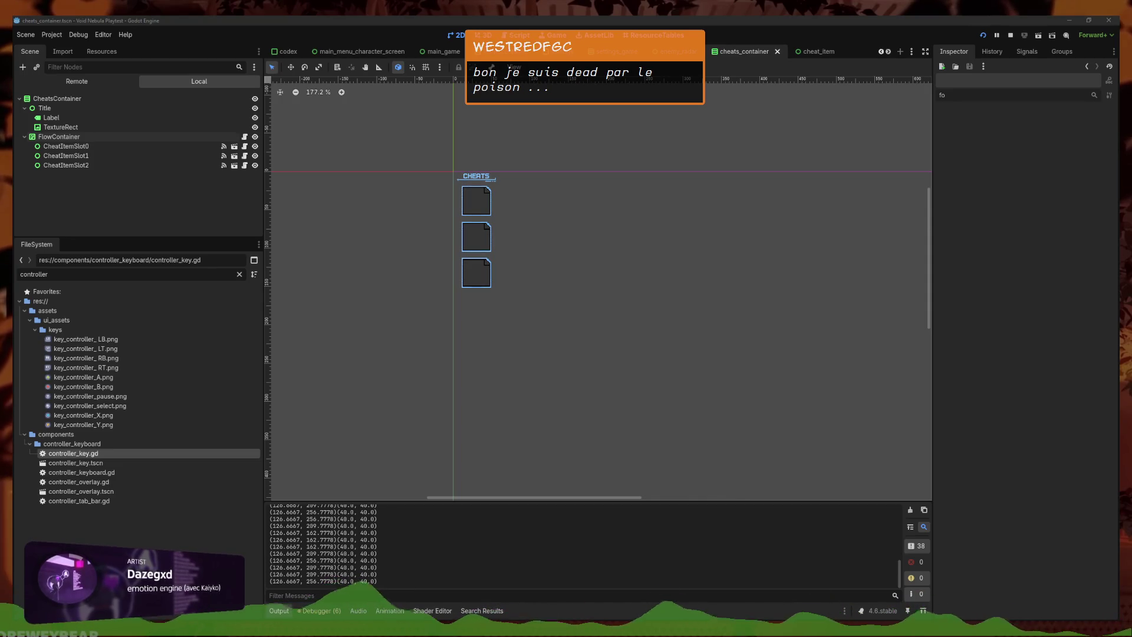
Save the cheats scene, then set items_container's FlowContainer Focus Mode to All
{"action": "left_click", "coordinate": [362, 264]}
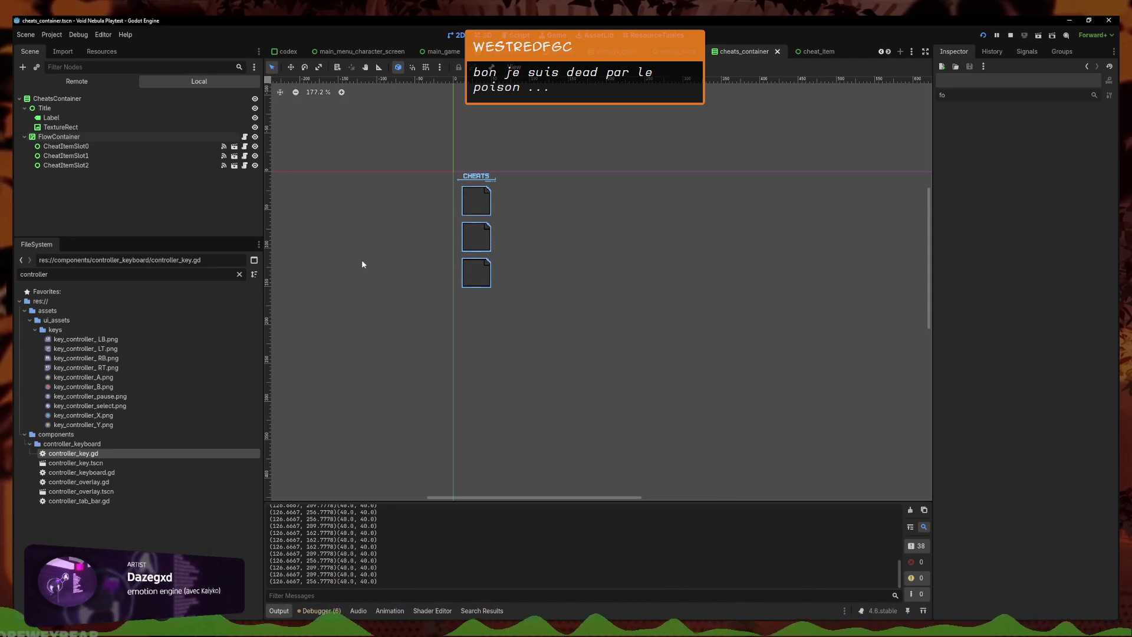
{"action": "key", "text": "ctrl+s"}
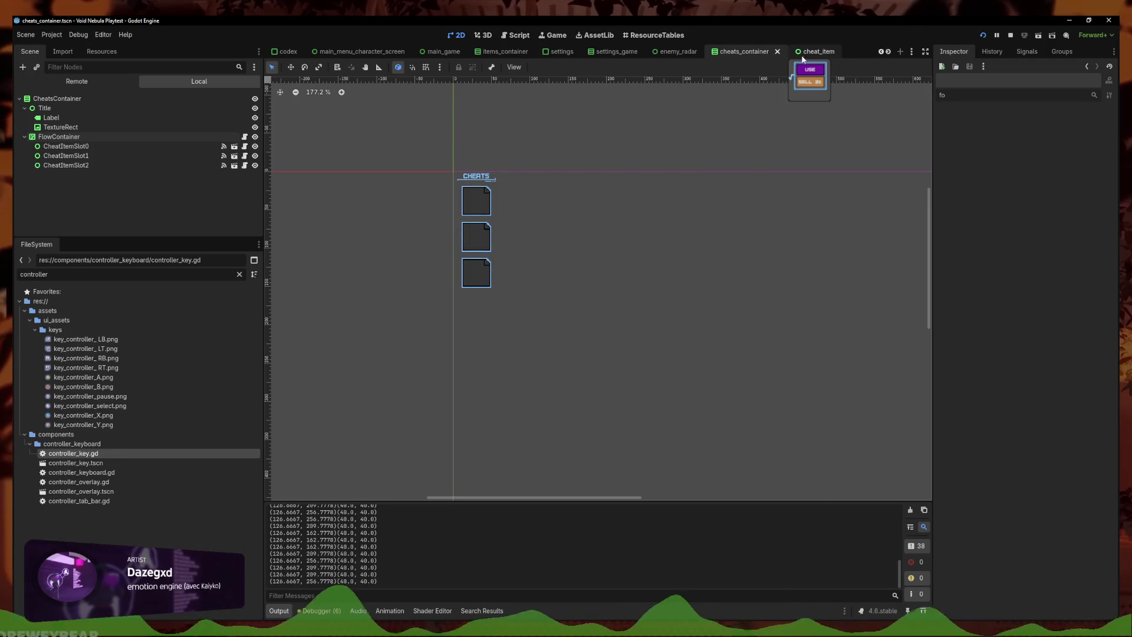
{"action": "left_click", "coordinate": [498, 52]}
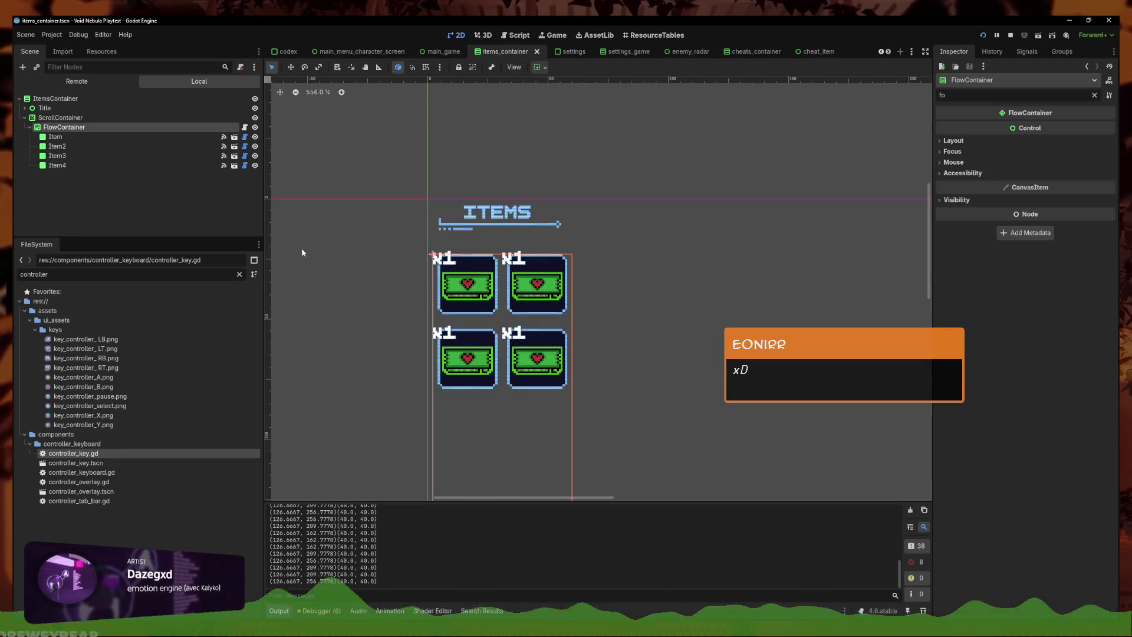
{"action": "left_click", "coordinate": [951, 152]}
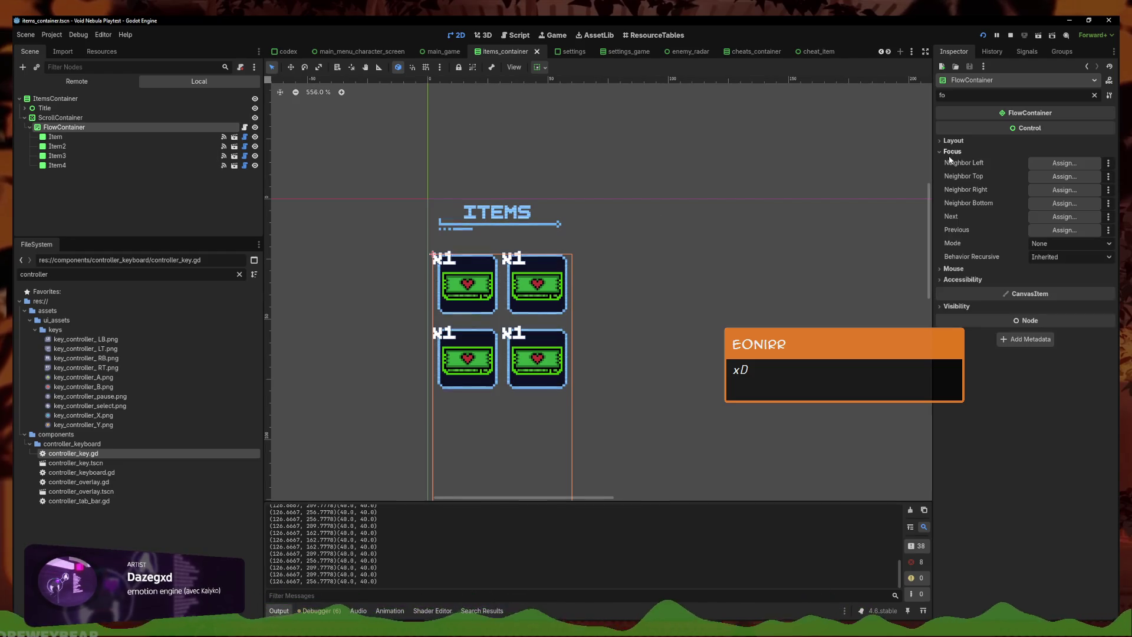
{"action": "left_click", "coordinate": [1060, 243]}
{"action": "left_click", "coordinate": [1055, 286]}
Point FlowContainer's left, top, right and bottom focus neighbours at FlowContainer itself
{"action": "left_click", "coordinate": [1064, 163]}
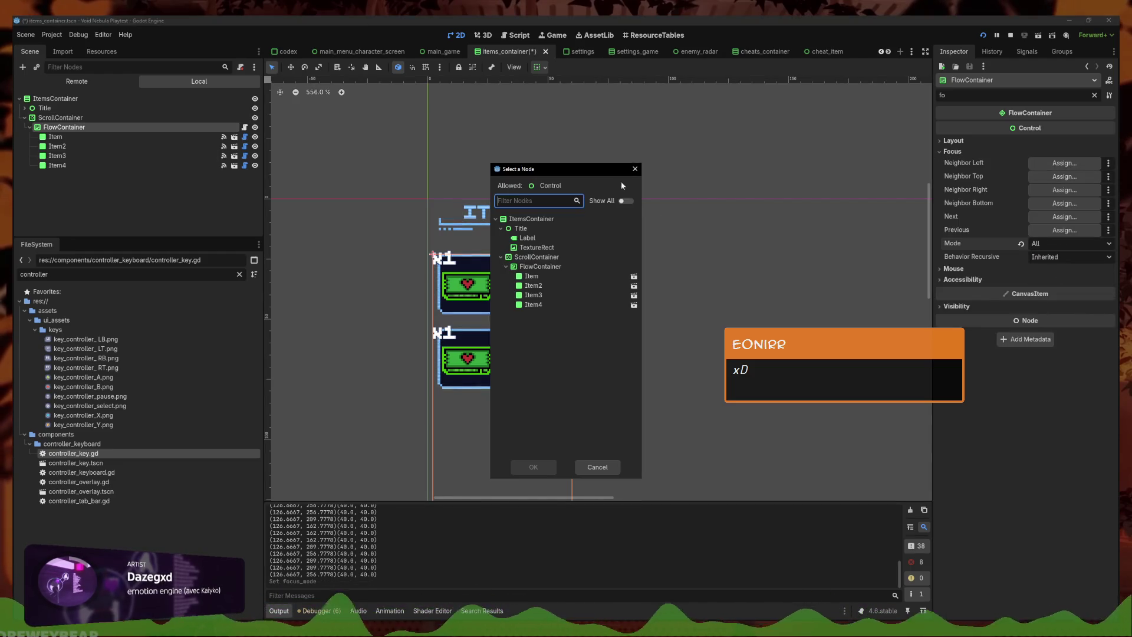
{"action": "left_click", "coordinate": [540, 267]}
{"action": "left_click", "coordinate": [533, 466]}
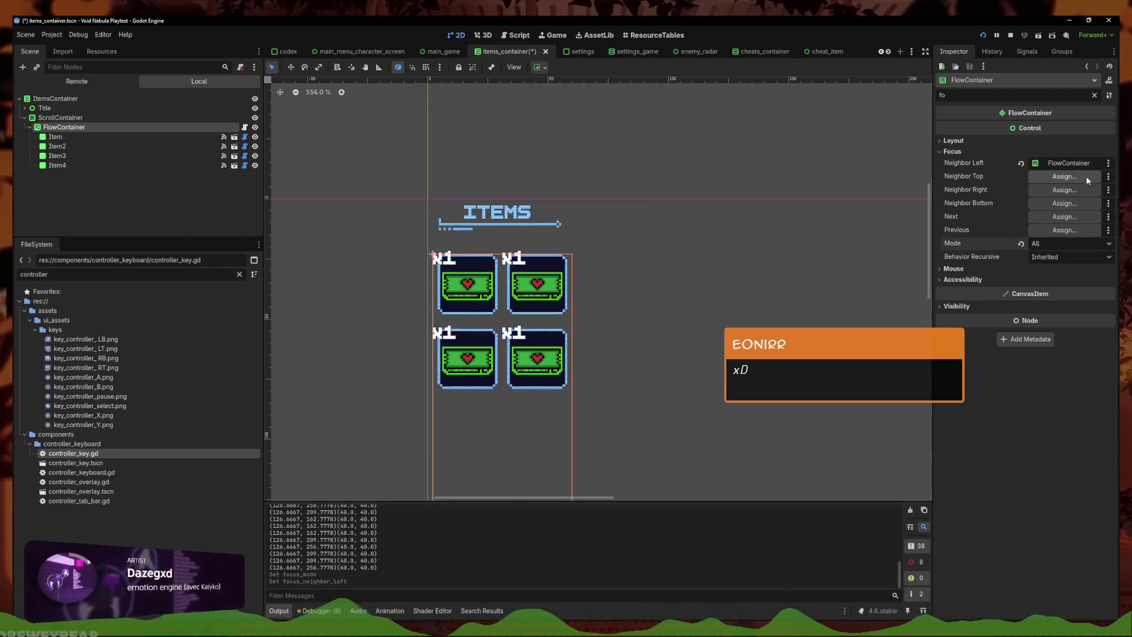
{"action": "left_click", "coordinate": [1086, 176]}
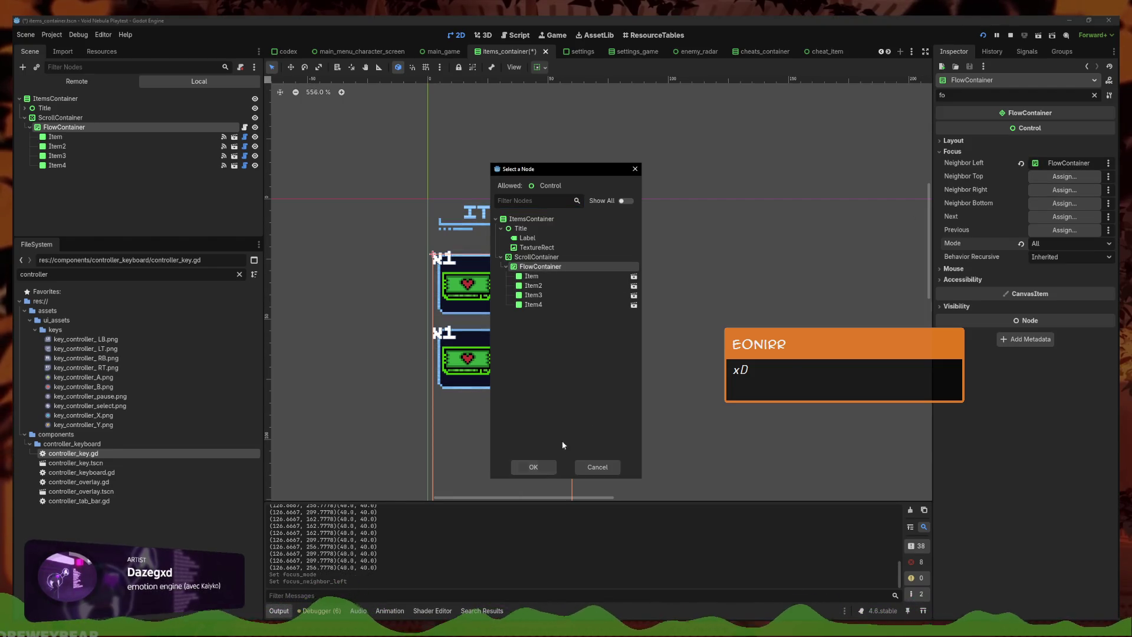
{"action": "left_click", "coordinate": [533, 467]}
{"action": "left_click", "coordinate": [1073, 188]}
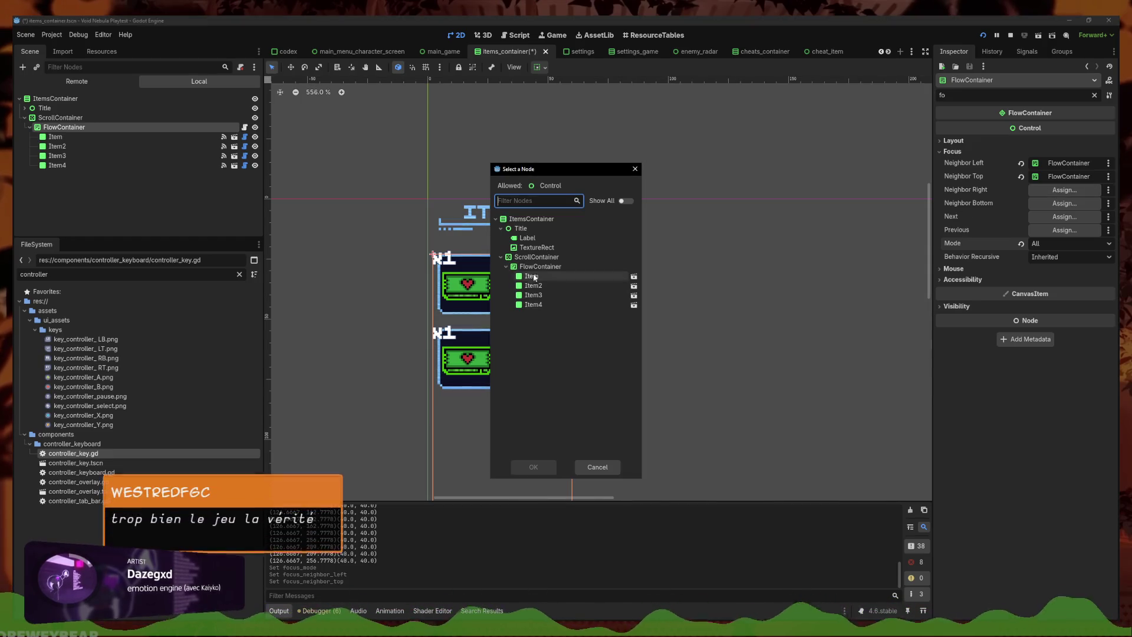
{"action": "left_click", "coordinate": [540, 266]}
{"action": "left_click", "coordinate": [533, 466]}
{"action": "left_click", "coordinate": [1065, 203]}
{"action": "left_click", "coordinate": [540, 267]}
{"action": "left_click", "coordinate": [533, 466]}
Deselect the node and save the items_container scene
{"action": "scroll", "coordinate": [639, 254], "scroll_direction": "down", "scroll_amount": 4}
{"action": "left_click", "coordinate": [669, 183]}
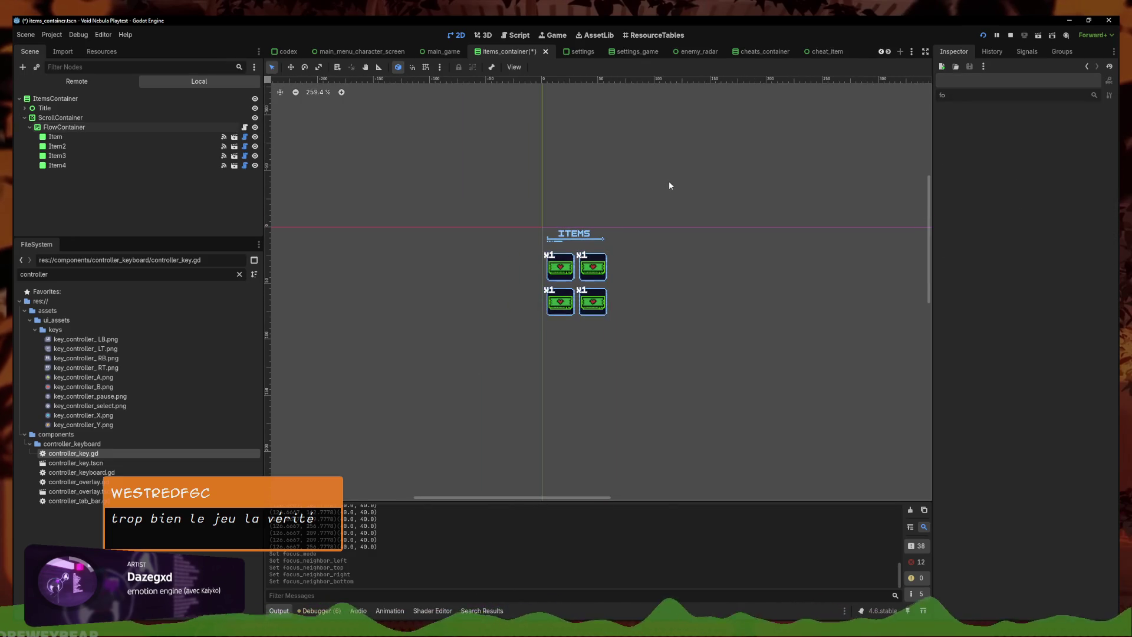
{"action": "key", "text": "ctrl+s"}
{"action": "left_click", "coordinate": [1009, 38]}
{"action": "left_click", "coordinate": [982, 35]}
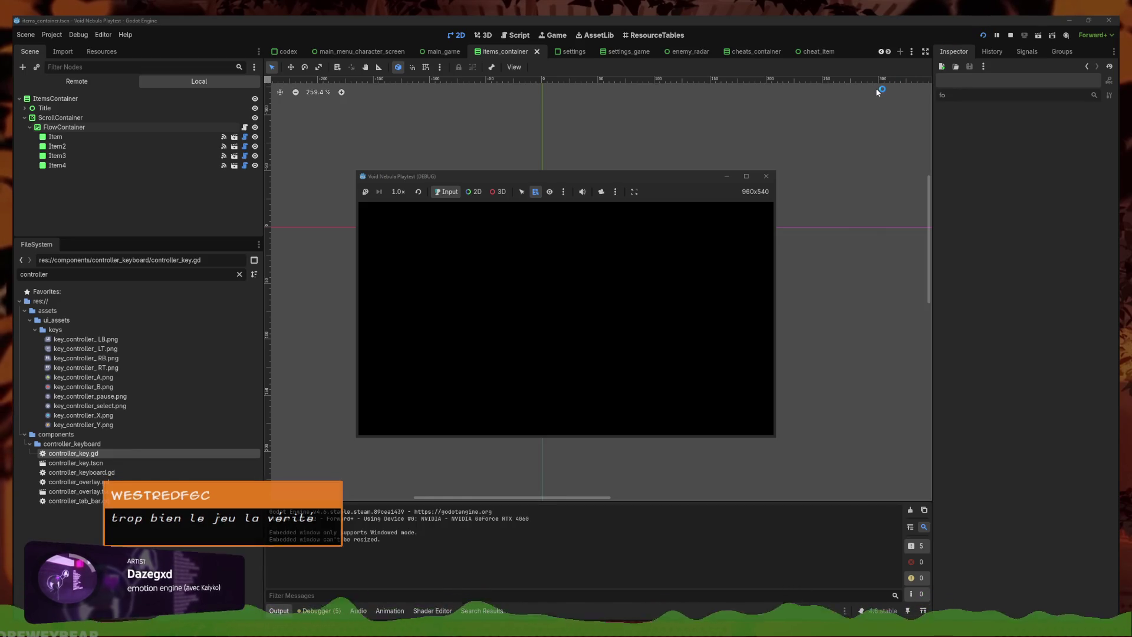
{"action": "left_click", "coordinate": [746, 176]}
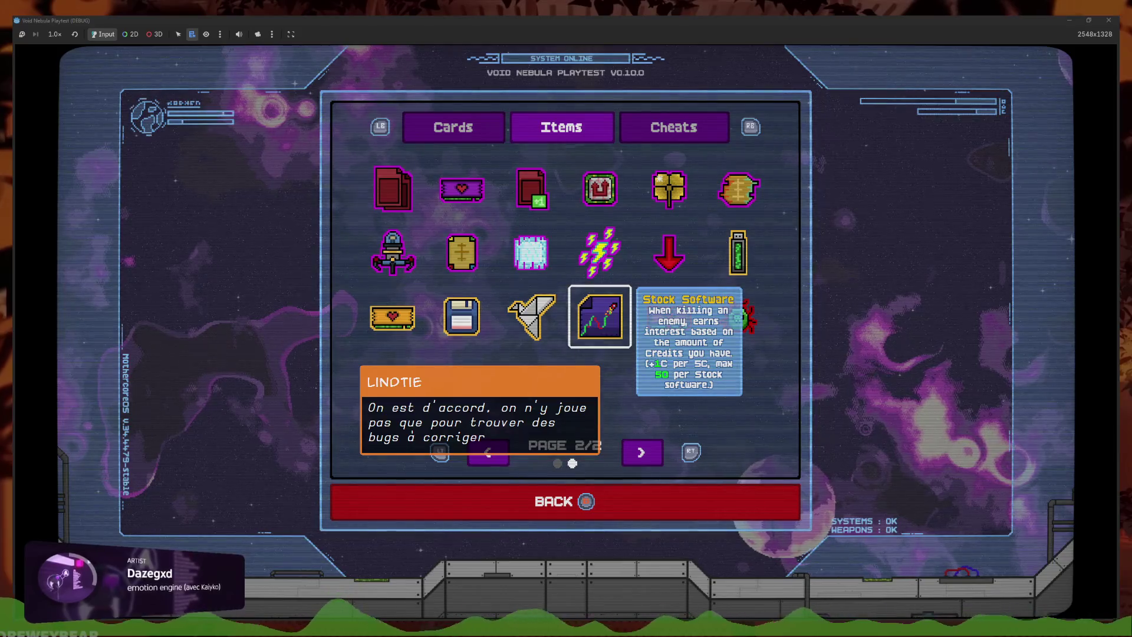
{"action": "left_click", "coordinate": [530, 252]}
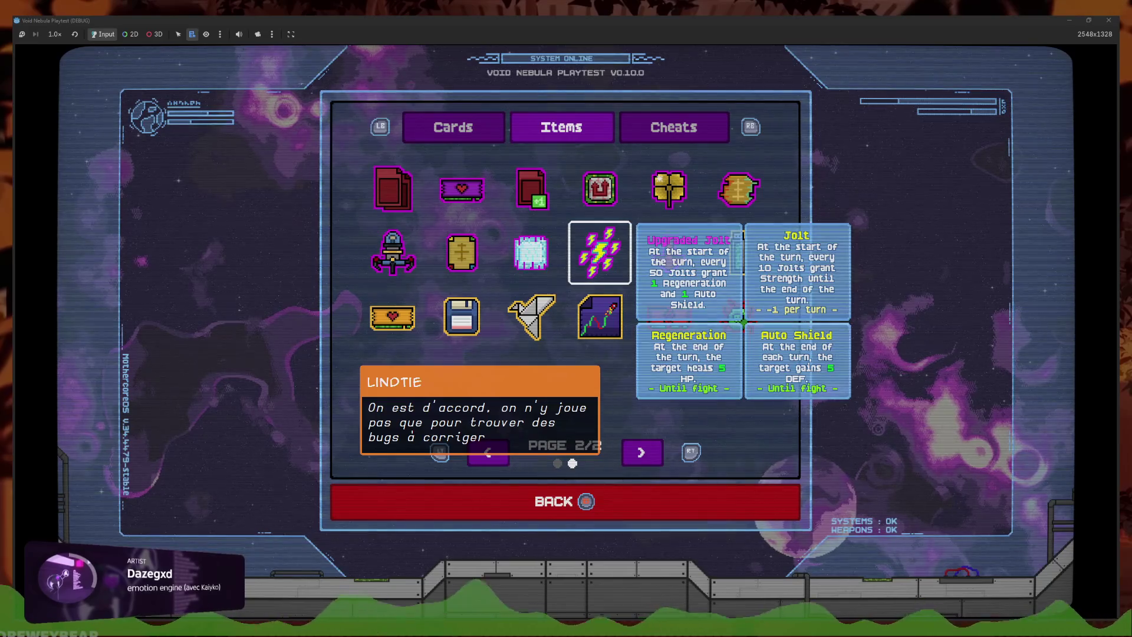
{"action": "key", "text": "e"}
{"action": "key", "text": "Down"}
{"action": "key", "text": "Down"}
{"action": "key", "text": "Down"}
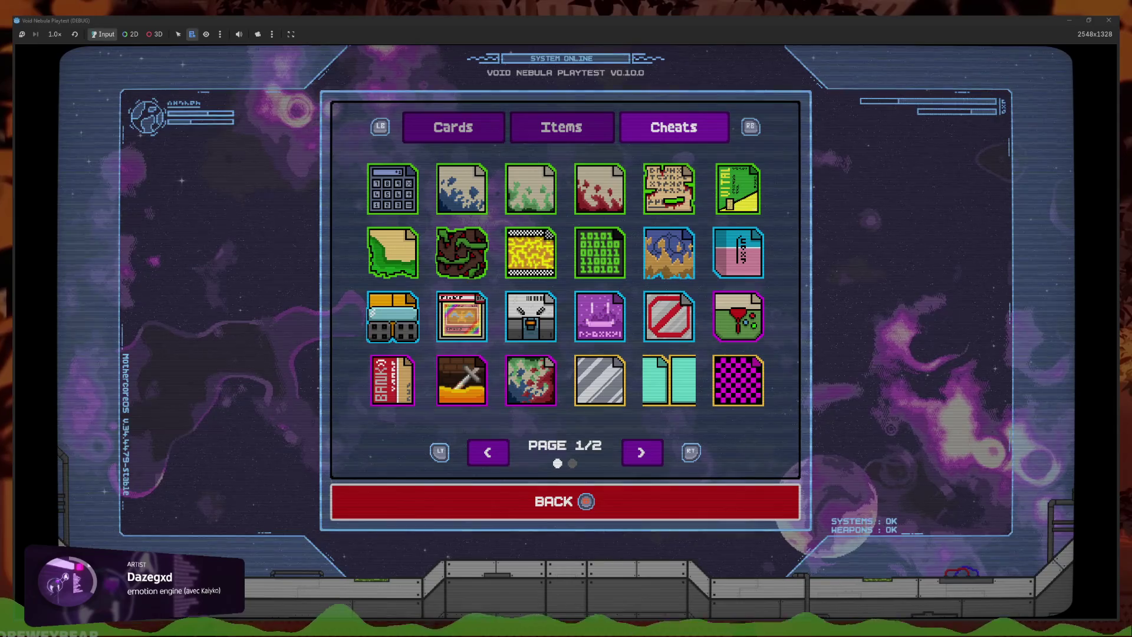
{"action": "key", "text": "Escape"}
{"action": "key", "text": "Left"}
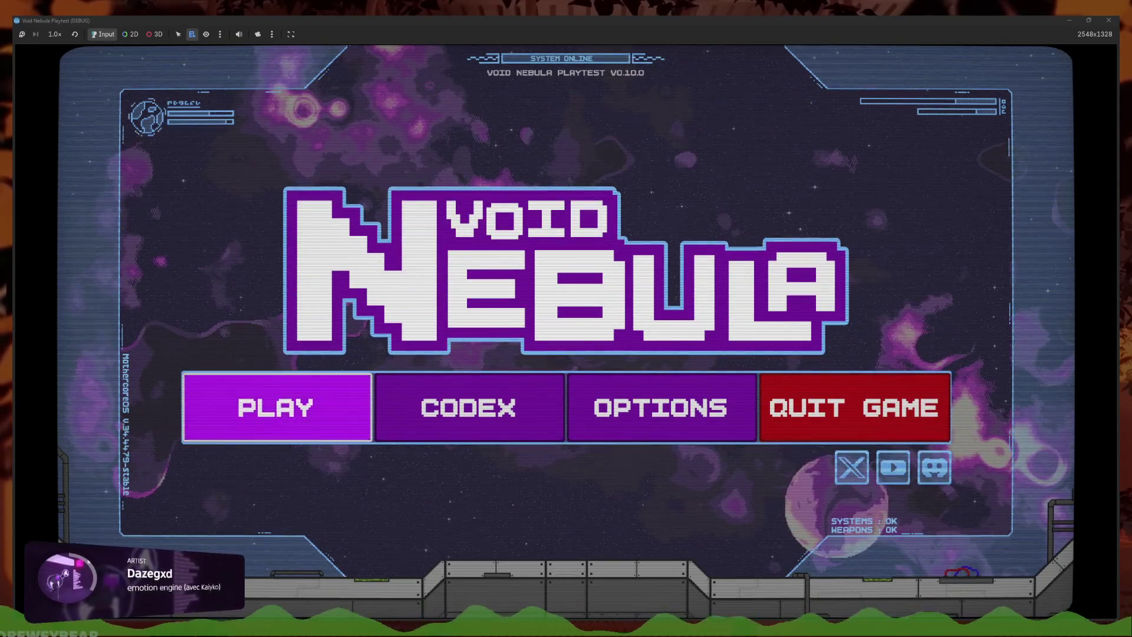
{"action": "key", "text": "Return"}
{"action": "key", "text": "Left"}
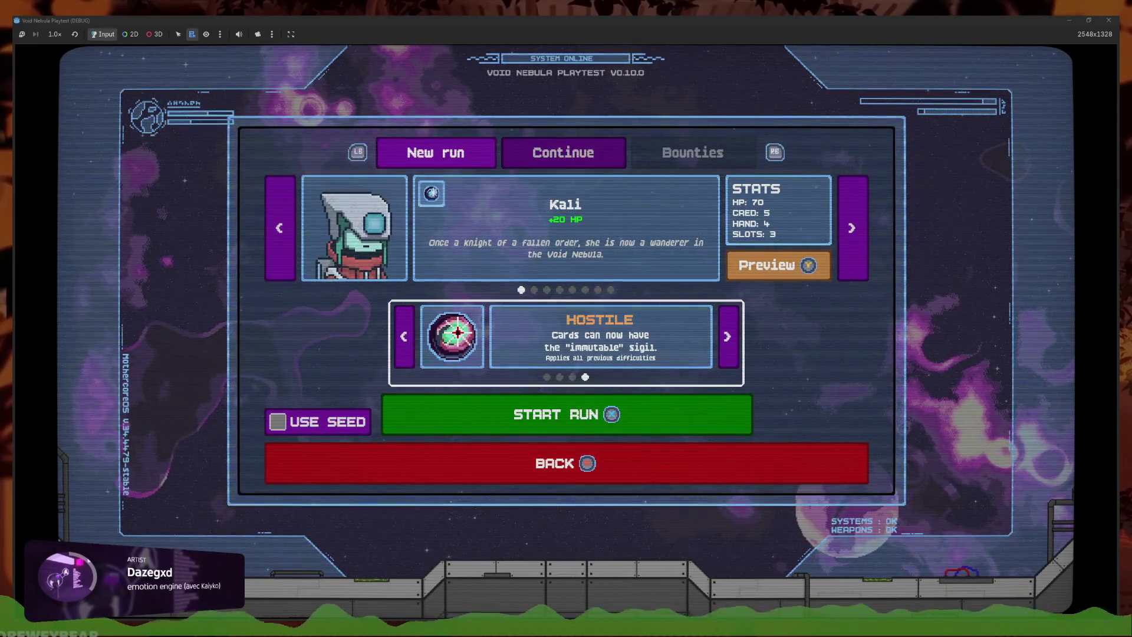
{"action": "key", "text": "Left"}
{"action": "key", "text": "Down"}
{"action": "key", "text": "Return"}
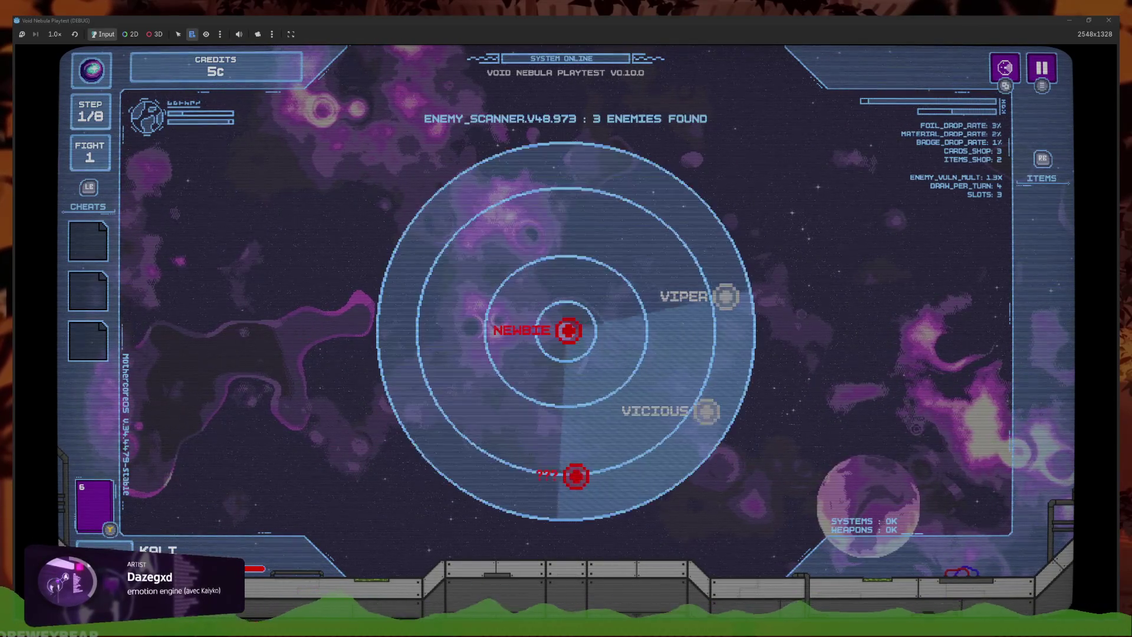
{"action": "key", "text": "Left"}
{"action": "key", "text": "Return"}
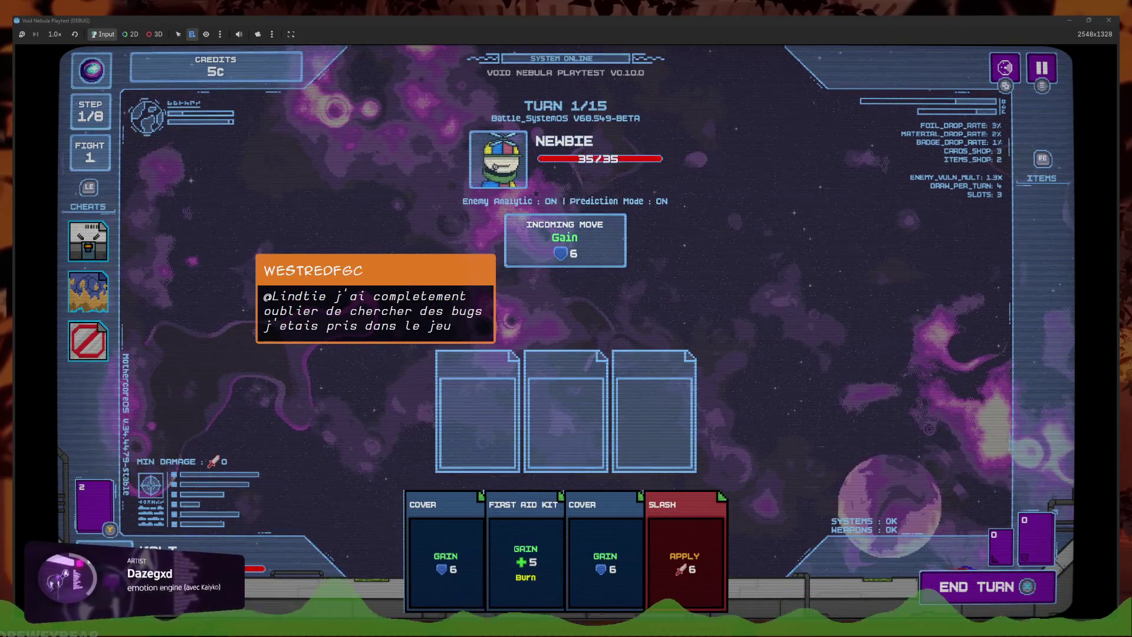
{"action": "key", "text": "Left"}
{"action": "key", "text": "Down"}
{"action": "key", "text": "Down"}
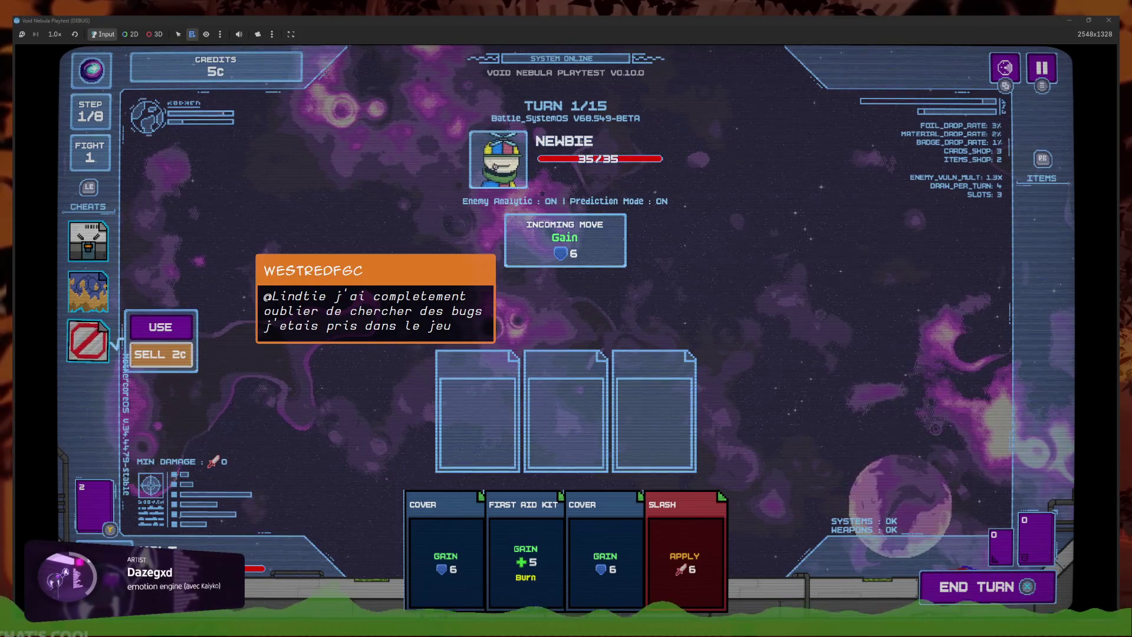
{"action": "key", "text": "Up"}
{"action": "key", "text": "Up"}
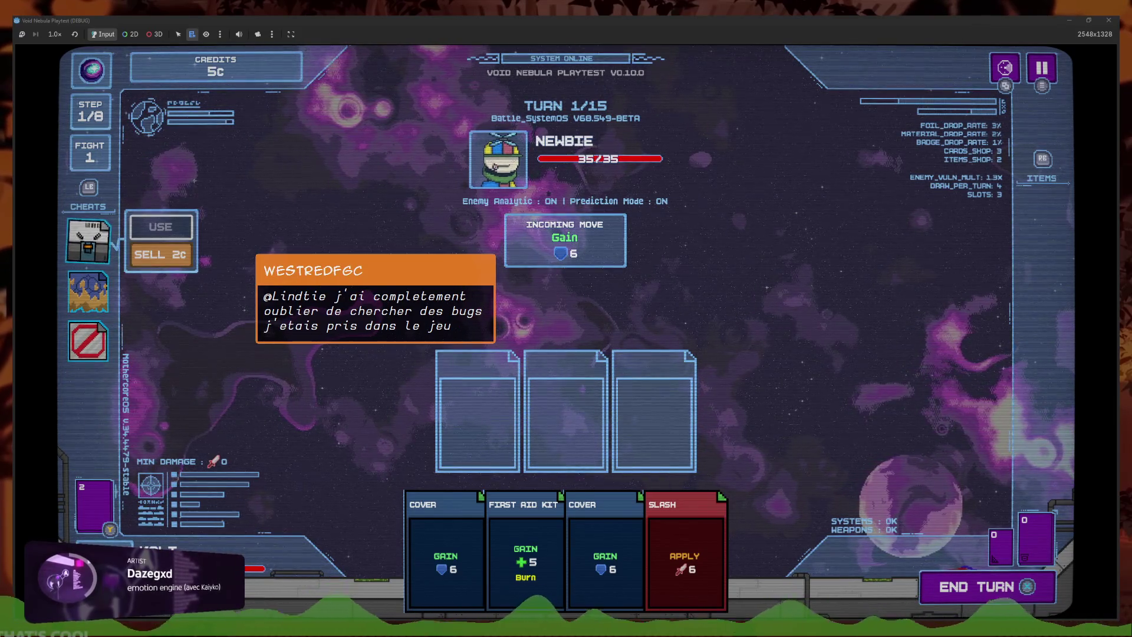
{"action": "key", "text": "Down"}
{"action": "key", "text": "Down"}
{"action": "key", "text": "Up"}
{"action": "key", "text": "Up"}
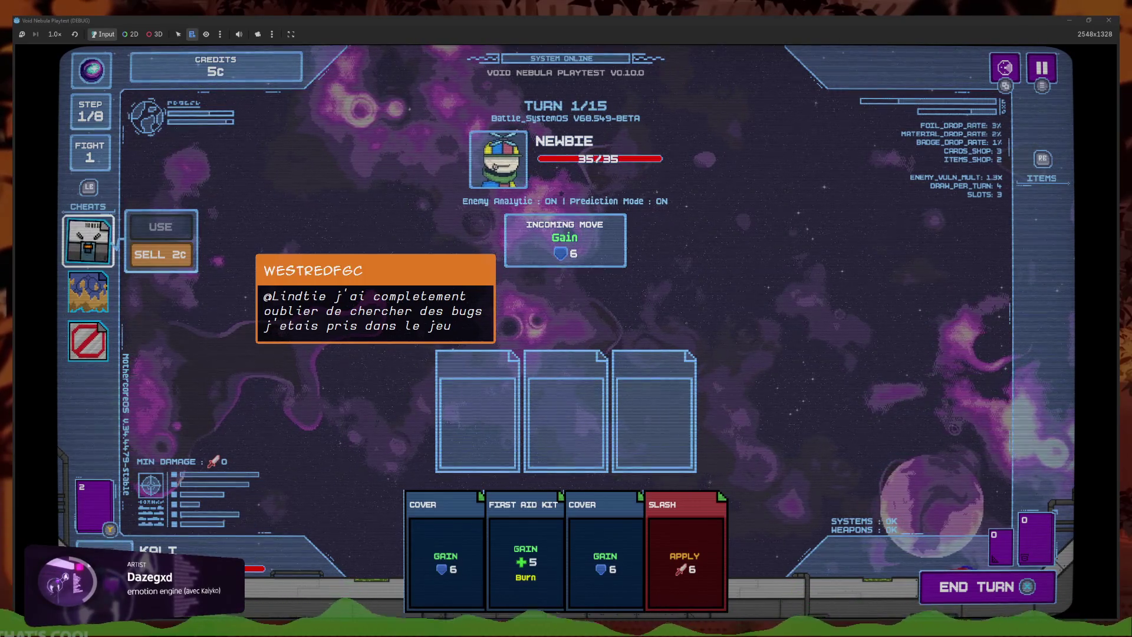
{"action": "key", "text": "Right"}
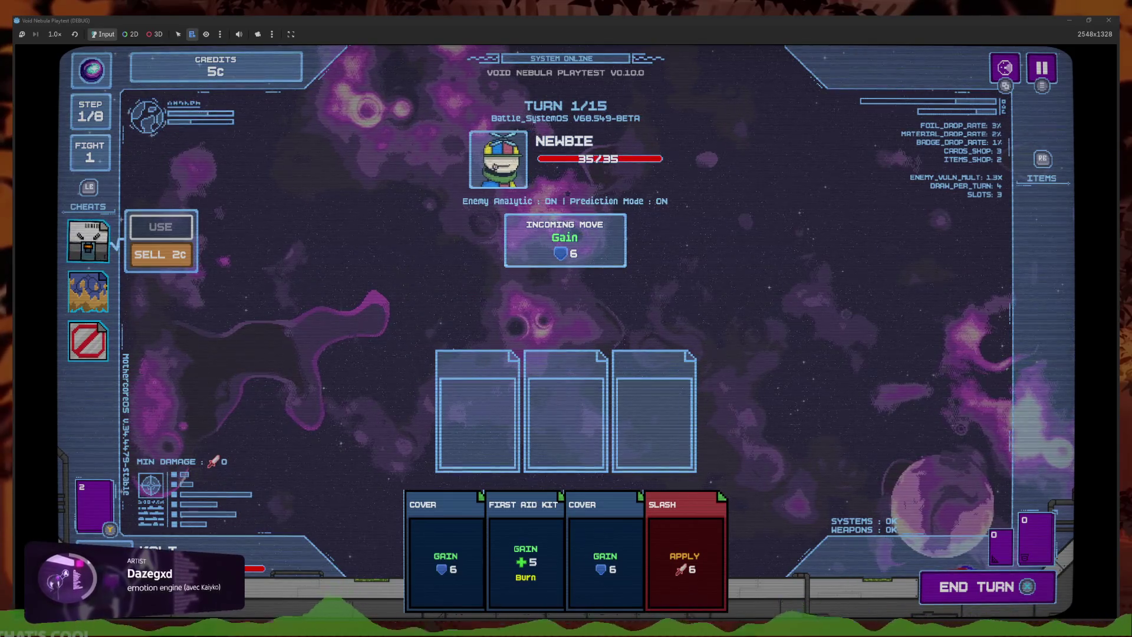
{"action": "key", "text": "Left"}
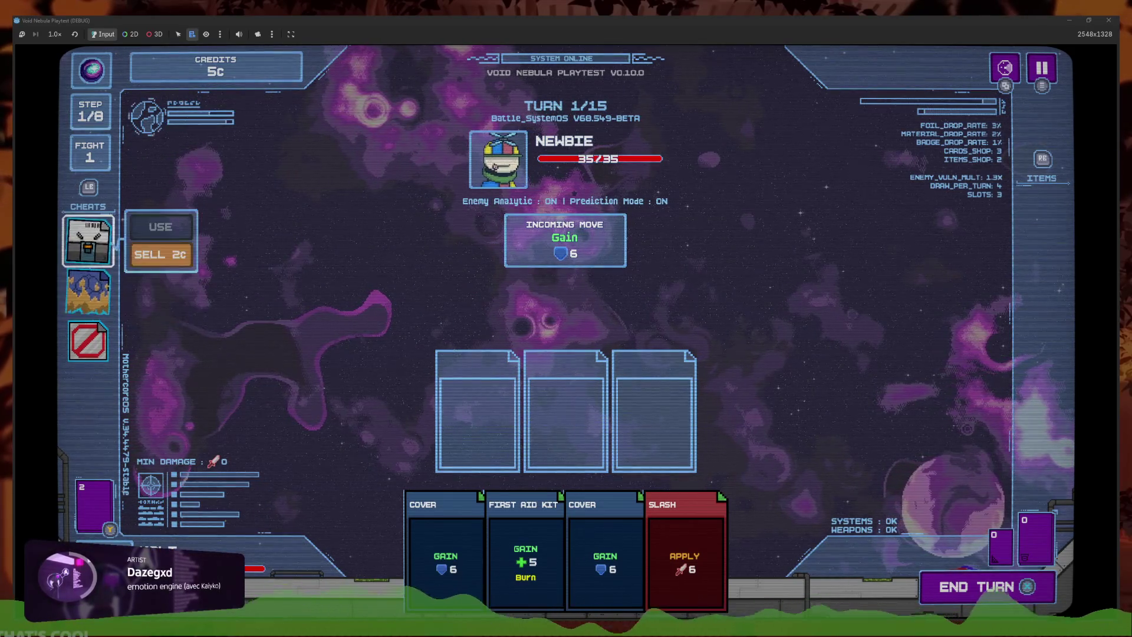
{"action": "key", "text": "Right"}
{"action": "key", "text": "Down"}
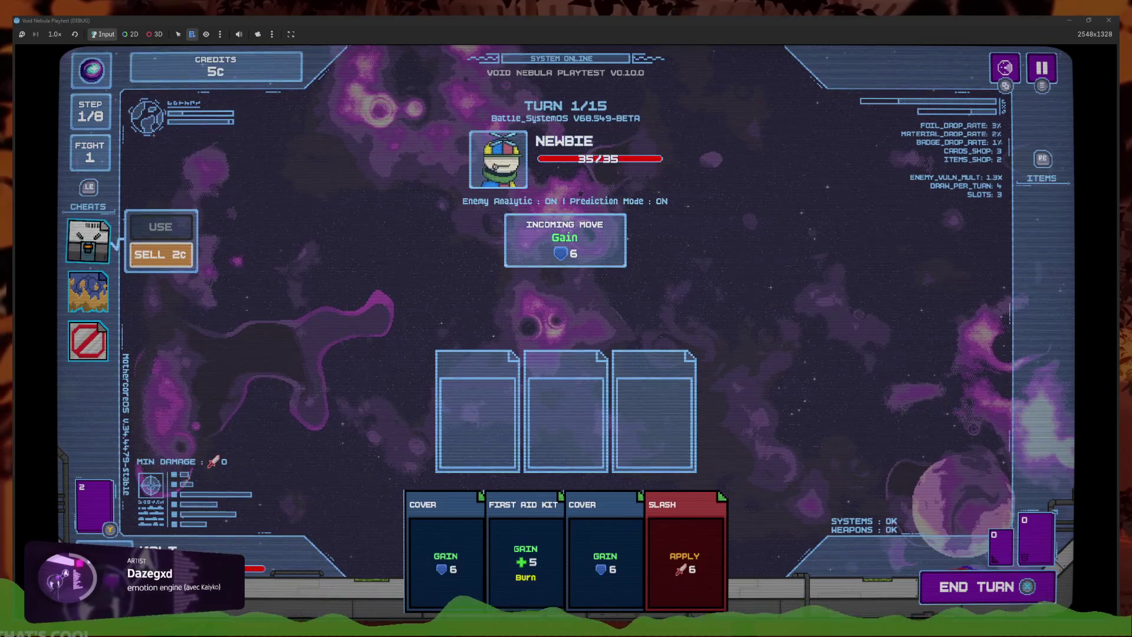
{"action": "key", "text": "Down"}
{"action": "key", "text": "Down"}
{"action": "key", "text": "Up"}
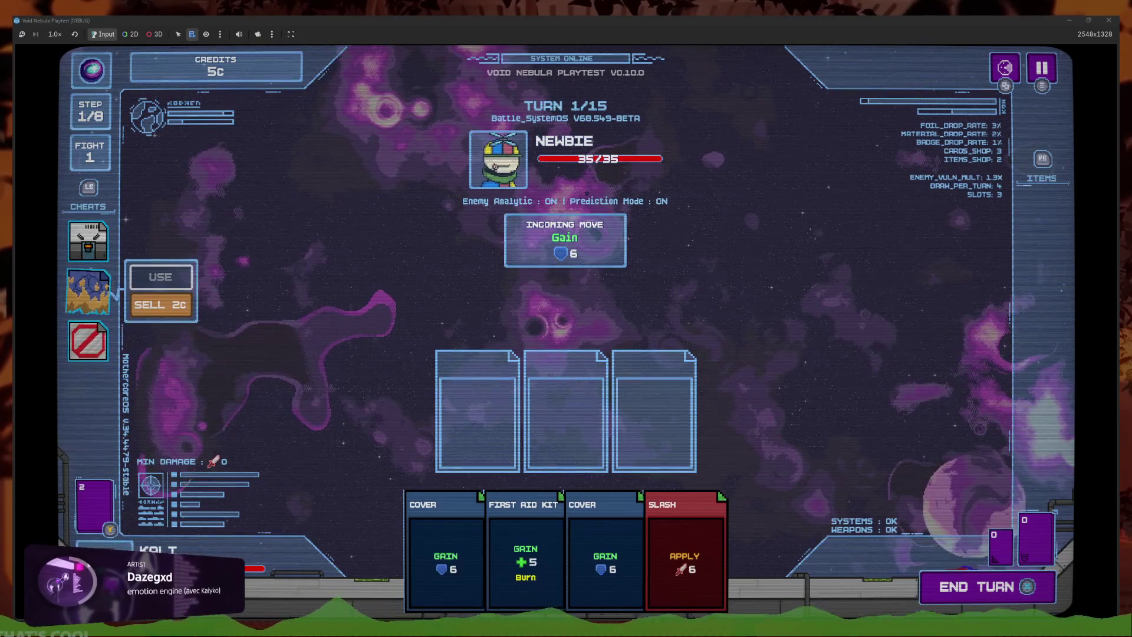
{"action": "key", "text": "F8"}
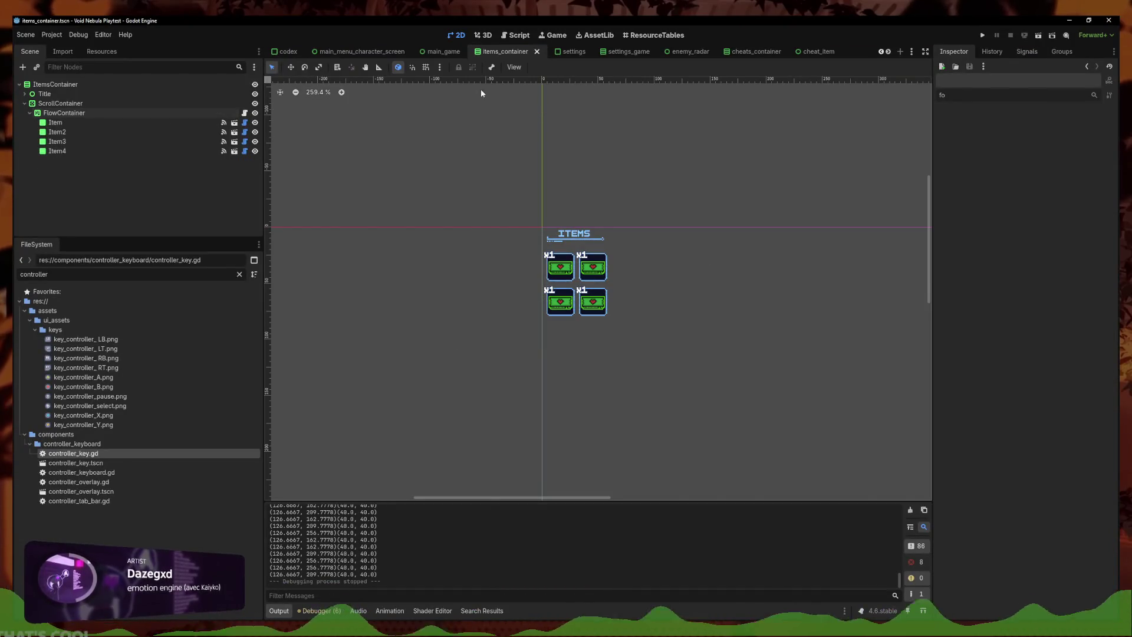
Switch to the cheats_container scene and save it
{"action": "left_click", "coordinate": [755, 52]}
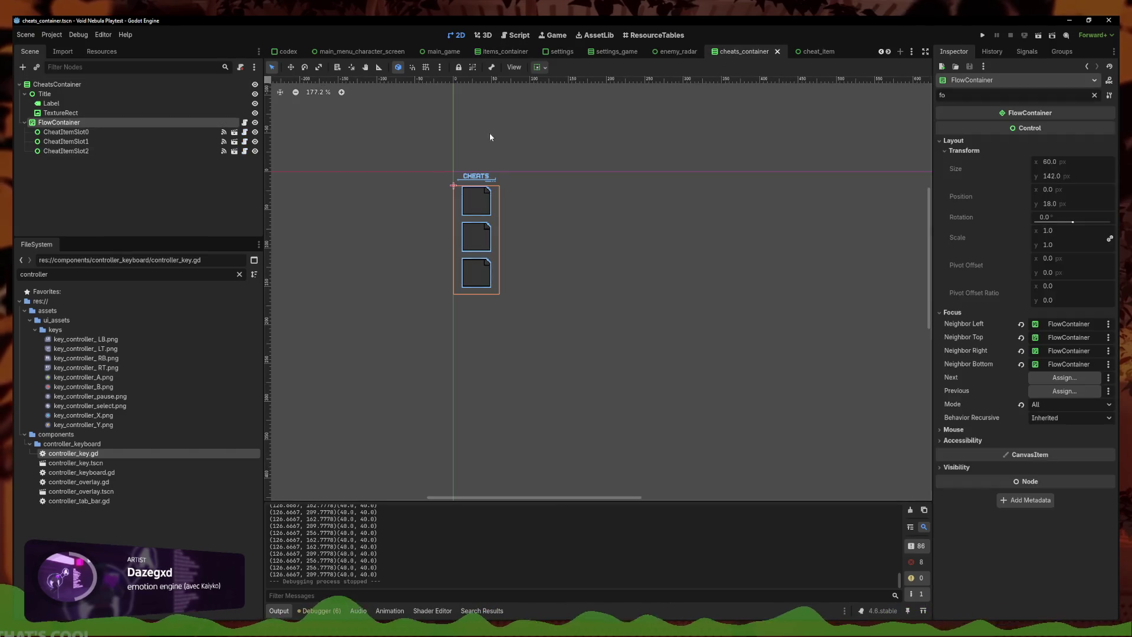
{"action": "left_click", "coordinate": [246, 81]}
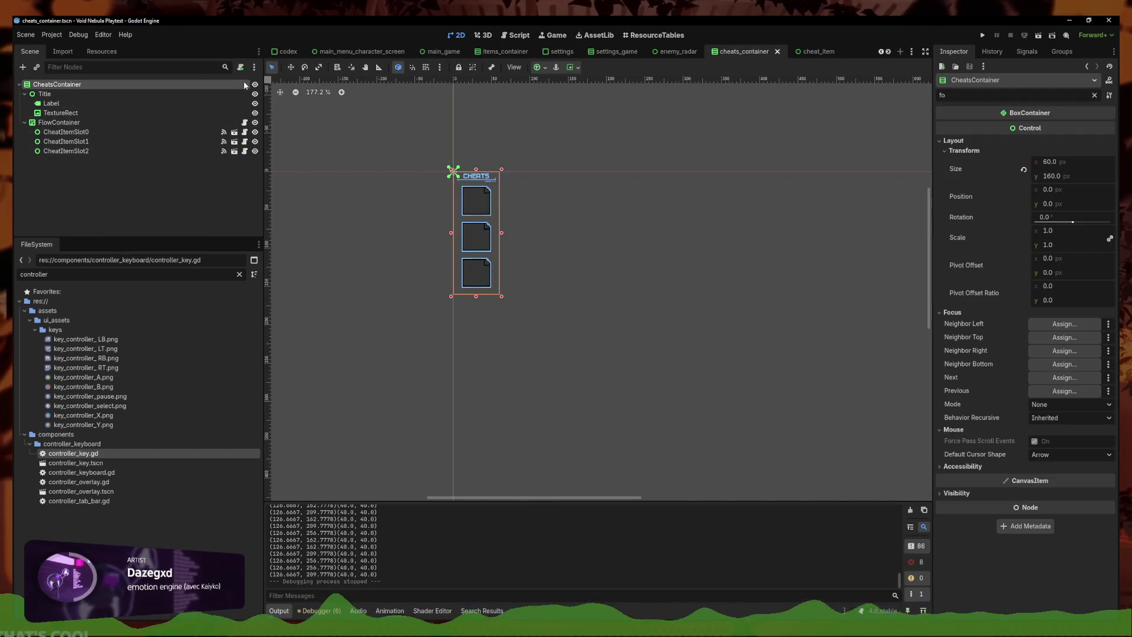
{"action": "left_click", "coordinate": [437, 130]}
{"action": "key", "text": "ctrl+s"}
In cheats_container.gd, comment out line 45's controller_in_cheats = false and check the selection
{"action": "left_click", "coordinate": [245, 122]}
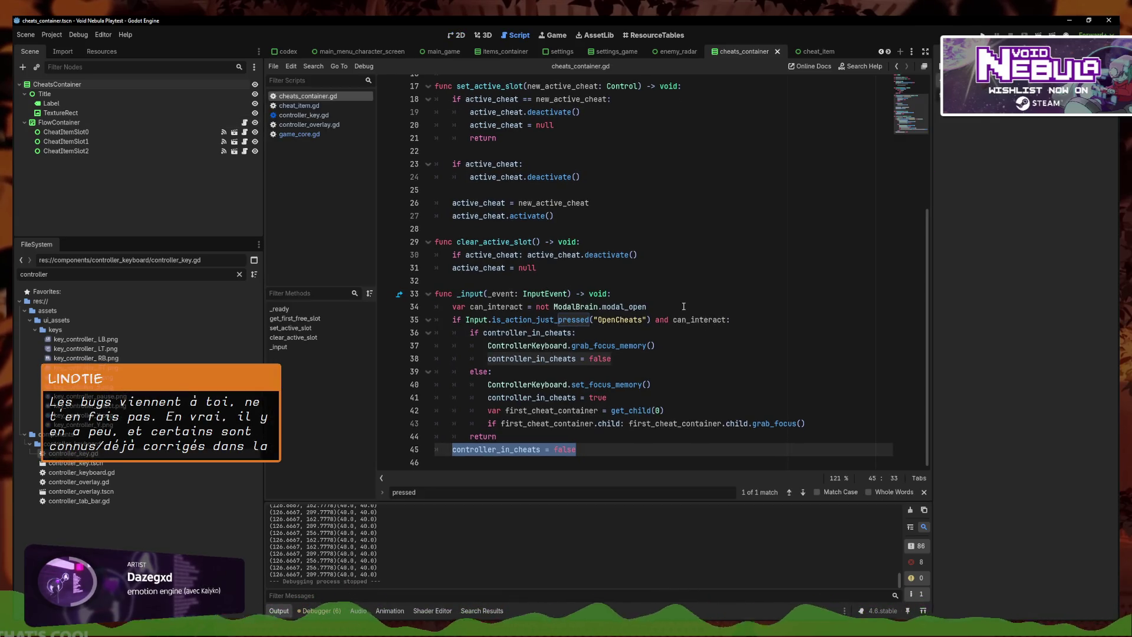
{"action": "left_click", "coordinate": [682, 388]}
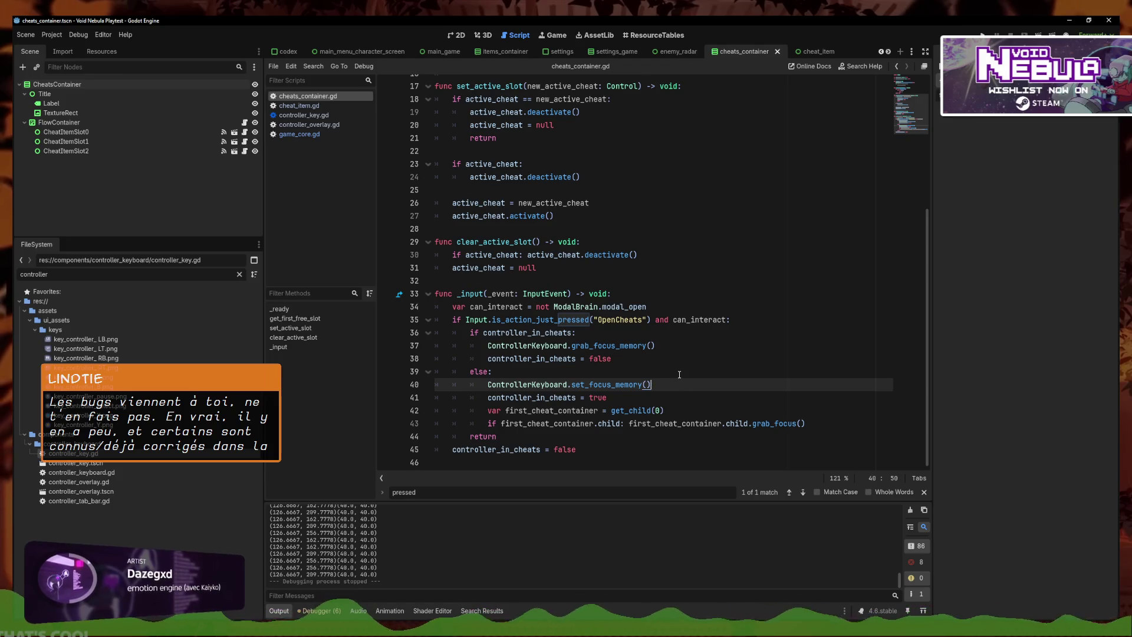
{"action": "left_click_drag", "start_coordinate": [631, 446], "coordinate": [439, 453]}
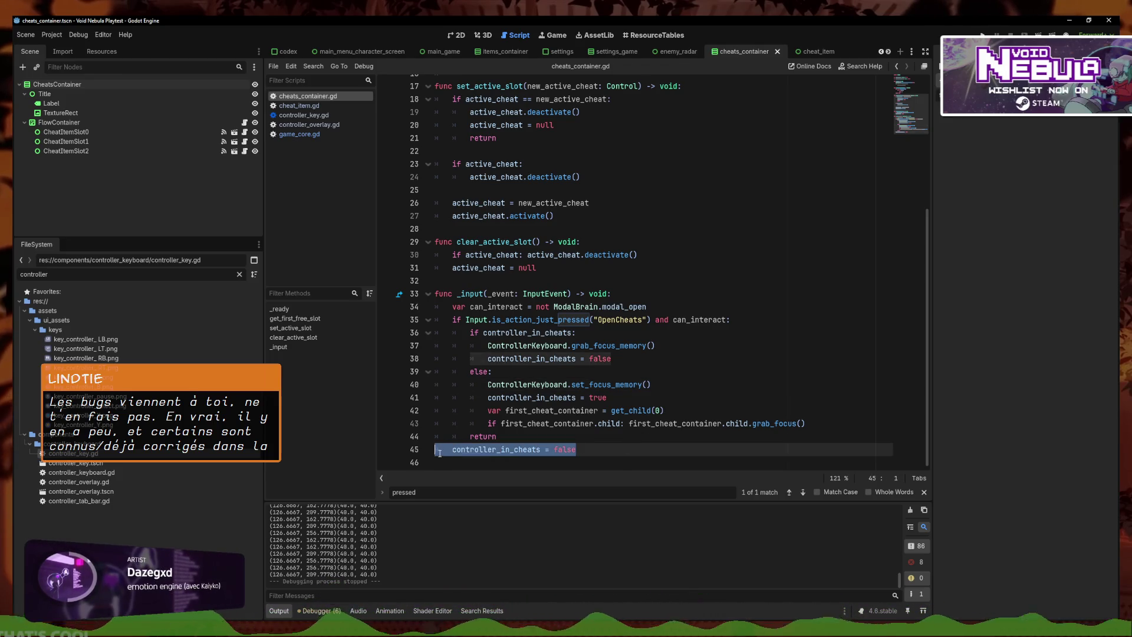
{"action": "left_click", "coordinate": [609, 444]}
{"action": "left_click_drag", "start_coordinate": [609, 444], "coordinate": [422, 451]}
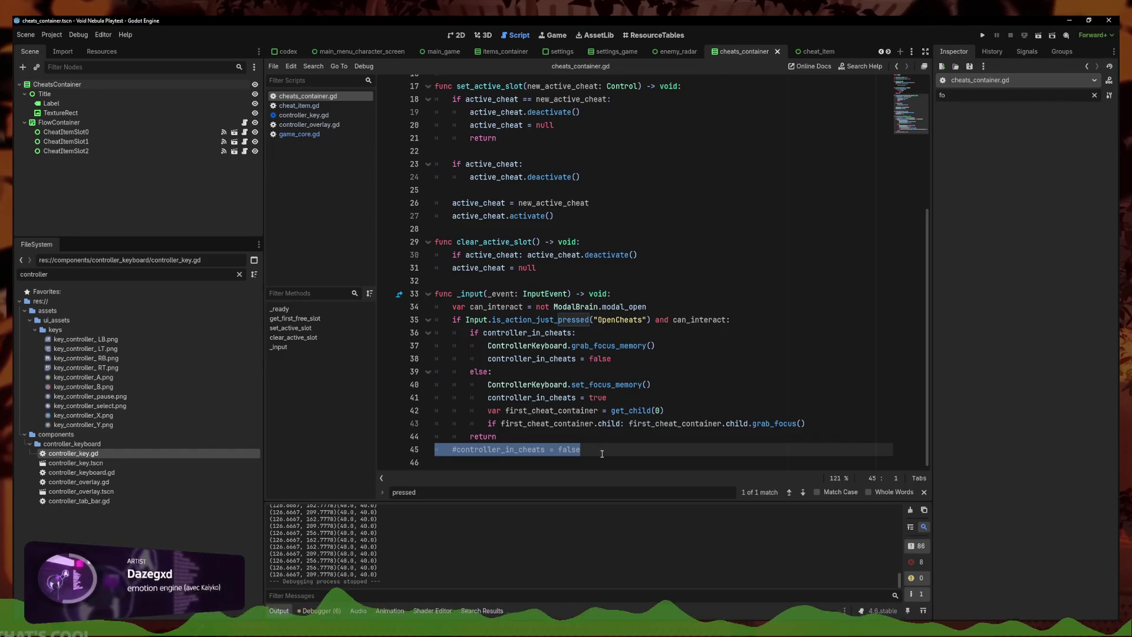
{"action": "key", "text": "shift+Down"}
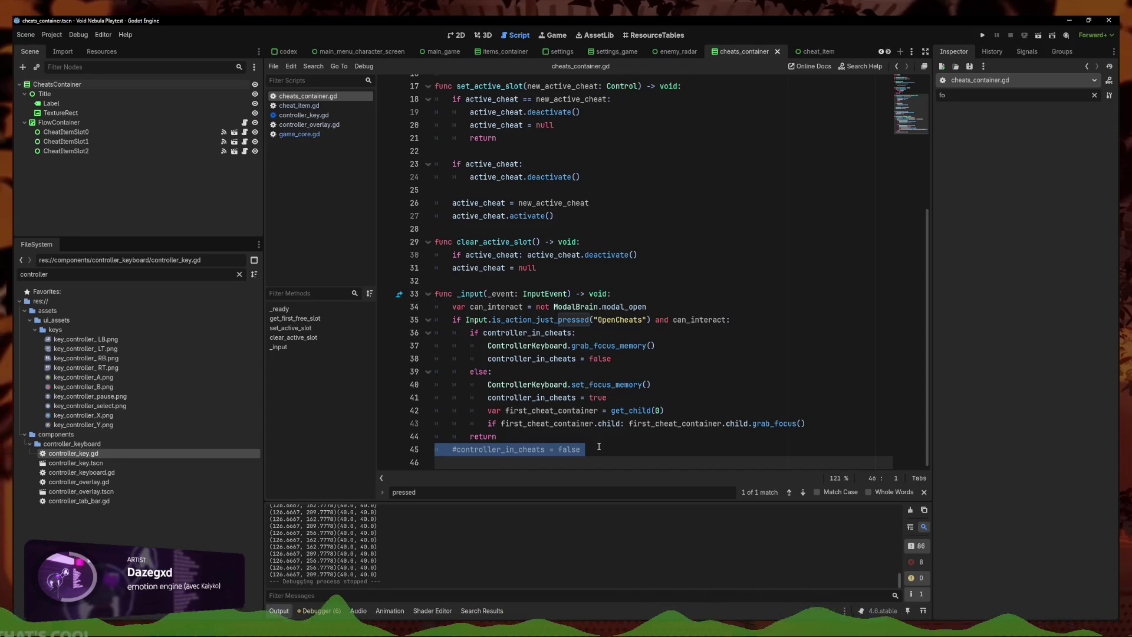
{"action": "left_click", "coordinate": [650, 396]}
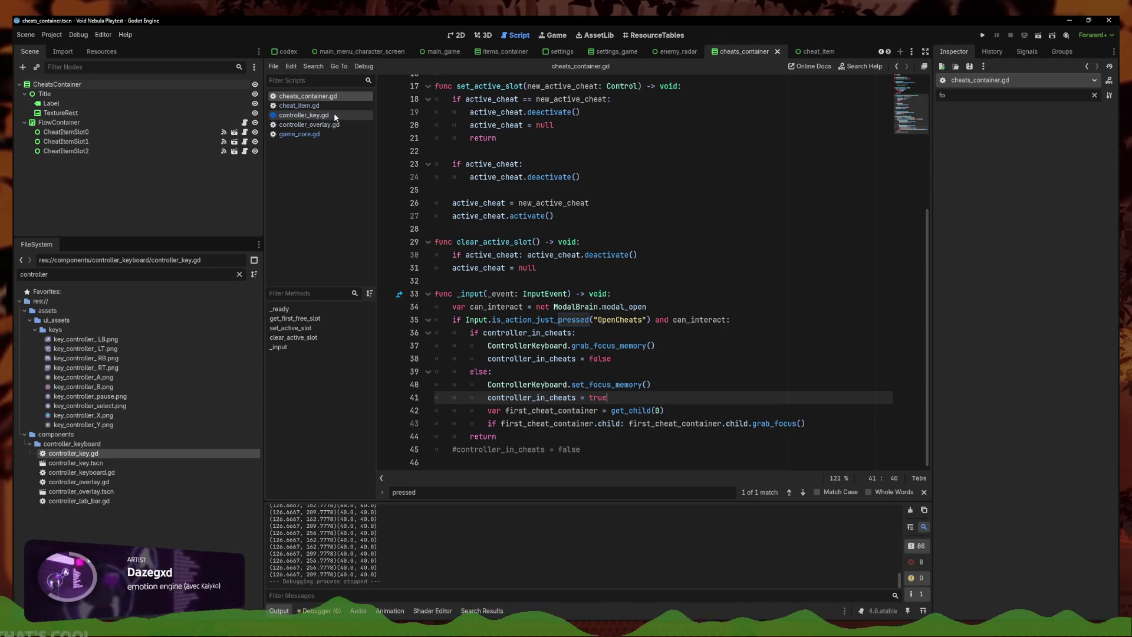
Review cheat_item.gd around line 137, open items_container.gd, and run the project
{"action": "left_click", "coordinate": [326, 109]}
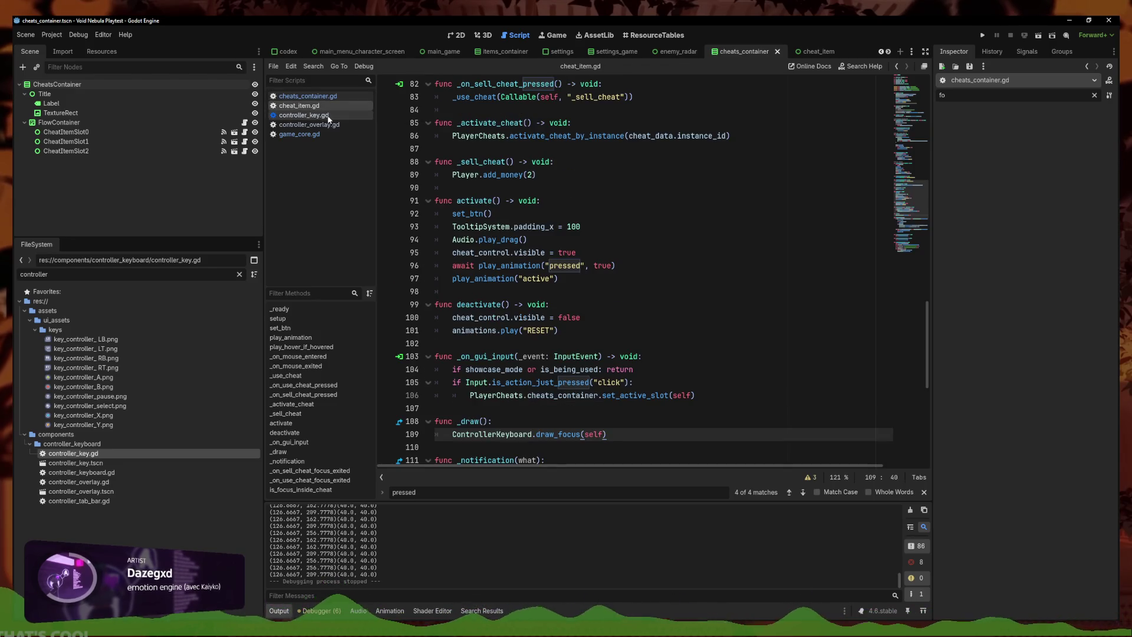
{"action": "left_click", "coordinate": [501, 51]}
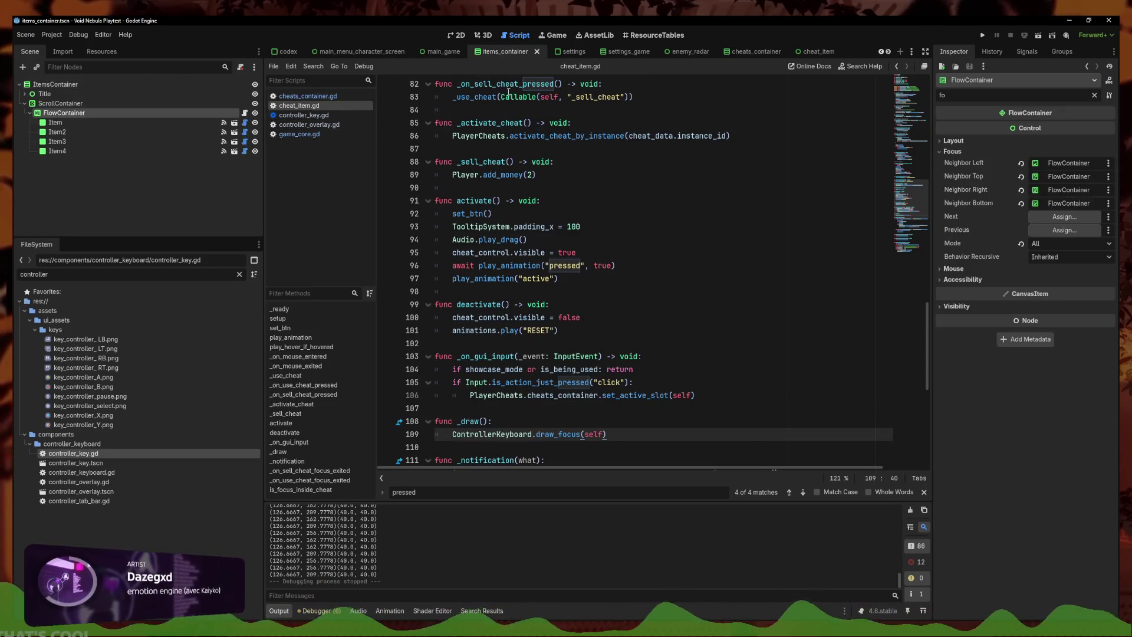
{"action": "scroll", "coordinate": [904, 258], "scroll_direction": "down", "scroll_amount": 9}
{"action": "left_click", "coordinate": [554, 447]}
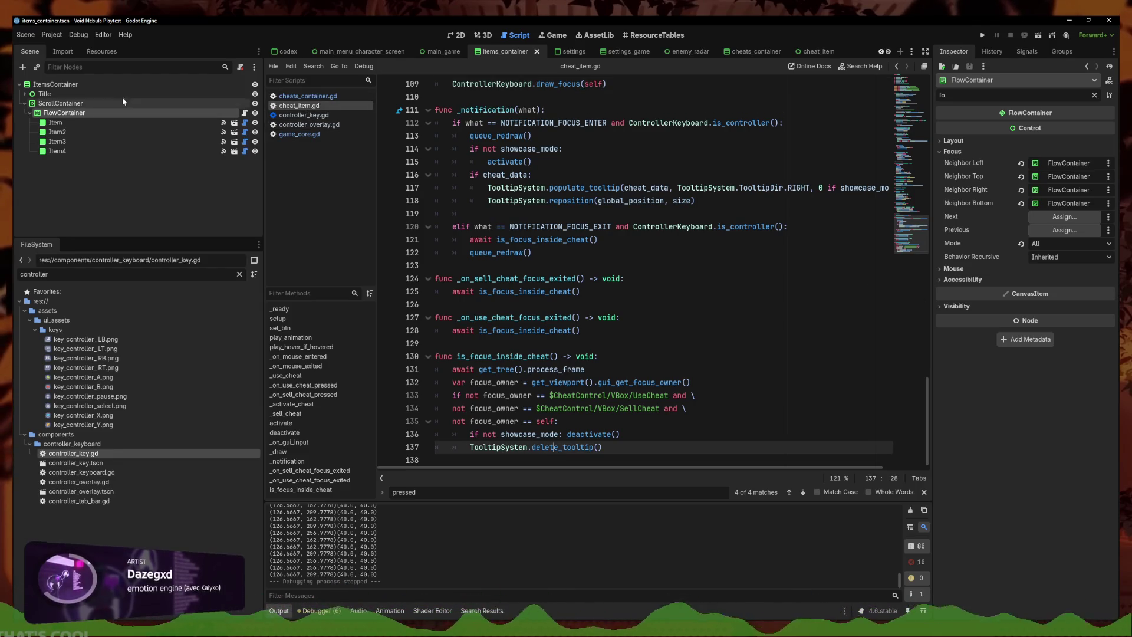
{"action": "left_click", "coordinate": [244, 113]}
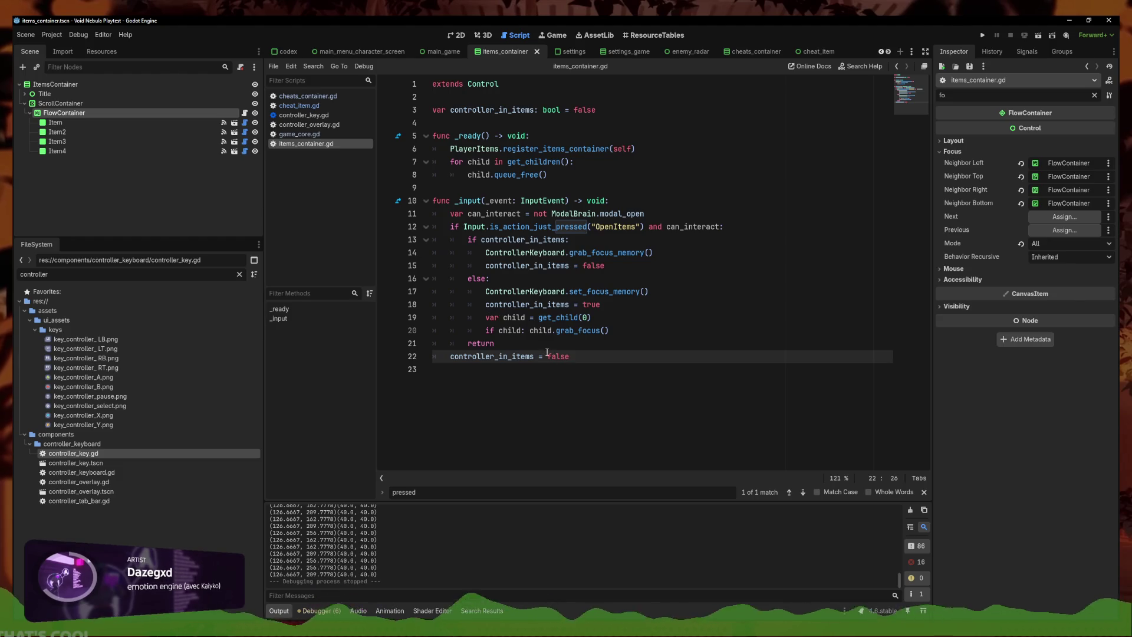
{"action": "left_click", "coordinate": [984, 33]}
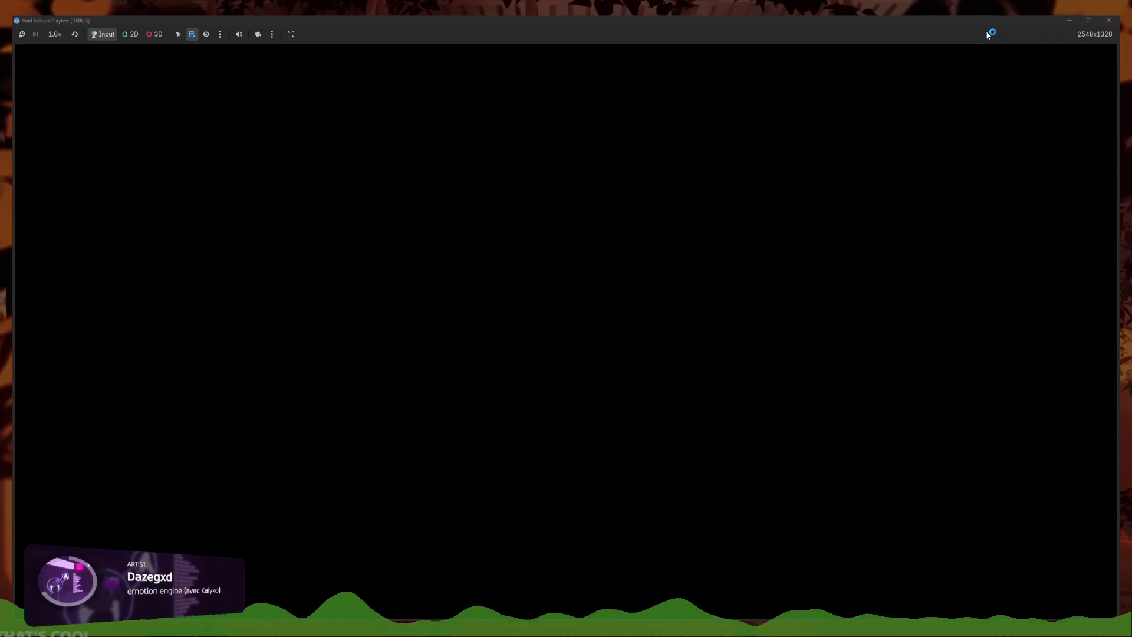
From the main menu, start a new run with the Faceless character
{"action": "key", "text": "Return"}
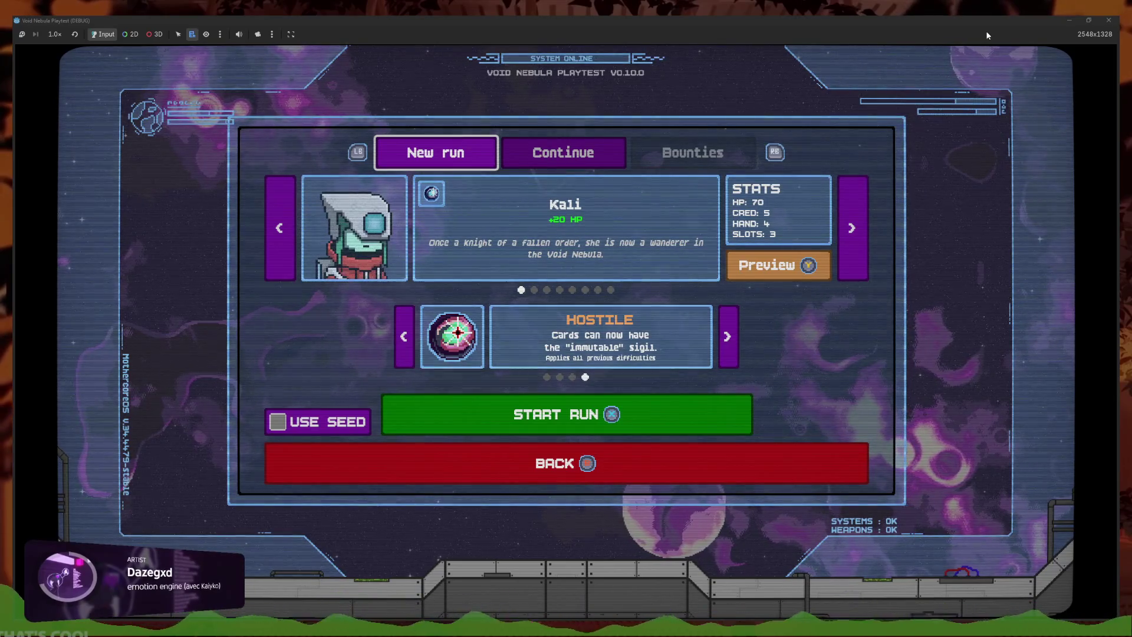
{"action": "key", "text": "Right"}
{"action": "key", "text": "Left"}
{"action": "key", "text": "Down"}
{"action": "key", "text": "Right"}
{"action": "key", "text": "Right"}
{"action": "key", "text": "Right"}
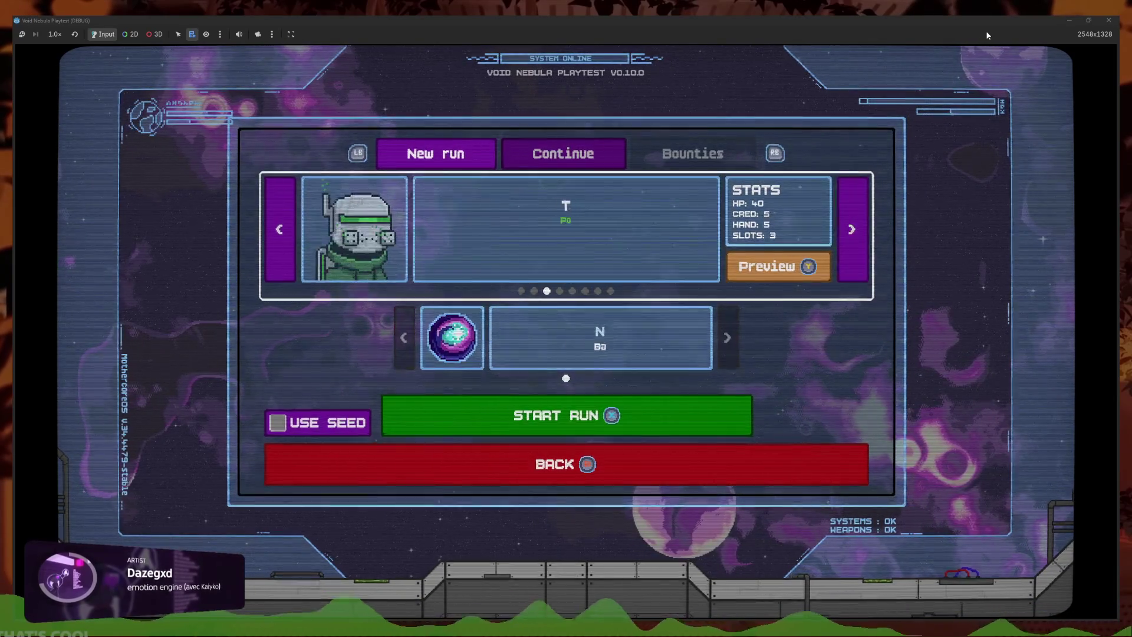
{"action": "key", "text": "Right"}
{"action": "key", "text": "Down"}
{"action": "key", "text": "Down"}
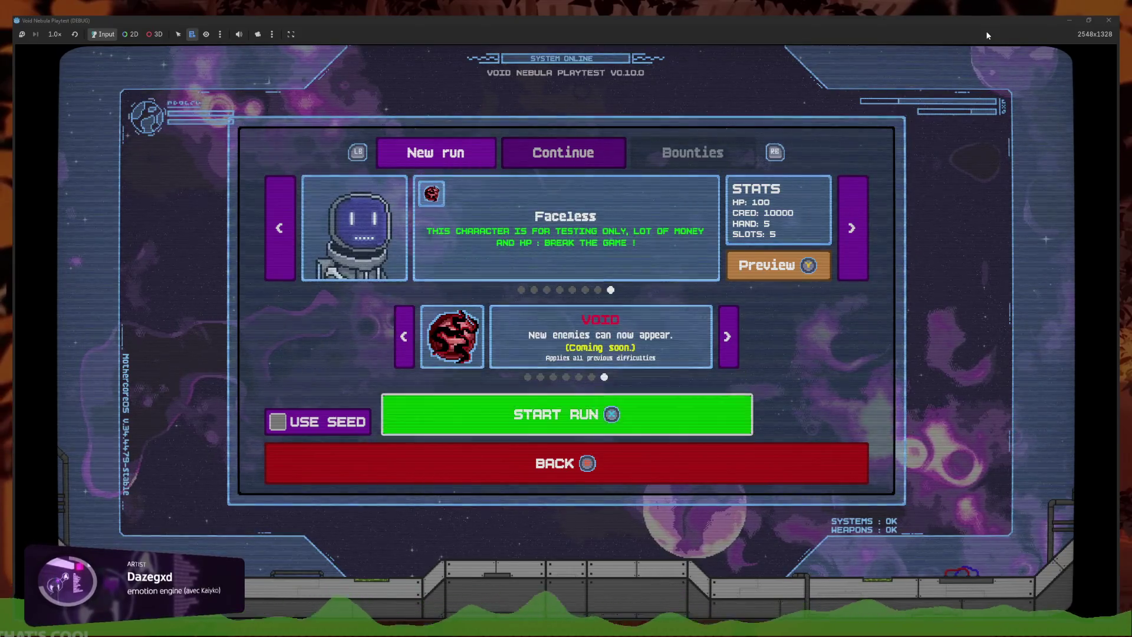
{"action": "key", "text": "Return"}
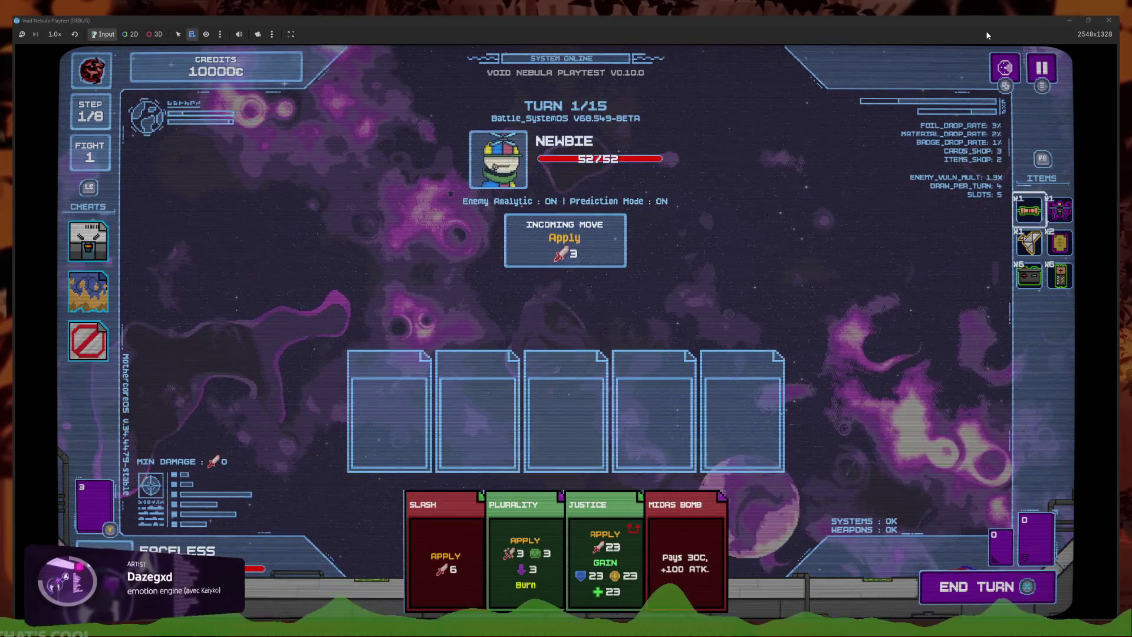
Move controller focus between the Lootbox cheat, battery item, W2 item and cheat cards
{"action": "key", "text": "q"}
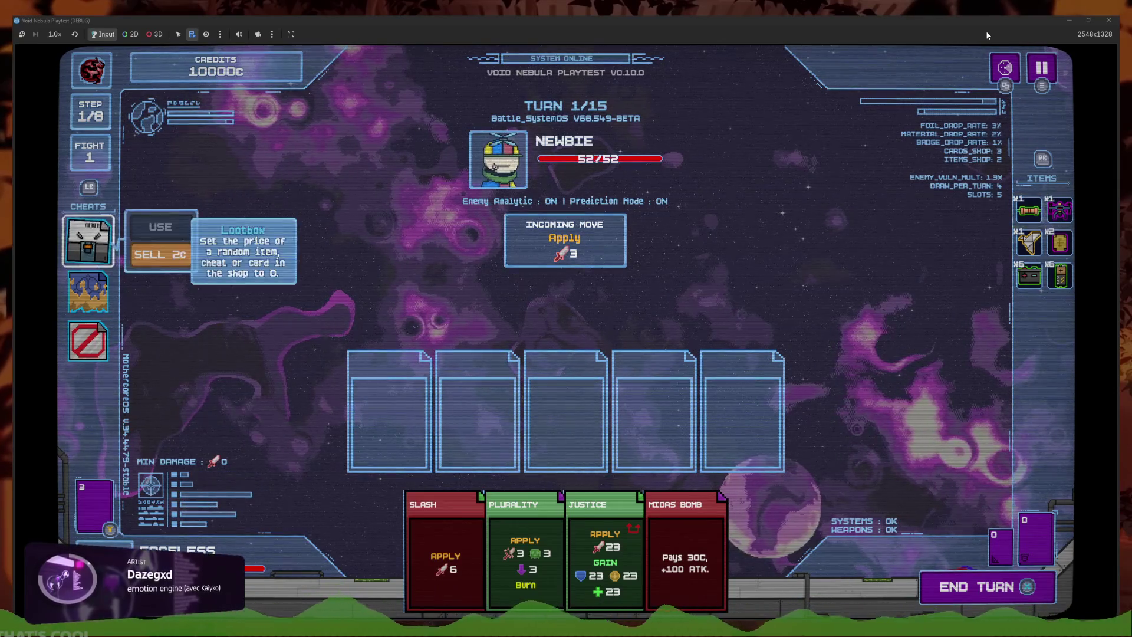
{"action": "key", "text": "e"}
{"action": "key", "text": "q"}
{"action": "key", "text": "Down"}
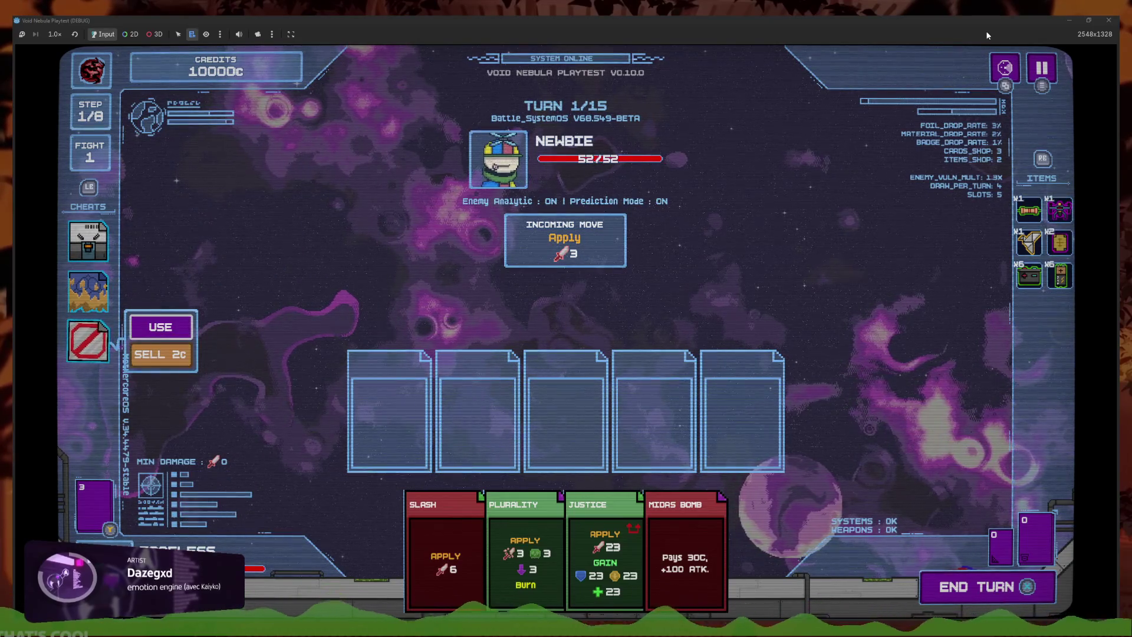
{"action": "key", "text": "Up"}
{"action": "key", "text": "Up"}
{"action": "key", "text": "Down"}
{"action": "key", "text": "Down"}
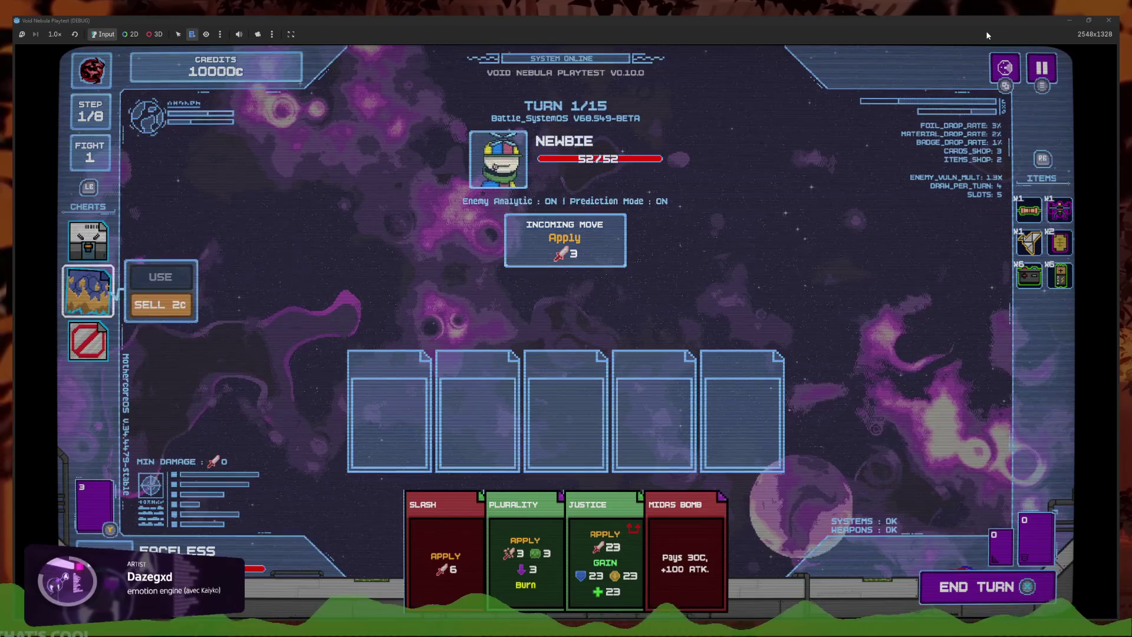
{"action": "key", "text": "Up"}
{"action": "key", "text": "Up"}
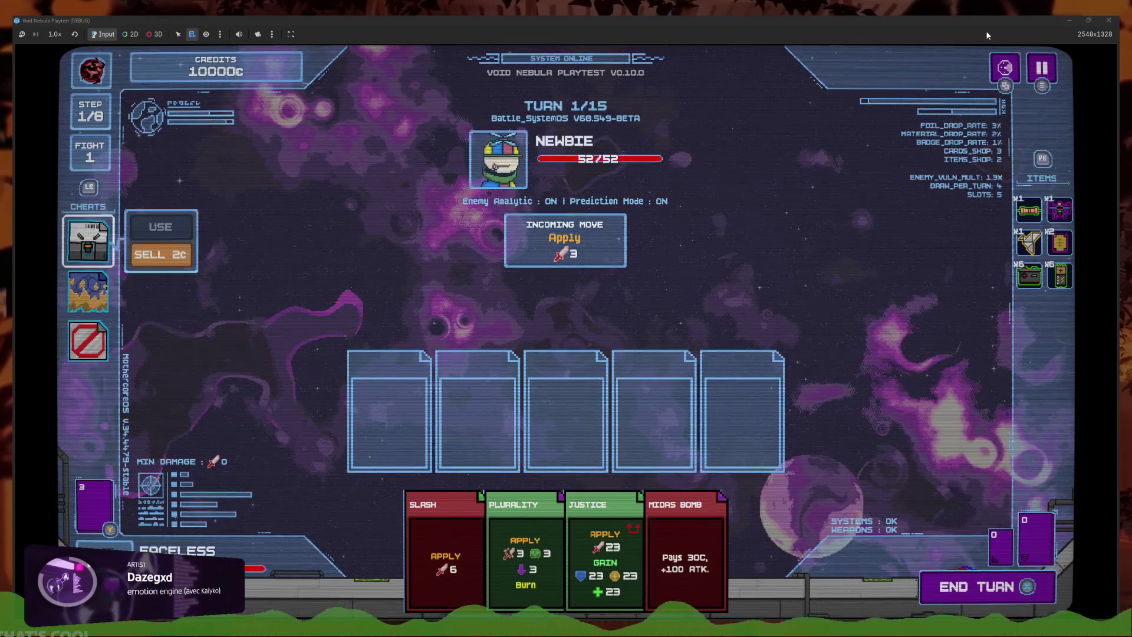
{"action": "key", "text": "Down"}
{"action": "key", "text": "Up"}
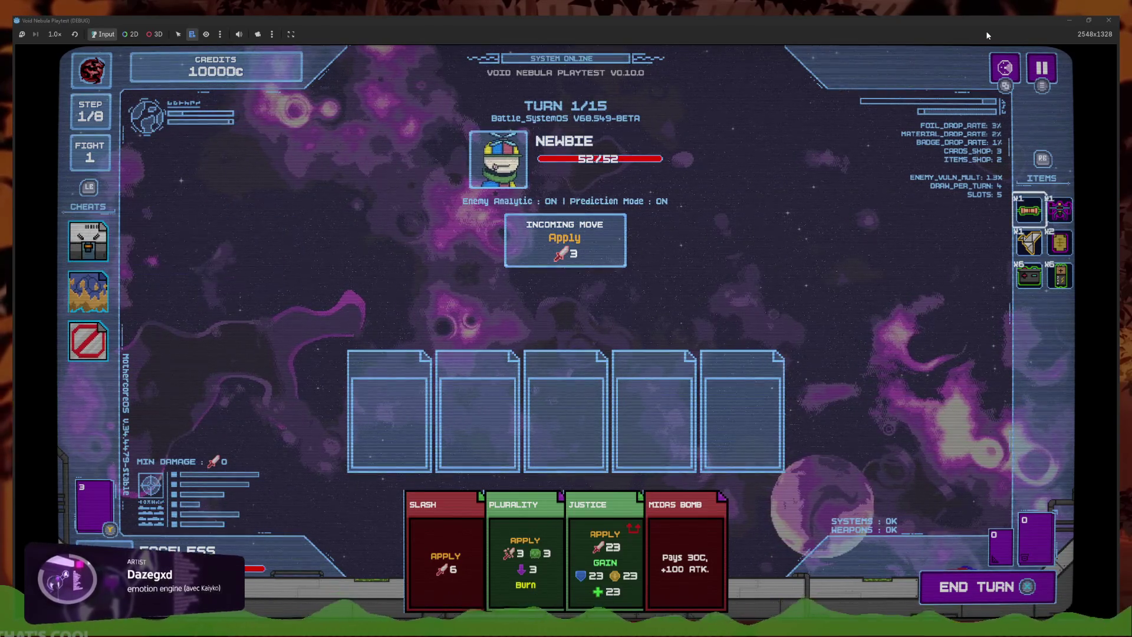
{"action": "key", "text": "Down"}
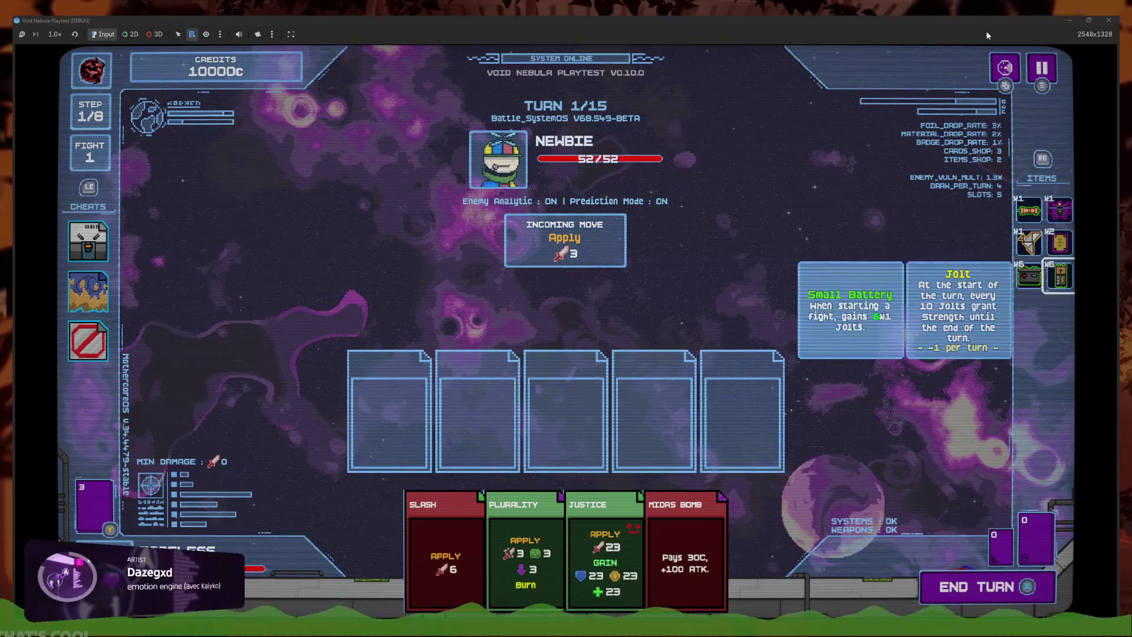
{"action": "key", "text": "Right"}
{"action": "key", "text": "Left"}
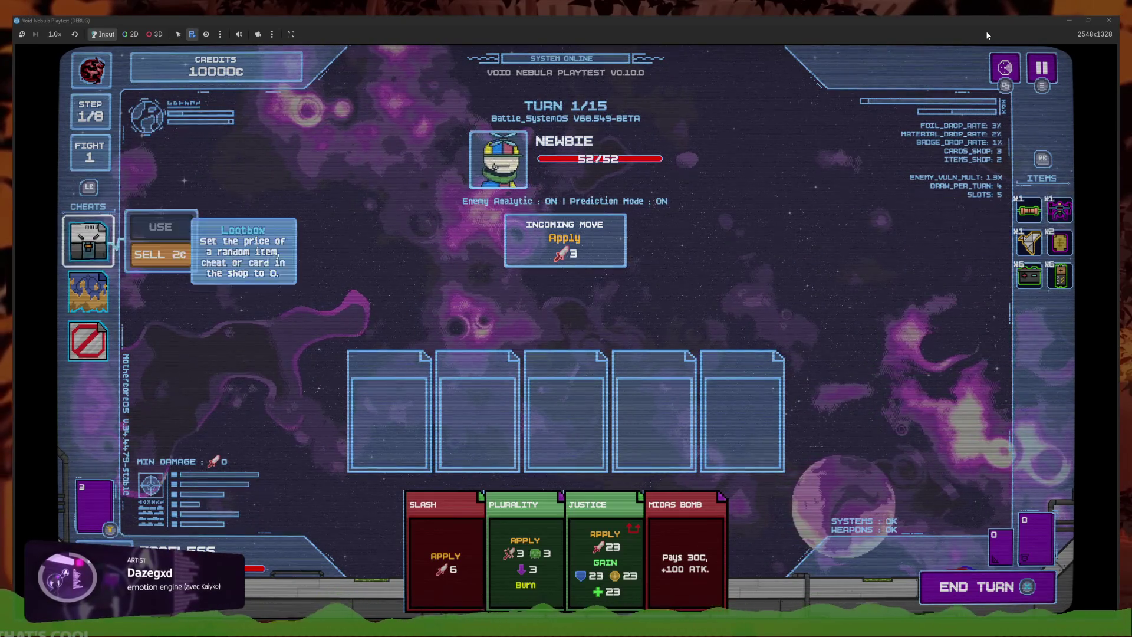
{"action": "key", "text": "Down"}
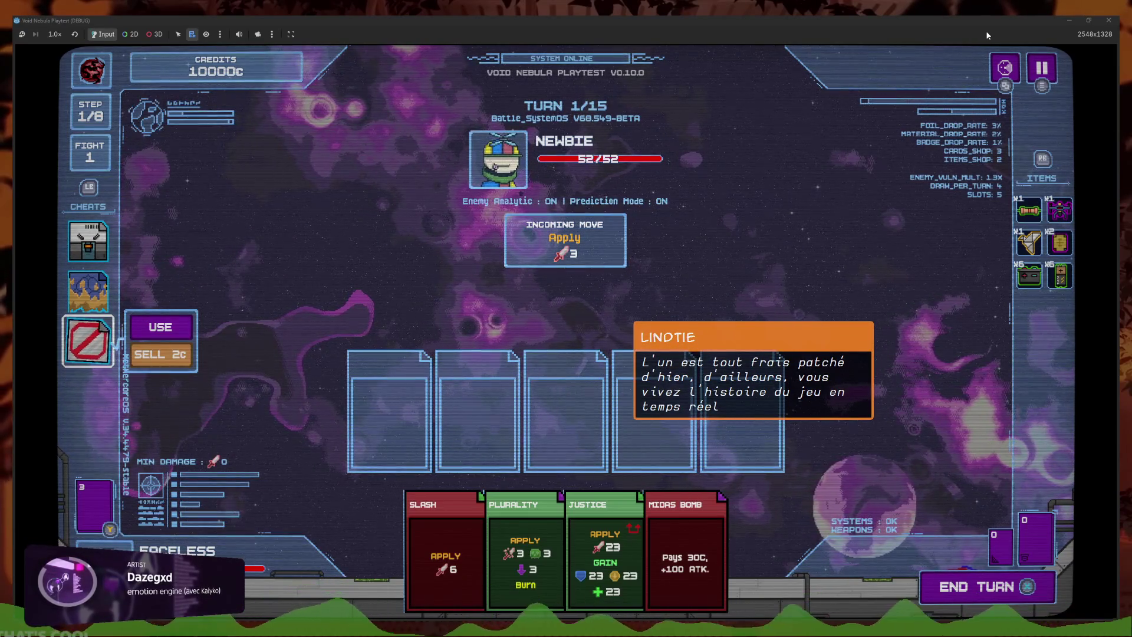
Test focus up through the cheats, across to the items and back, then stop with F8
{"action": "key", "text": "Up"}
{"action": "key", "text": "Down"}
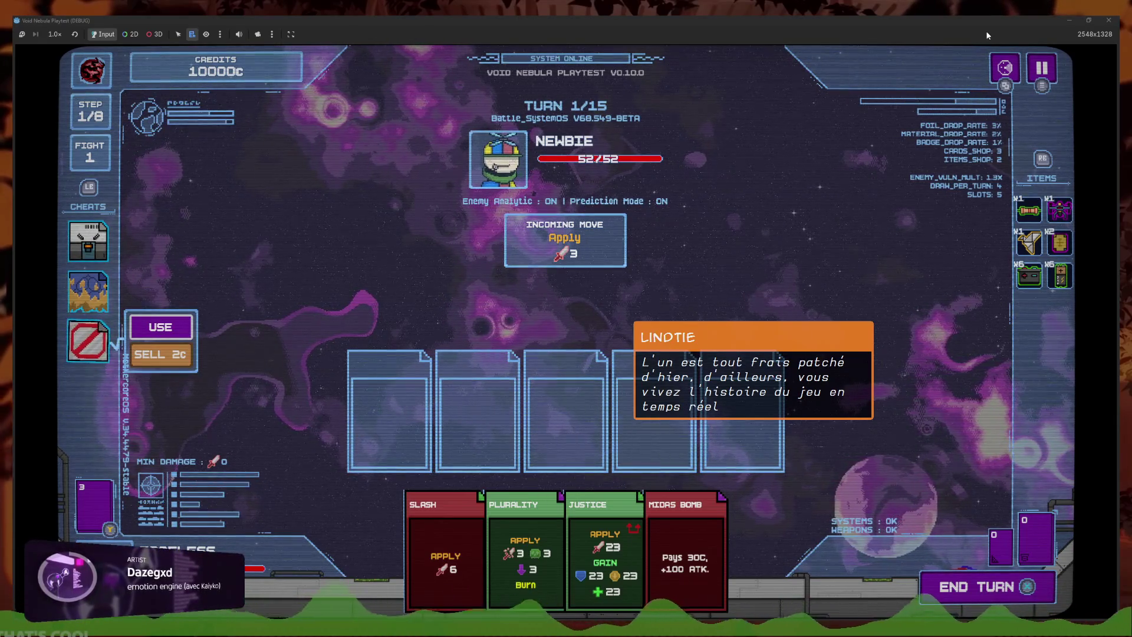
{"action": "key", "text": "Up"}
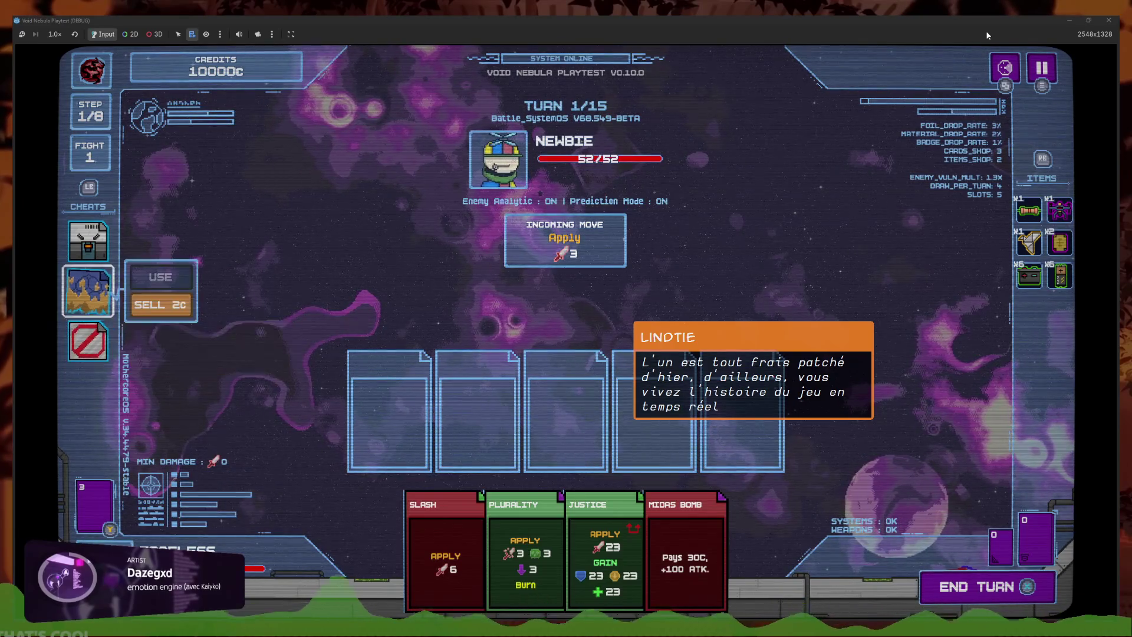
{"action": "key", "text": "Up"}
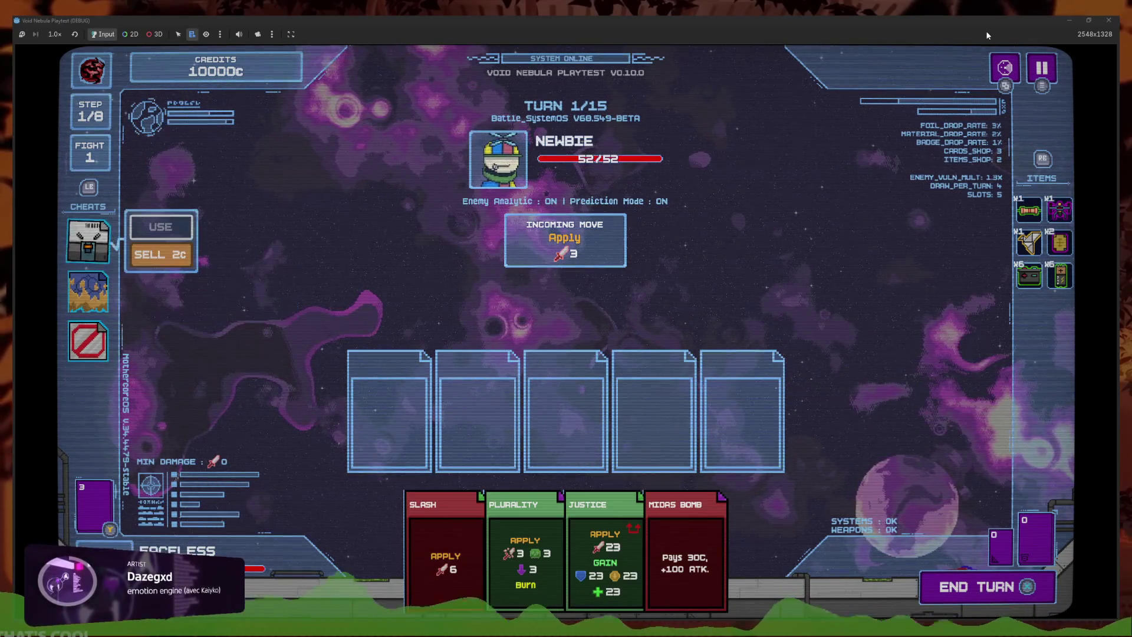
{"action": "key", "text": "Right"}
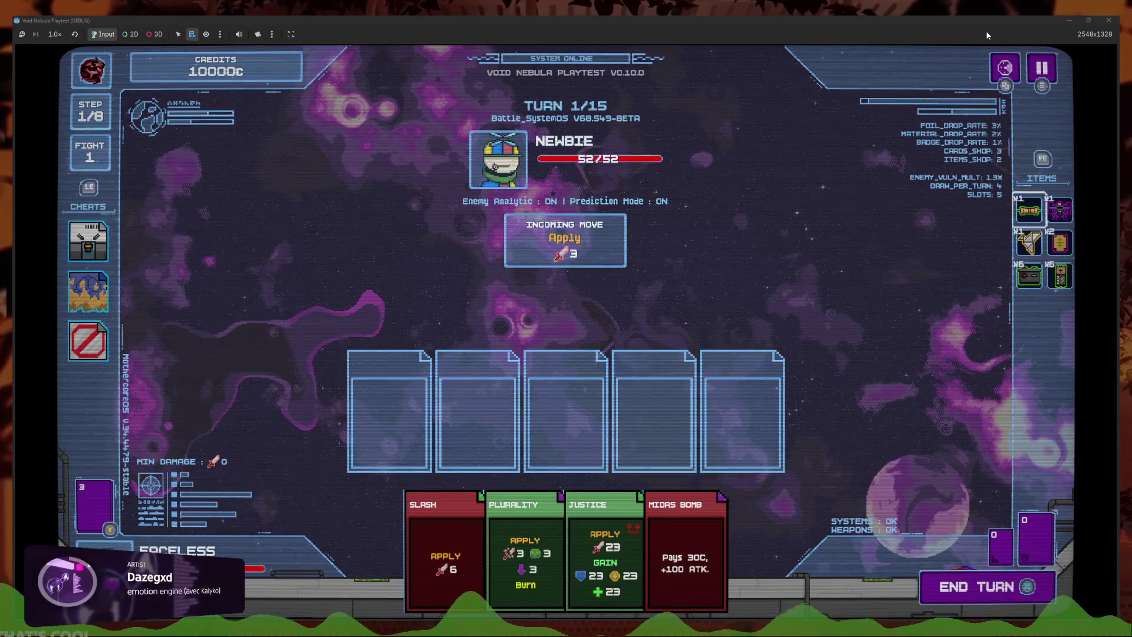
{"action": "key", "text": "Escape"}
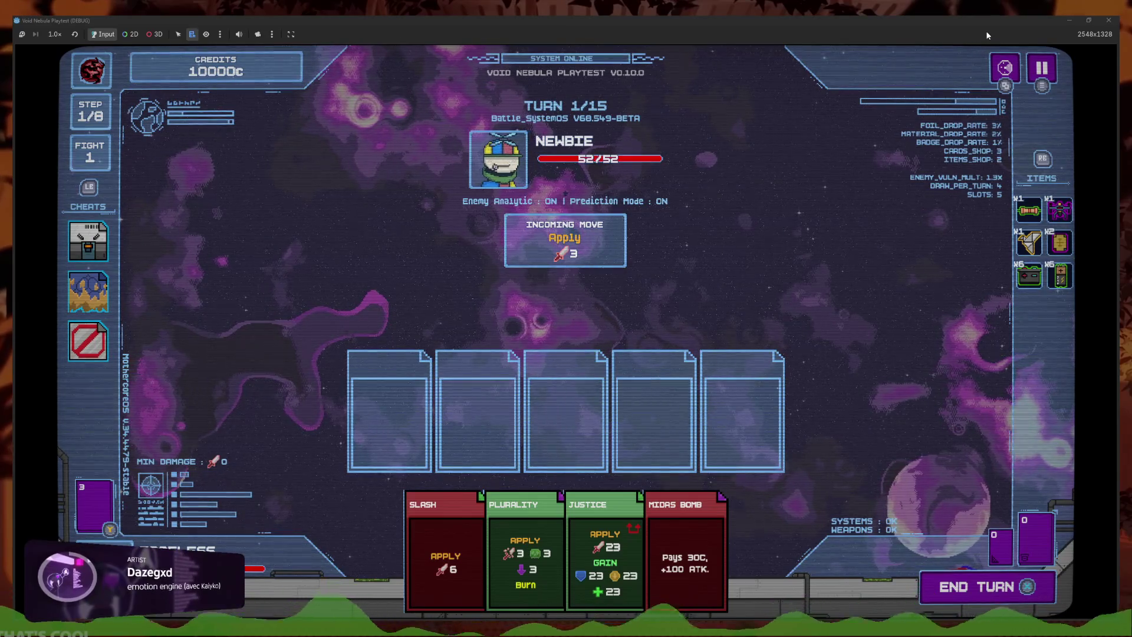
{"action": "key", "text": "Left"}
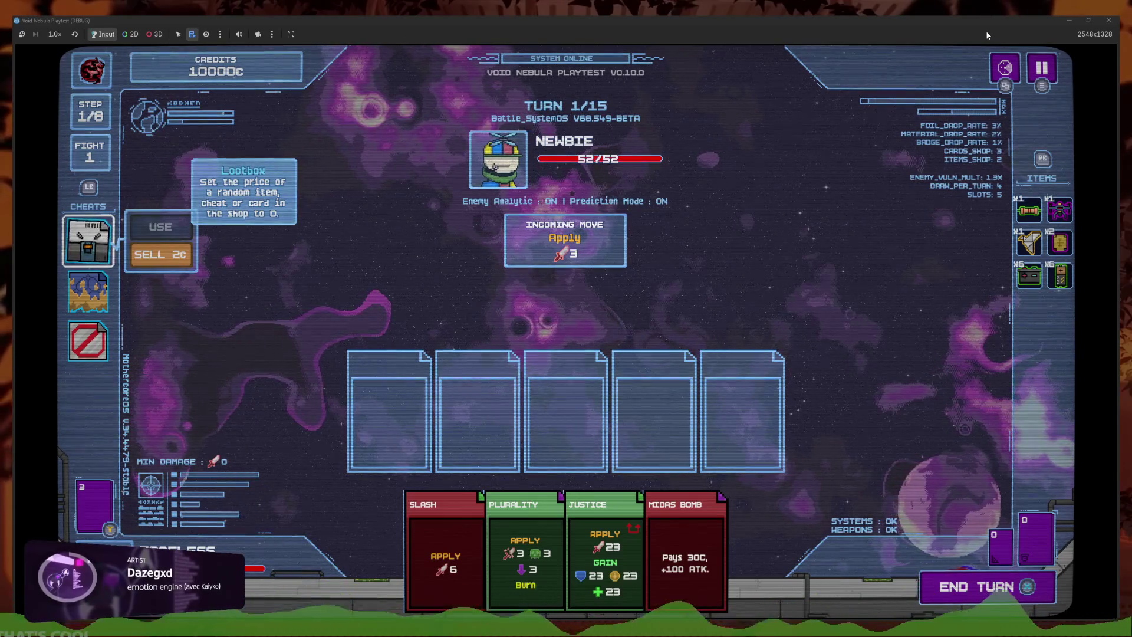
{"action": "key", "text": "Right"}
{"action": "key", "text": "F8"}
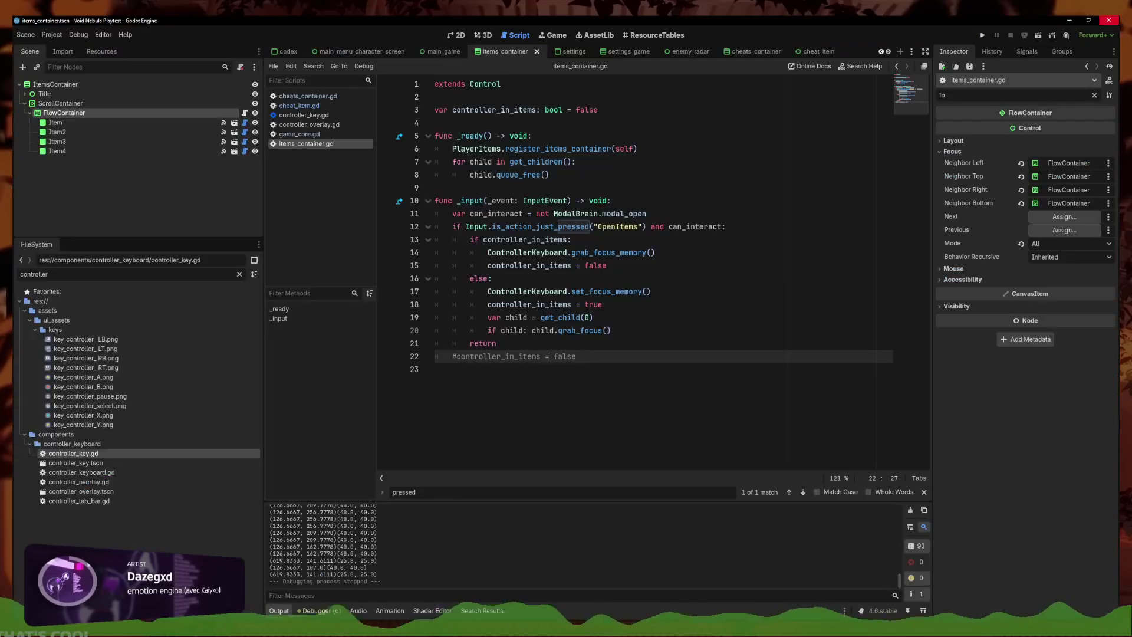
Start an 'if' line above line 22's commented reset, then delete the stray line and save
{"action": "left_click", "coordinate": [713, 240]}
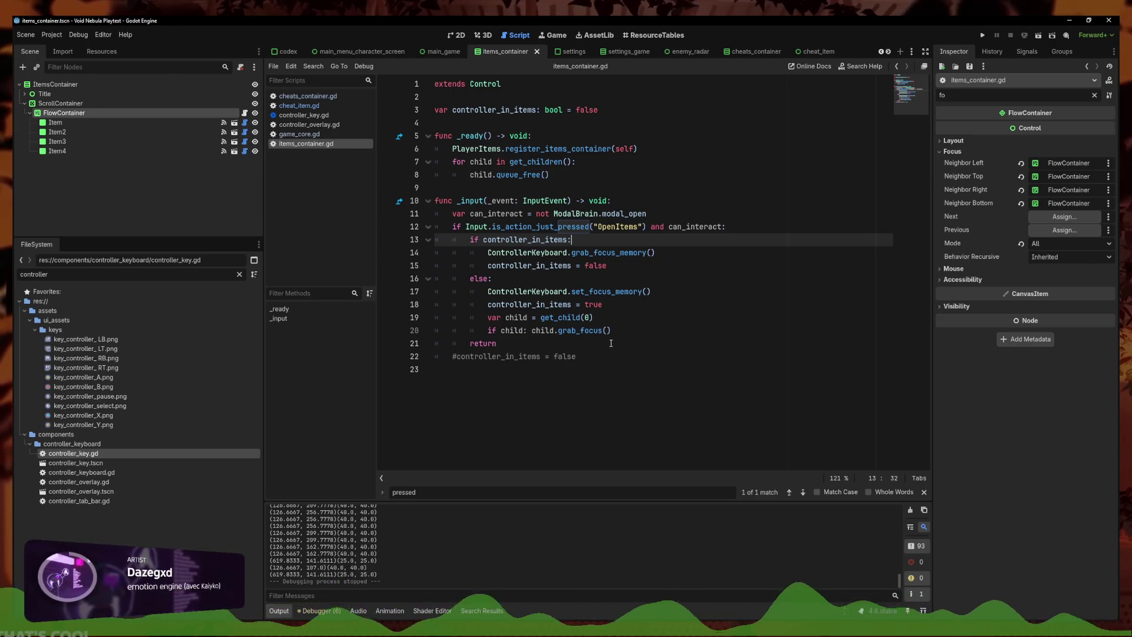
{"action": "left_click", "coordinate": [619, 267]}
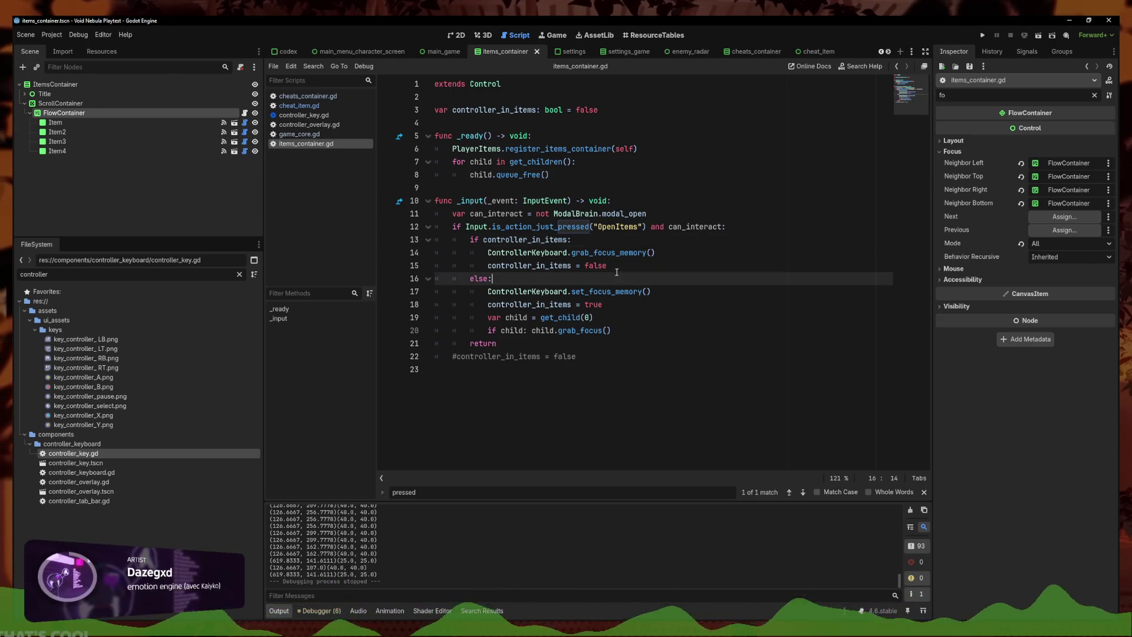
{"action": "left_click", "coordinate": [599, 358]}
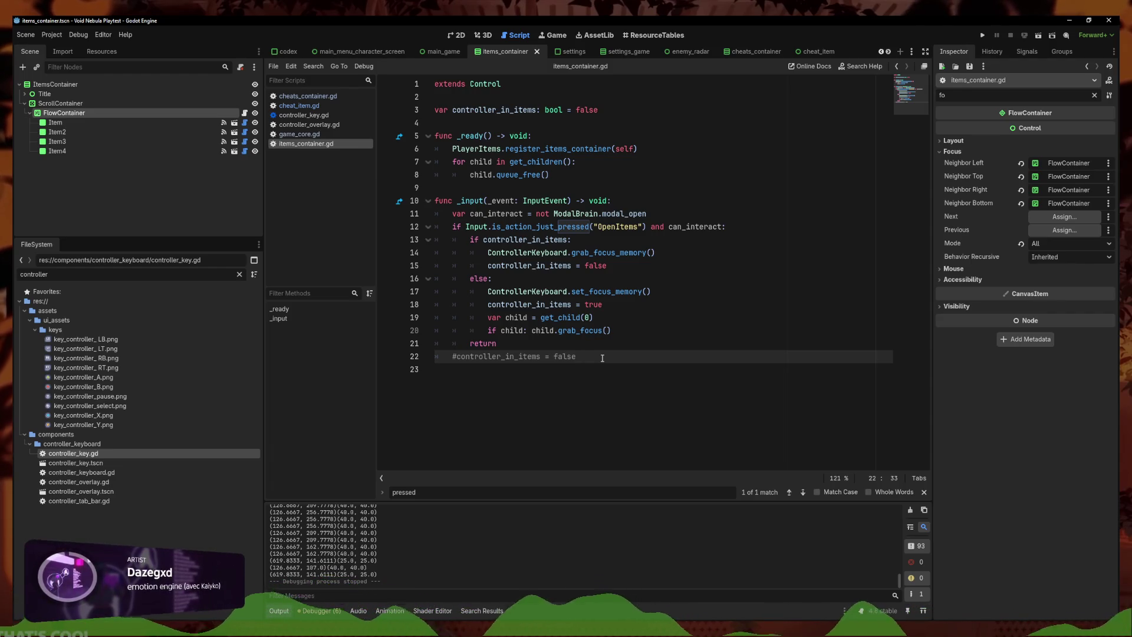
{"action": "key", "text": "Home"}
{"action": "key", "text": "Return"}
{"action": "key", "text": "Up"}
{"action": "type", "text": "if"}
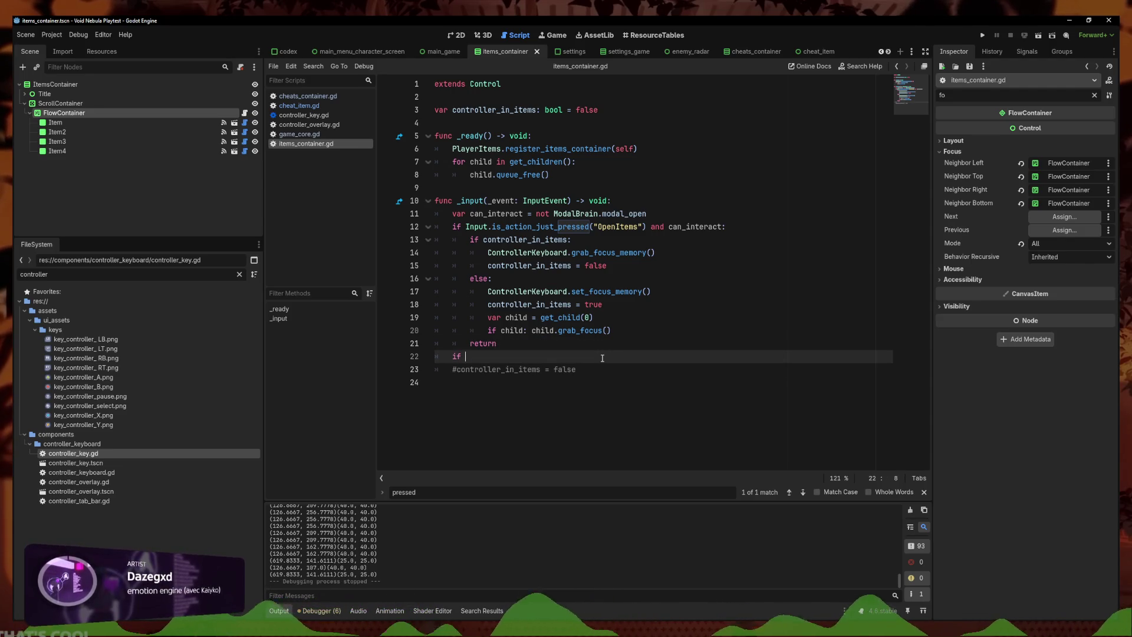
{"action": "left_click_drag", "start_coordinate": [646, 227], "coordinate": [466, 226]}
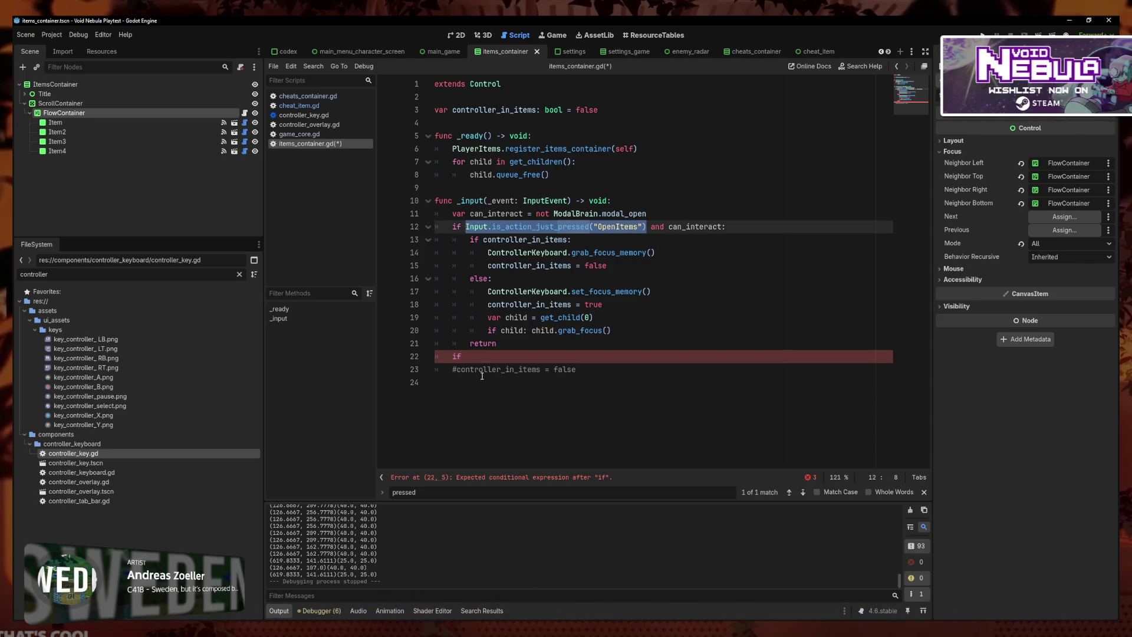
{"action": "left_click", "coordinate": [489, 357]}
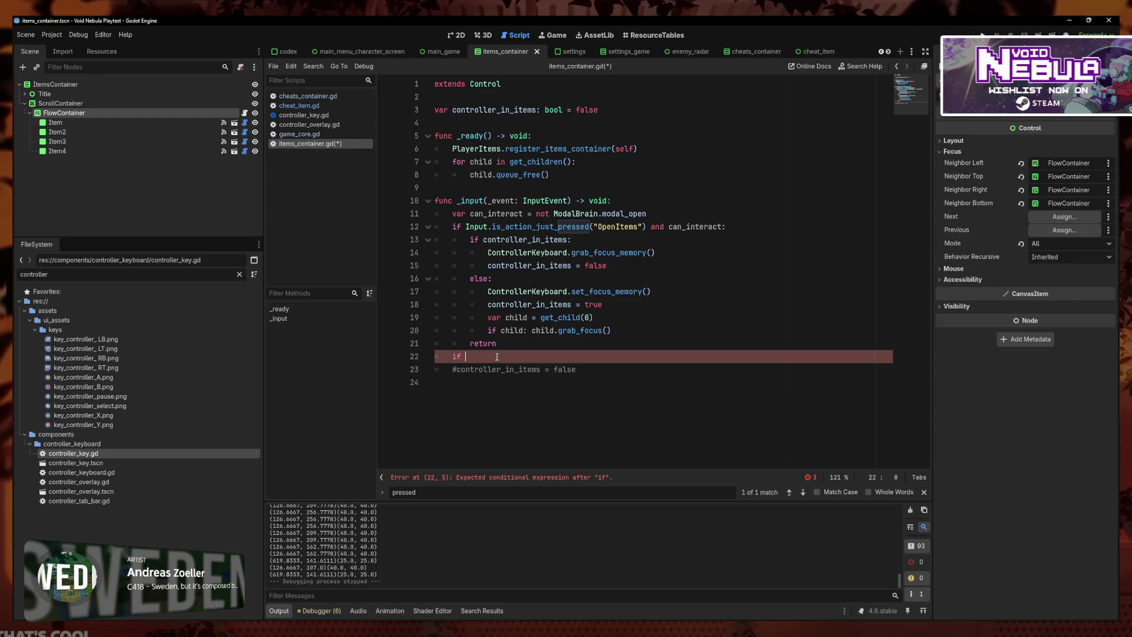
{"action": "key", "text": "BackSpace"}
{"action": "key", "text": "BackSpace"}
{"action": "key", "text": "BackSpace"}
{"action": "key", "text": "ctrl+s"}
{"action": "left_click", "coordinate": [497, 356]}
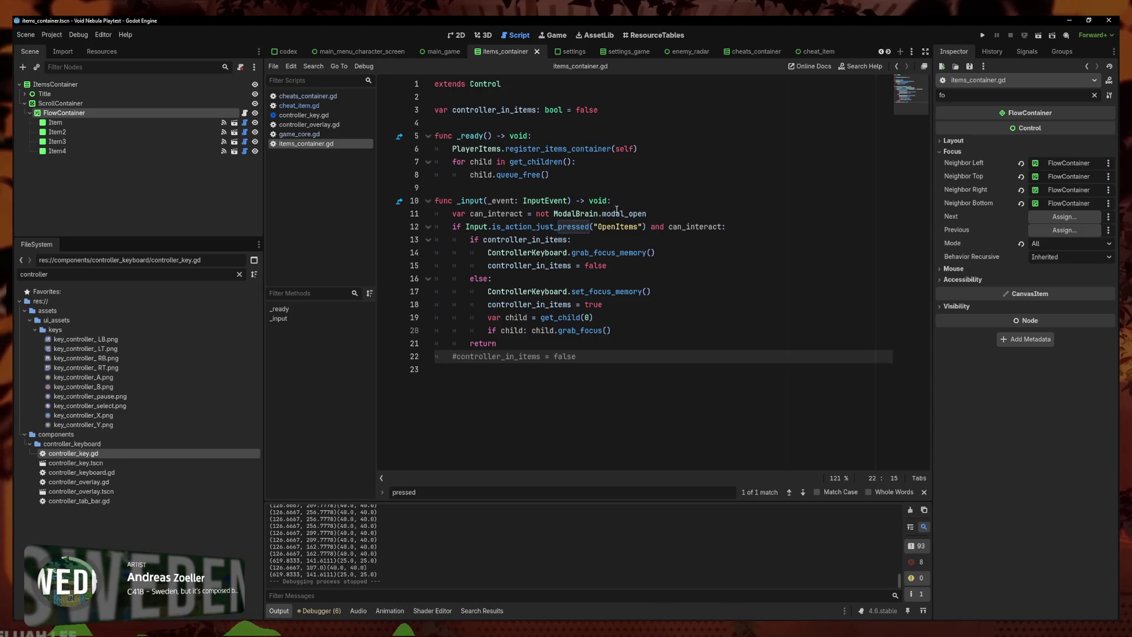
Copy line 12's OpenItems check to line 22 and change it to OpenCheats
{"action": "left_click", "coordinate": [590, 252]}
{"action": "left_click_drag", "start_coordinate": [647, 227], "coordinate": [452, 227]}
{"action": "key", "text": "ctrl+c"}
{"action": "left_click", "coordinate": [452, 356]}
{"action": "key", "text": "ctrl+v"}
{"action": "type", "text": ":"}
{"action": "key", "text": "Left"}
{"action": "key", "text": "Left"}
{"action": "key", "text": "Left"}
{"action": "key", "text": "BackSpace"}
{"action": "key", "text": "BackSpace"}
{"action": "key", "text": "BackSpace"}
{"action": "type", "text": "Cheats"}
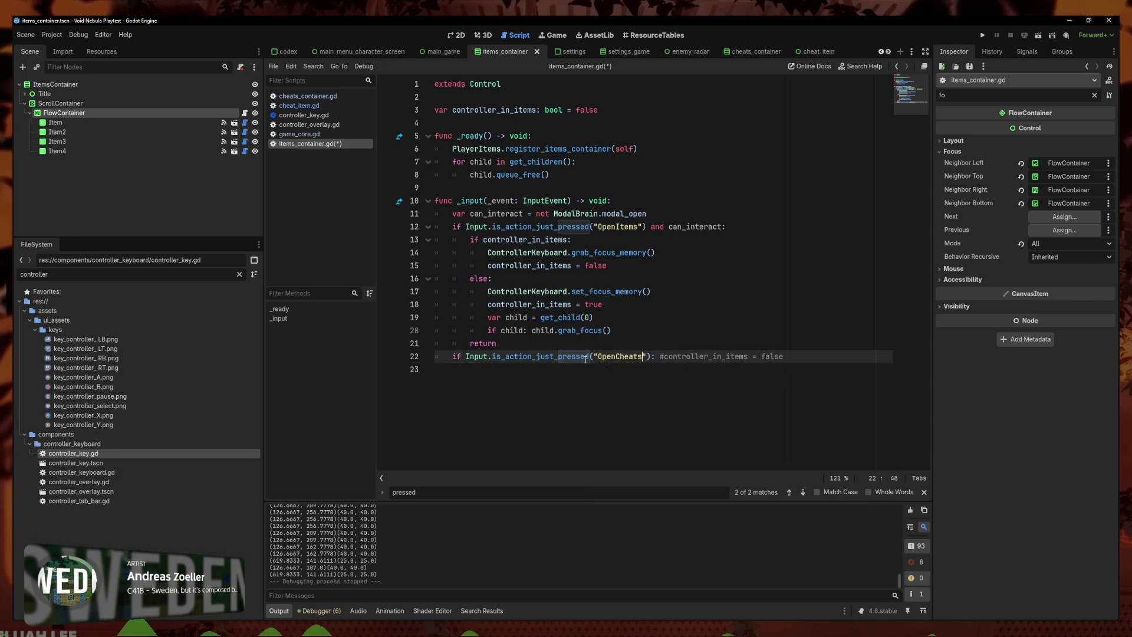
Uncomment the controller_in_items = false reset under the new if, save, and copy the block
{"action": "left_click", "coordinate": [683, 356]}
{"action": "key", "text": "Left"}
{"action": "key", "text": "Left"}
{"action": "key", "text": "Left"}
{"action": "key", "text": "Return"}
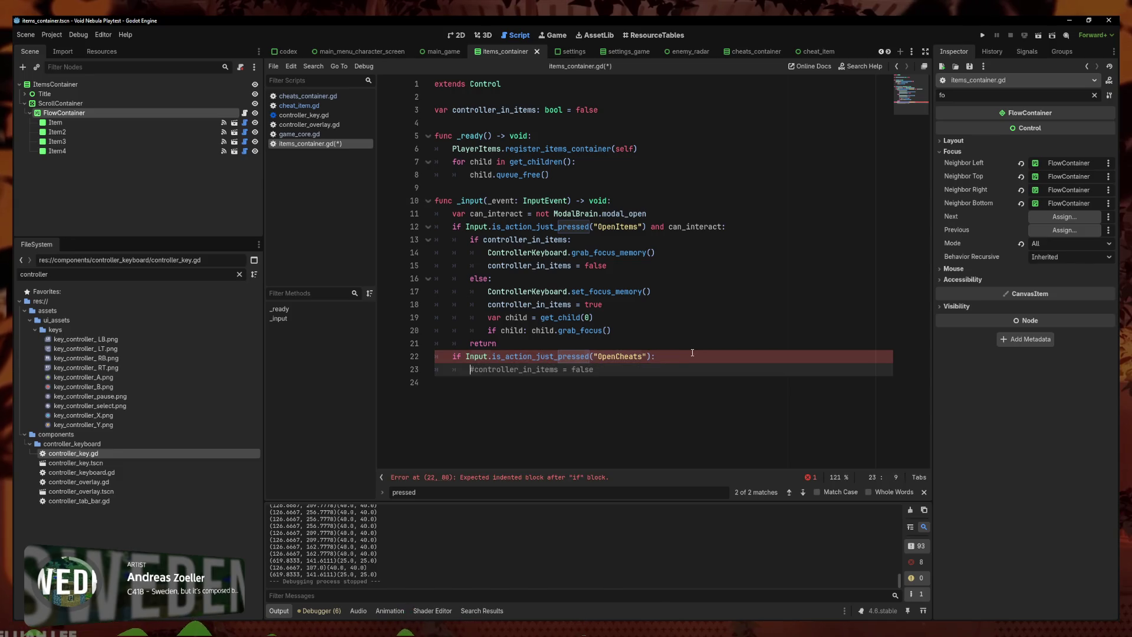
{"action": "key", "text": "Delete"}
{"action": "key", "text": "ctrl+s"}
{"action": "left_click_drag", "start_coordinate": [592, 369], "coordinate": [421, 360]}
{"action": "left_click", "coordinate": [308, 96]}
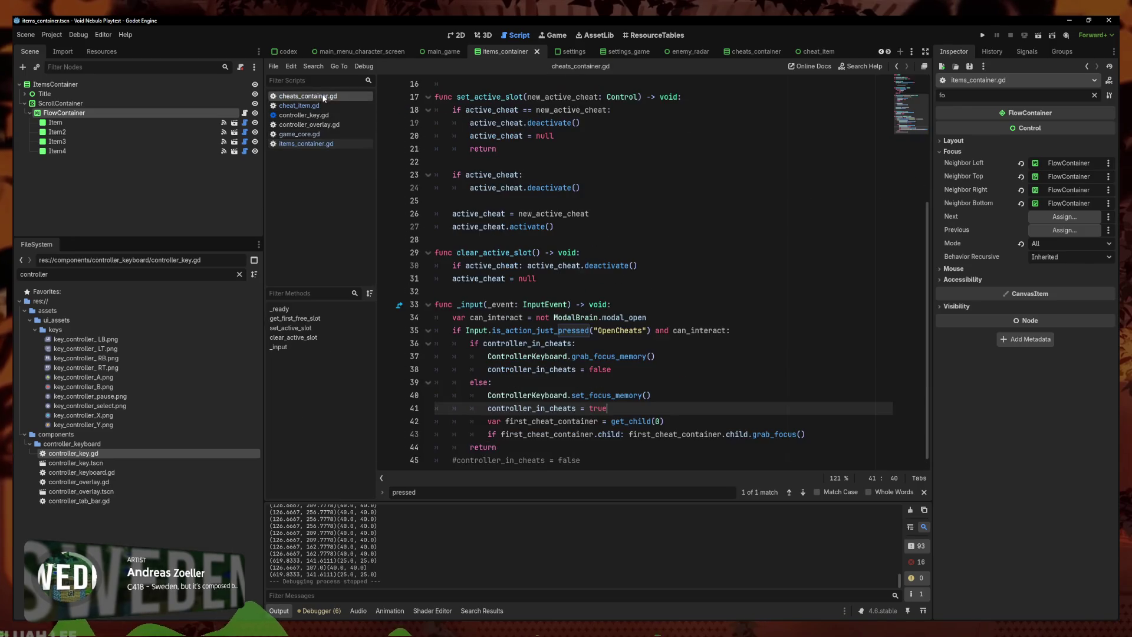
Paste the OpenCheats block over line 45 and change its action to OpenItems
{"action": "left_click", "coordinate": [599, 449]}
{"action": "left_click_drag", "start_coordinate": [599, 449], "coordinate": [435, 449]}
{"action": "key", "text": "ctrl+v"}
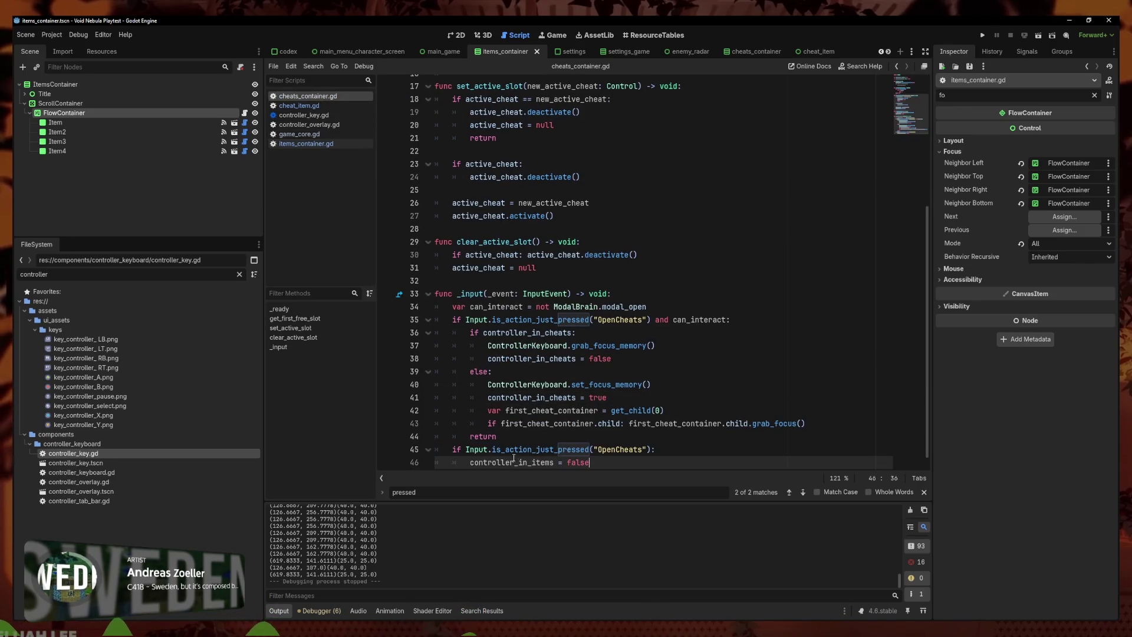
{"action": "left_click", "coordinate": [640, 449]}
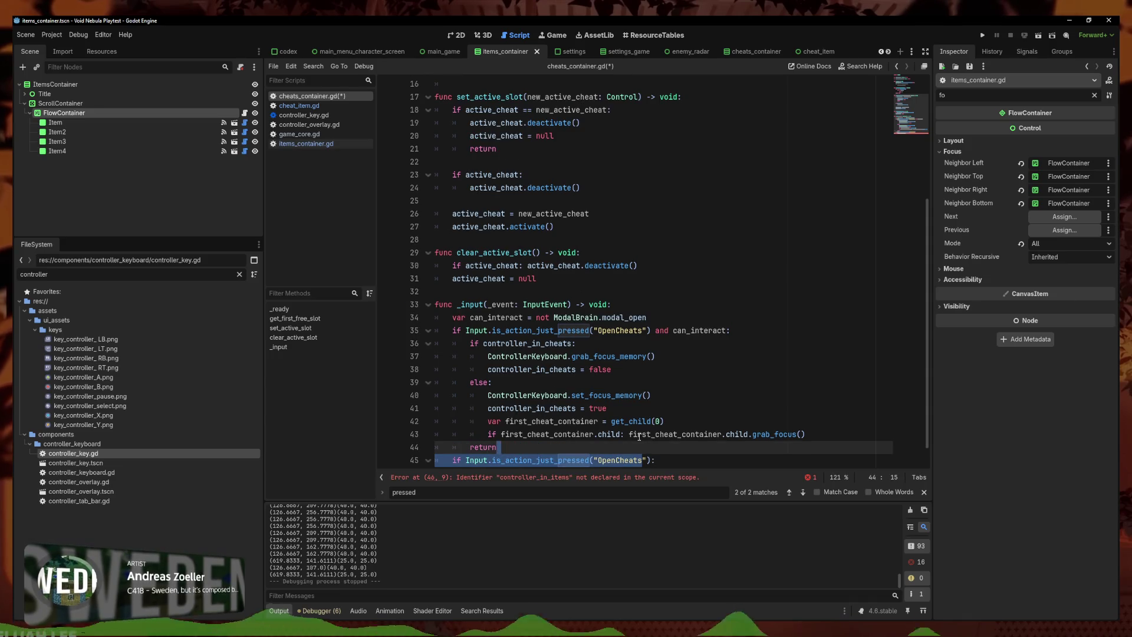
{"action": "left_click_drag", "start_coordinate": [643, 460], "coordinate": [620, 461]}
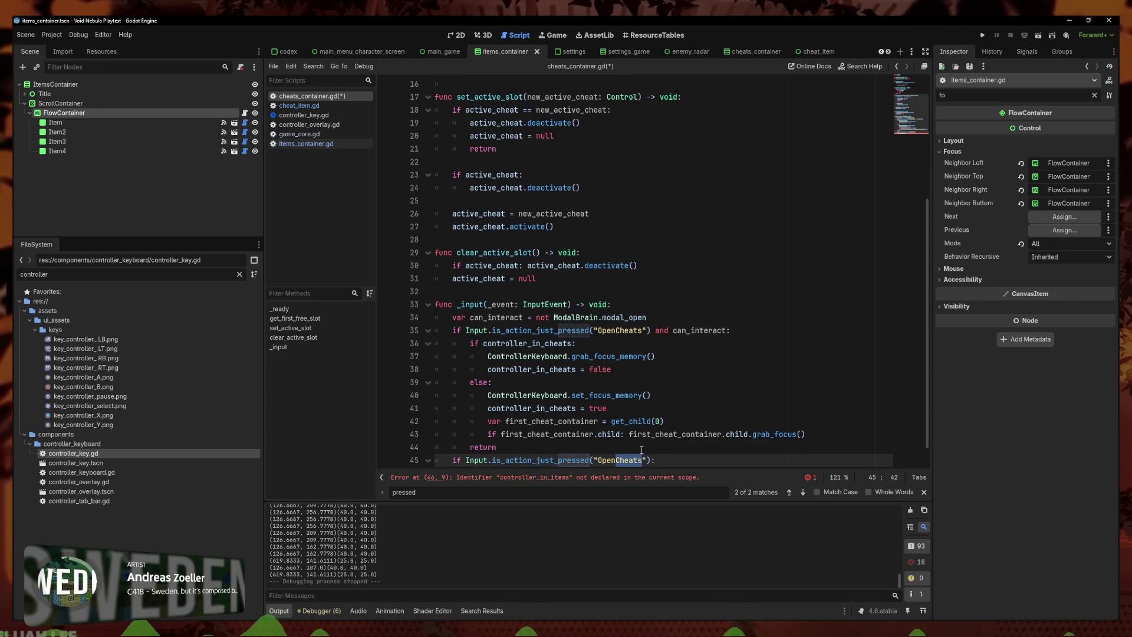
{"action": "type", "text": "Items"}
{"action": "key", "text": "Down"}
{"action": "key", "text": "ctrl+s"}
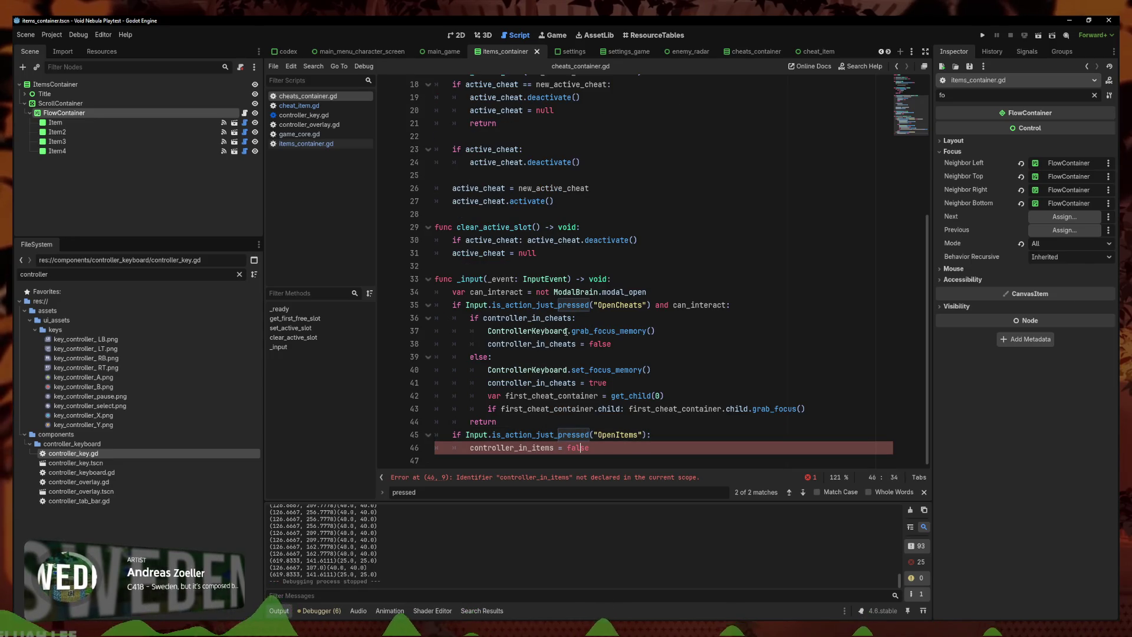
Rename controller_in_items to controller_in_cheats on line 46 and run the project
{"action": "left_click", "coordinate": [555, 449]}
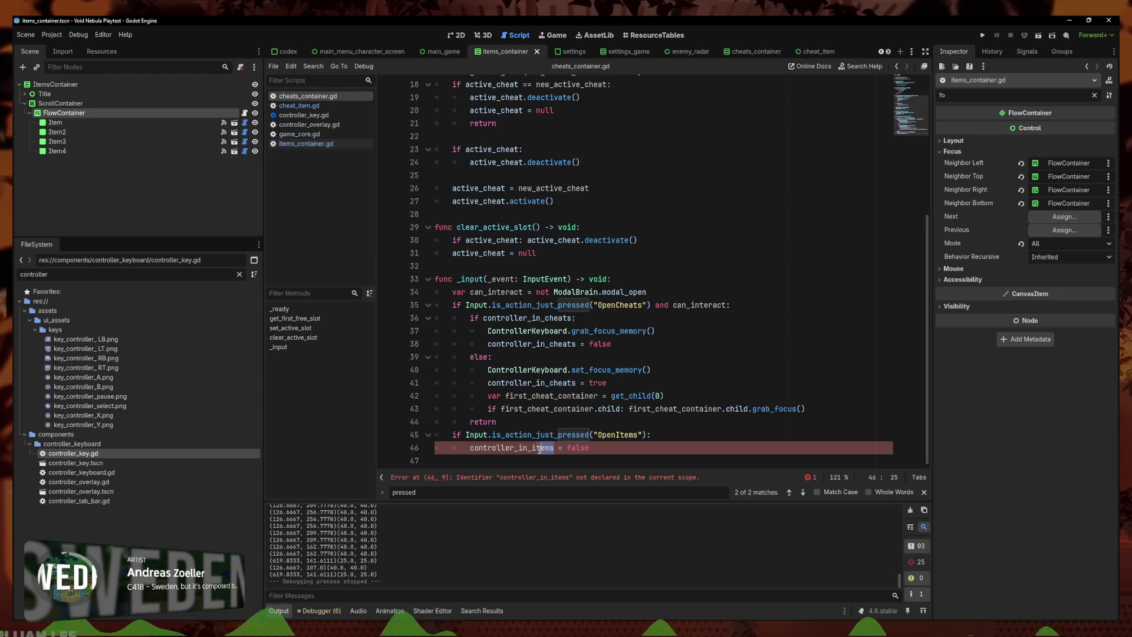
{"action": "key", "text": "BackSpace"}
{"action": "key", "text": "BackSpace"}
{"action": "key", "text": "BackSpace"}
{"action": "type", "text": "cheats"}
{"action": "left_click", "coordinate": [601, 419]}
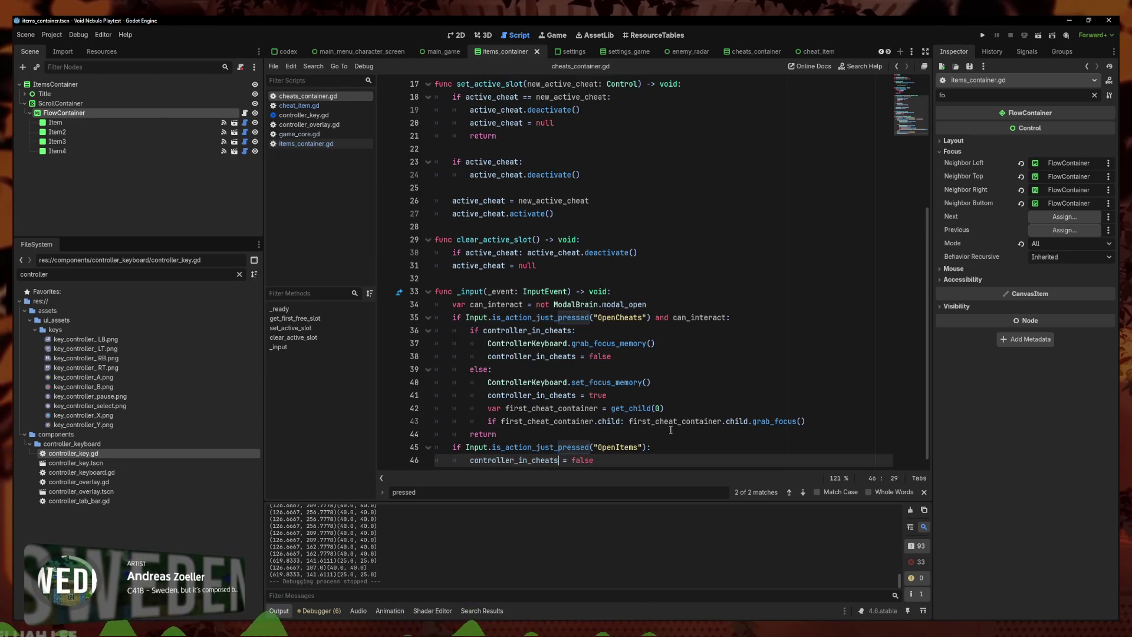
{"action": "left_click", "coordinate": [981, 36]}
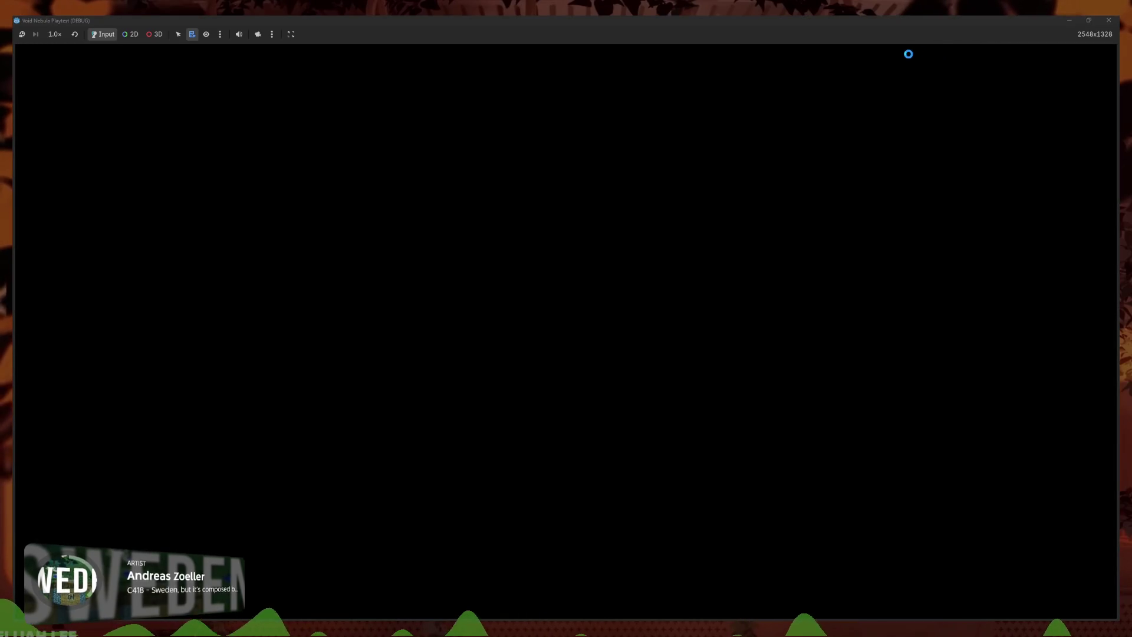
Continue the saved Faceless run and start a battle from the radar
{"action": "key", "text": "Return"}
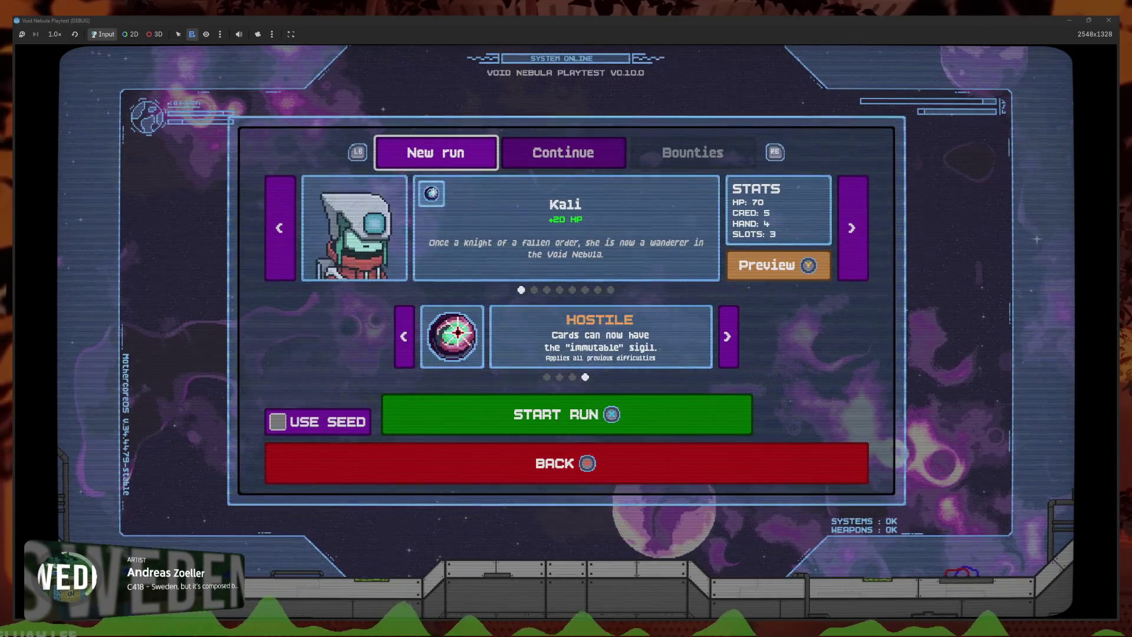
{"action": "key", "text": "e"}
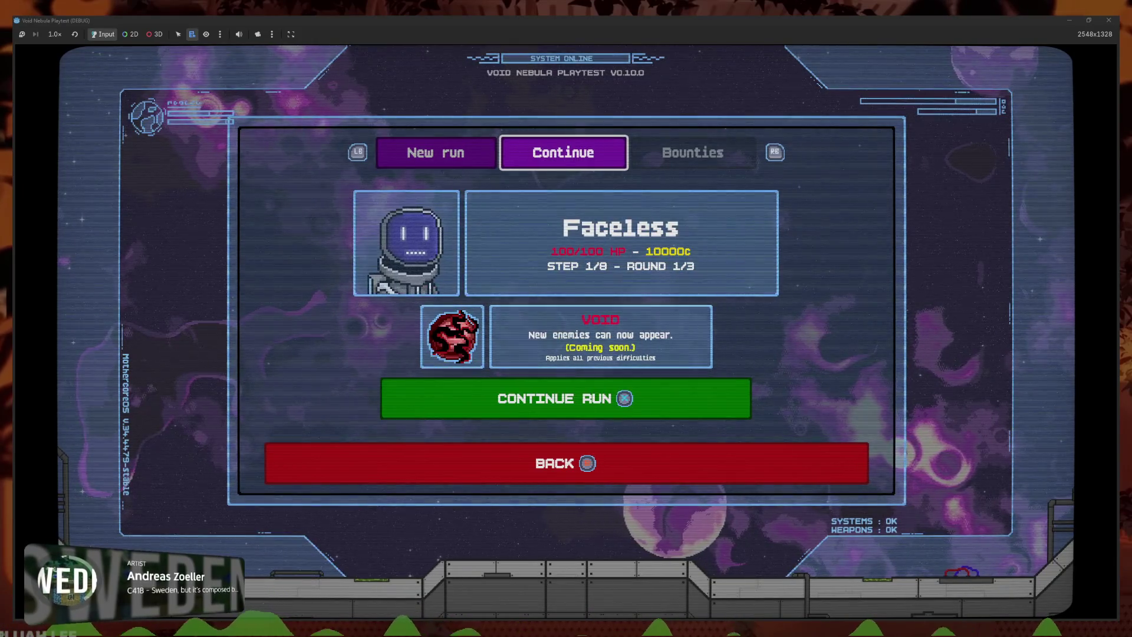
{"action": "key", "text": "Return"}
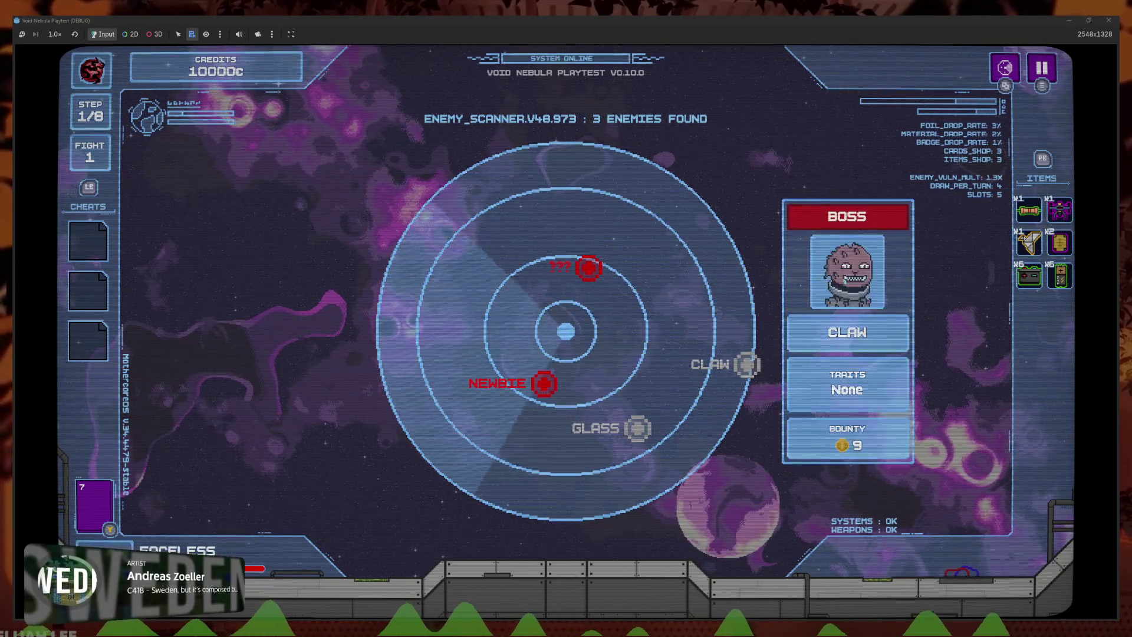
{"action": "left_click", "coordinate": [87, 291]}
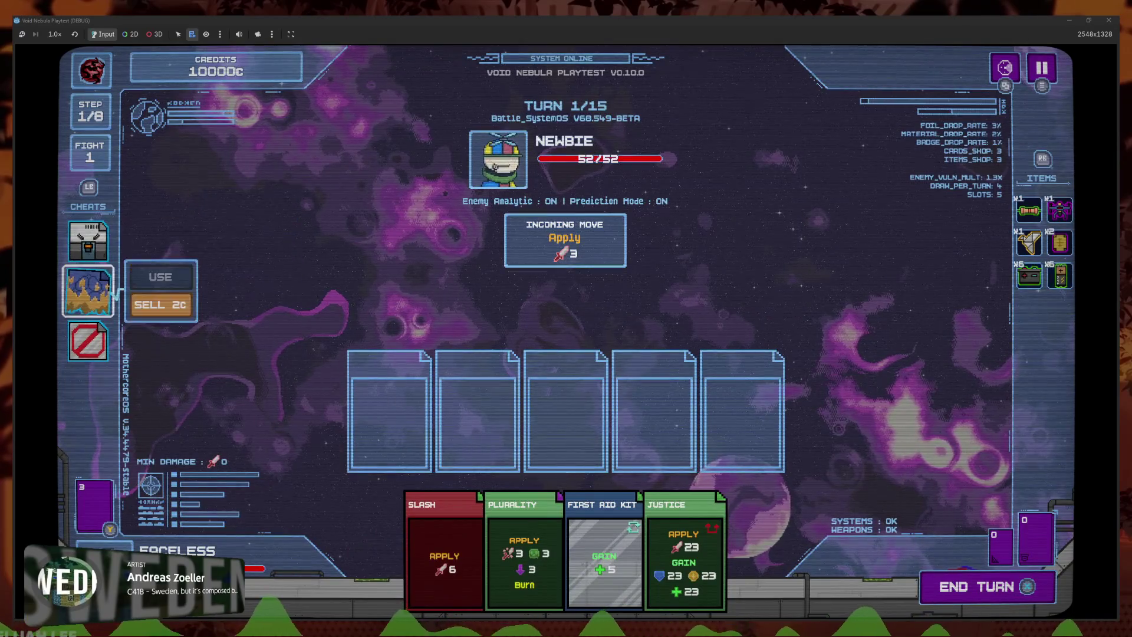
Toggle focus between the Lootbox cheat and item slots, then close the game window
{"action": "left_click", "coordinate": [87, 240]}
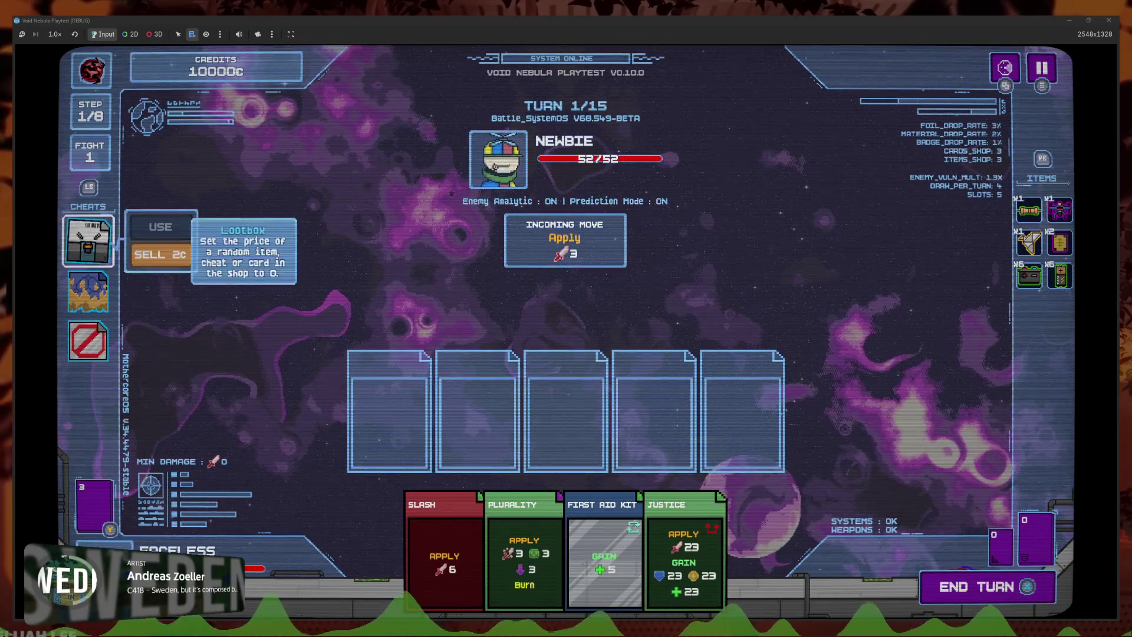
{"action": "left_click", "coordinate": [1029, 211]}
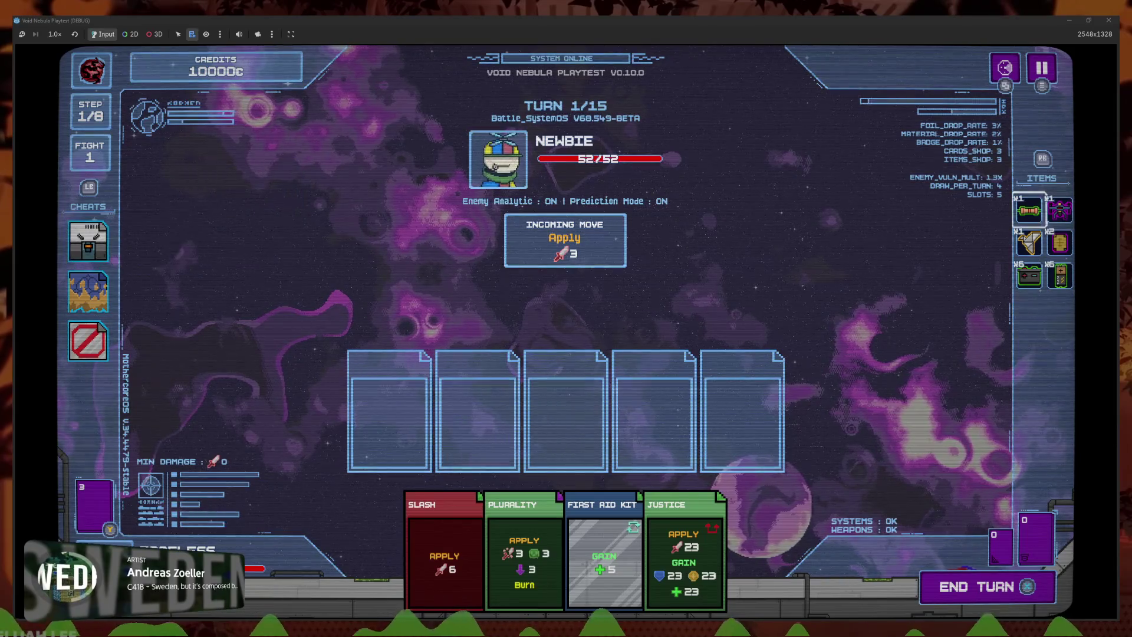
{"action": "left_click", "coordinate": [88, 241]}
{"action": "left_click", "coordinate": [88, 240]}
{"action": "left_click", "coordinate": [88, 241]}
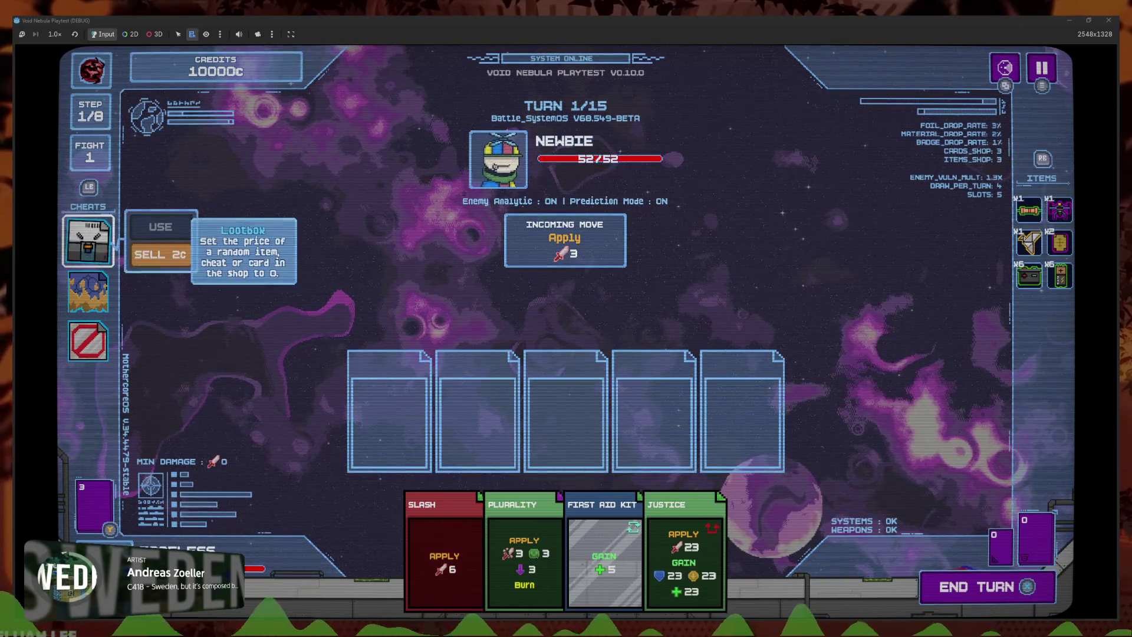
{"action": "key", "text": "Escape"}
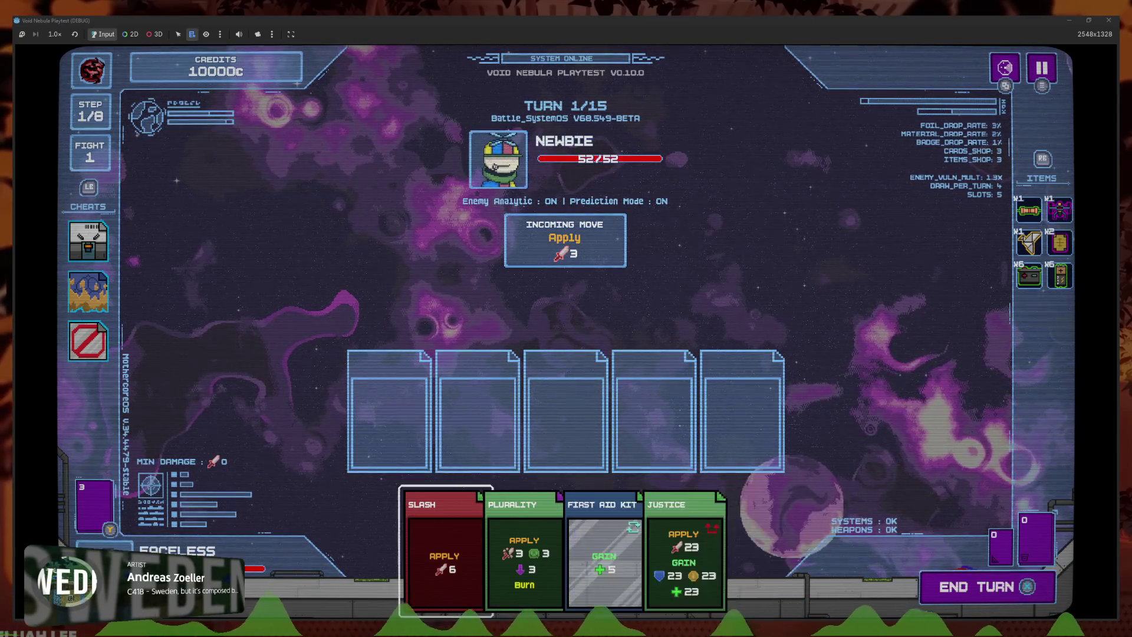
{"action": "left_click", "coordinate": [88, 241]}
{"action": "left_click", "coordinate": [88, 240]}
{"action": "left_click", "coordinate": [88, 240]}
{"action": "left_click", "coordinate": [87, 240]}
{"action": "left_click", "coordinate": [88, 241]}
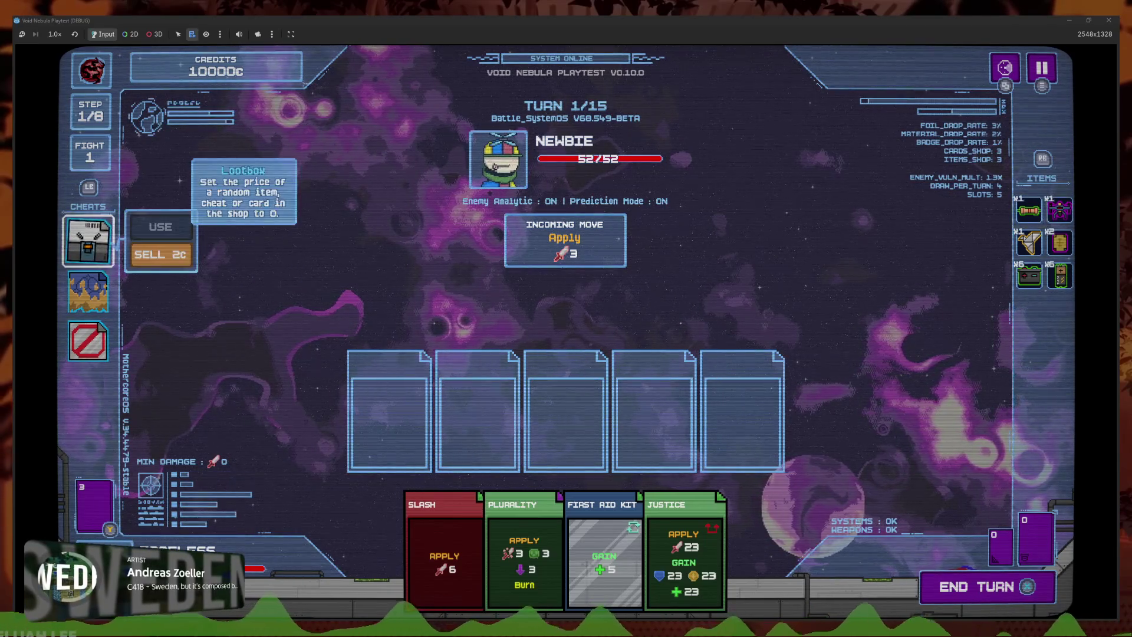
{"action": "left_click", "coordinate": [88, 241]}
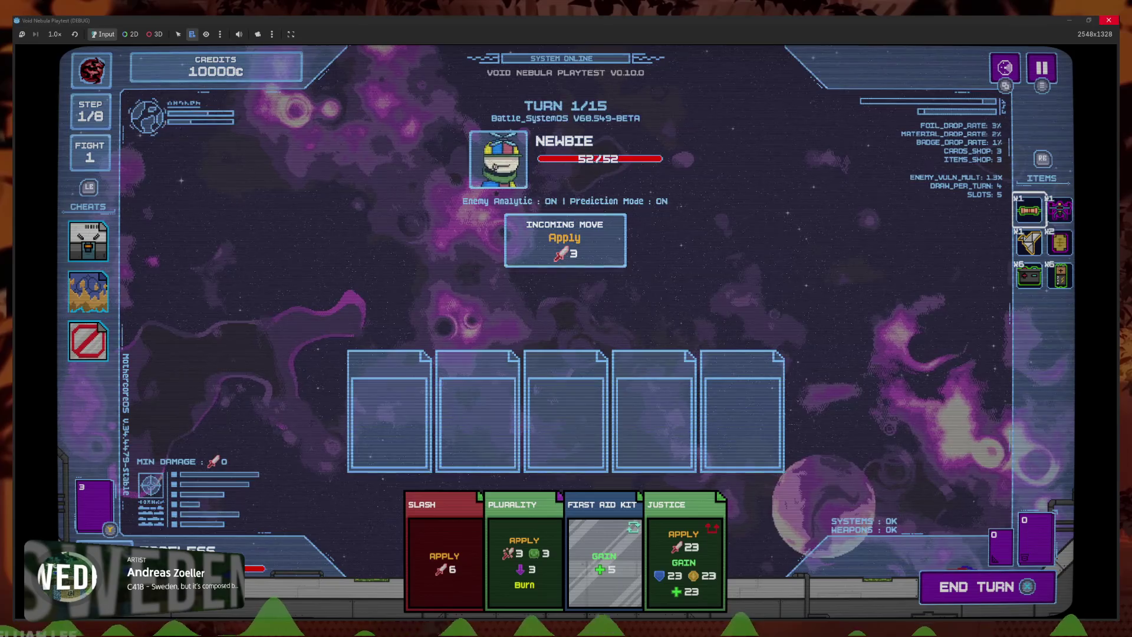
{"action": "mouse_move", "coordinate": [1029, 241]}
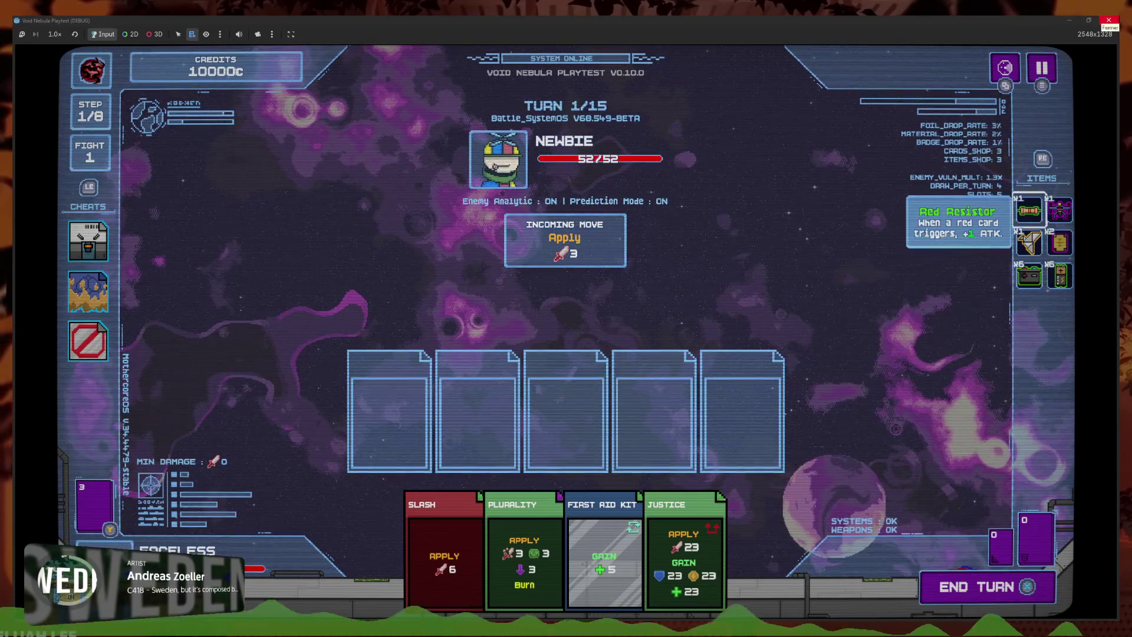
{"action": "left_click", "coordinate": [1108, 21]}
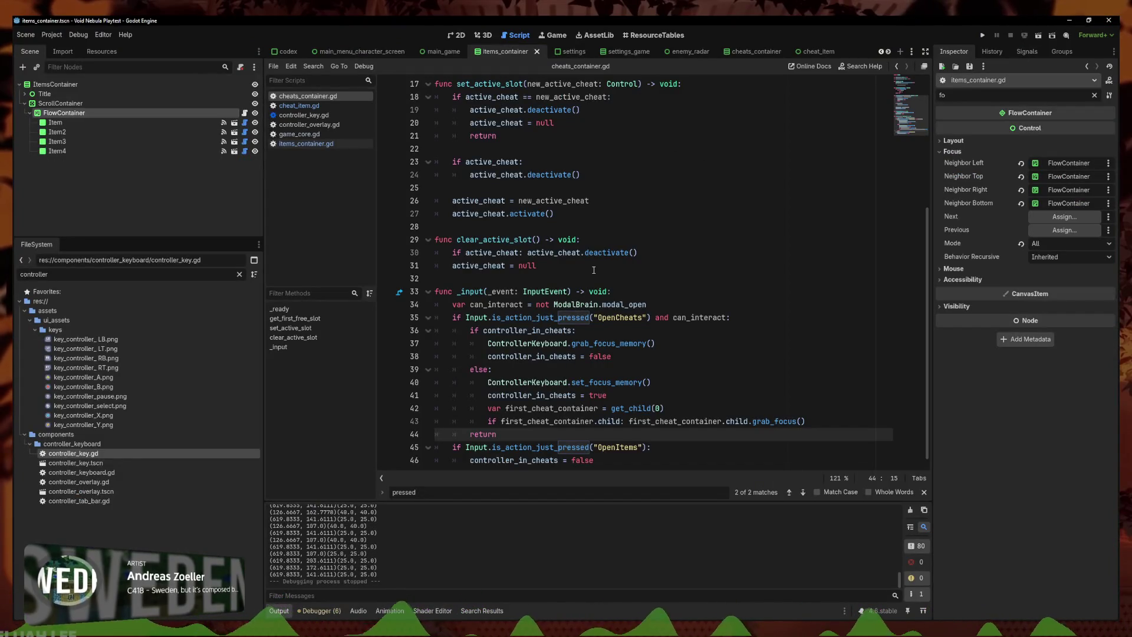
Delete the OpenItems block on lines 45–46 of cheats_container.gd
{"action": "scroll", "coordinate": [607, 273], "scroll_direction": "down", "scroll_amount": 1}
{"action": "left_click", "coordinate": [623, 452]}
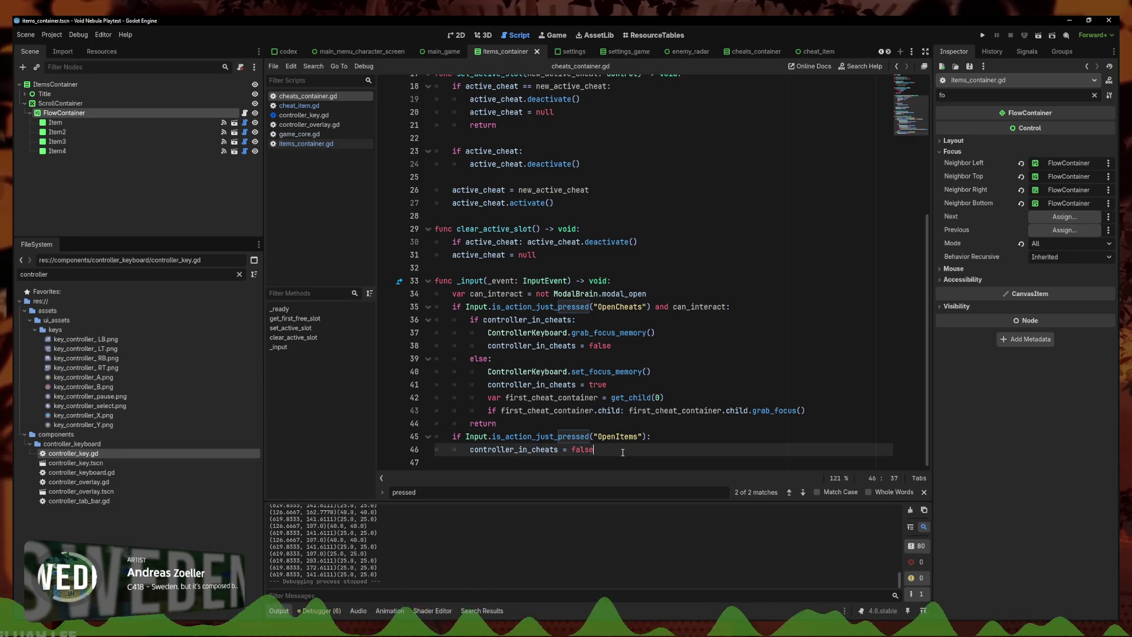
{"action": "left_click_drag", "start_coordinate": [605, 450], "coordinate": [371, 437]}
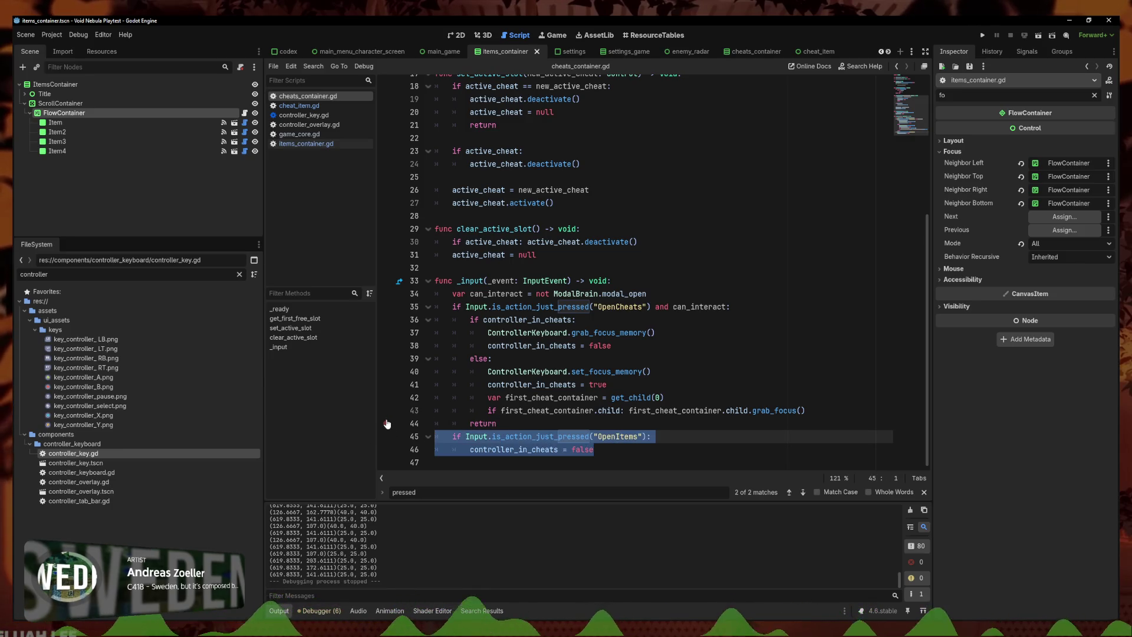
{"action": "left_click", "coordinate": [545, 441]}
{"action": "left_click", "coordinate": [630, 450]}
{"action": "left_click_drag", "start_coordinate": [576, 447], "coordinate": [401, 436]}
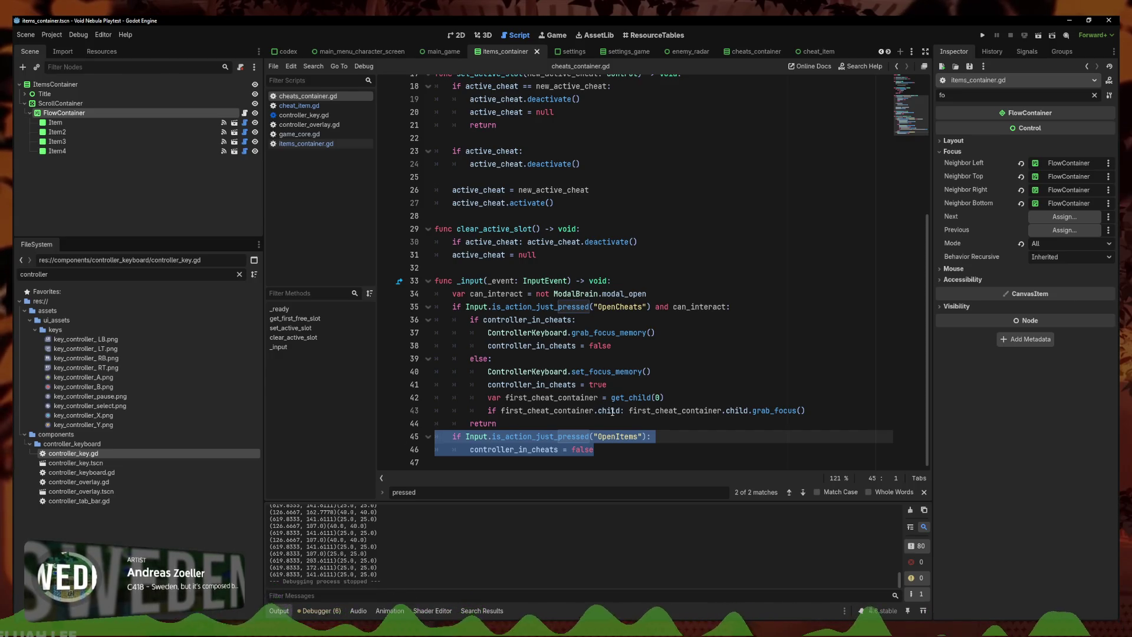
{"action": "key", "text": "BackSpace"}
Delete the controller_in_cheats = true and = false lines and save the script
{"action": "left_click_drag", "start_coordinate": [608, 384], "coordinate": [437, 381]}
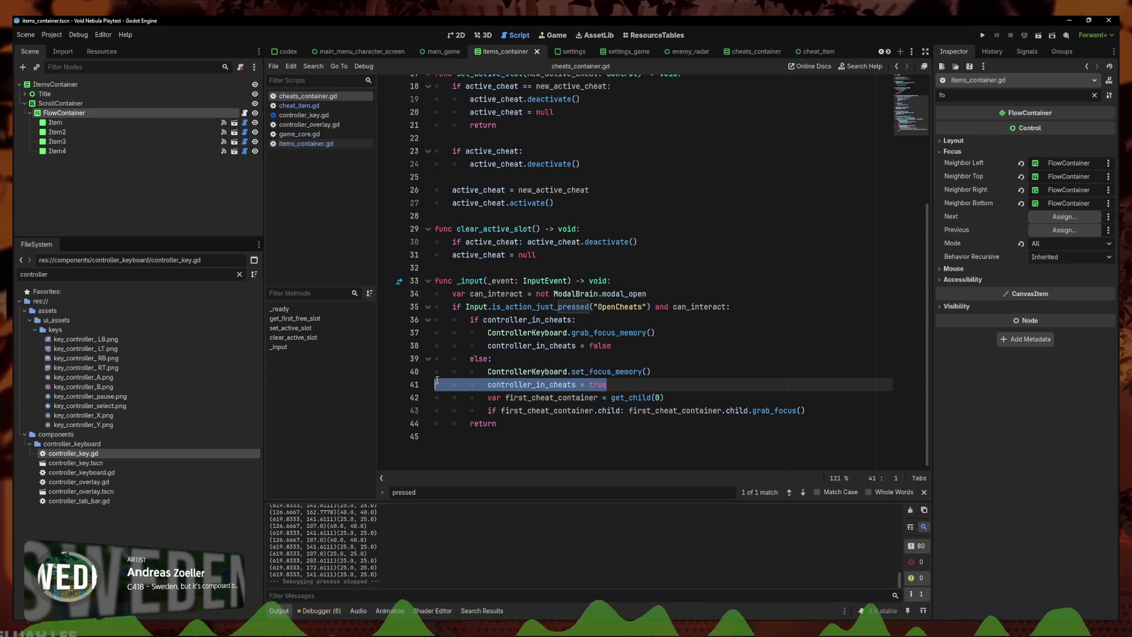
{"action": "key", "text": "BackSpace"}
{"action": "key", "text": "BackSpace"}
{"action": "left_click", "coordinate": [629, 323]}
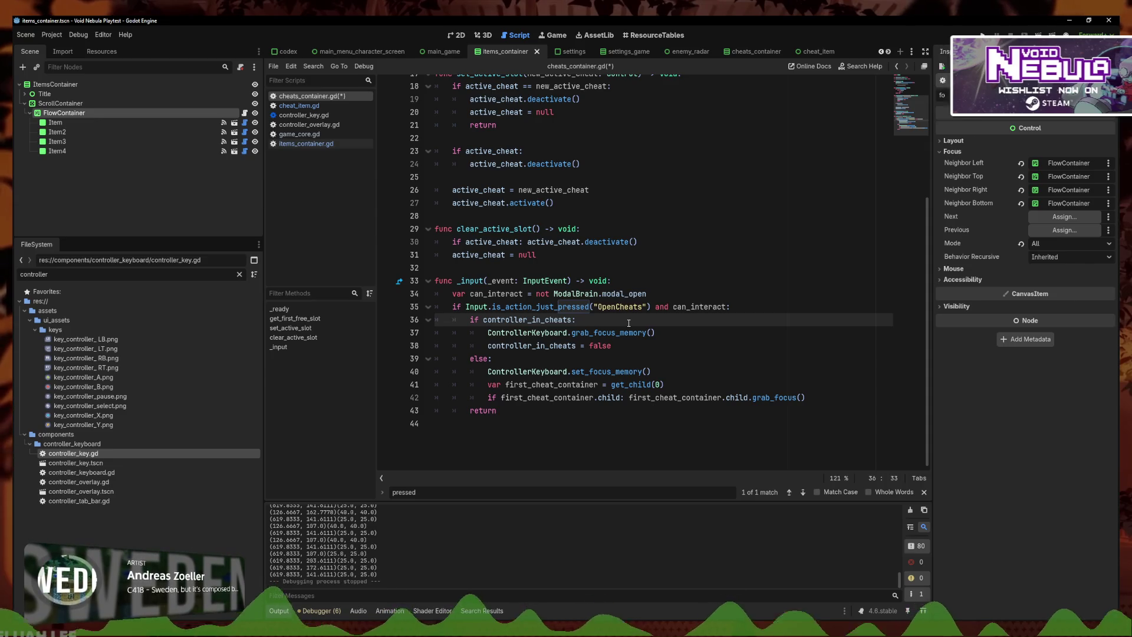
{"action": "triple_click", "coordinate": [577, 345]}
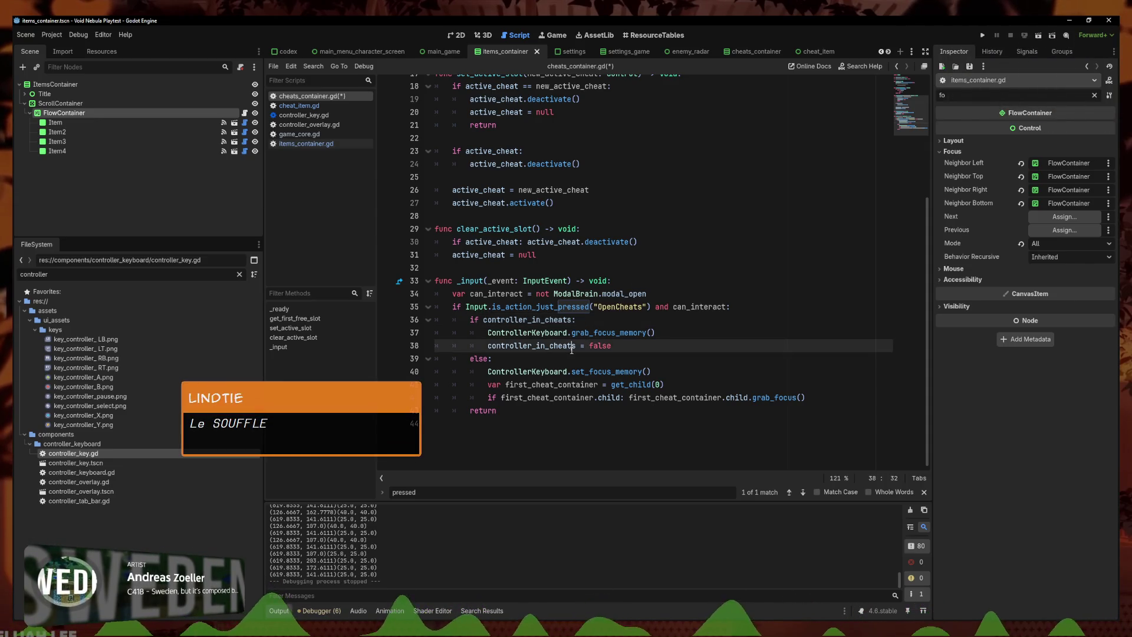
{"action": "key", "text": "BackSpace"}
{"action": "key", "text": "ctrl+s"}
Undo to restore the removed controller_in_cheats lines and save cheats_container.gd
{"action": "scroll", "coordinate": [584, 353], "scroll_direction": "up", "scroll_amount": 5}
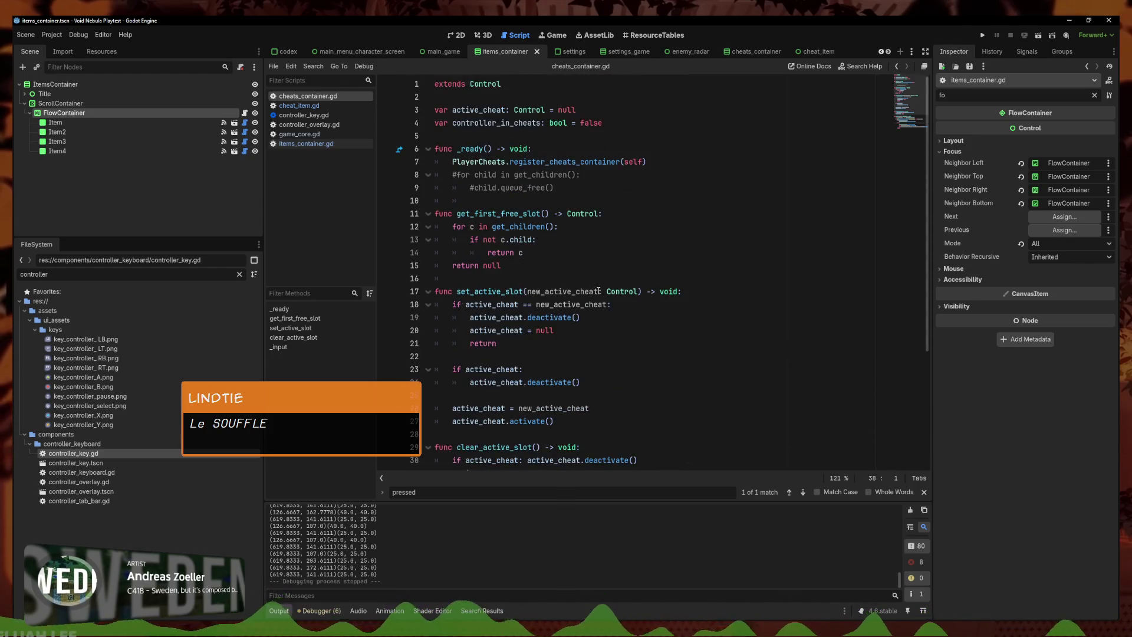
{"action": "scroll", "coordinate": [596, 362], "scroll_direction": "down", "scroll_amount": 4}
{"action": "left_click", "coordinate": [601, 367]}
{"action": "key", "text": "ctrl+z"}
{"action": "key", "text": "ctrl+z"}
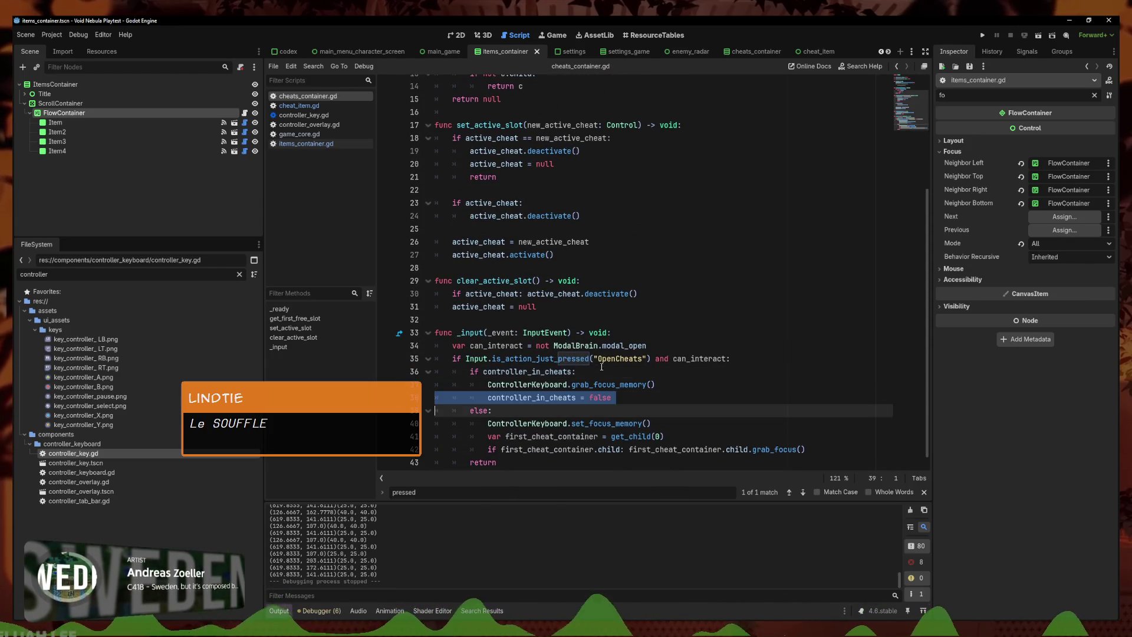
{"action": "type", "text": "controller_in_cheats = true"}
{"action": "key", "text": "ctrl+s"}
Open items_container.gd from the script list
{"action": "left_click", "coordinate": [602, 410]}
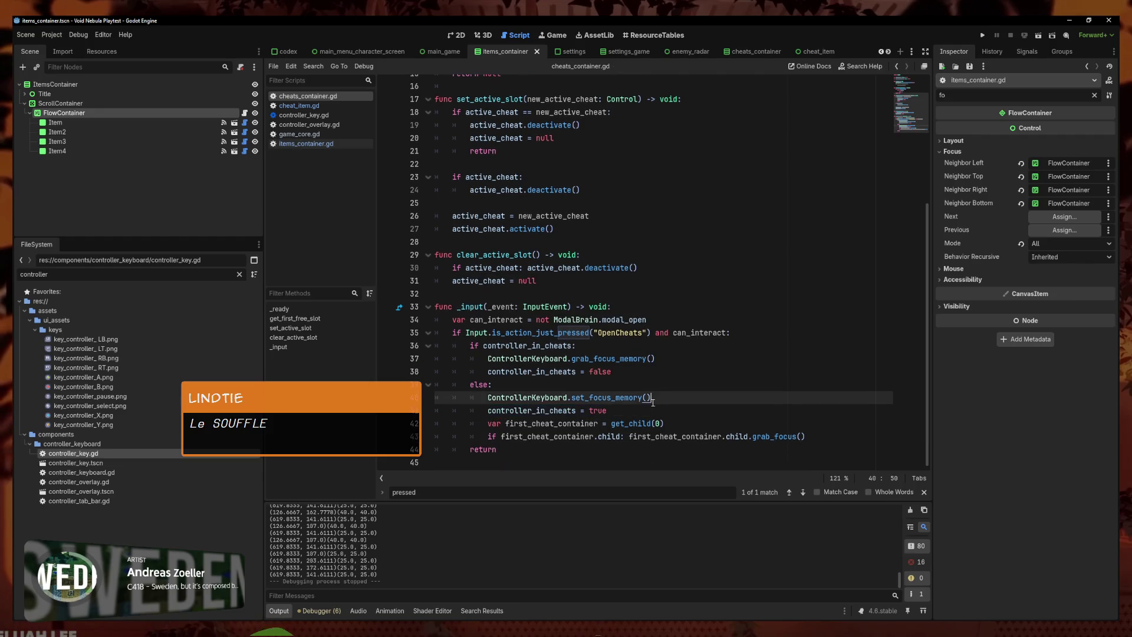
{"action": "scroll", "coordinate": [583, 413], "scroll_direction": "down", "scroll_amount": 1}
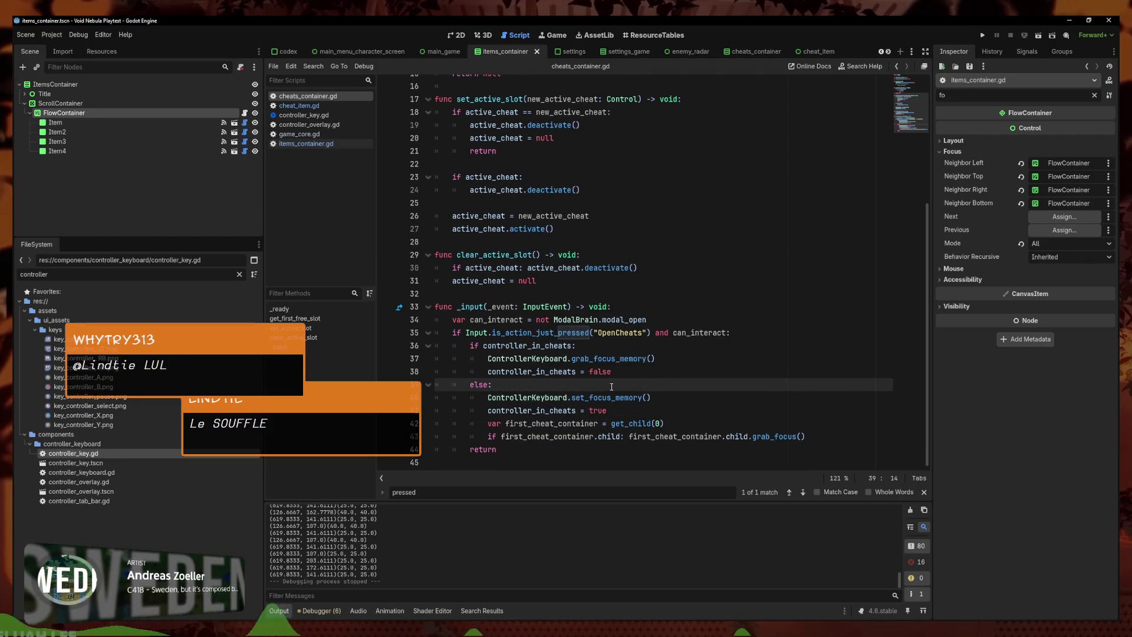
{"action": "left_click", "coordinate": [328, 145]}
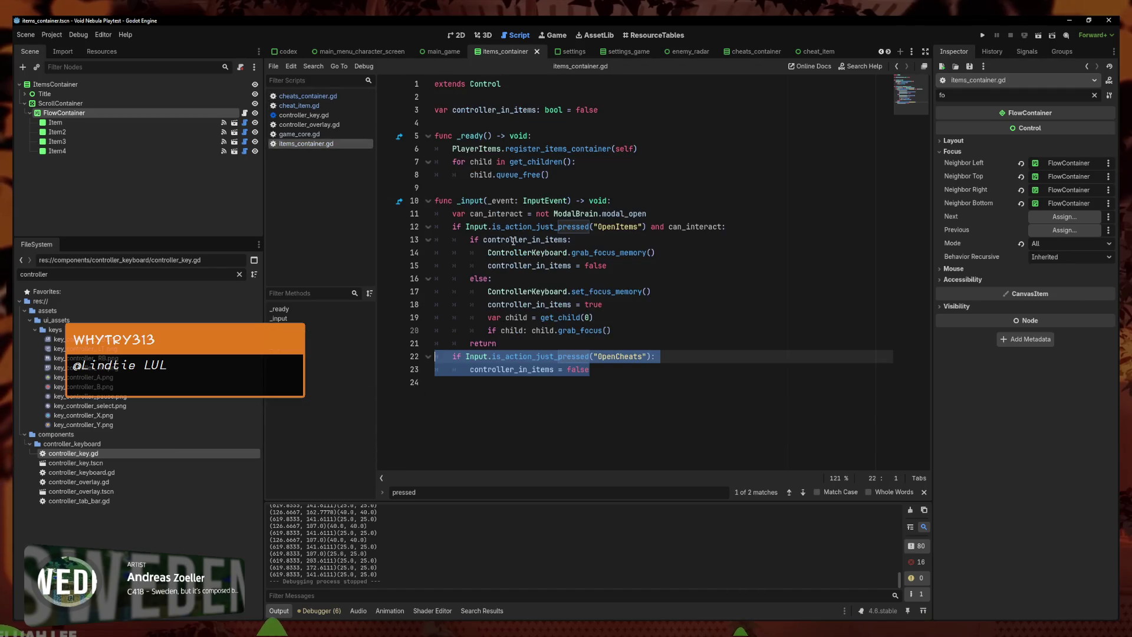
Delete the OpenCheats check in items_container.gd and the trailing return in cheats_container.gd, then save
{"action": "key", "text": "BackSpace"}
{"action": "key", "text": "BackSpace"}
{"action": "left_click", "coordinate": [485, 344]}
{"action": "left_click", "coordinate": [300, 105]}
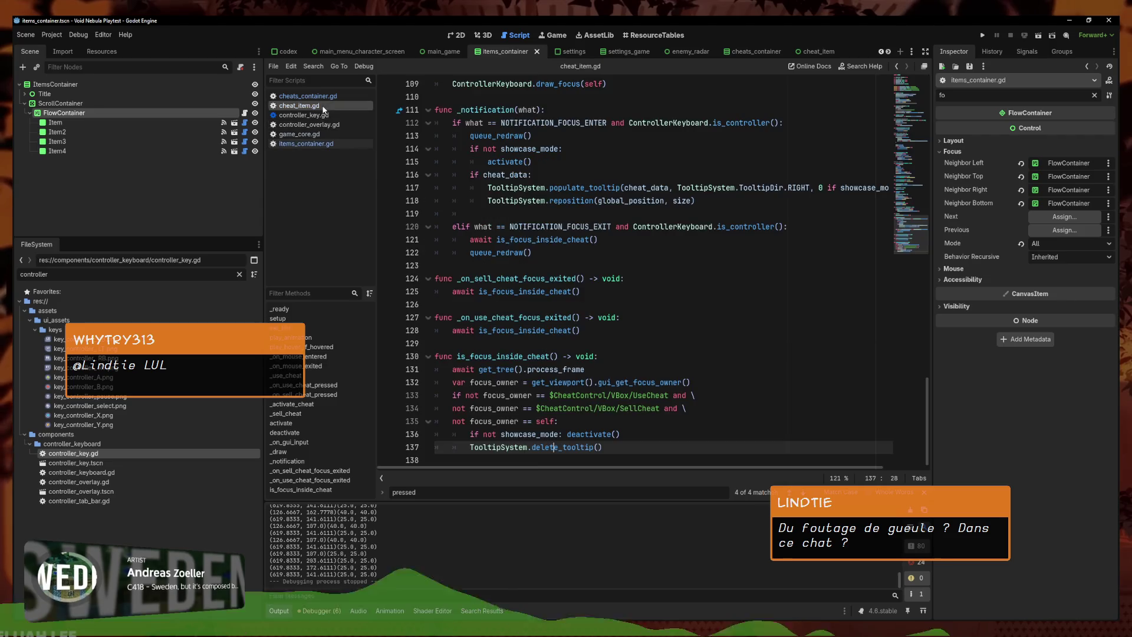
{"action": "left_click", "coordinate": [306, 95]}
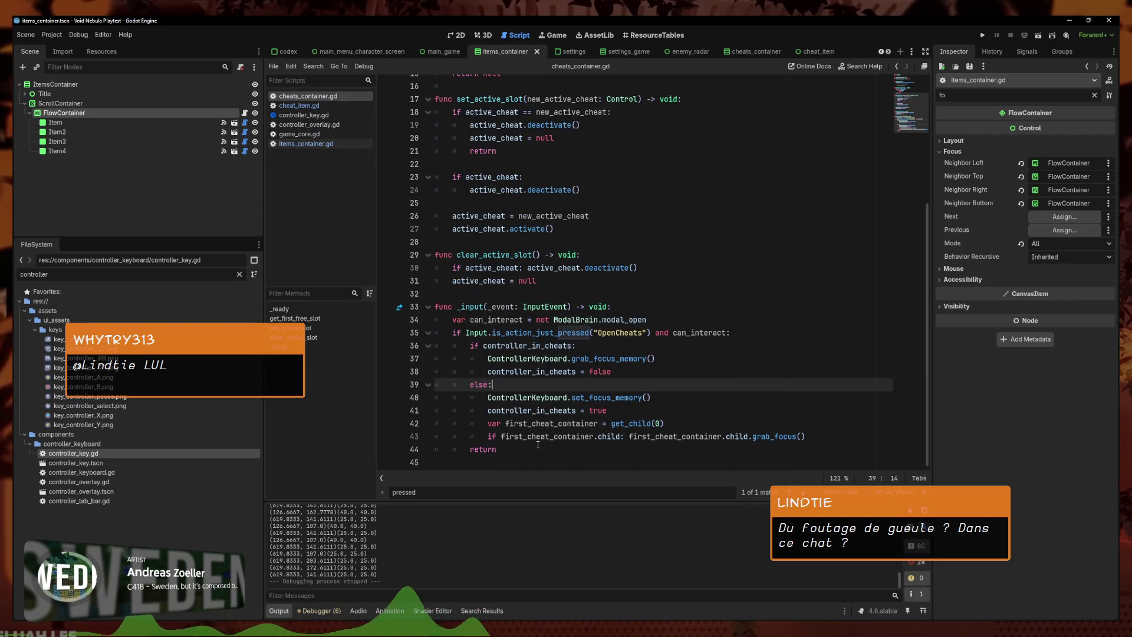
{"action": "left_click_drag", "start_coordinate": [497, 450], "coordinate": [360, 450]}
{"action": "key", "text": "BackSpace"}
{"action": "key", "text": "BackSpace"}
{"action": "key", "text": "ctrl+s"}
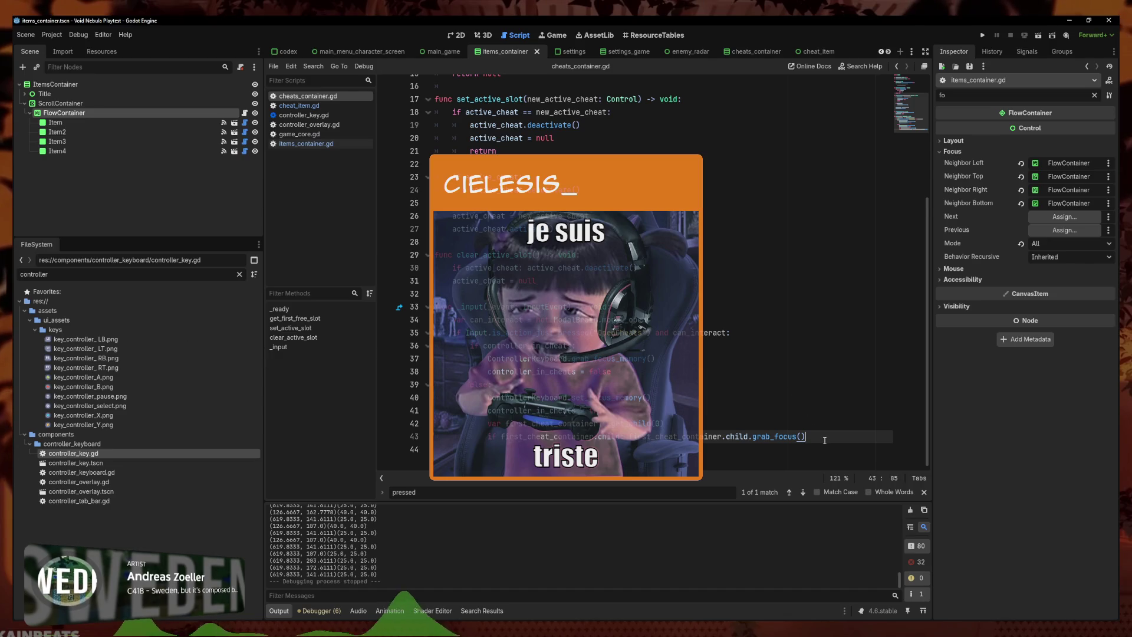
Move the else block (lines 39–43) down one line in cheats_container.gd
{"action": "left_click", "coordinate": [806, 413]}
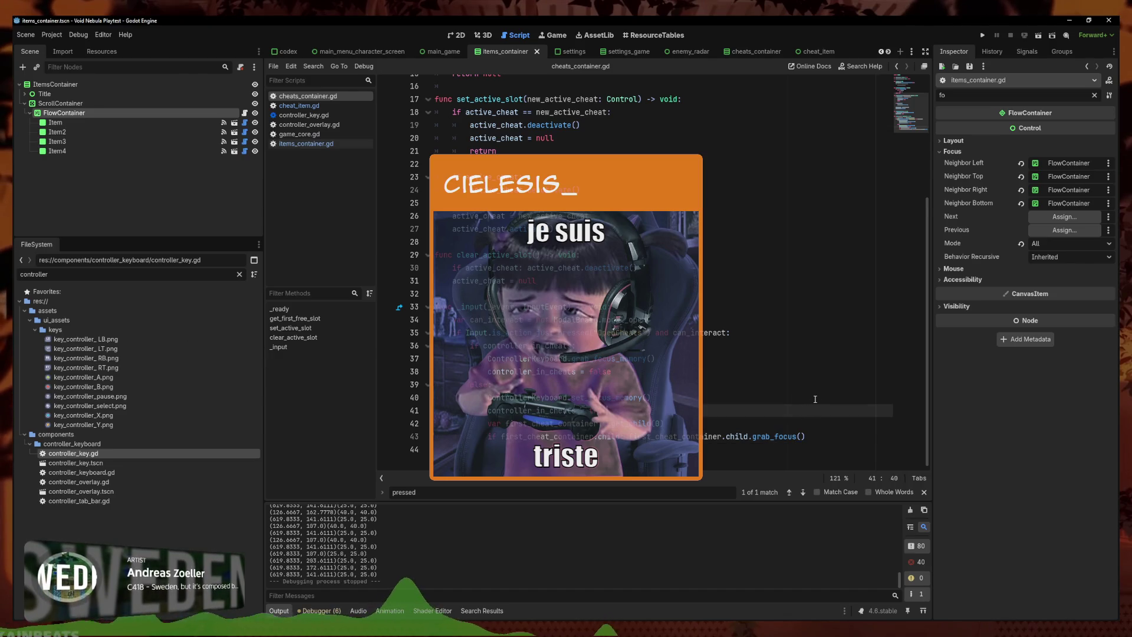
{"action": "left_click", "coordinate": [825, 454]}
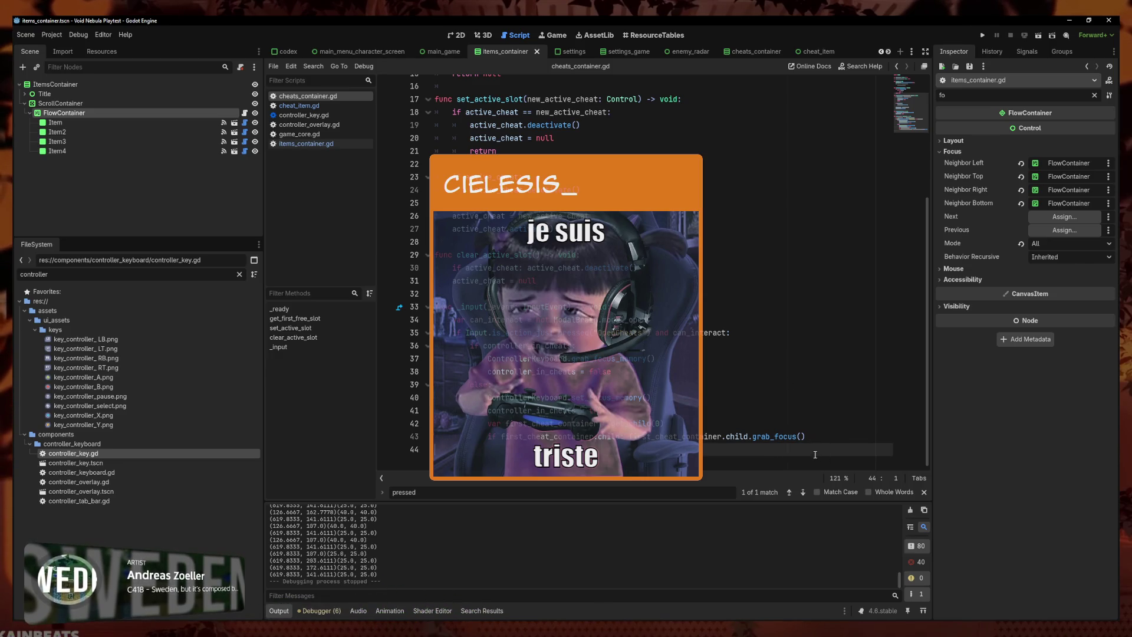
{"action": "left_click", "coordinate": [740, 428]}
{"action": "left_click", "coordinate": [737, 436]}
{"action": "left_click", "coordinate": [735, 445]}
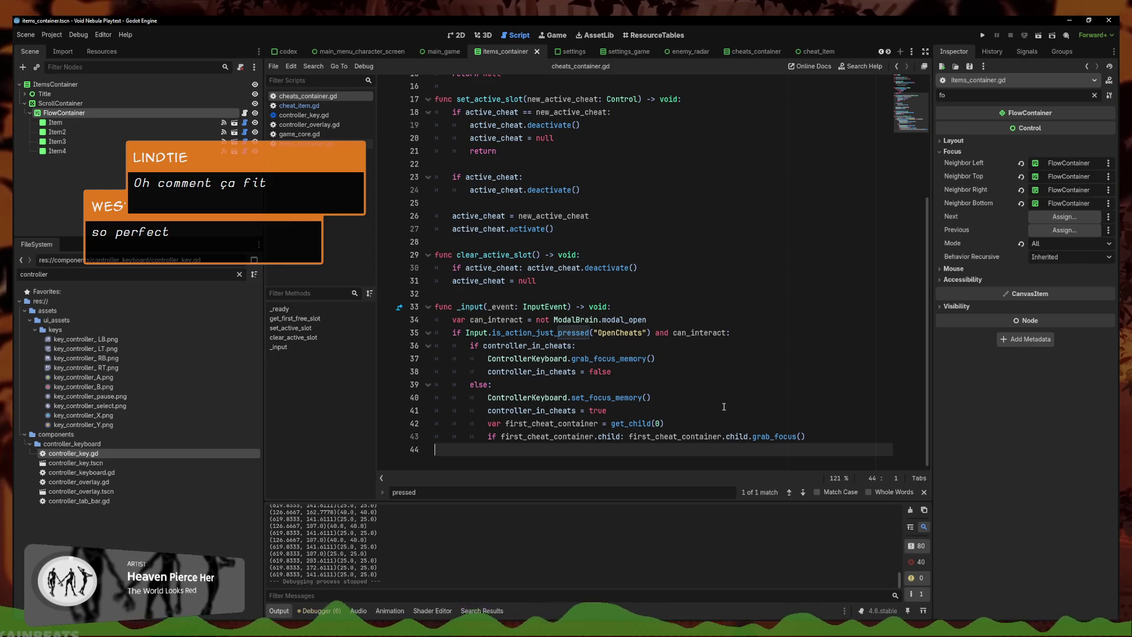
{"action": "left_click", "coordinate": [637, 370]}
{"action": "left_click_drag", "start_coordinate": [637, 371], "coordinate": [438, 371]}
{"action": "mouse_move", "coordinate": [806, 436]}
{"action": "left_mouse_down"}
{"action": "mouse_move", "coordinate": [439, 411]}
{"action": "mouse_move", "coordinate": [420, 383]}
{"action": "left_mouse_up"}
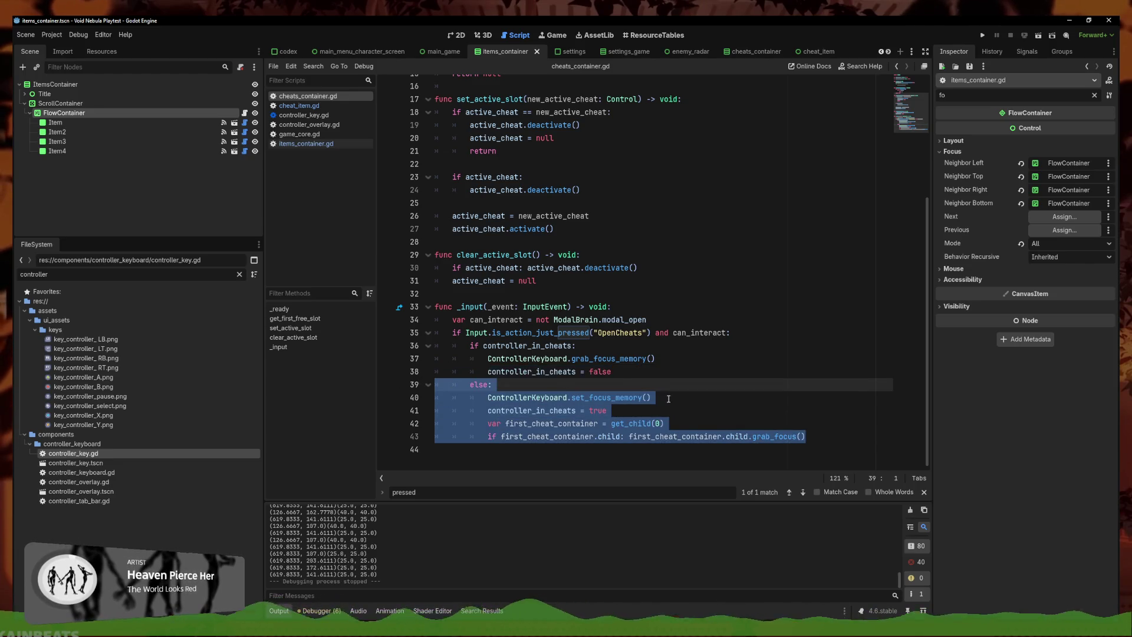
{"action": "key", "text": "alt+Down"}
Remove the blank line above else and save cheats_container.gd
{"action": "left_click_drag", "start_coordinate": [805, 449], "coordinate": [388, 366]}
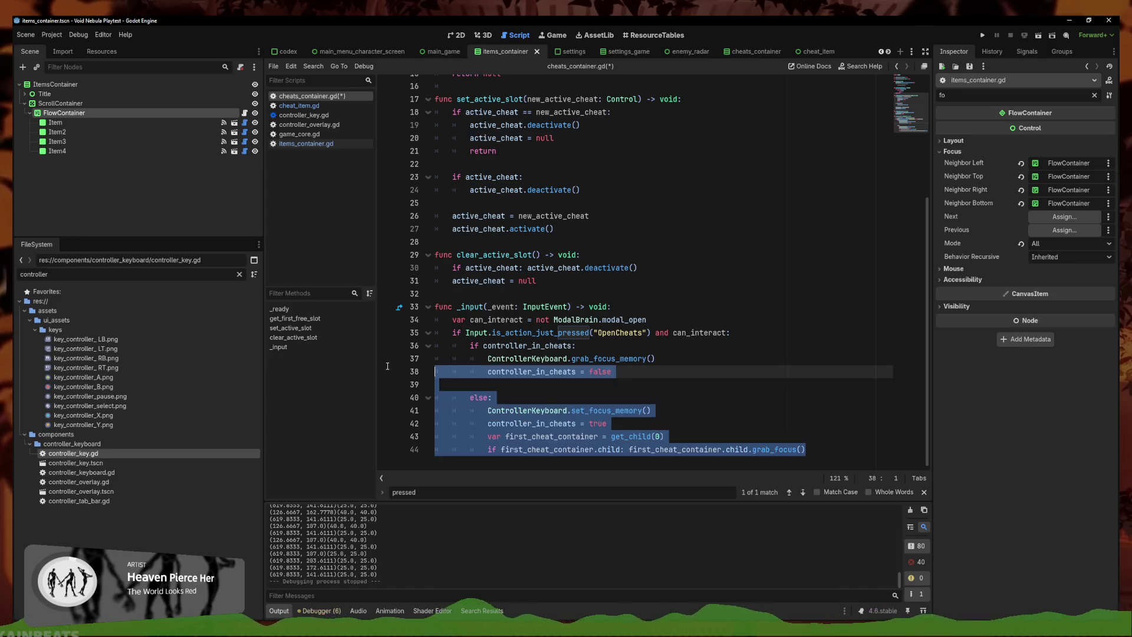
{"action": "mouse_move", "coordinate": [805, 449]}
{"action": "left_mouse_down"}
{"action": "mouse_move", "coordinate": [496, 437]}
{"action": "mouse_move", "coordinate": [439, 413]}
{"action": "mouse_move", "coordinate": [445, 375]}
{"action": "left_mouse_up"}
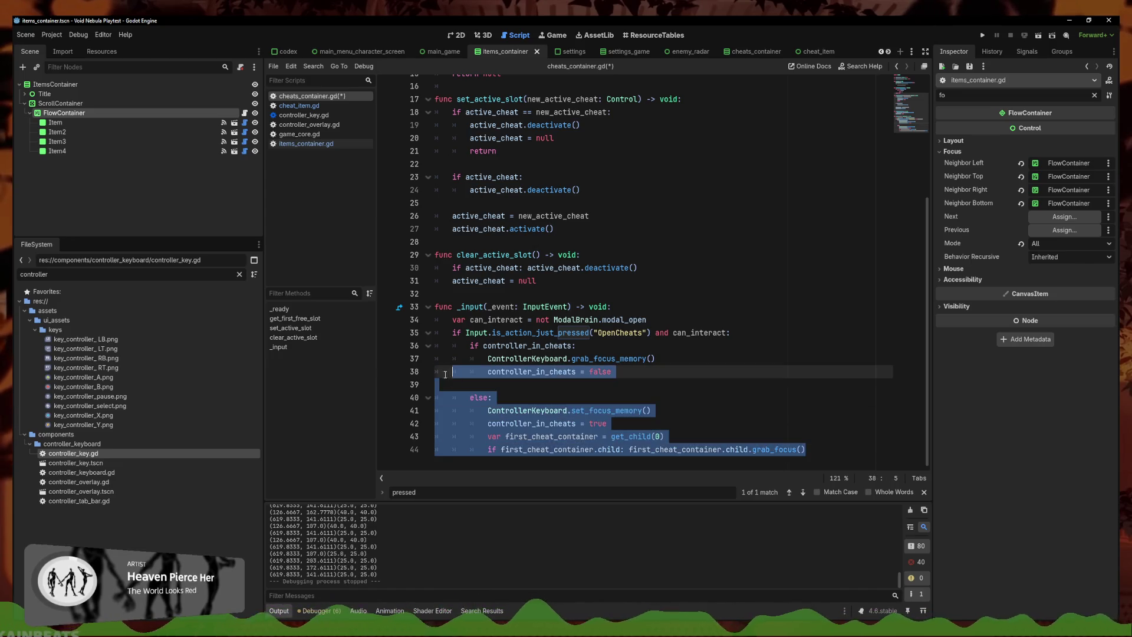
{"action": "left_click", "coordinate": [480, 383]}
{"action": "key", "text": "BackSpace"}
{"action": "left_click_drag", "start_coordinate": [805, 437], "coordinate": [439, 397]}
{"action": "left_click", "coordinate": [714, 407]}
{"action": "key", "text": "ctrl+s"}
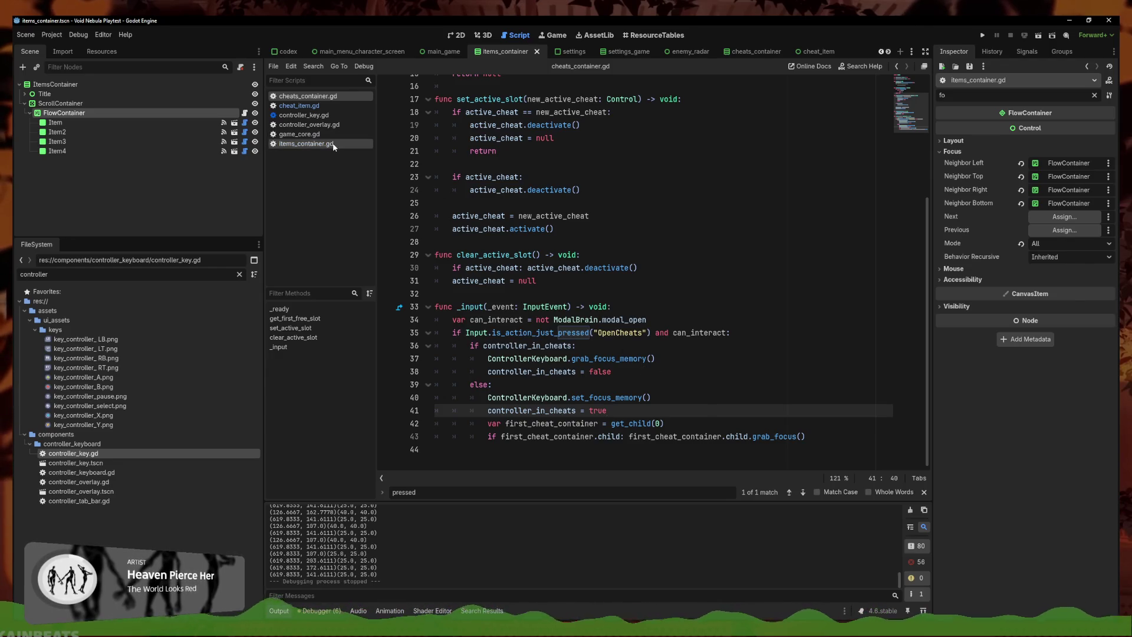
Open controller_keyboard.gd and scroll to its focus helper functions
{"action": "left_click", "coordinate": [309, 125]}
{"action": "key", "text": "ctrl+a"}
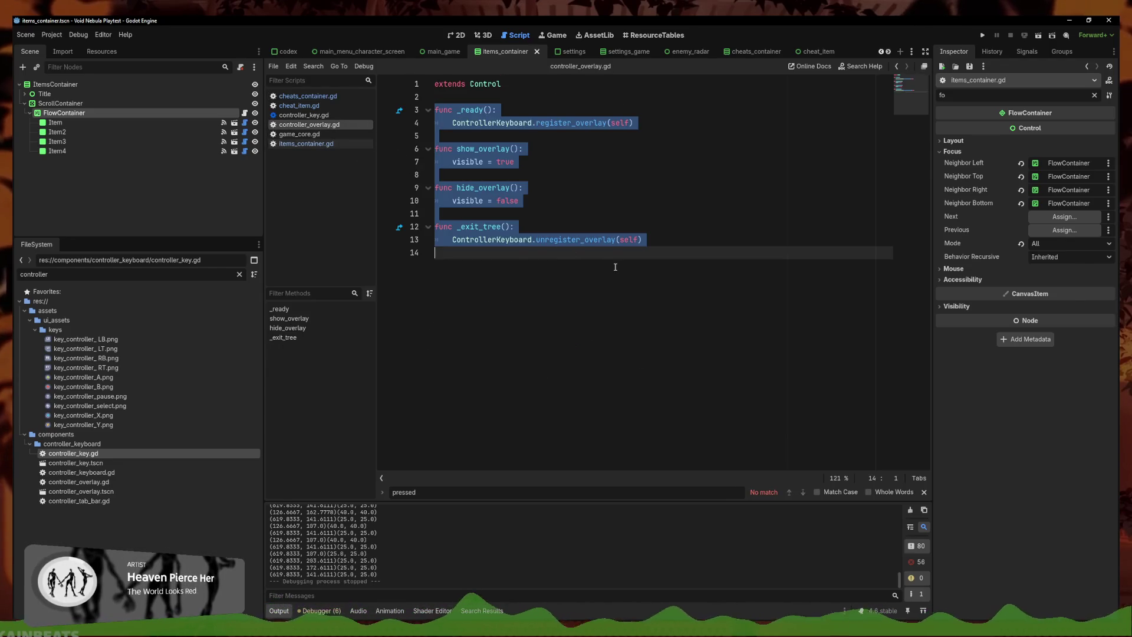
{"action": "left_click", "coordinate": [302, 115]}
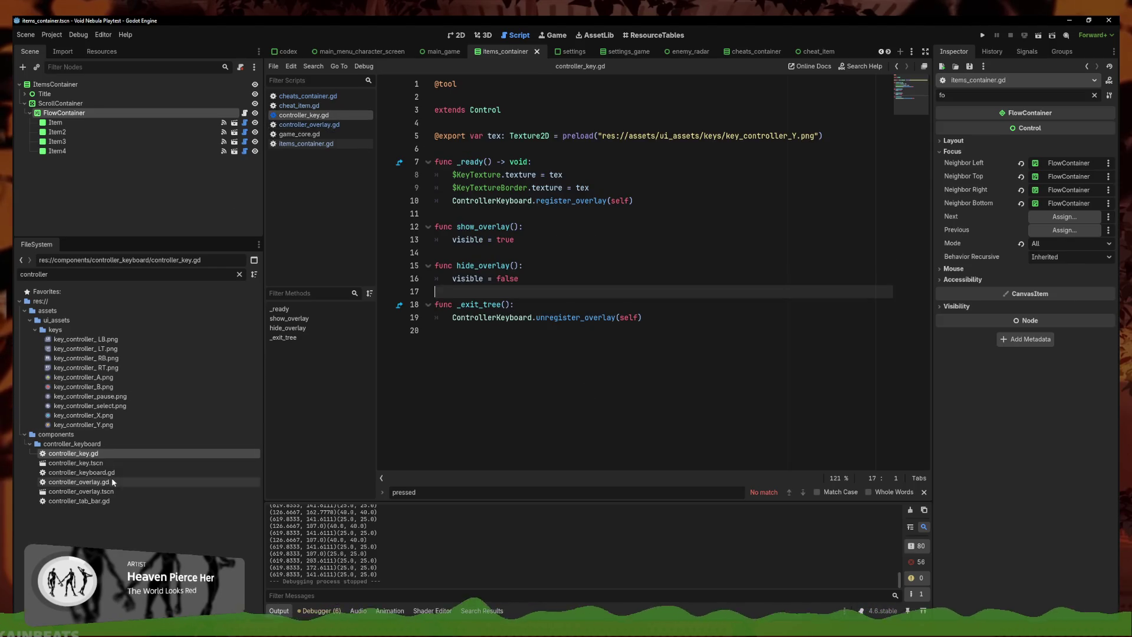
{"action": "double_click", "coordinate": [81, 472]}
{"action": "scroll", "coordinate": [918, 225], "scroll_direction": "down", "scroll_amount": 5}
{"action": "left_click", "coordinate": [918, 225]}
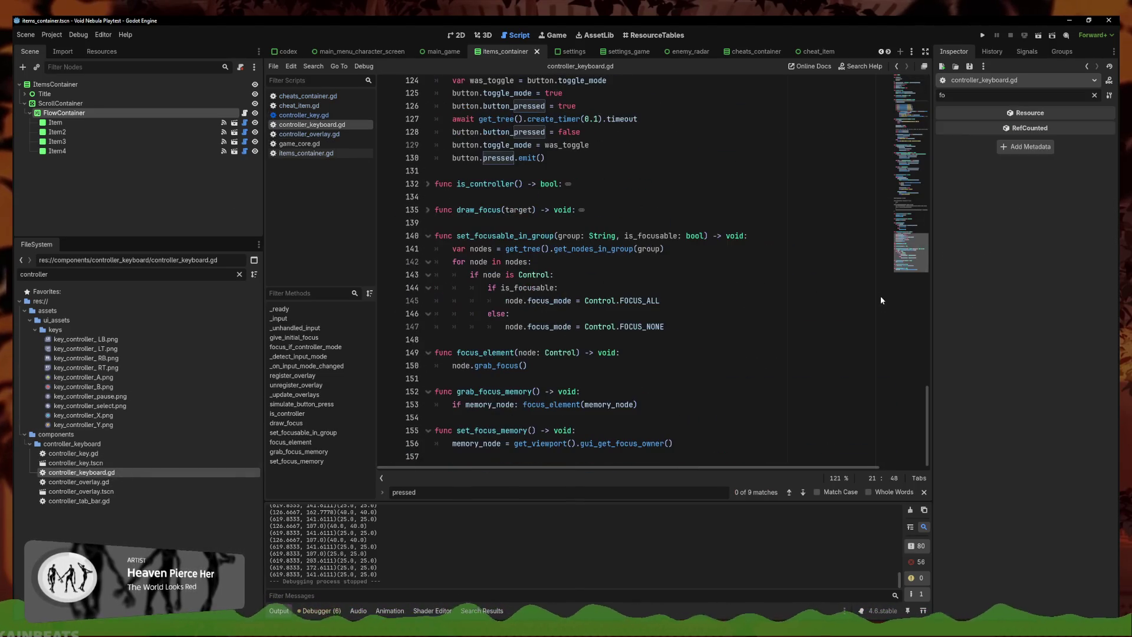
Declare a new grab_focus_default() -> void function after set_focus_memory
{"action": "left_click", "coordinate": [729, 444]}
{"action": "key", "text": "Return"}
{"action": "key", "text": "Return"}
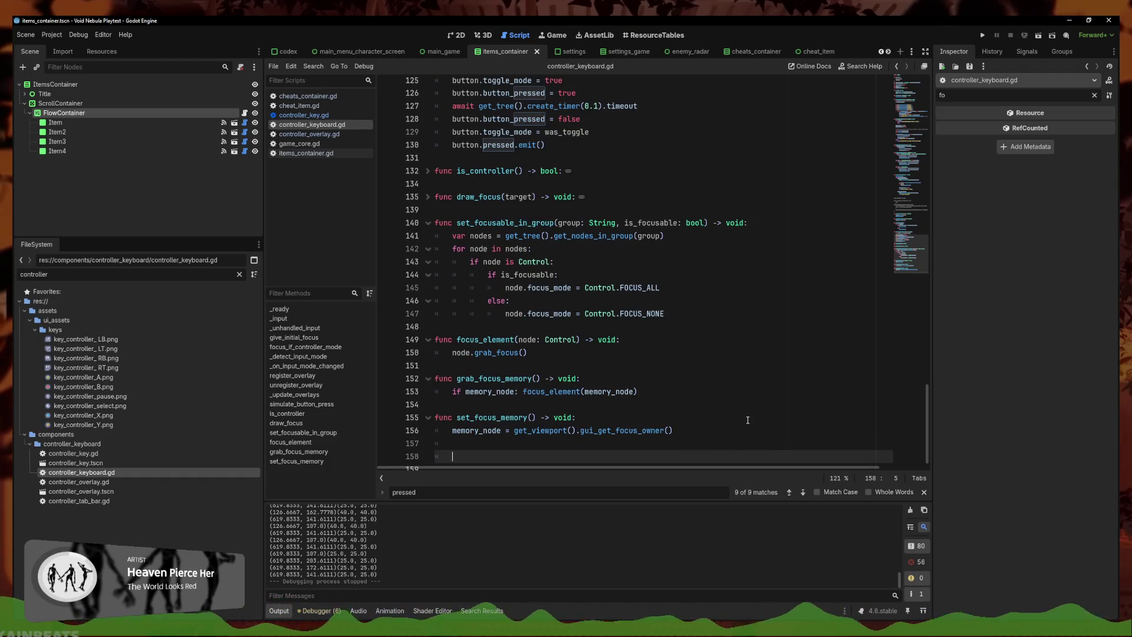
{"action": "type", "text": "func set"}
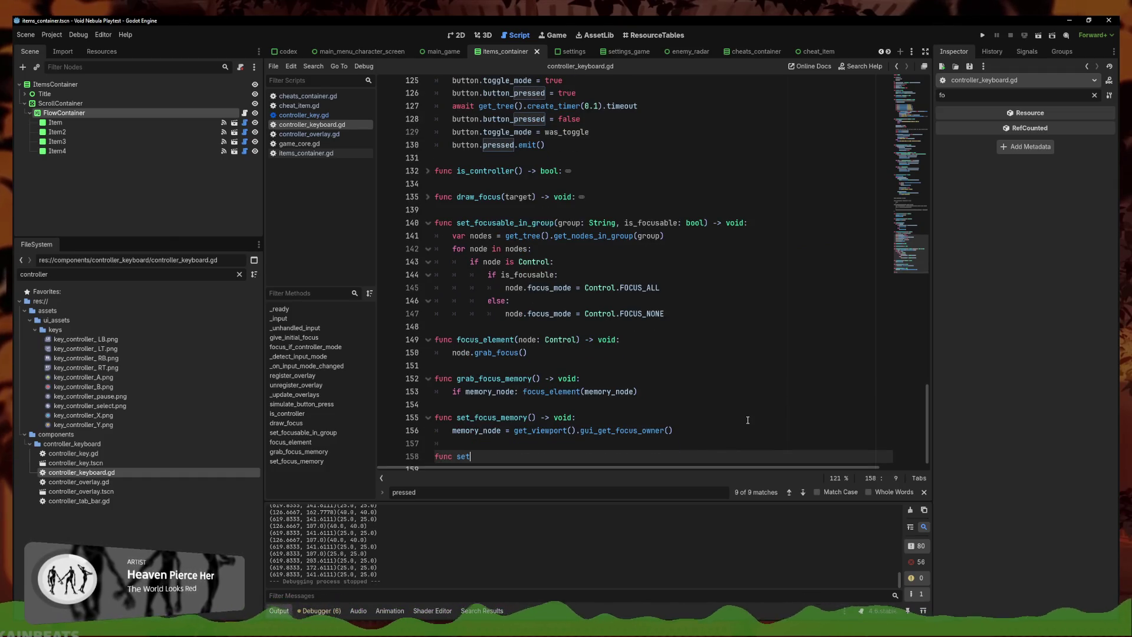
{"action": "key", "text": "BackSpace"}
{"action": "key", "text": "BackSpace"}
{"action": "key", "text": "BackSpace"}
{"action": "type", "text": "grab_"}
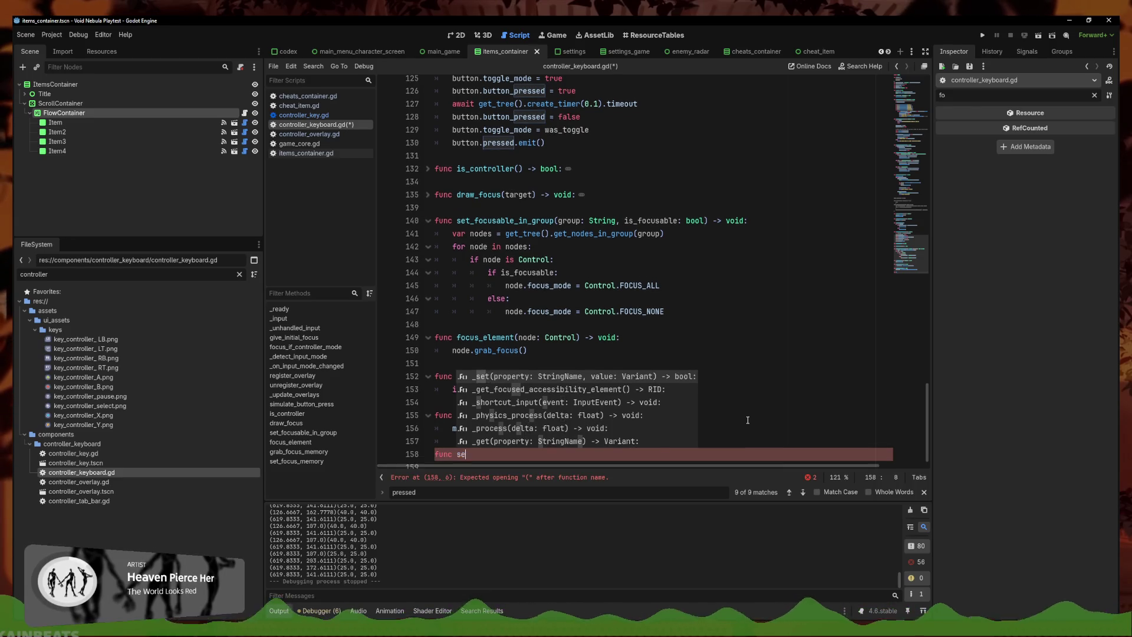
{"action": "type", "text": "ocus_"}
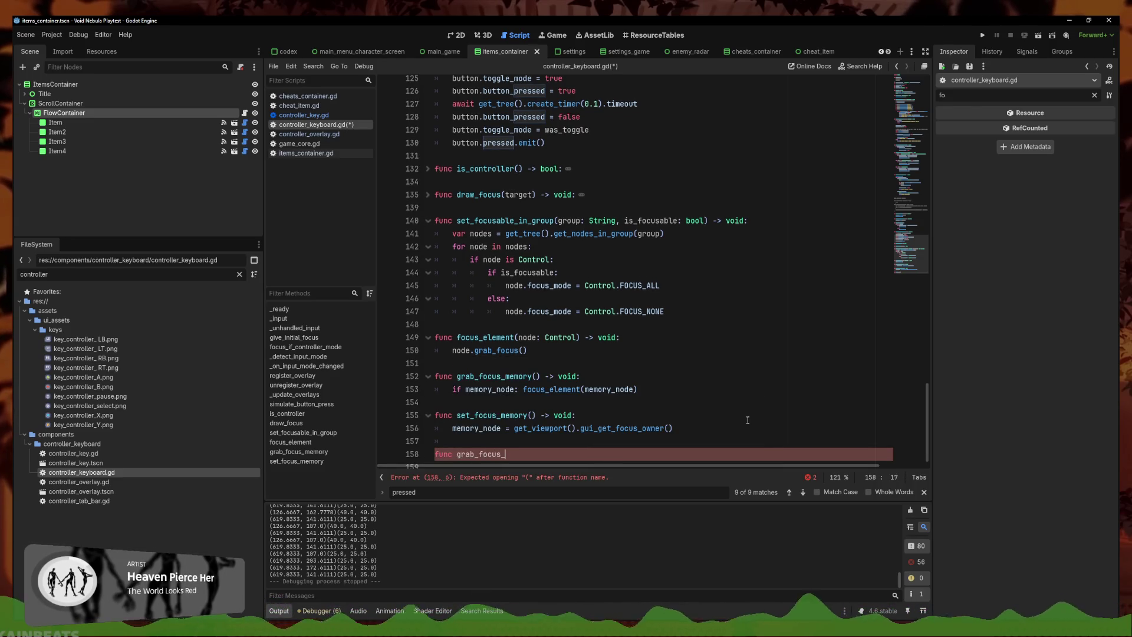
{"action": "type", "text": "o"}
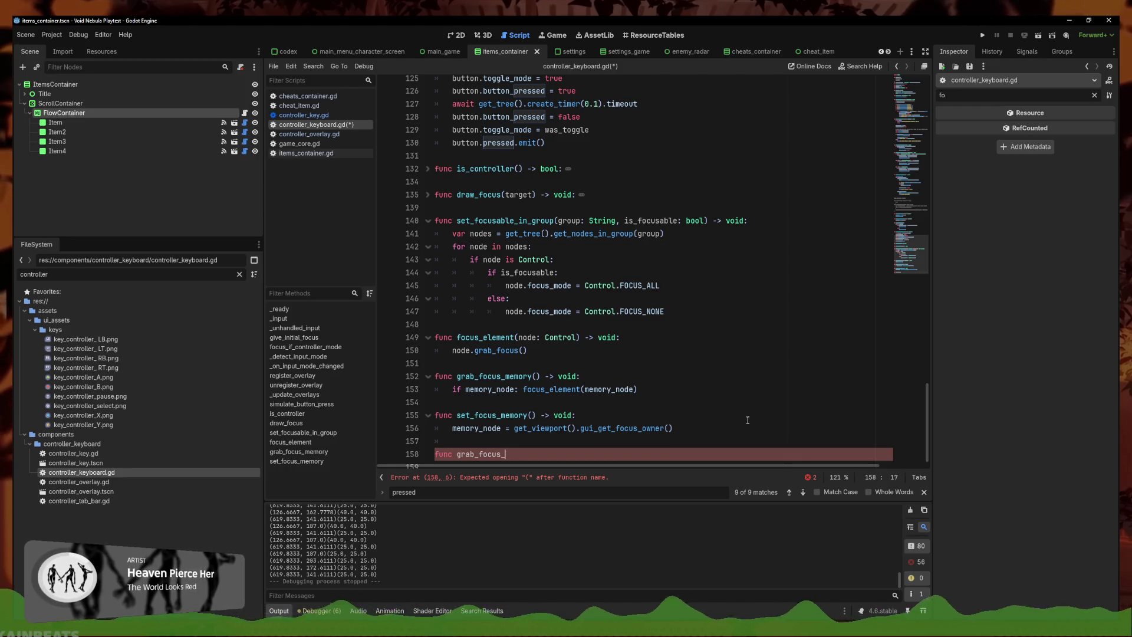
{"action": "type", "text": "default"}
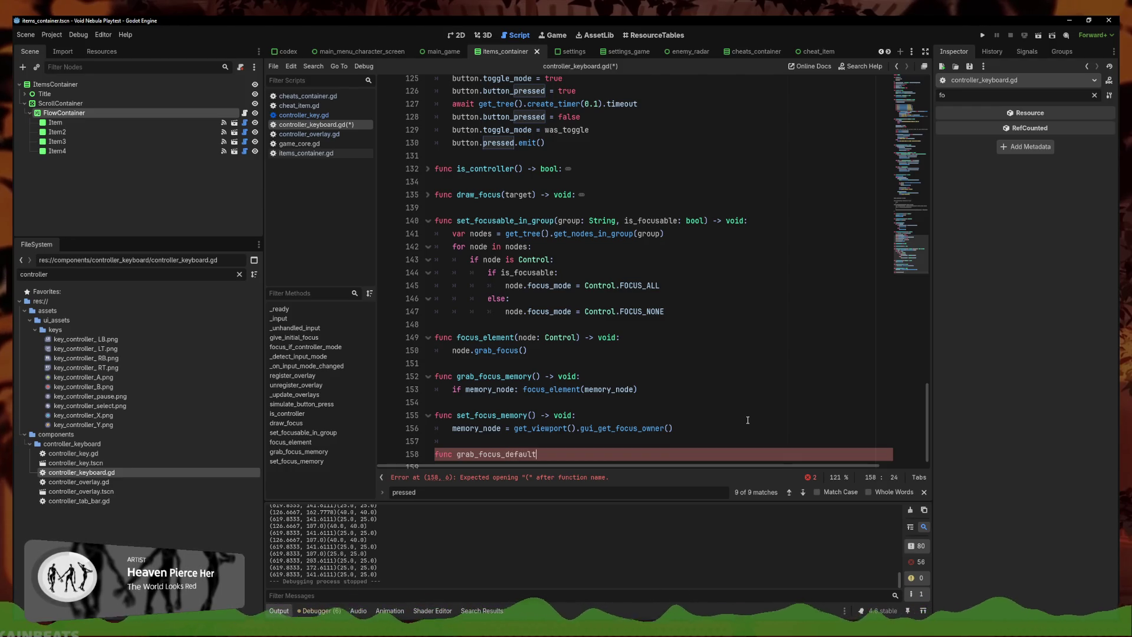
{"action": "type", "text": "() -> void:"}
{"action": "key", "text": "Return"}
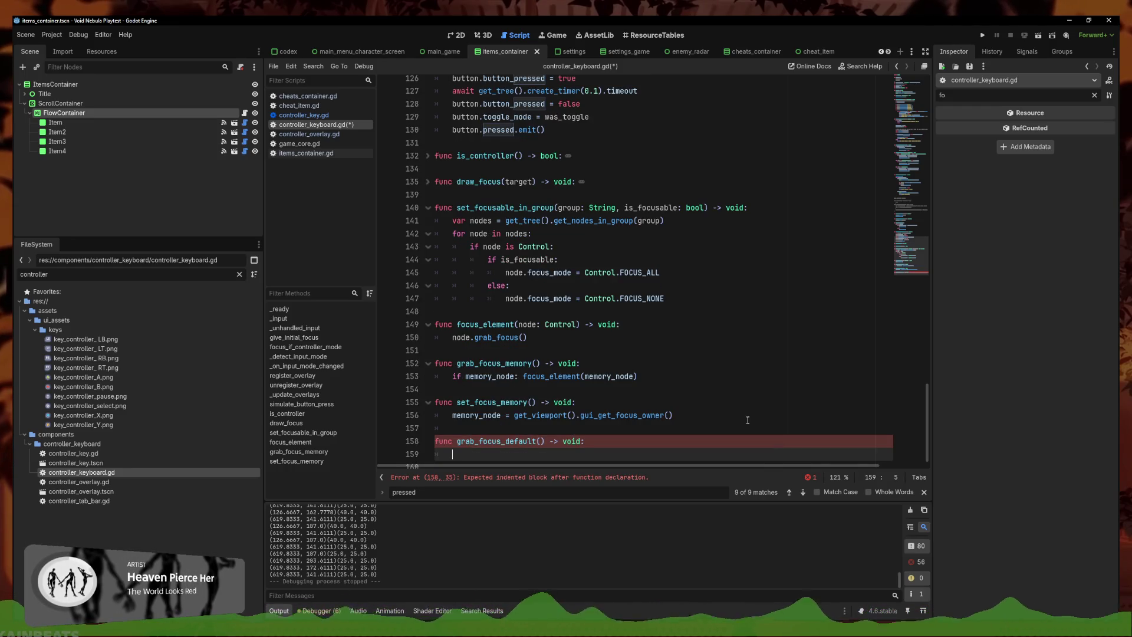
Try building the body from get_viewport() group suggestions, then erase it
{"action": "type", "text": "get_veiw"}
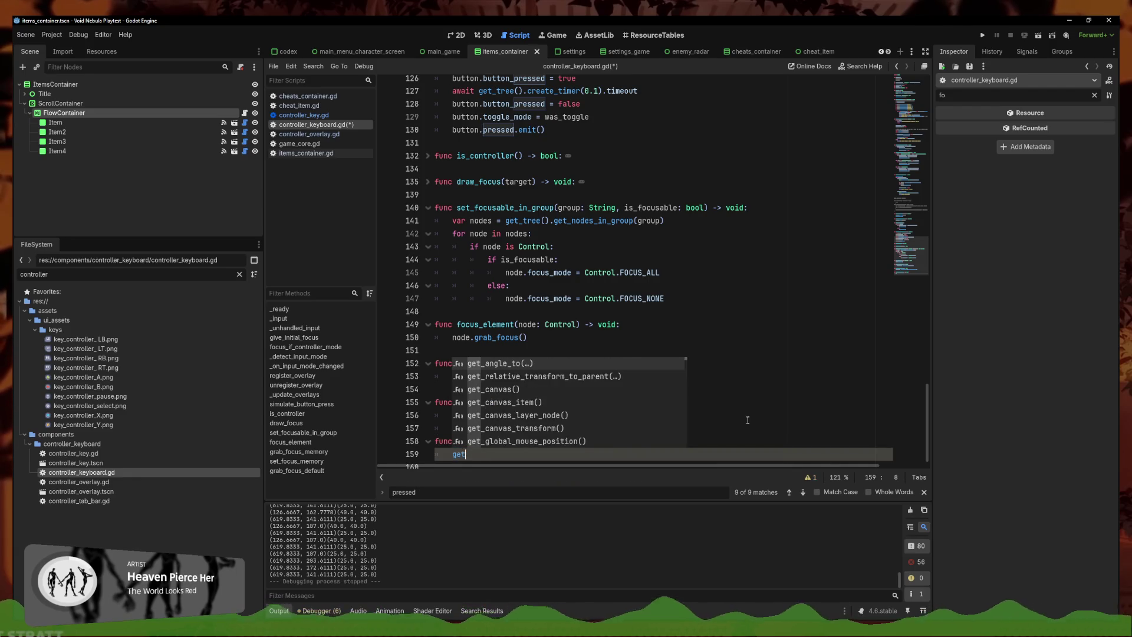
{"action": "key", "text": "BackSpace"}
{"action": "key", "text": "BackSpace"}
{"action": "key", "text": "BackSpace"}
{"action": "type", "text": "iew"}
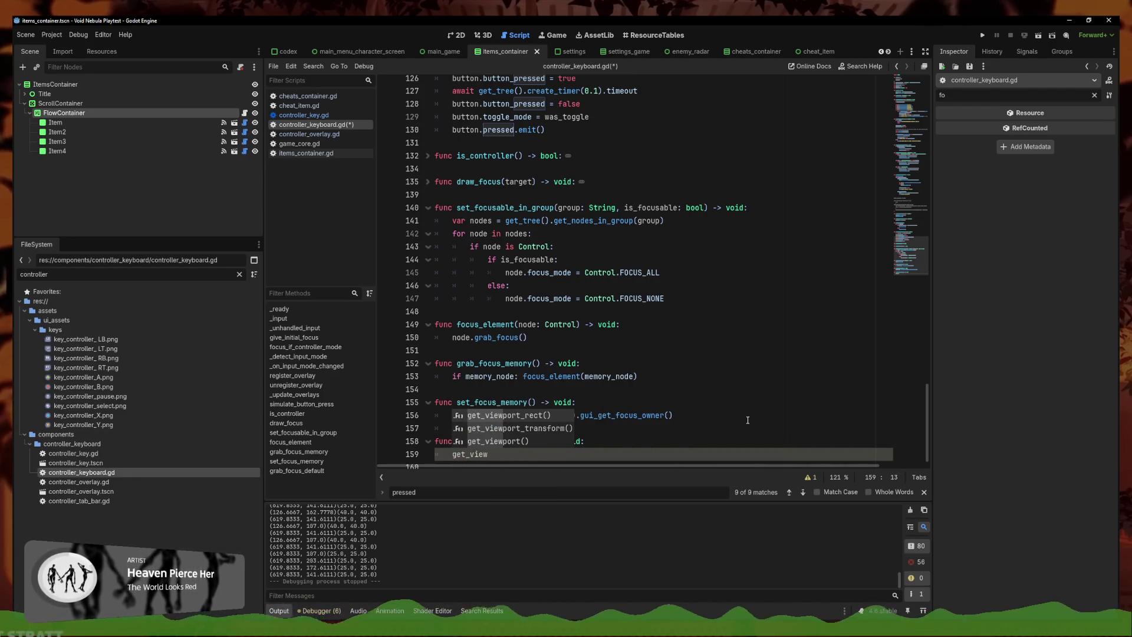
{"action": "key", "text": "Down"}
{"action": "key", "text": "Down"}
{"action": "key", "text": "Return"}
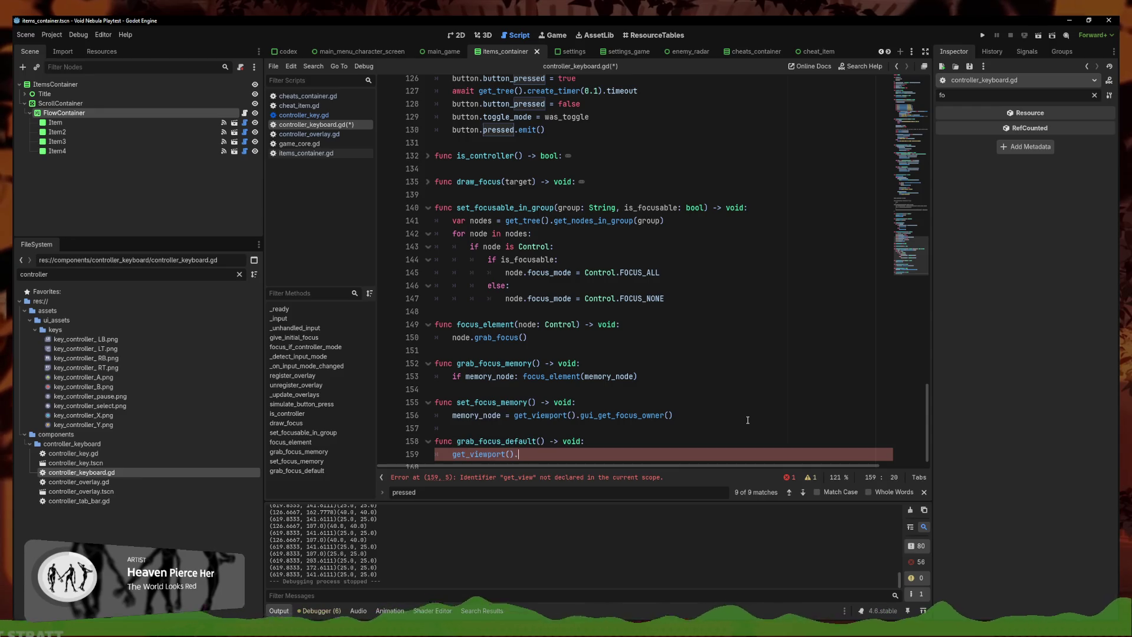
{"action": "type", "text": "gu"}
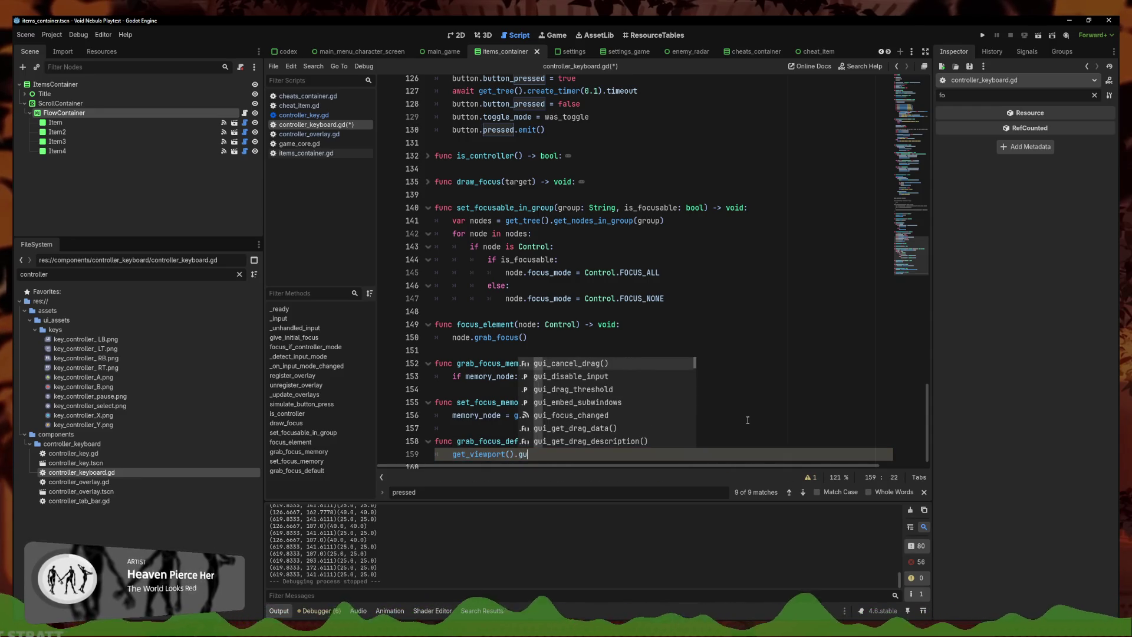
{"action": "key", "text": "BackSpace"}
{"action": "type", "text": "et"}
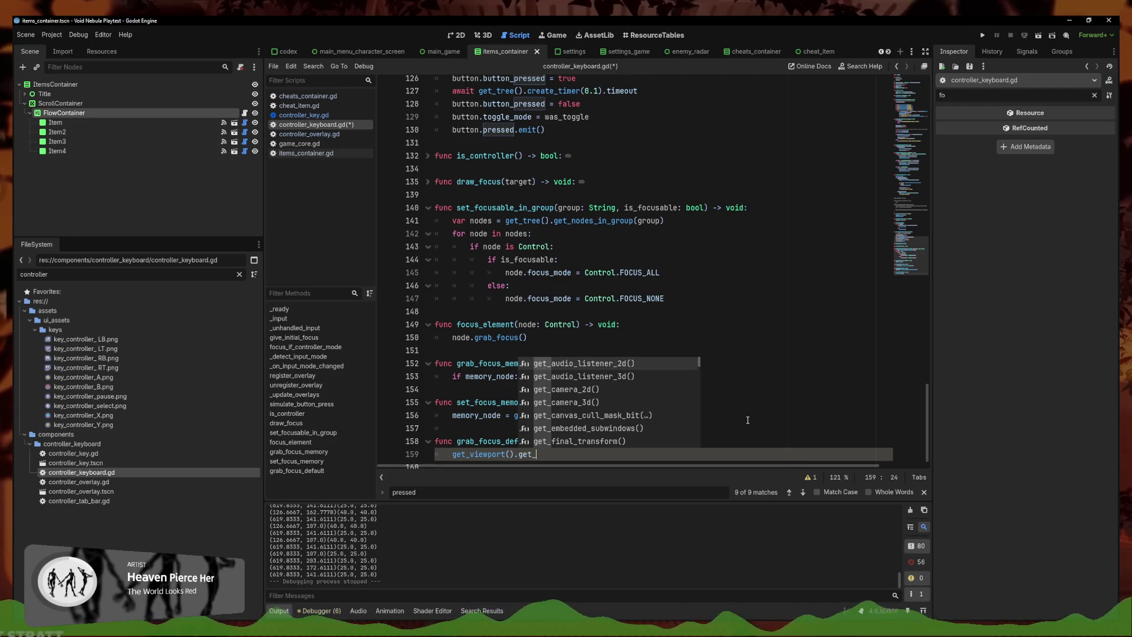
{"action": "type", "text": "_chil"}
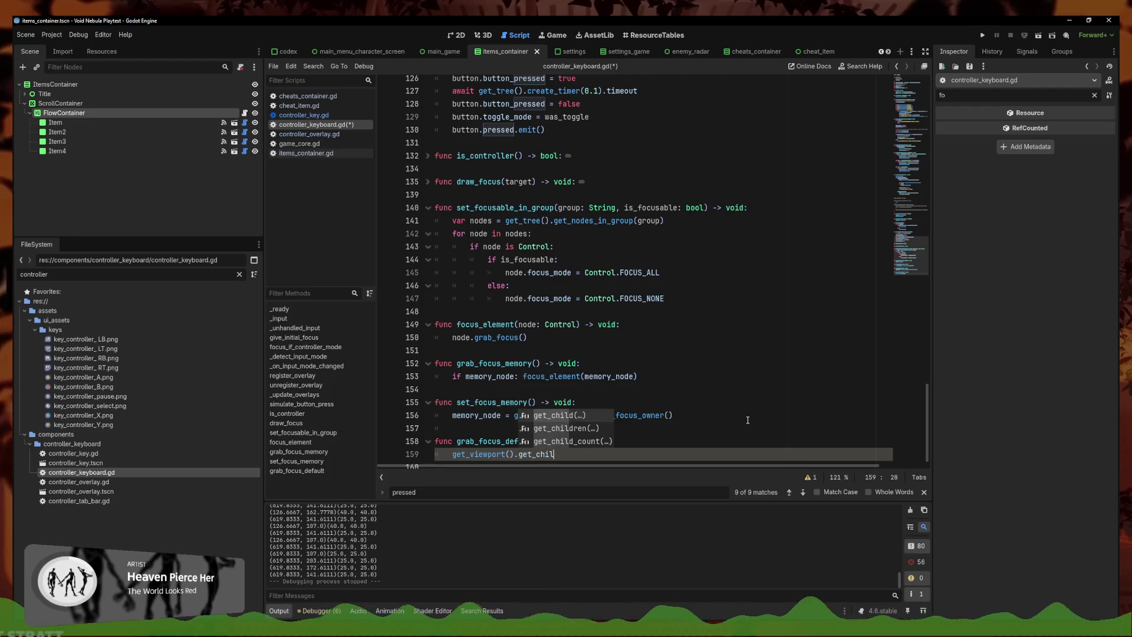
{"action": "key", "text": "BackSpace"}
{"action": "key", "text": "BackSpace"}
{"action": "key", "text": "BackSpace"}
{"action": "type", "text": "i"}
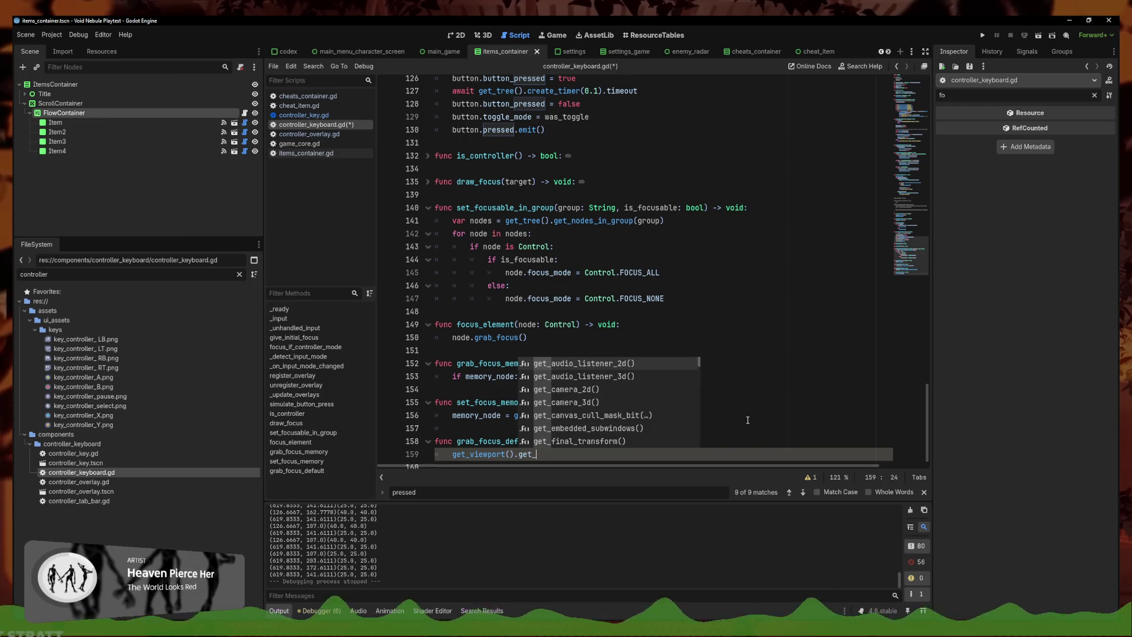
{"action": "key", "text": "BackSpace"}
{"action": "key", "text": "BackSpace"}
{"action": "key", "text": "BackSpace"}
{"action": "type", "text": "group"}
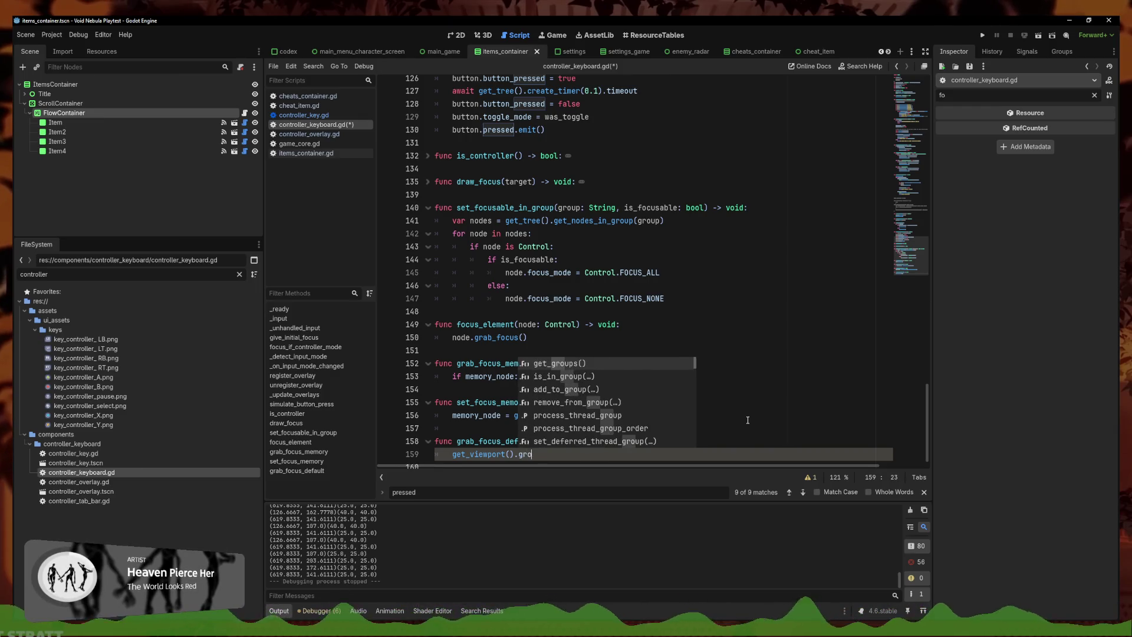
{"action": "key", "text": "Down"}
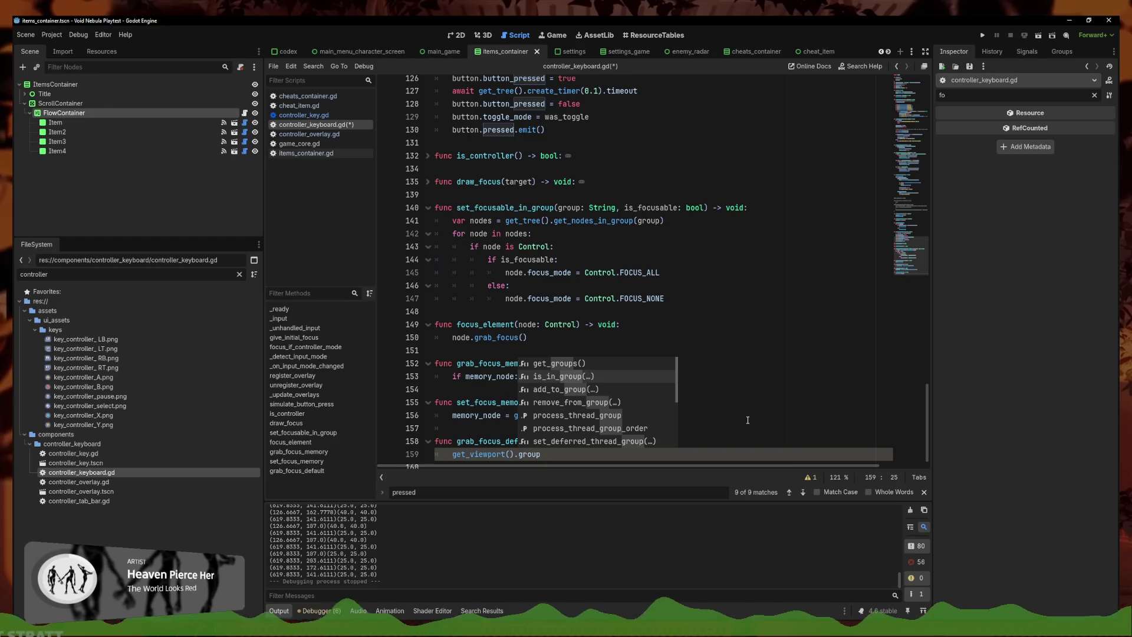
{"action": "key", "text": "Down"}
{"action": "key", "text": "Down"}
{"action": "key", "text": "Down"}
{"action": "key", "text": "Down"}
{"action": "key", "text": "Down"}
{"action": "key", "text": "Down"}
{"action": "key", "text": "BackSpace"}
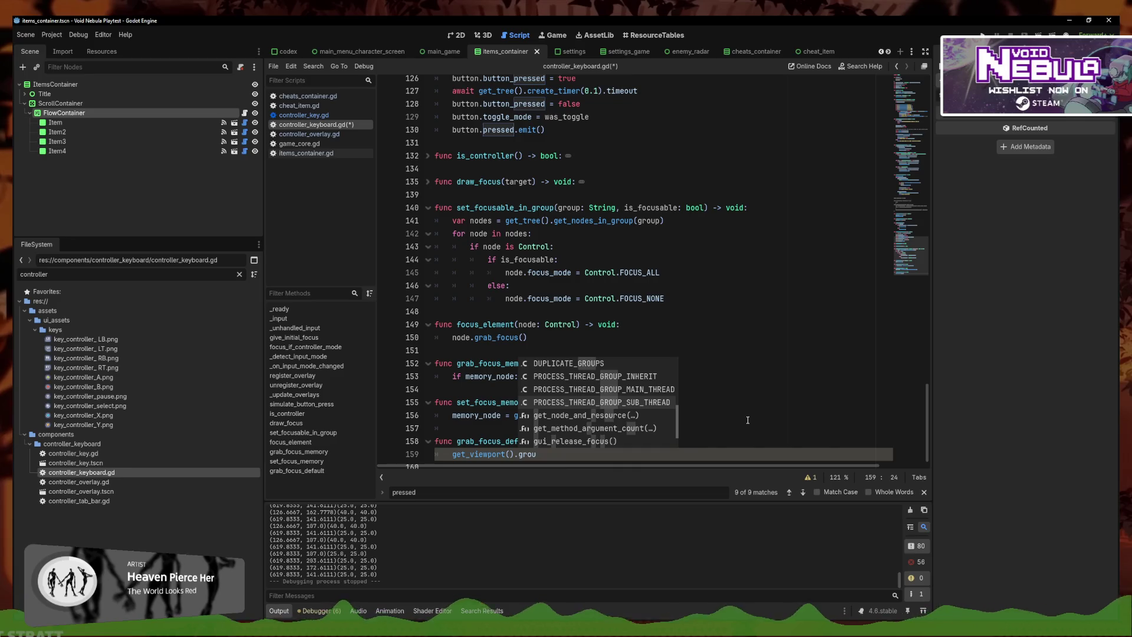
{"action": "key", "text": "BackSpace"}
{"action": "key", "text": "BackSpace"}
{"action": "key", "text": "BackSpace"}
Write get_tree().get_first_node_in_group("DefaultFocus") as the body and save
{"action": "type", "text": "tree"}
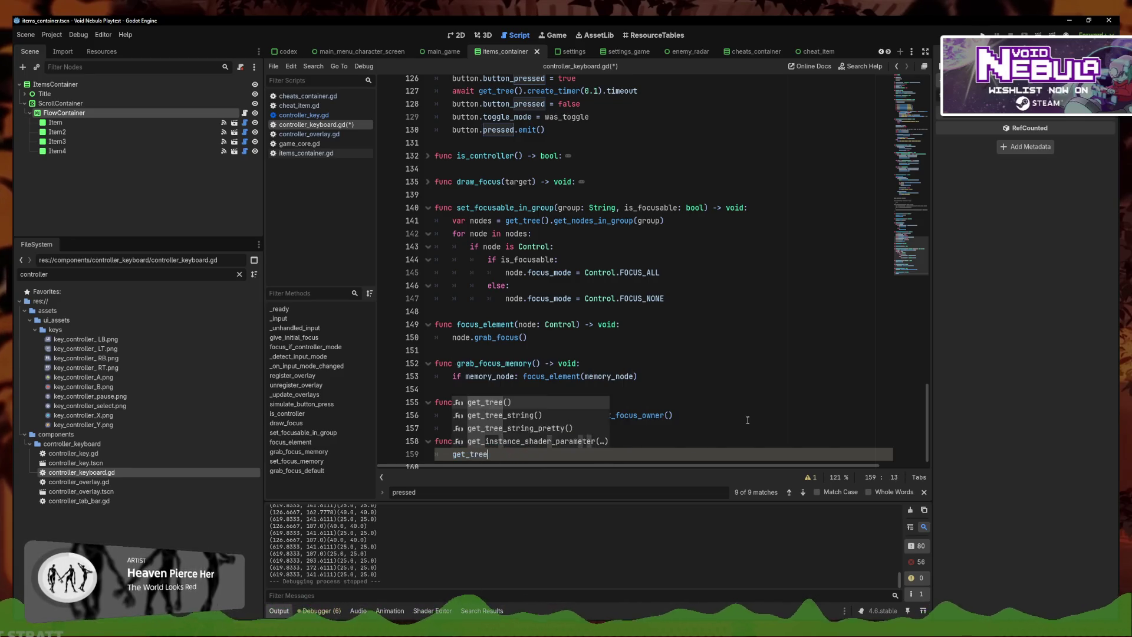
{"action": "type", "text": "().group"}
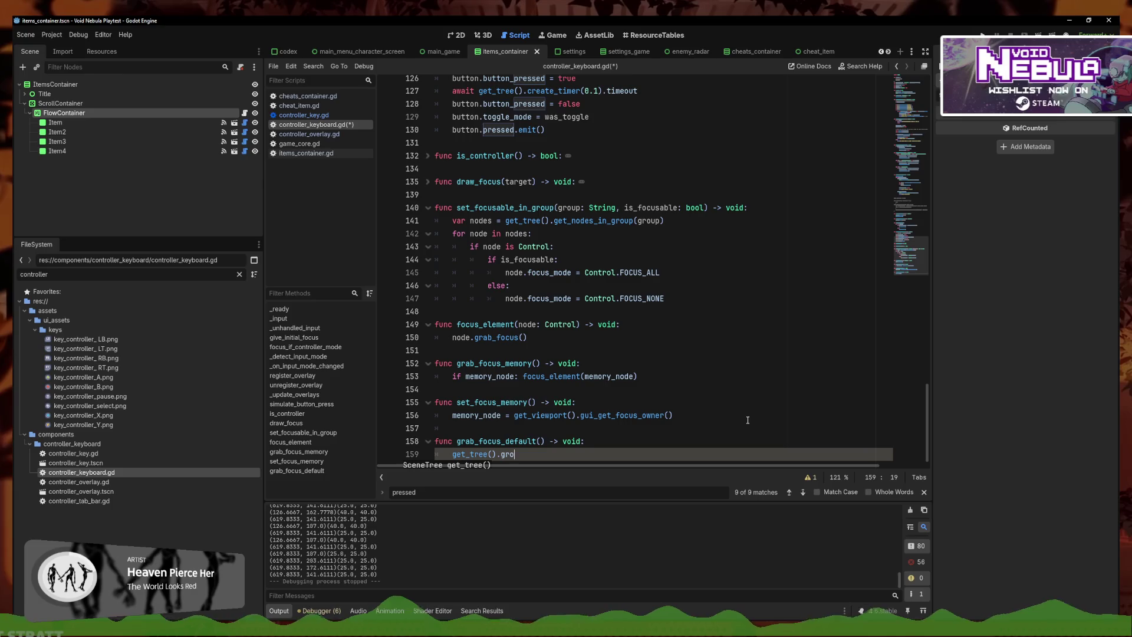
{"action": "key", "text": "Down"}
{"action": "key", "text": "Down"}
{"action": "key", "text": "Down"}
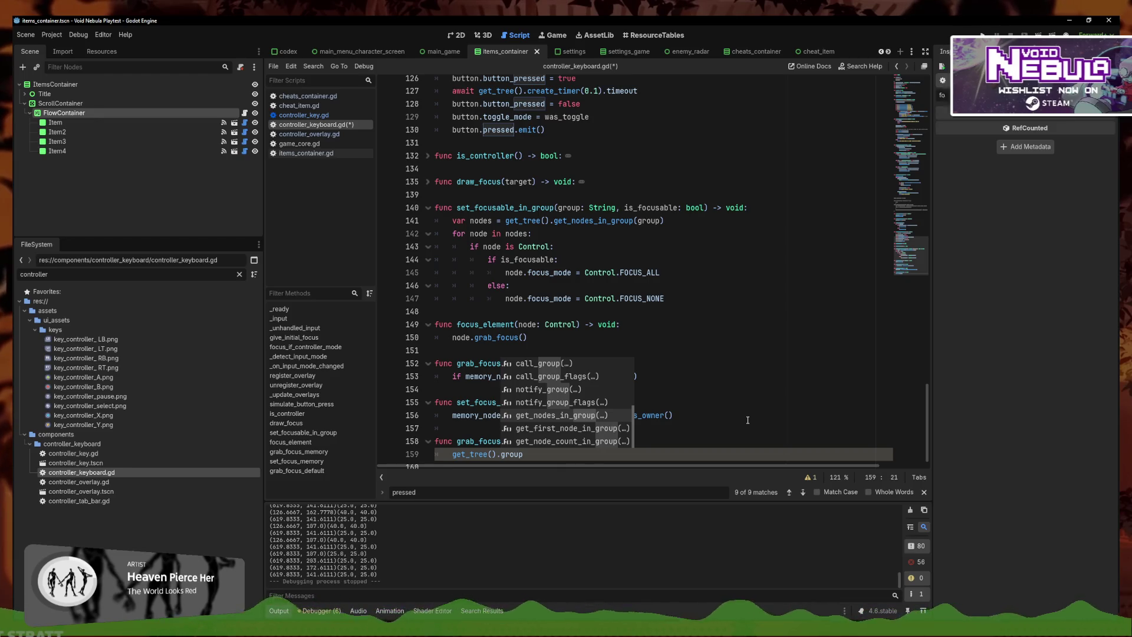
{"action": "key", "text": "Down"}
{"action": "key", "text": "Return"}
{"action": "type", "text": "\""}
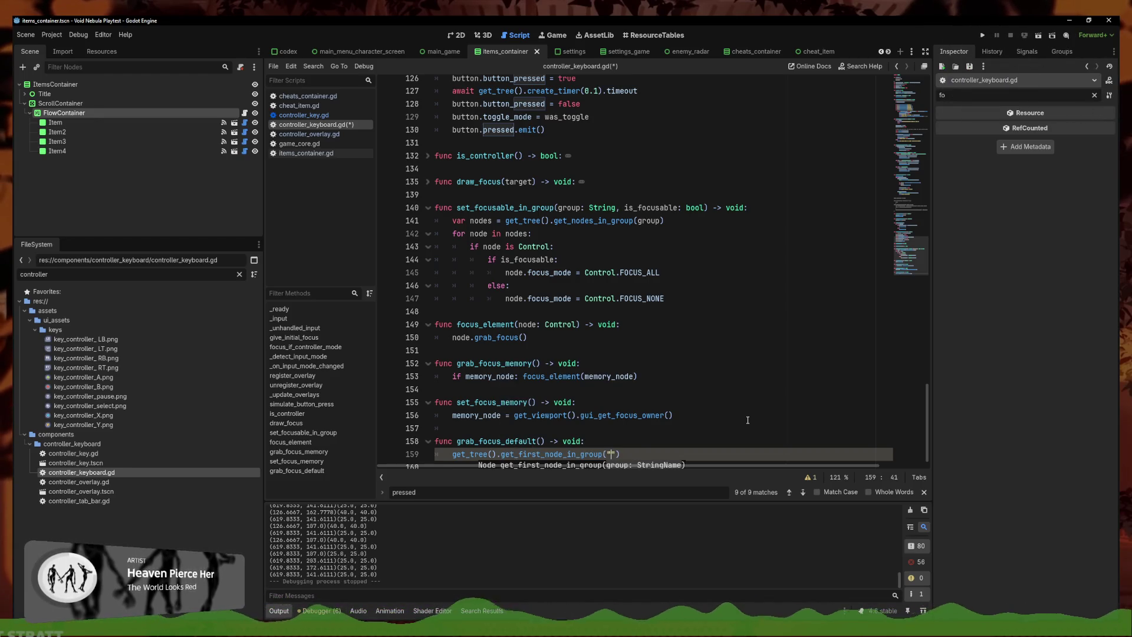
{"action": "type", "text": "DefaultFocus"}
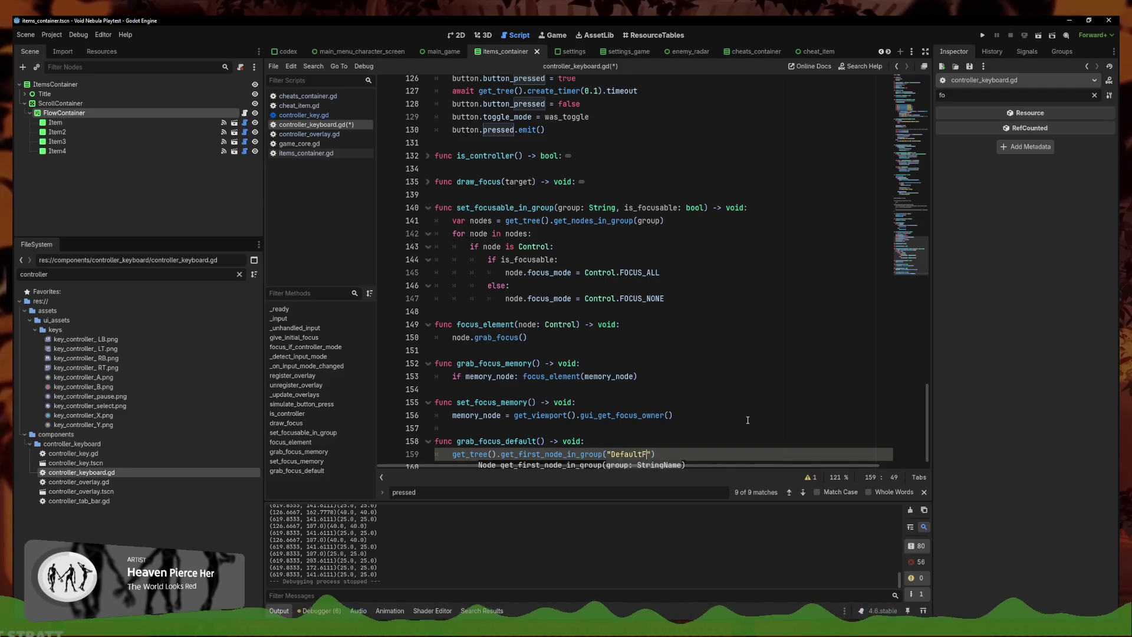
{"action": "key", "text": "ctrl+s"}
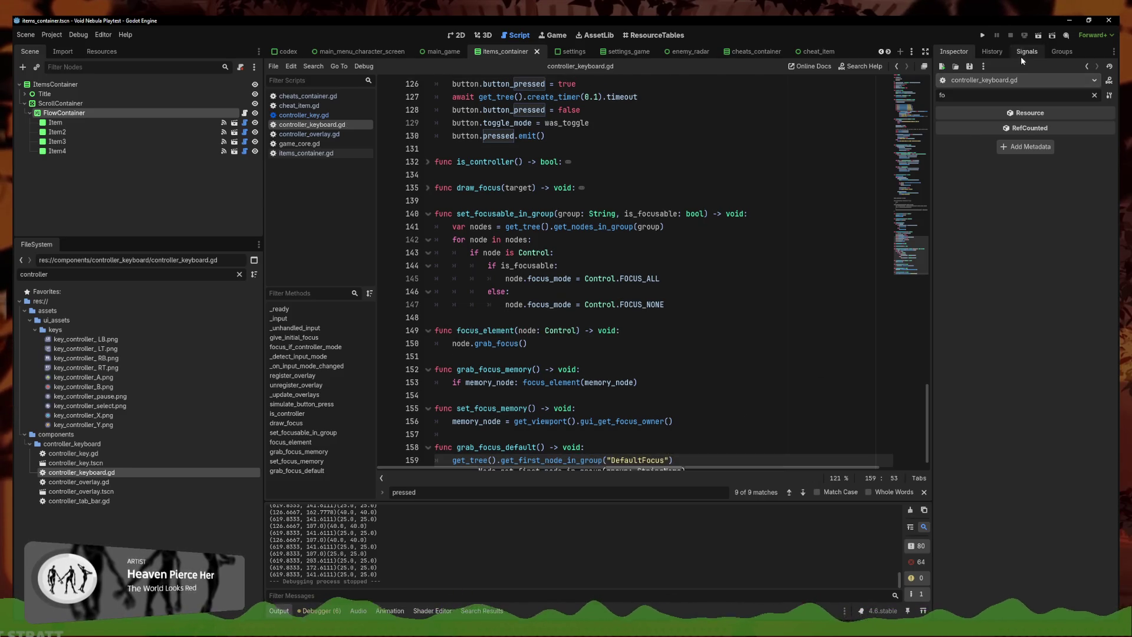
Create a new group named DefaultFocus in the Groups panel
{"action": "left_click", "coordinate": [1020, 55]}
{"action": "left_click", "coordinate": [1061, 51]}
{"action": "left_click", "coordinate": [744, 328]}
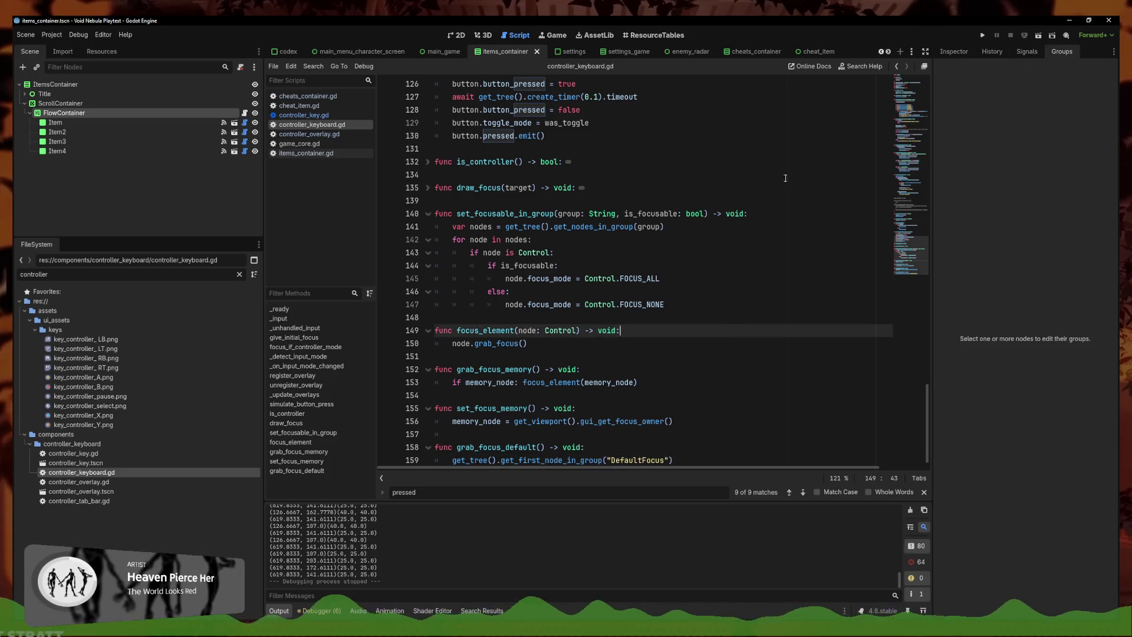
{"action": "left_click", "coordinate": [65, 112]}
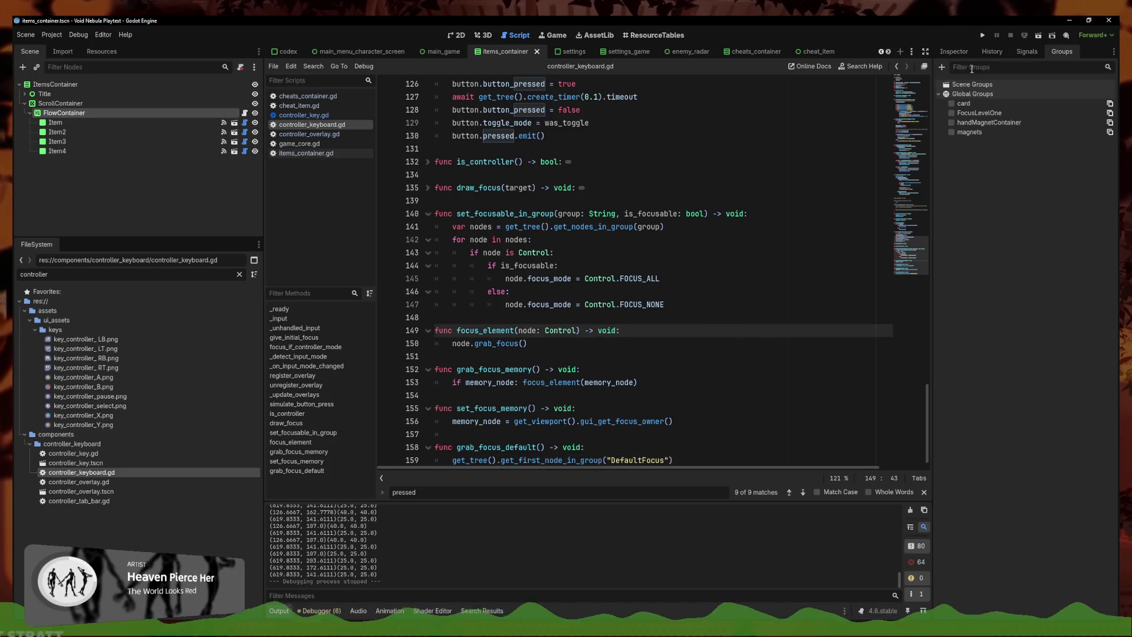
{"action": "left_click", "coordinate": [942, 66]}
{"action": "type", "text": "DefaultF"}
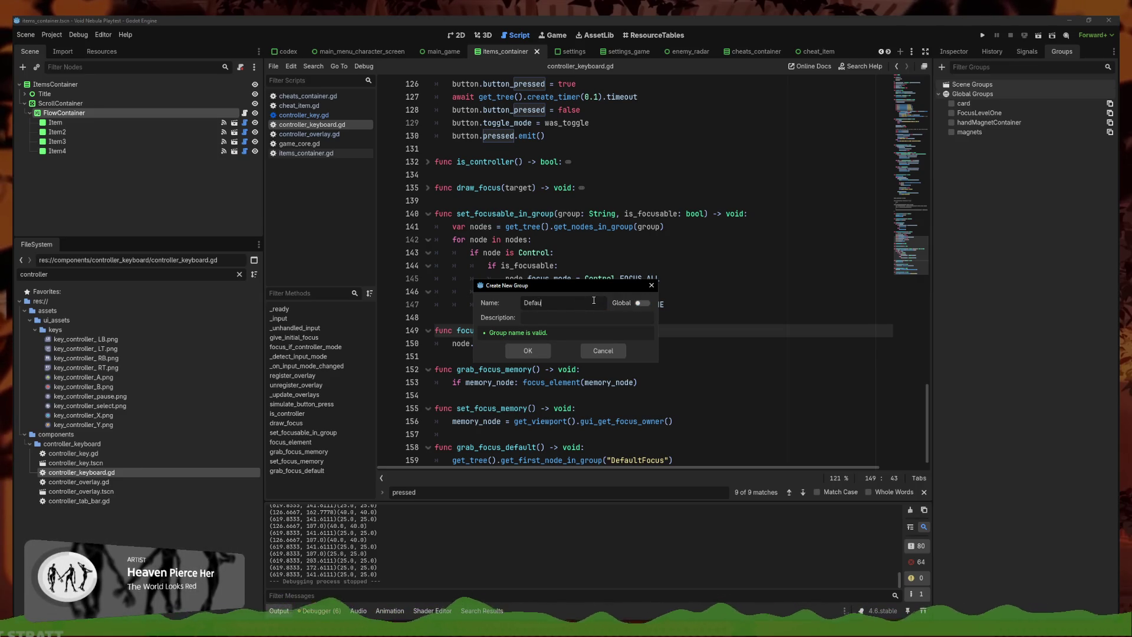
{"action": "type", "text": "ocus"}
{"action": "key", "text": "Return"}
Convert DefaultFocus to a global group, save the scene, and filter files by 'radar'
{"action": "scroll", "coordinate": [647, 323], "scroll_direction": "down", "scroll_amount": 1}
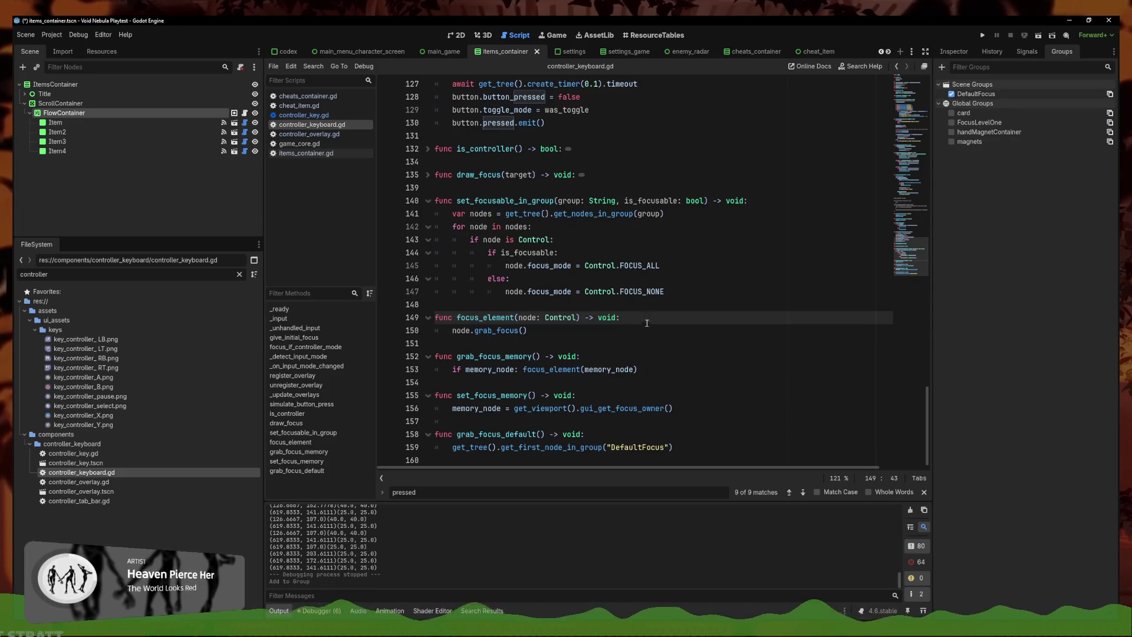
{"action": "left_click", "coordinate": [734, 420]}
{"action": "key", "text": "ctrl+s"}
{"action": "left_click", "coordinate": [951, 94]}
{"action": "left_click", "coordinate": [951, 93]}
{"action": "right_click", "coordinate": [979, 95]}
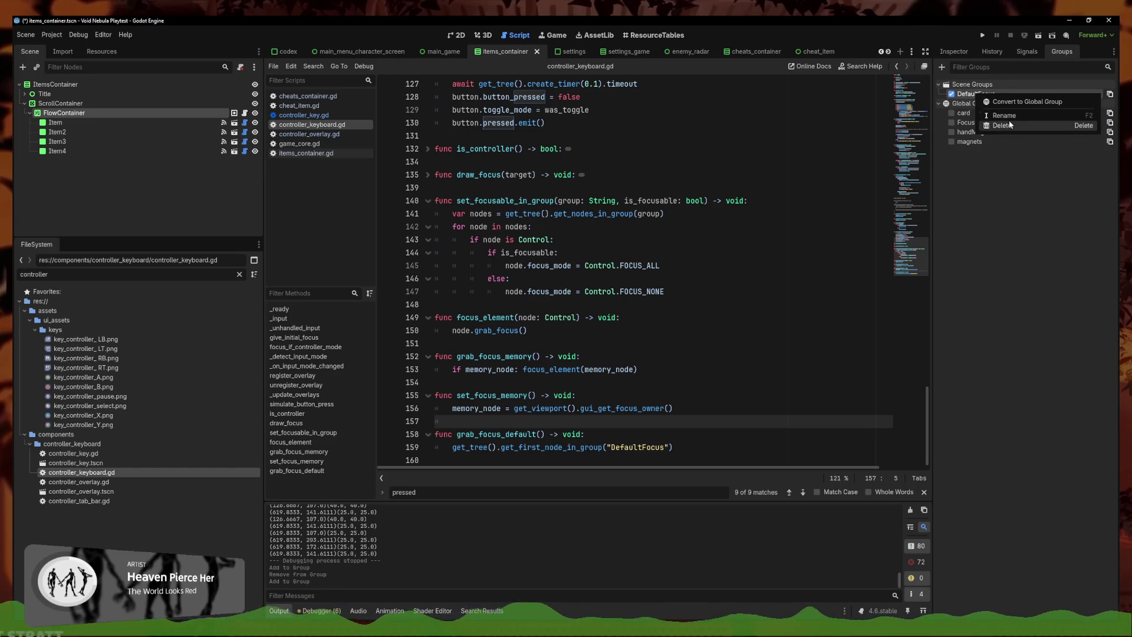
{"action": "left_click", "coordinate": [1025, 101]}
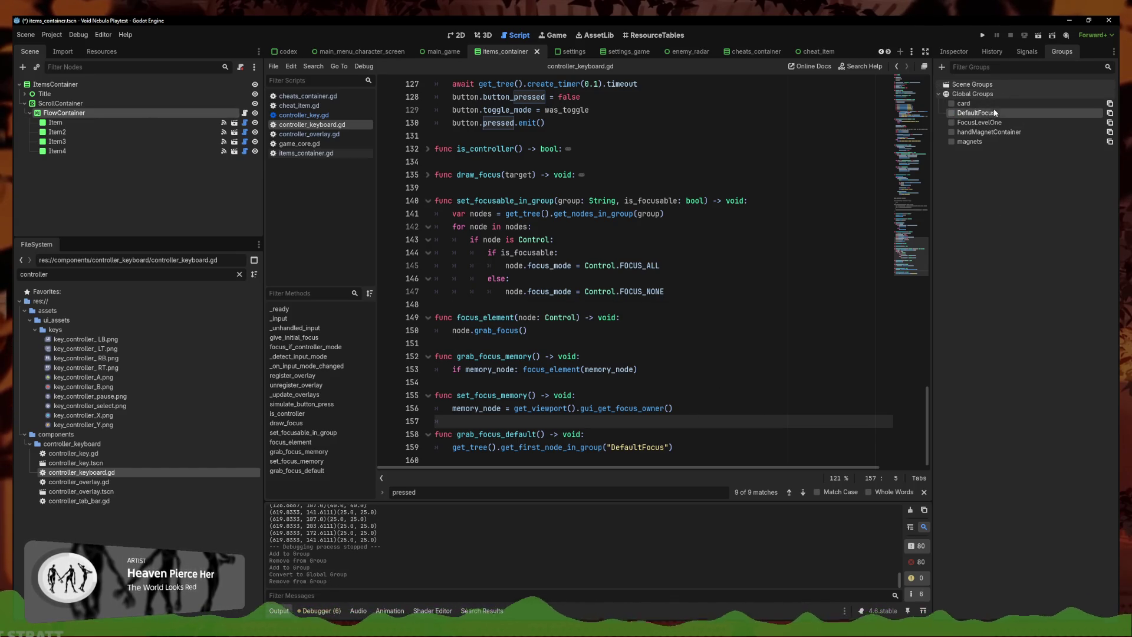
{"action": "key", "text": "ctrl+s"}
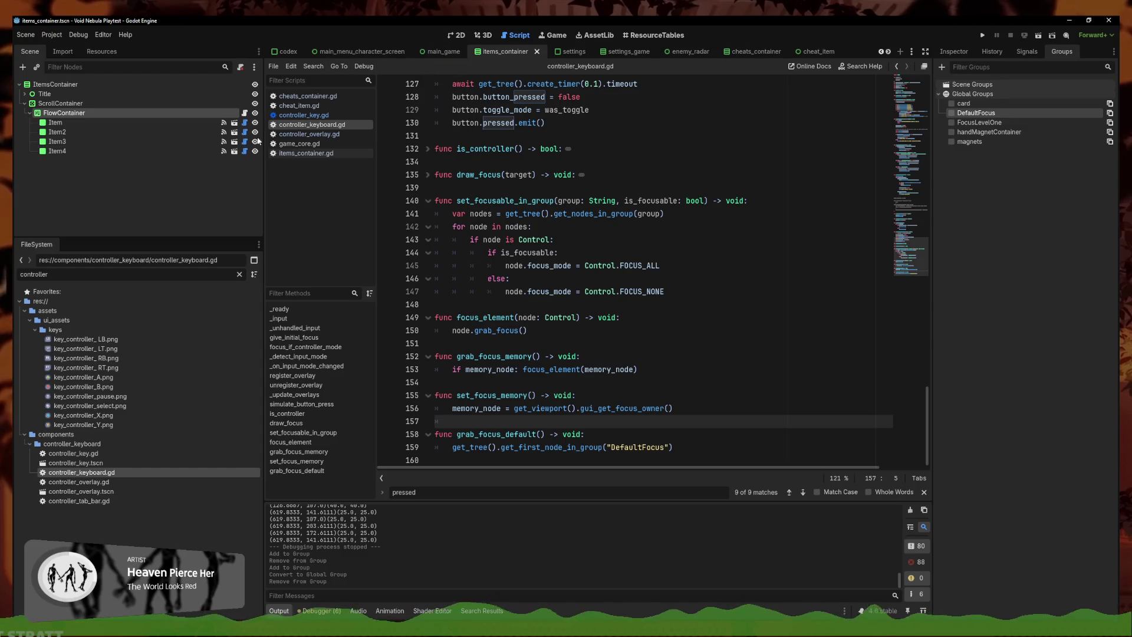
{"action": "key", "text": "ctrl+alt+p"}
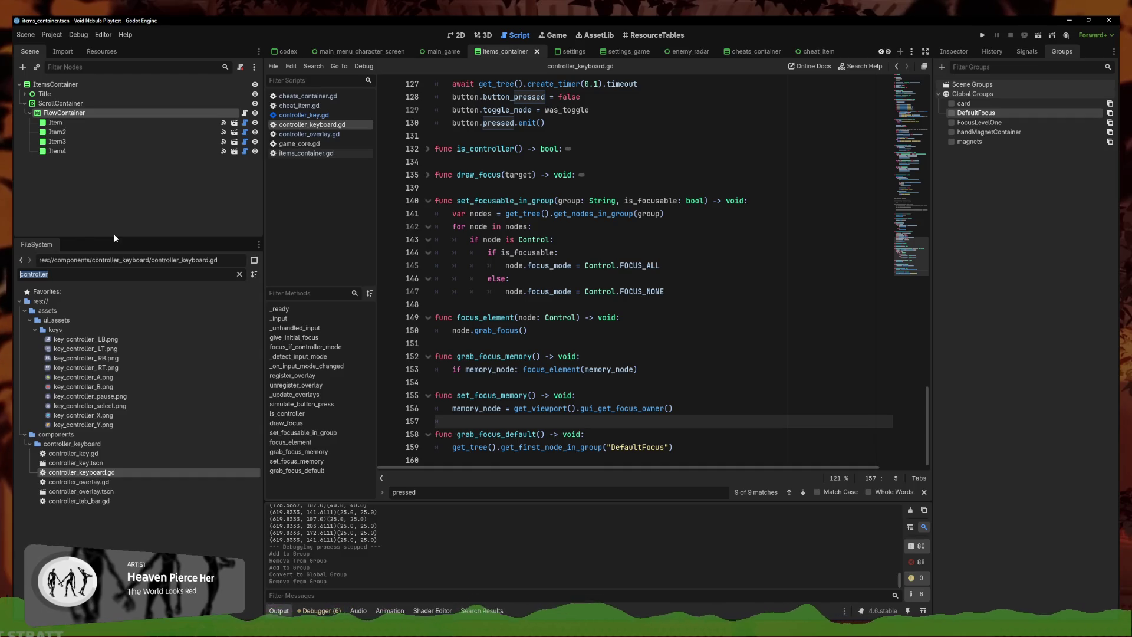
{"action": "type", "text": "radar"}
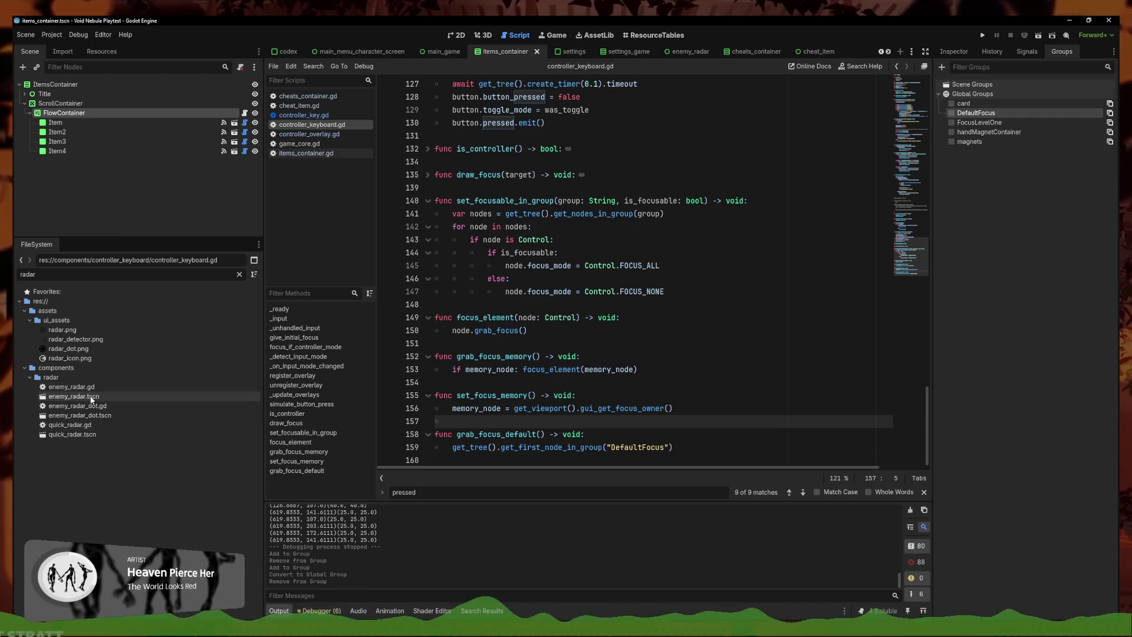
Add enemy_radar.tscn's EnemyDot3 node to the DefaultFocus group and save the scene
{"action": "double_click", "coordinate": [91, 397]}
{"action": "left_click", "coordinate": [460, 36]}
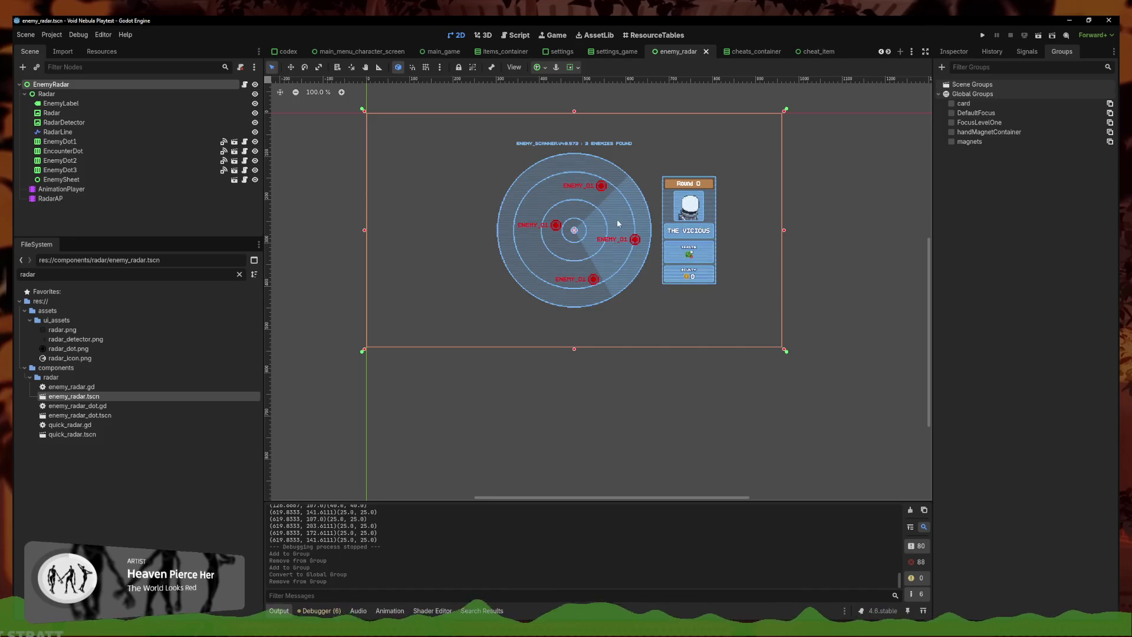
{"action": "scroll", "coordinate": [594, 203], "scroll_direction": "up", "scroll_amount": 4}
{"action": "left_click", "coordinate": [625, 265]}
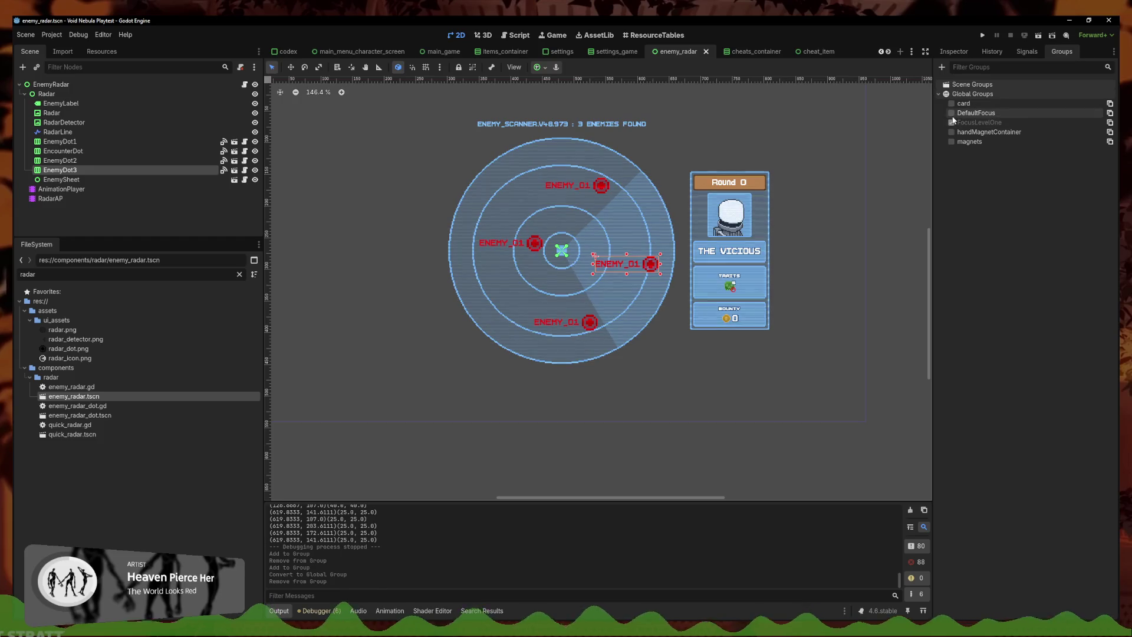
{"action": "left_click", "coordinate": [951, 113]}
{"action": "left_click", "coordinate": [887, 210]}
{"action": "key", "text": "ctrl+s"}
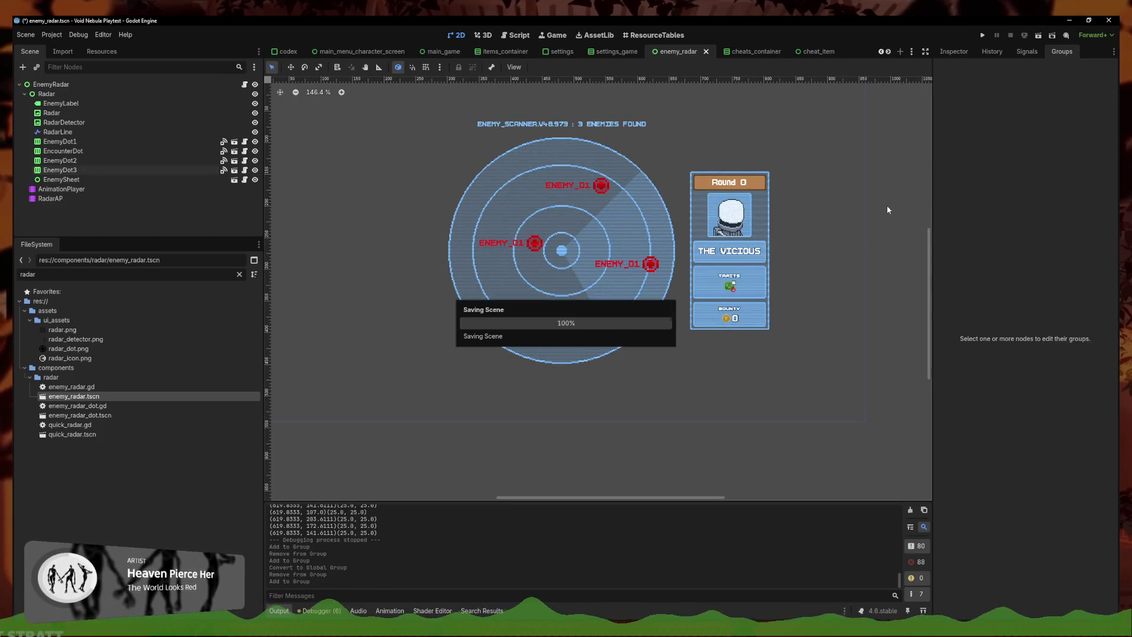
Review enemy_radar.gd and the grab_focus_default function in controller_keyboard.gd
{"action": "left_click", "coordinate": [244, 85]}
{"action": "scroll", "coordinate": [664, 313], "scroll_direction": "down", "scroll_amount": 5}
{"action": "scroll", "coordinate": [664, 313], "scroll_direction": "down", "scroll_amount": 20}
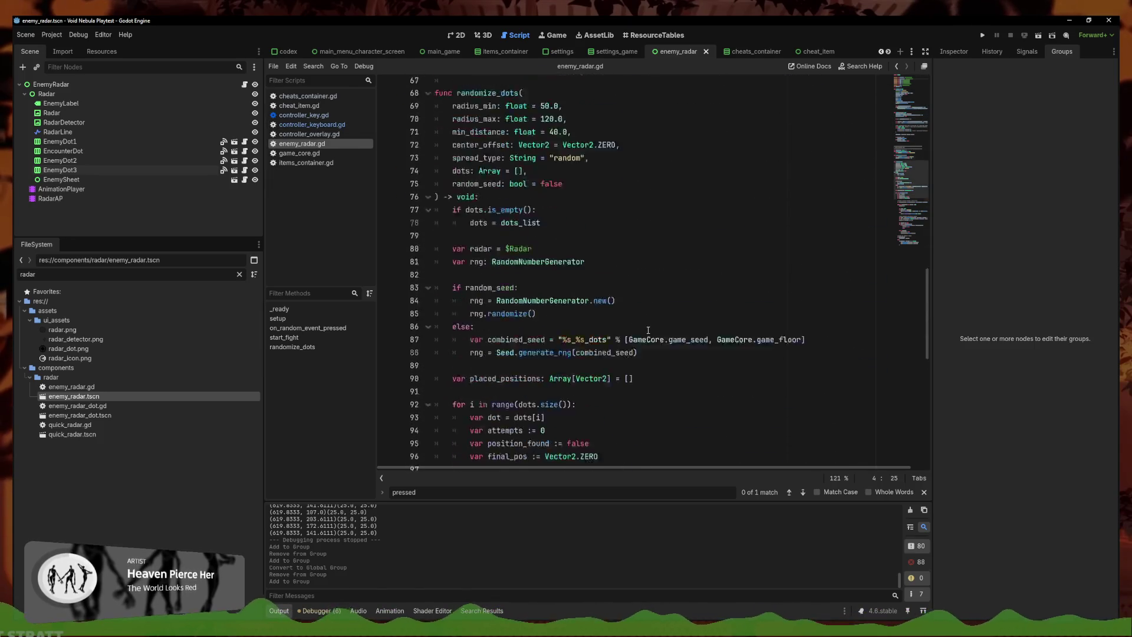
{"action": "left_click", "coordinate": [308, 124]}
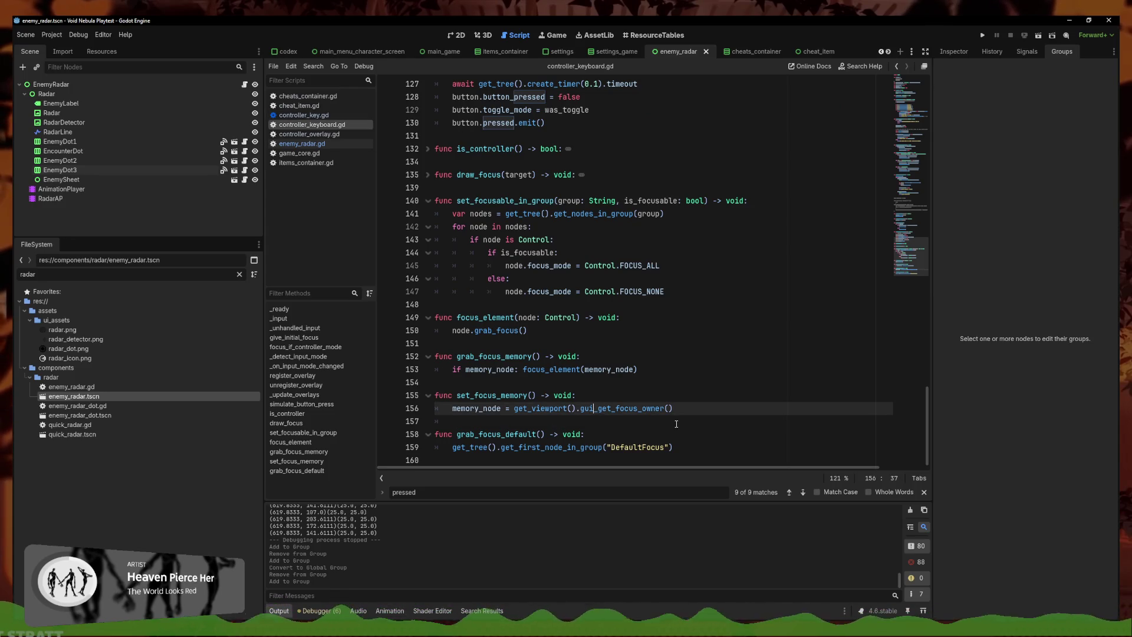
{"action": "left_click", "coordinate": [702, 435]}
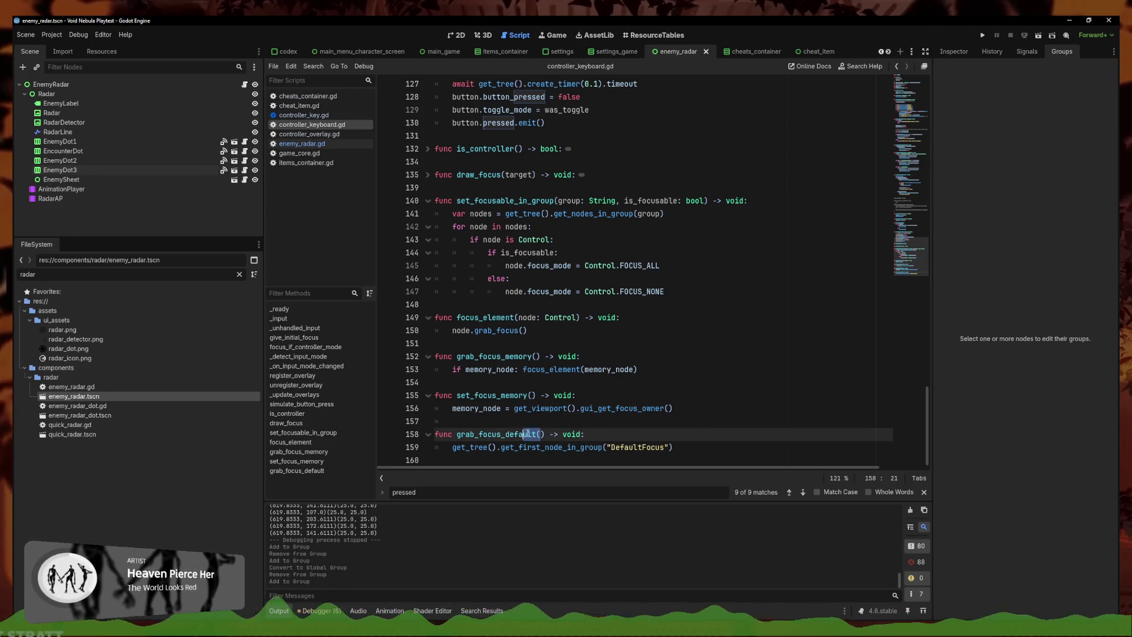
{"action": "left_click_drag", "start_coordinate": [546, 434], "coordinate": [458, 434]}
{"action": "left_click", "coordinate": [312, 134]}
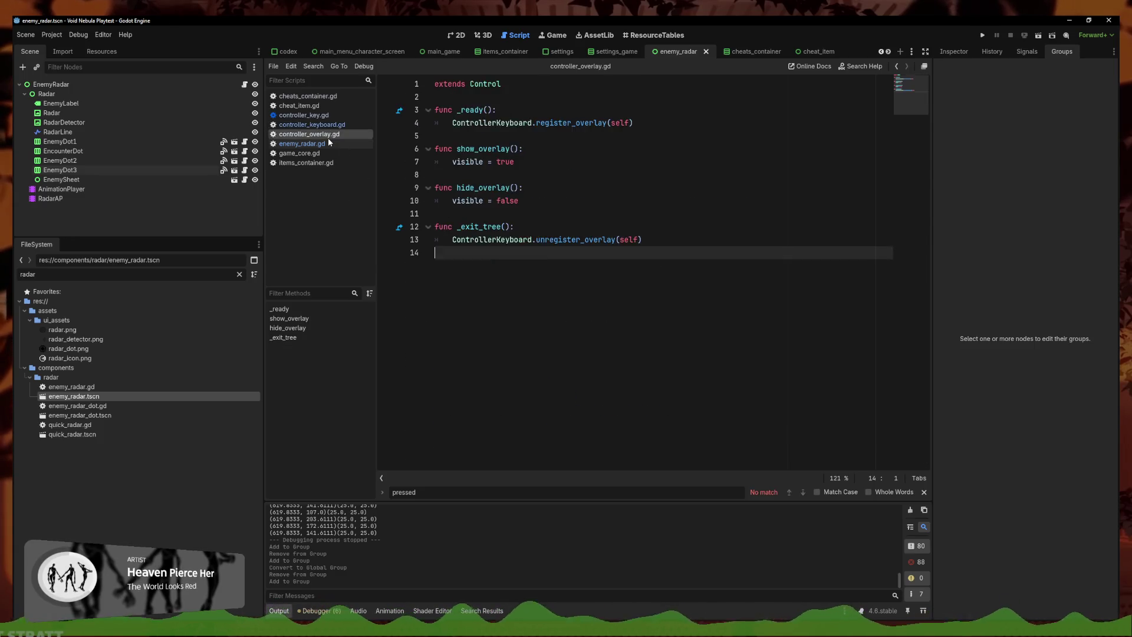
Delete the grab_focus_memory and set_focus_memory calls from cheats_container.gd
{"action": "left_click", "coordinate": [307, 143]}
{"action": "left_click", "coordinate": [307, 96]}
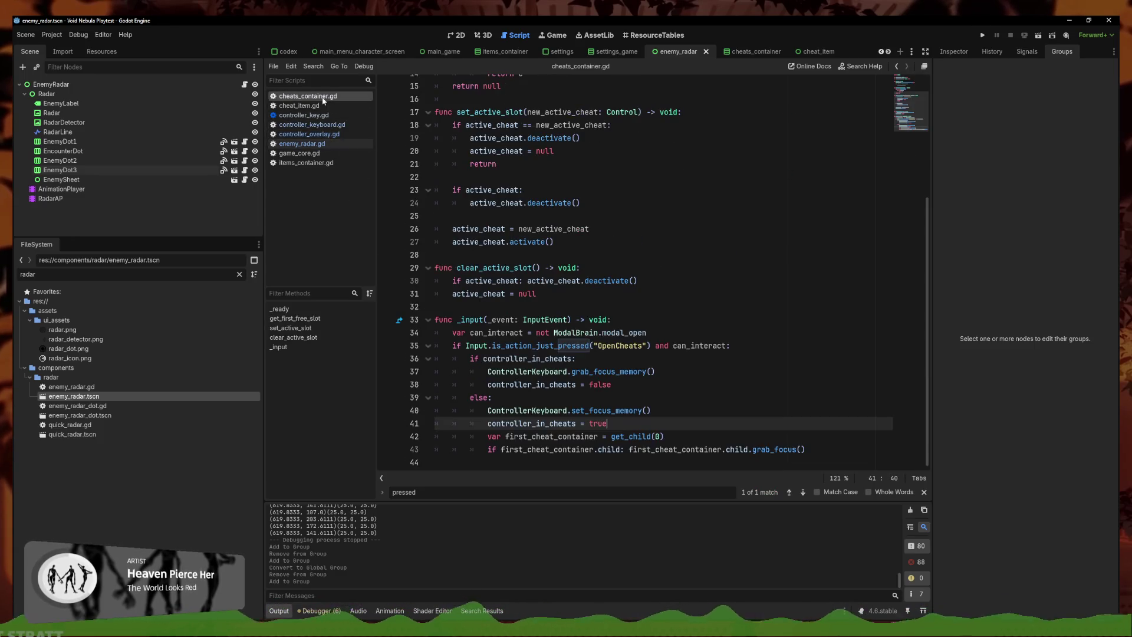
{"action": "left_click", "coordinate": [653, 360]}
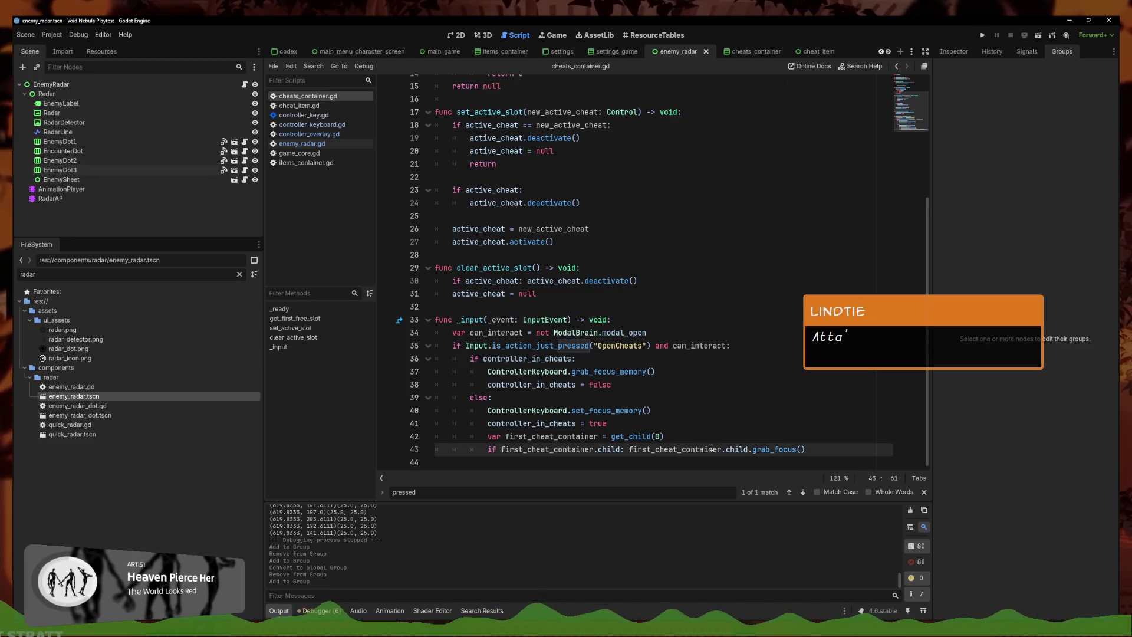
{"action": "left_click", "coordinate": [681, 422]}
{"action": "left_click", "coordinate": [413, 410]}
{"action": "key", "text": "BackSpace"}
{"action": "key", "text": "BackSpace"}
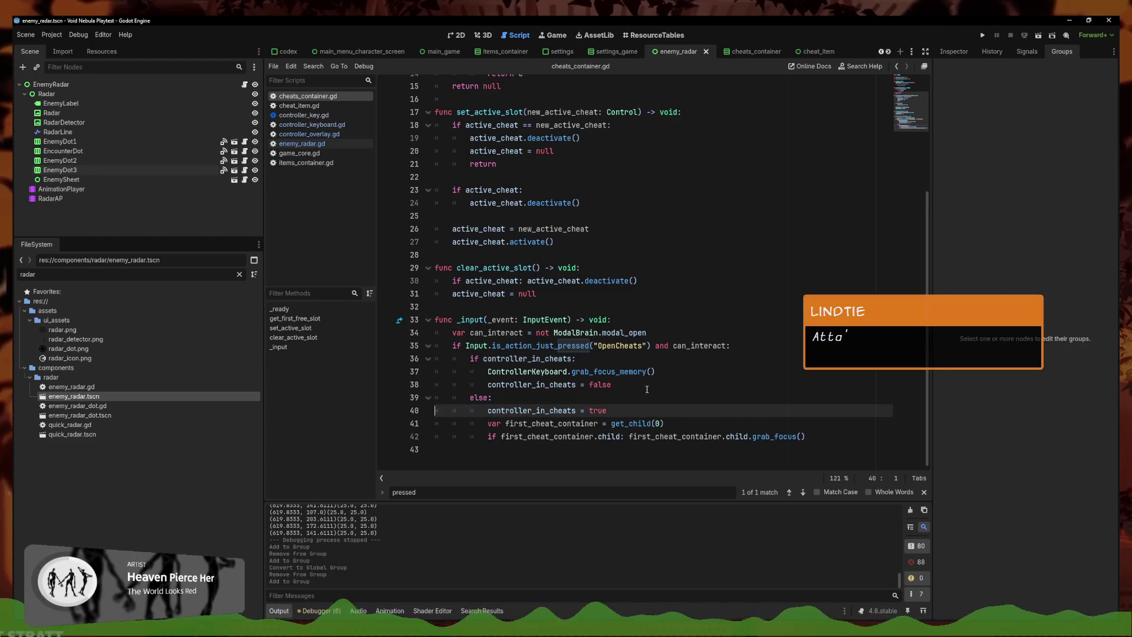
{"action": "left_click", "coordinate": [412, 373]}
{"action": "key", "text": "BackSpace"}
{"action": "key", "text": "BackSpace"}
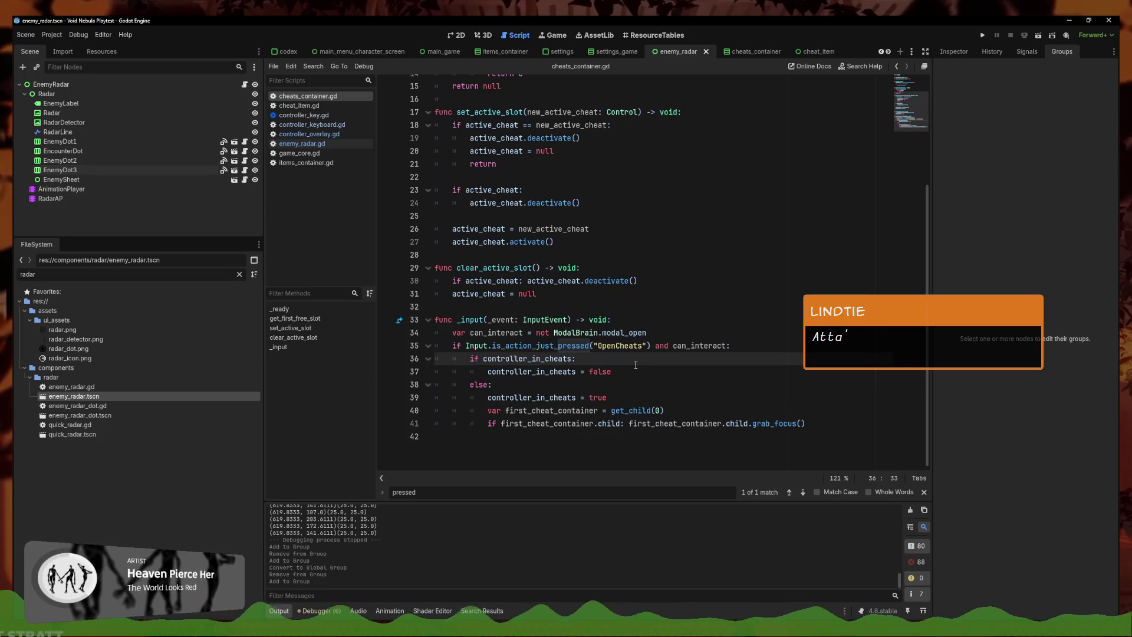
Add grab_focus_default() after line 39, save, then undo it
{"action": "left_click", "coordinate": [650, 398]}
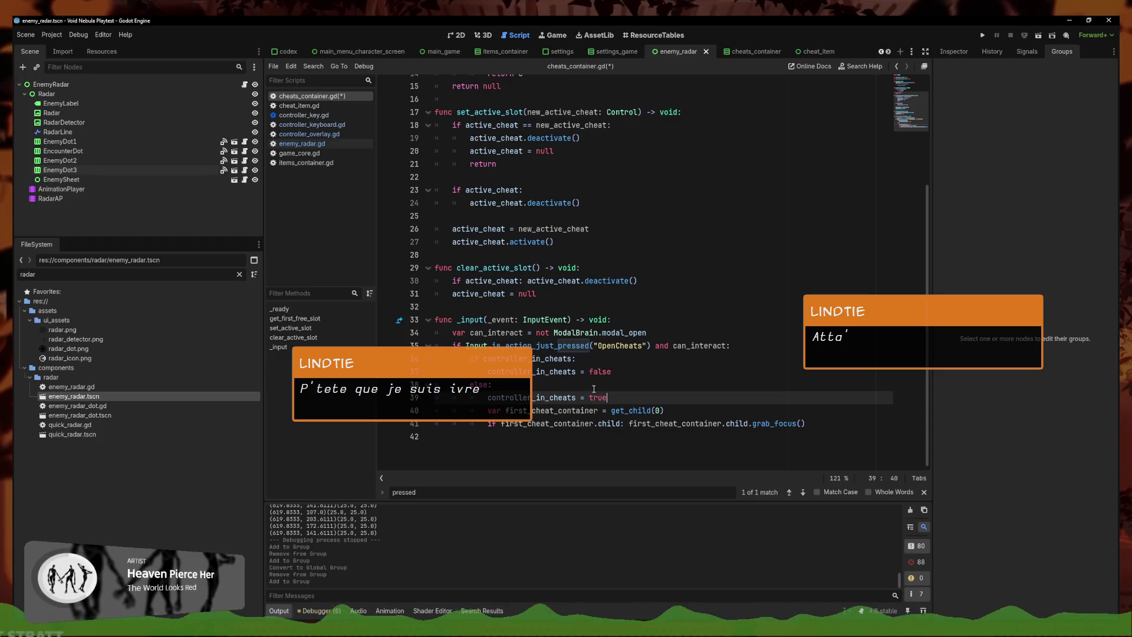
{"action": "key", "text": "Return"}
{"action": "type", "text": "grab_focus_default()"}
{"action": "key", "text": "ctrl+s"}
{"action": "key", "text": "ctrl+z"}
{"action": "key", "text": "ctrl+z"}
Insert grab_focus_default() under line 36 in the controller_in_cheats branch and save
{"action": "left_click", "coordinate": [653, 383]}
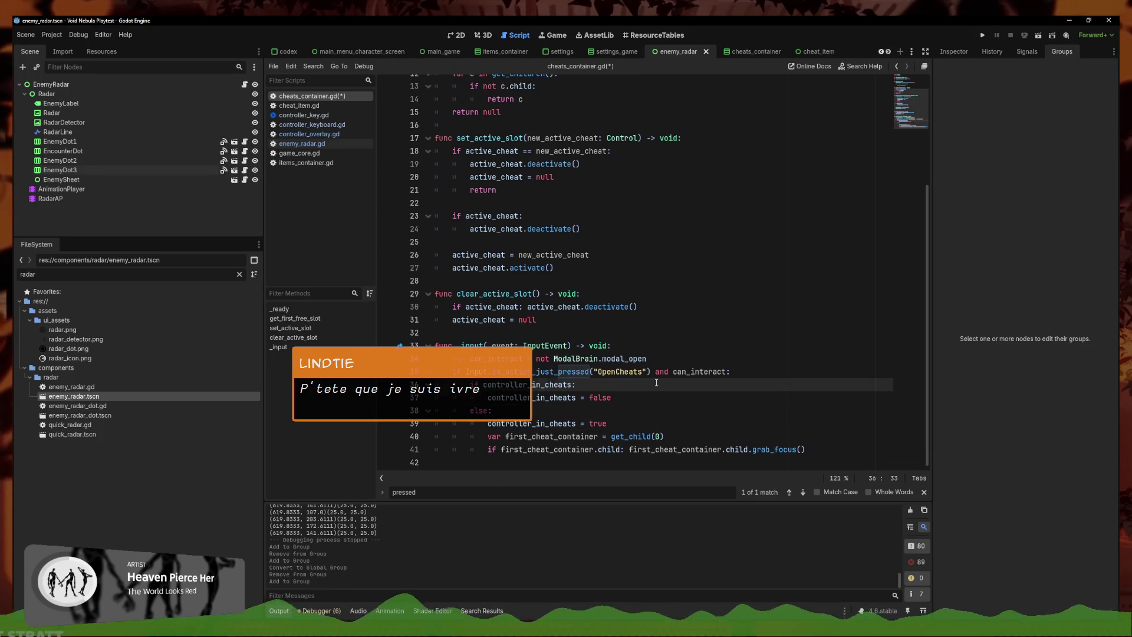
{"action": "key", "text": "Return"}
{"action": "type", "text": "grab_focus_default()"}
{"action": "key", "text": "ctrl+s"}
{"action": "left_click", "coordinate": [705, 435]}
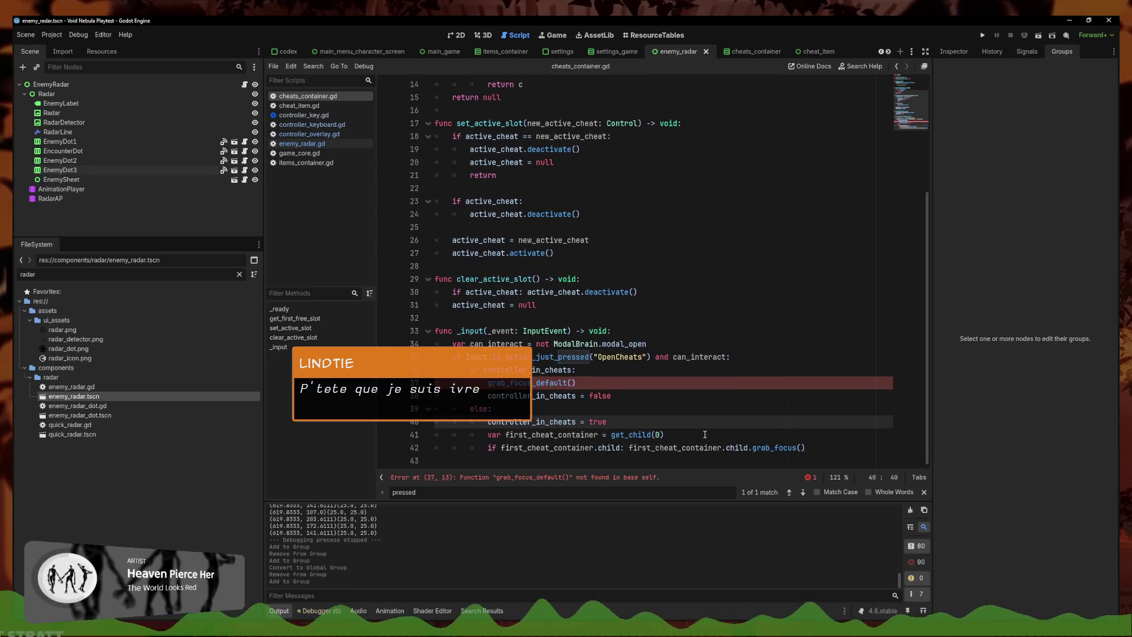
Prefix the call with ControllerKeyboard. using autocomplete
{"action": "left_click", "coordinate": [487, 383]}
{"action": "type", "text": "$Co"}
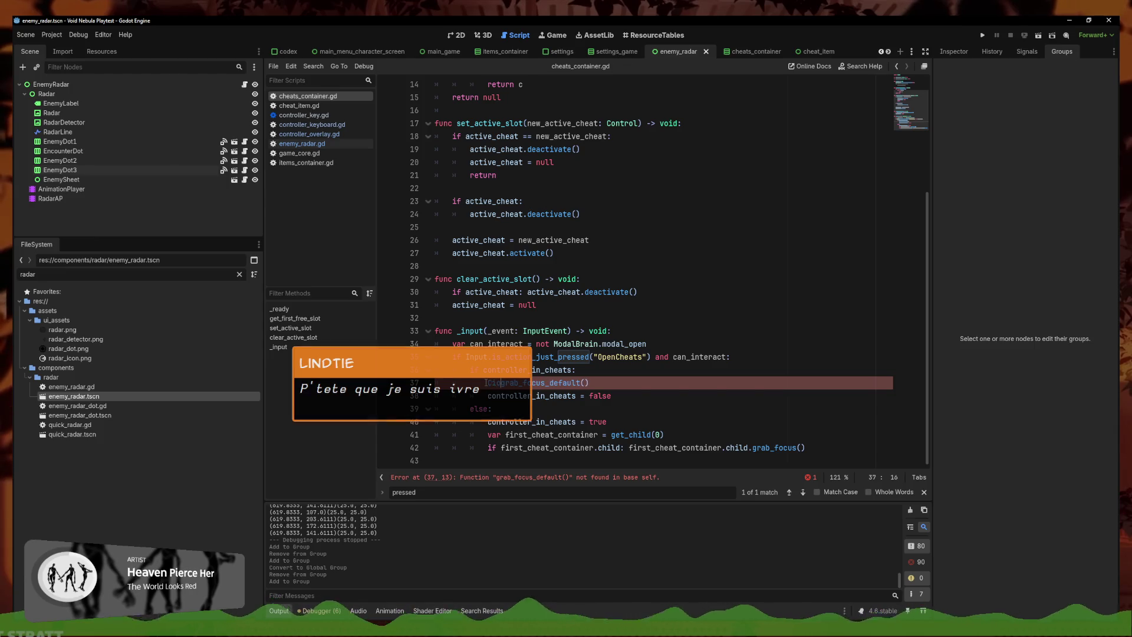
{"action": "type", "text": "ntr"}
{"action": "key", "text": "Down"}
{"action": "key", "text": "Return"}
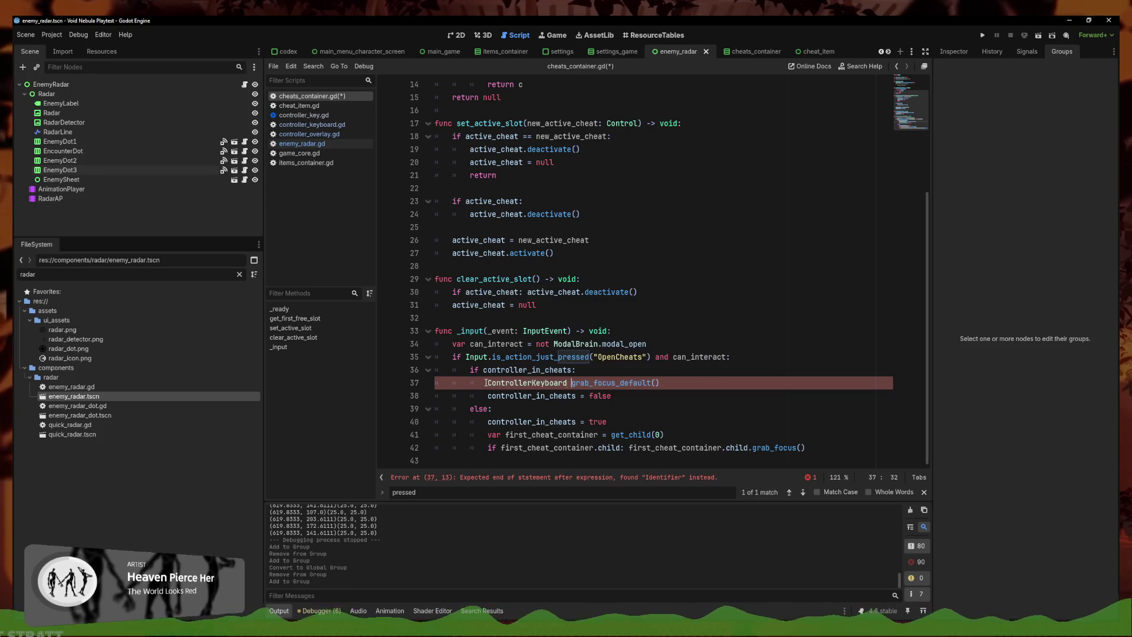
{"action": "type", "text": "."}
{"action": "left_click", "coordinate": [688, 397]}
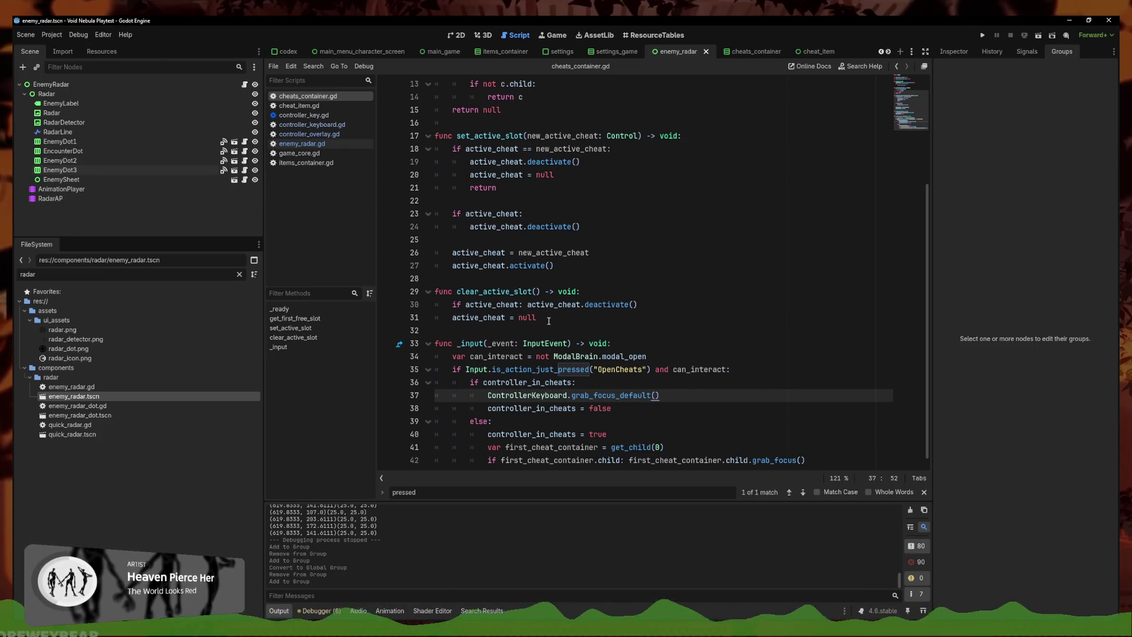
Undo a stray '+' edit, save cheats_container.gd, and run the Void Nebula playtest
{"action": "left_click", "coordinate": [549, 319]}
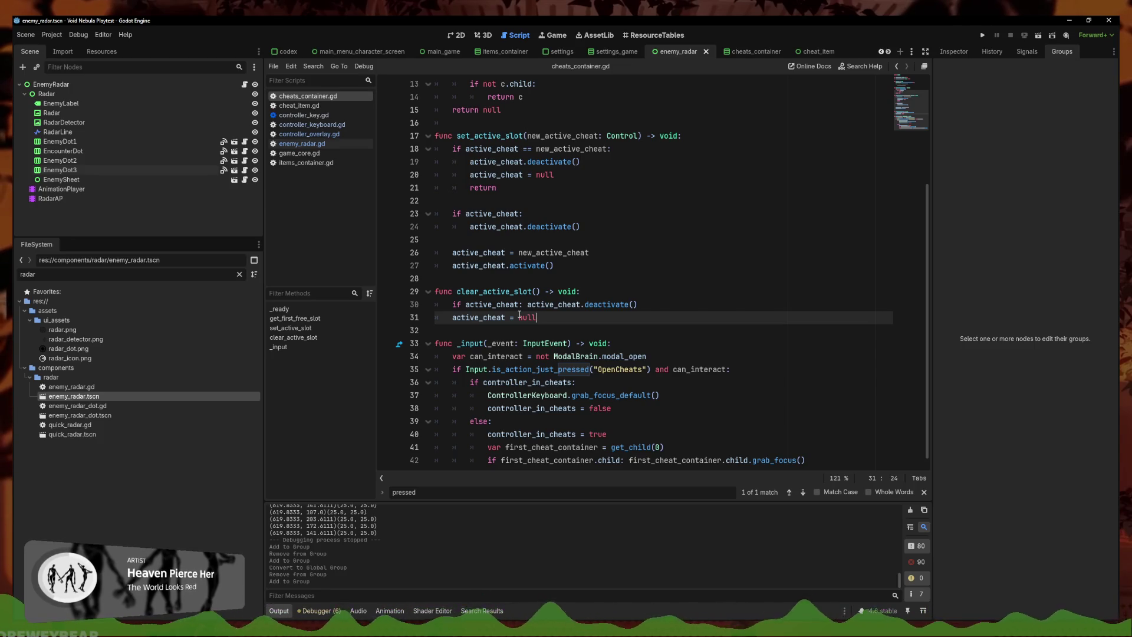
{"action": "type", "text": "+"}
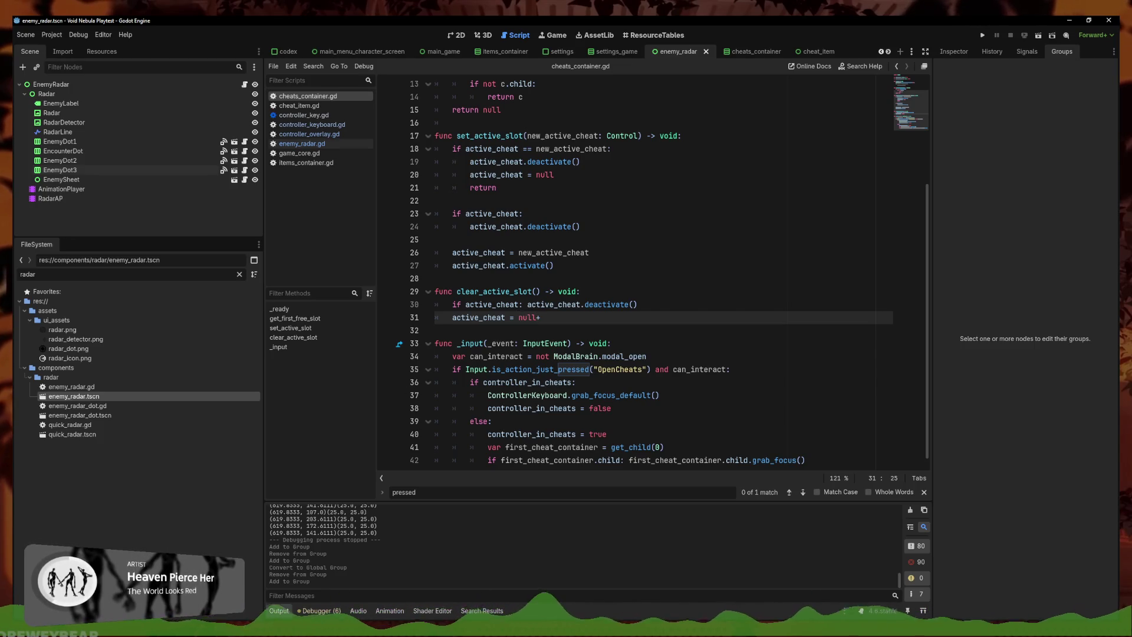
{"action": "left_click", "coordinate": [662, 395]}
{"action": "key", "text": "ctrl+z"}
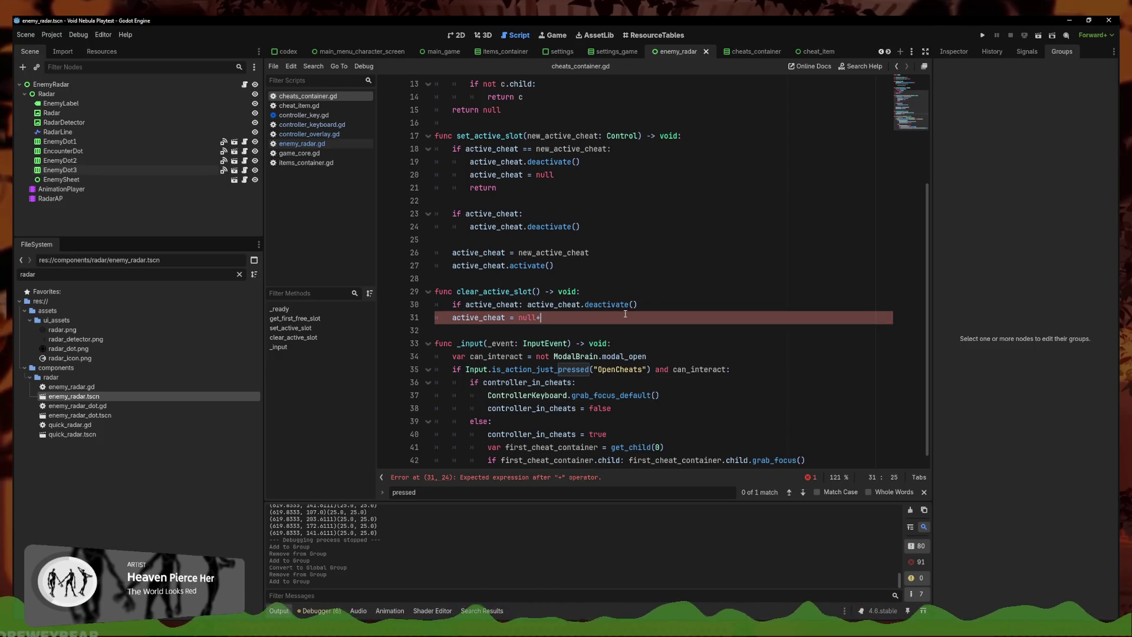
{"action": "key", "text": "ctrl+s"}
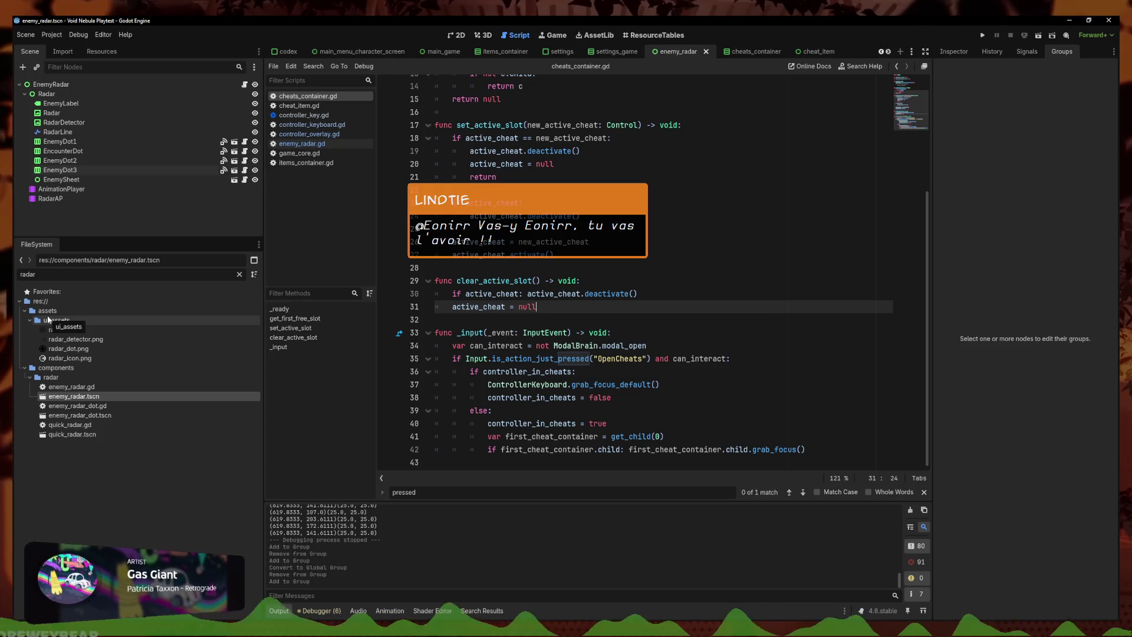
{"action": "left_click", "coordinate": [638, 385]}
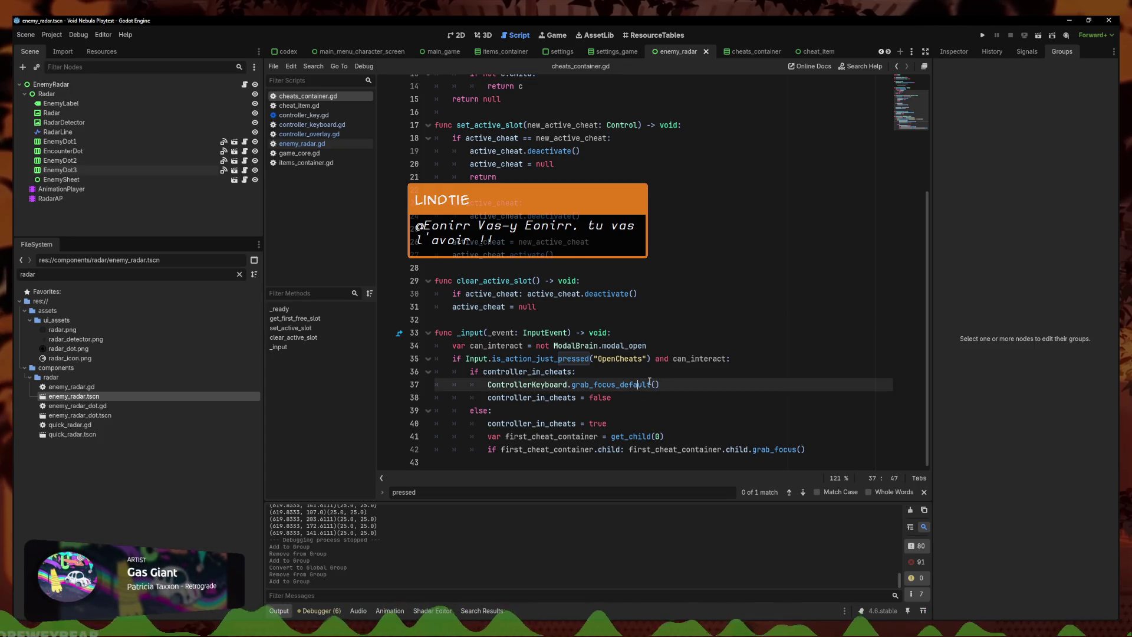
{"action": "left_click", "coordinate": [982, 35]}
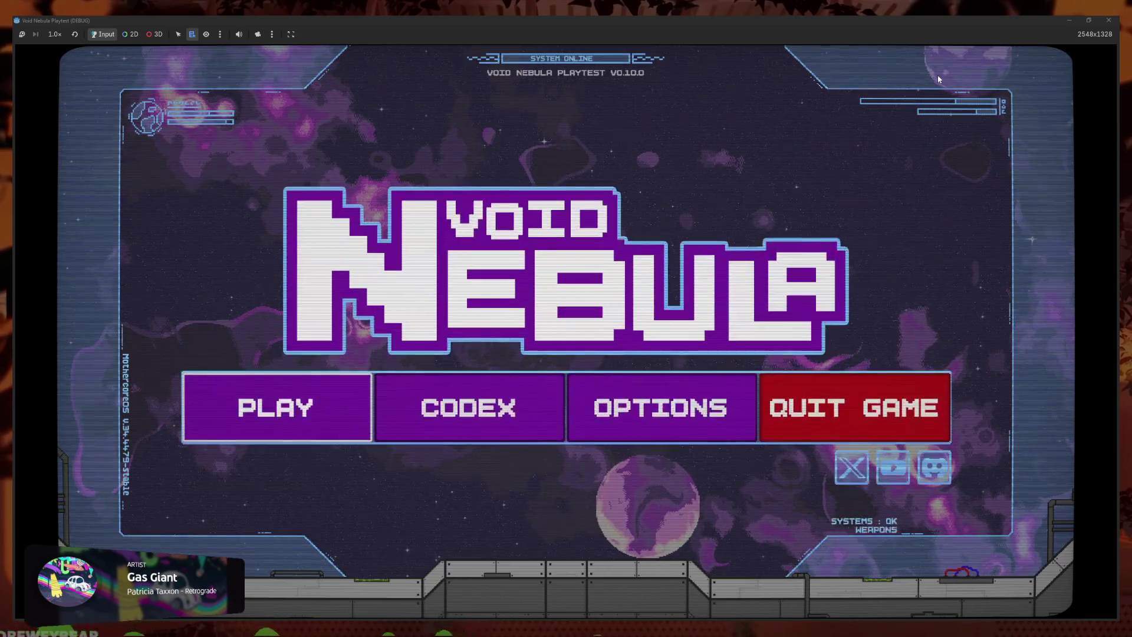
Continue the saved Faceless run to the radar screen, close the playtest, and open items_container.gd
{"action": "key", "text": "Return"}
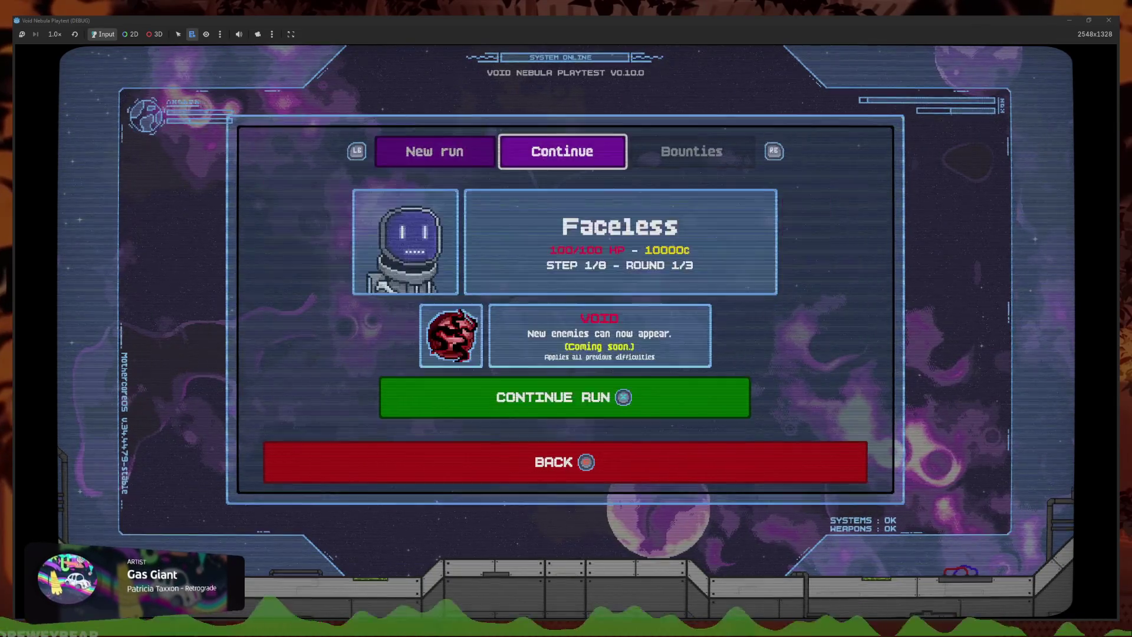
{"action": "key", "text": "Return"}
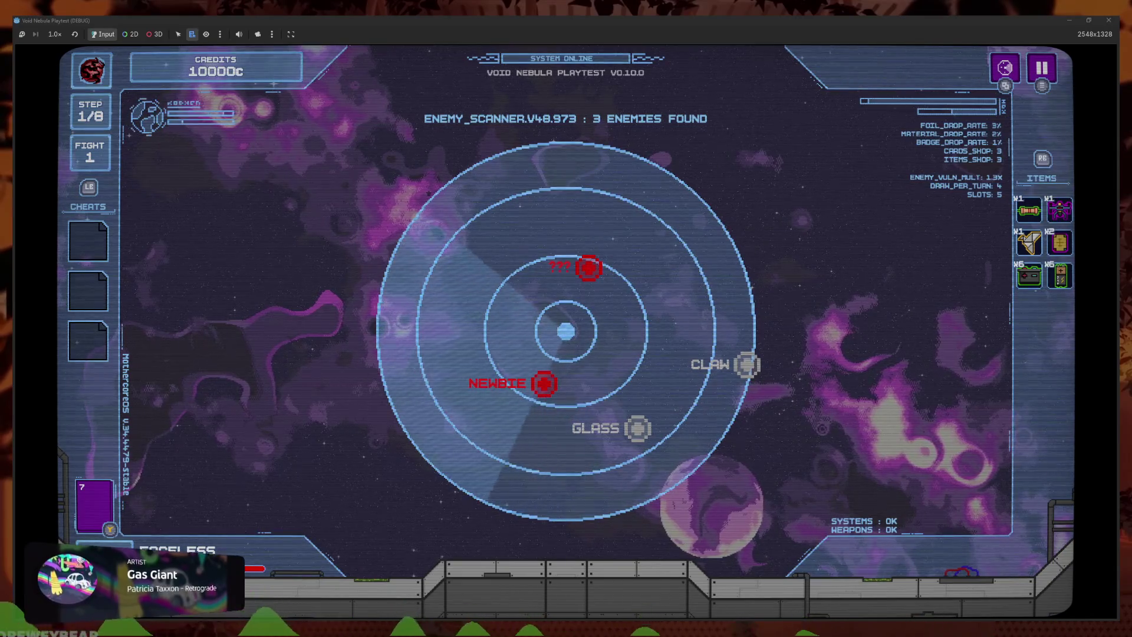
{"action": "left_click", "coordinate": [1108, 21]}
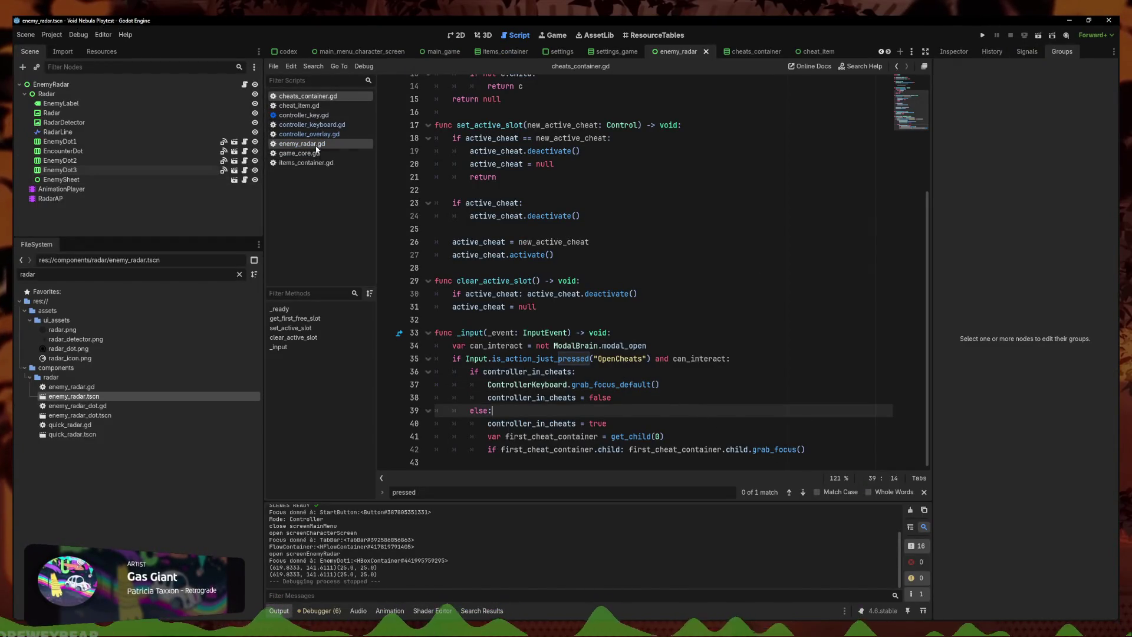
{"action": "left_click", "coordinate": [306, 163]}
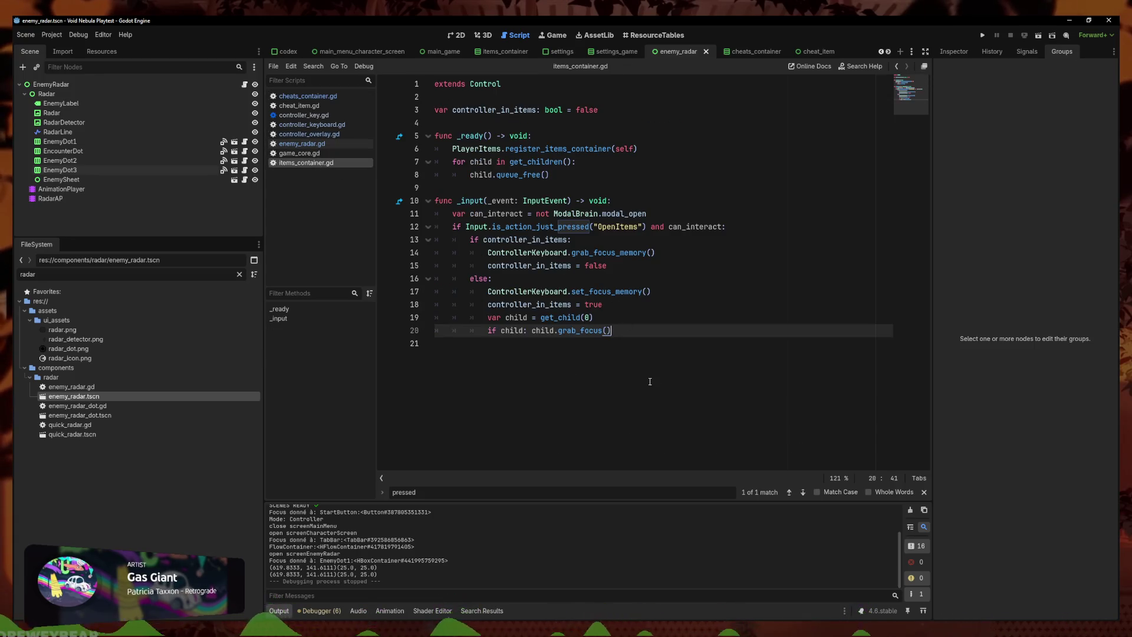
Write a ControllerKeyboard.grab_focus_default() call on line 17 using autocomplete suggestions
{"action": "left_click", "coordinate": [639, 291]}
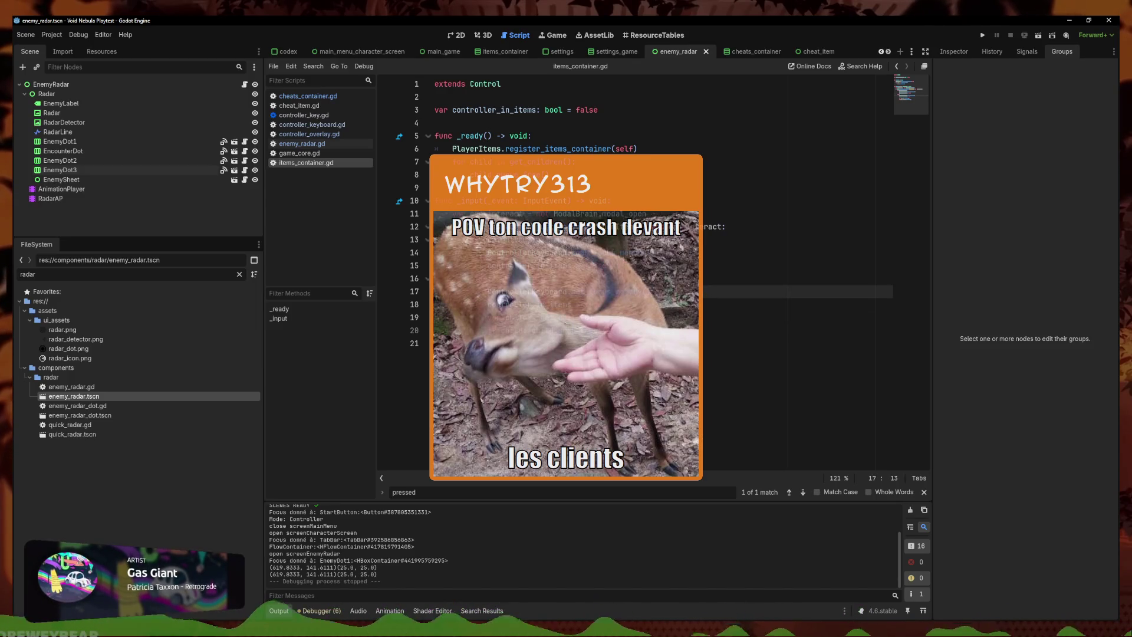
{"action": "type", "text": "return"}
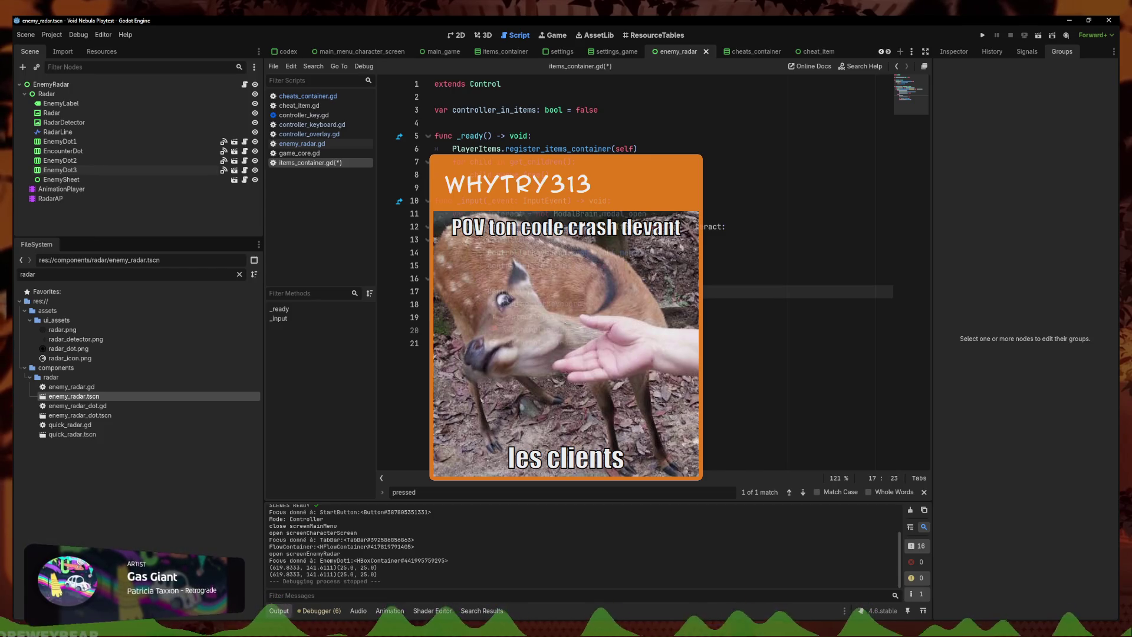
{"action": "type", "text": "controlle"}
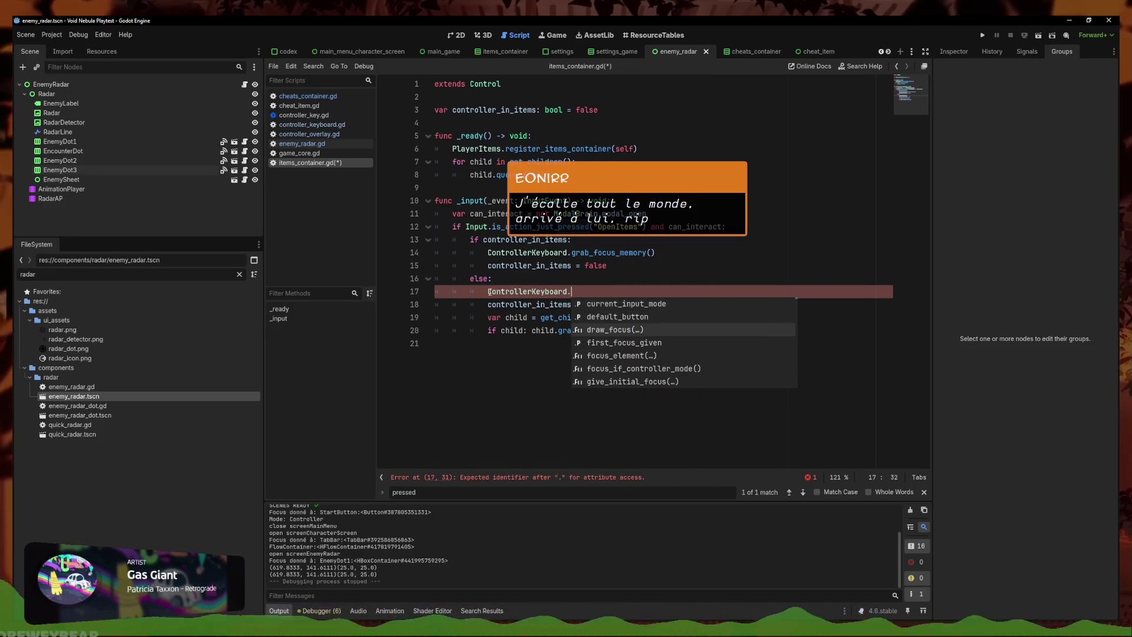
{"action": "key", "text": "Down"}
{"action": "key", "text": "Up"}
{"action": "key", "text": "Up"}
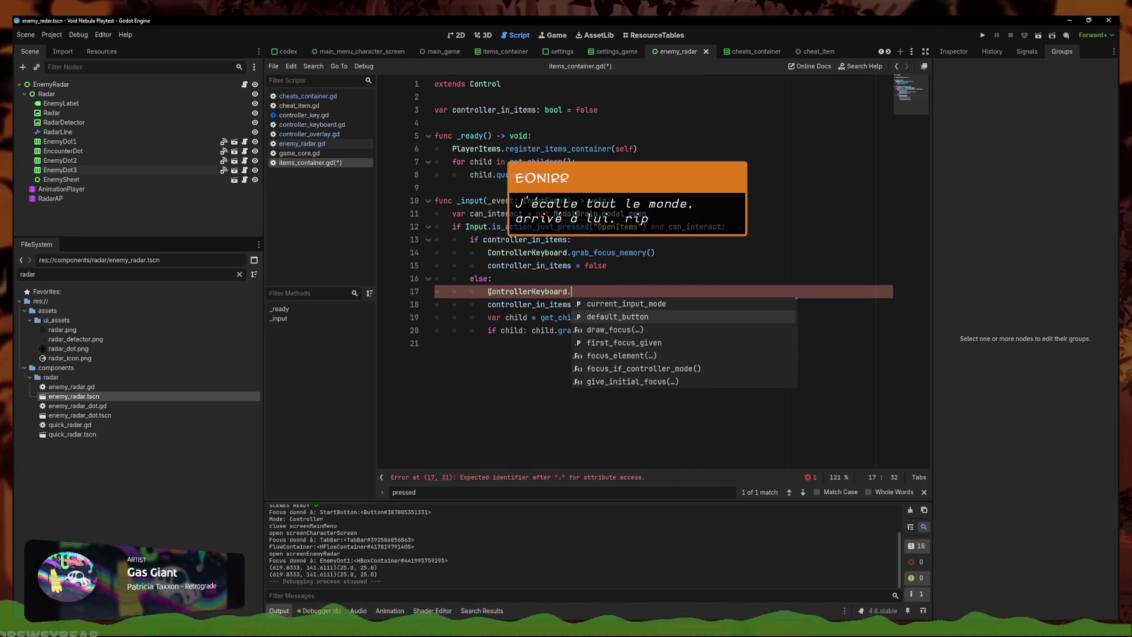
{"action": "key", "text": "Down"}
{"action": "key", "text": "Down"}
{"action": "key", "text": "Down"}
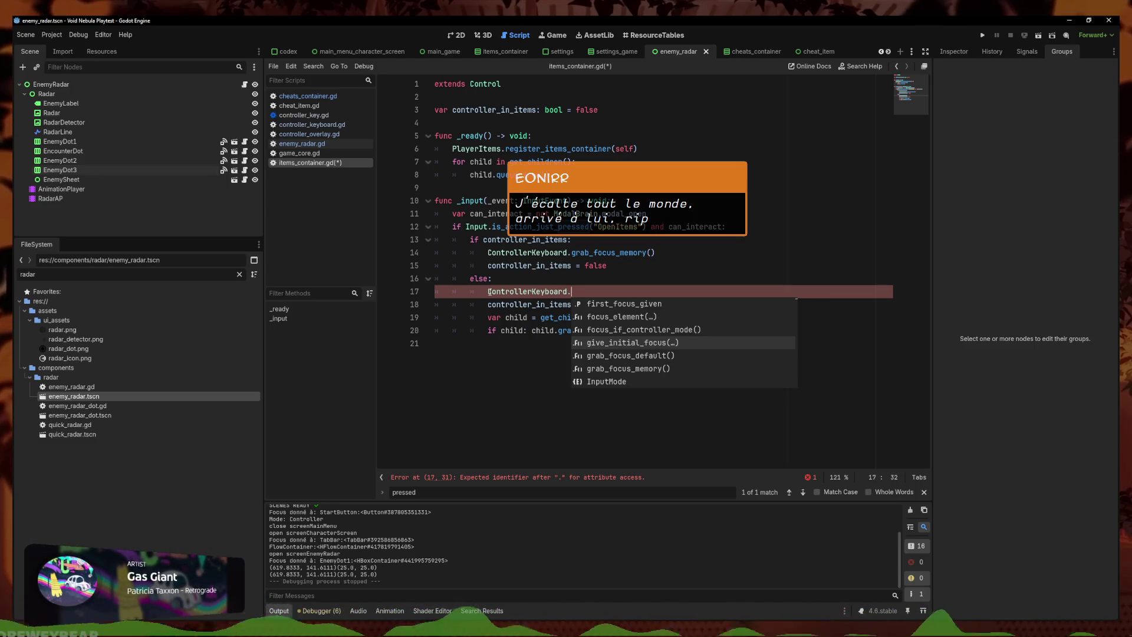
{"action": "type", "text": "focus"}
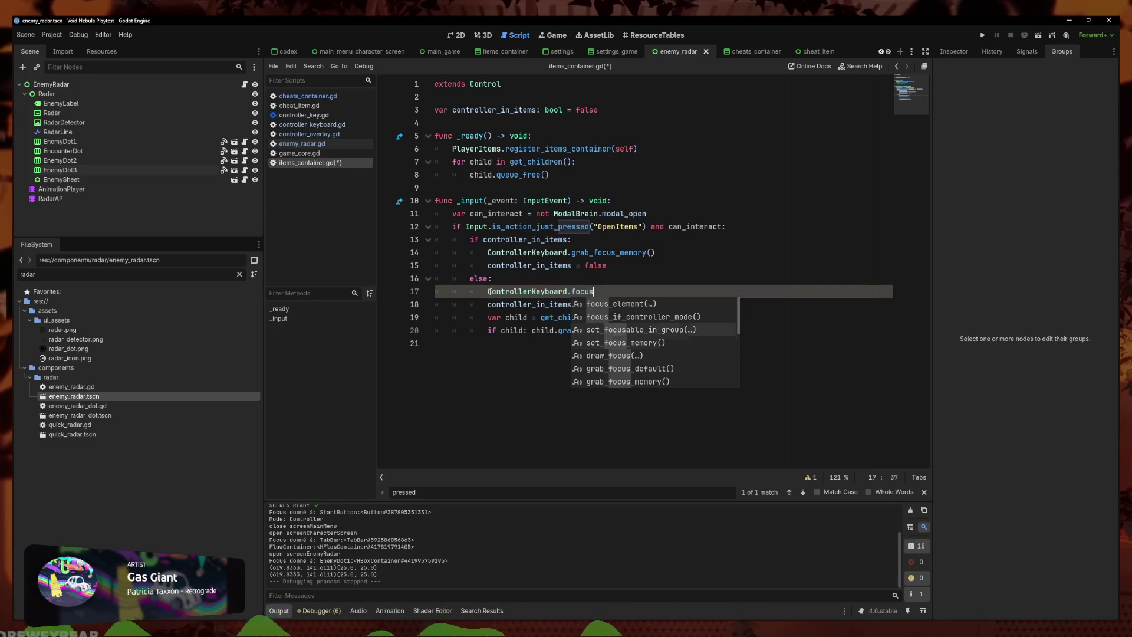
{"action": "key", "text": "Down"}
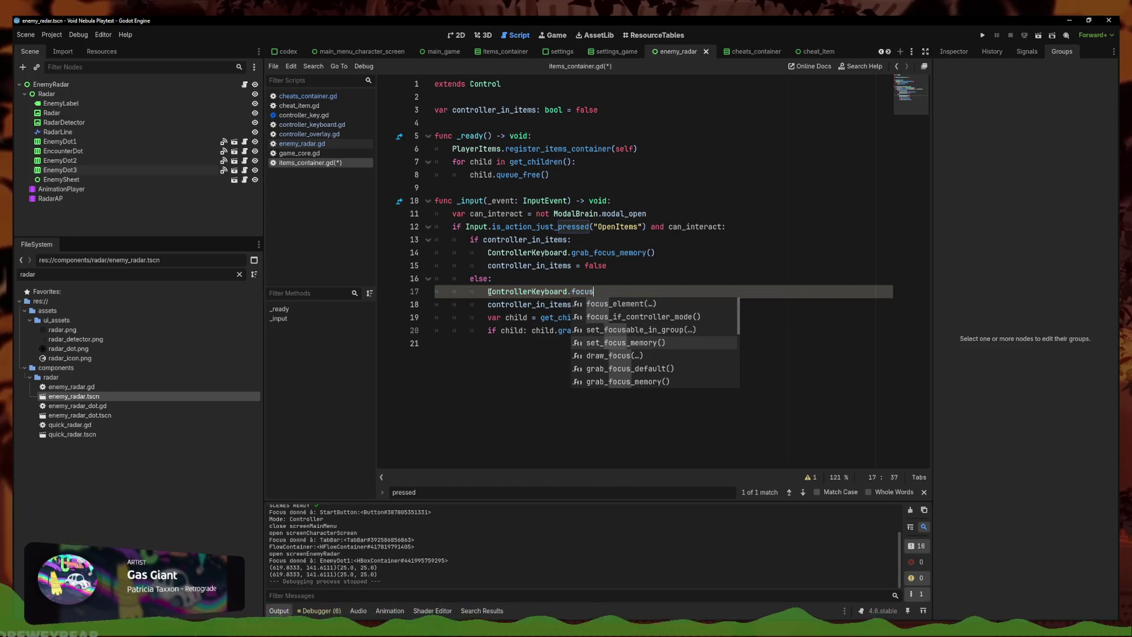
{"action": "key", "text": "Down"}
{"action": "key", "text": "Down"}
{"action": "key", "text": "Return"}
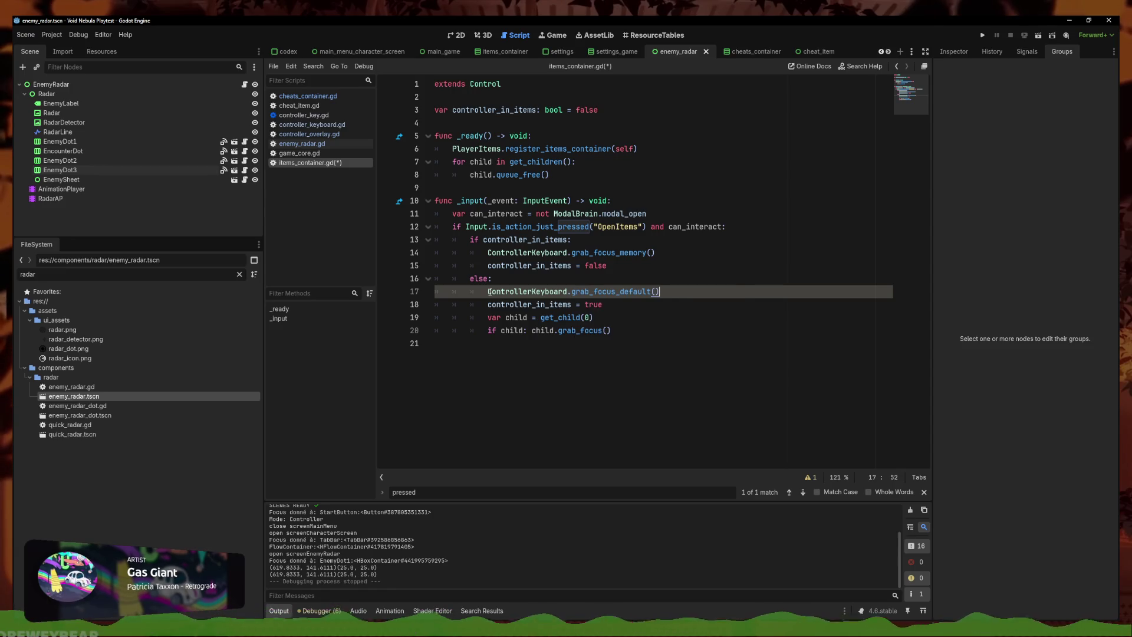
Move the grab_focus_default line over the grab_focus_memory() call on line 14
{"action": "left_click", "coordinate": [640, 252]}
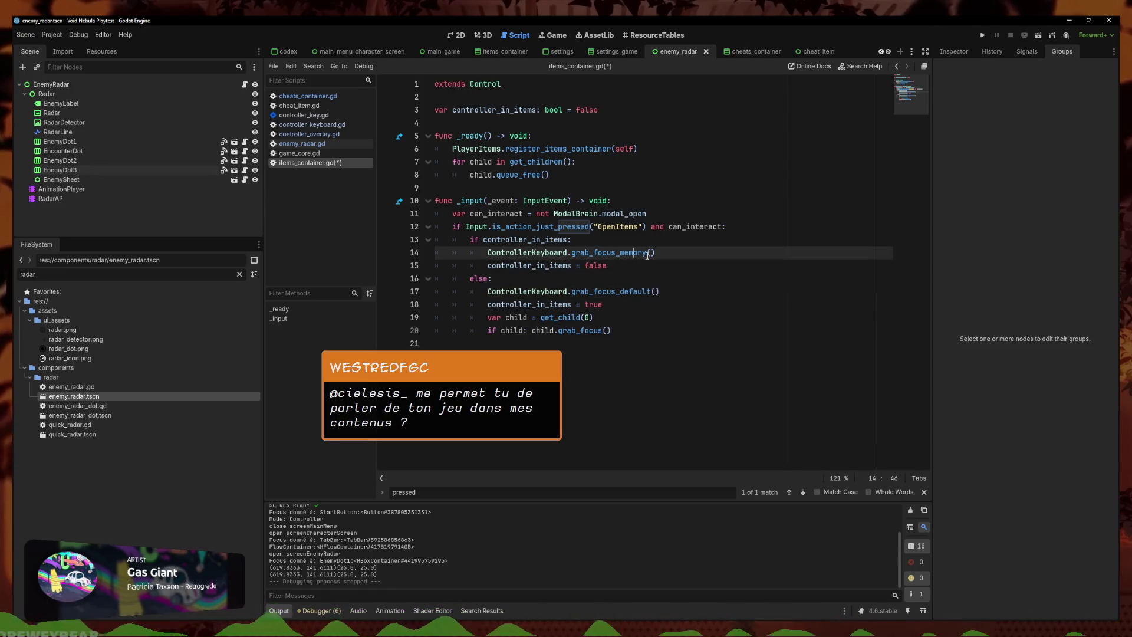
{"action": "triple_click", "coordinate": [661, 291]}
{"action": "key", "text": "ctrl+c"}
{"action": "key", "text": "Delete"}
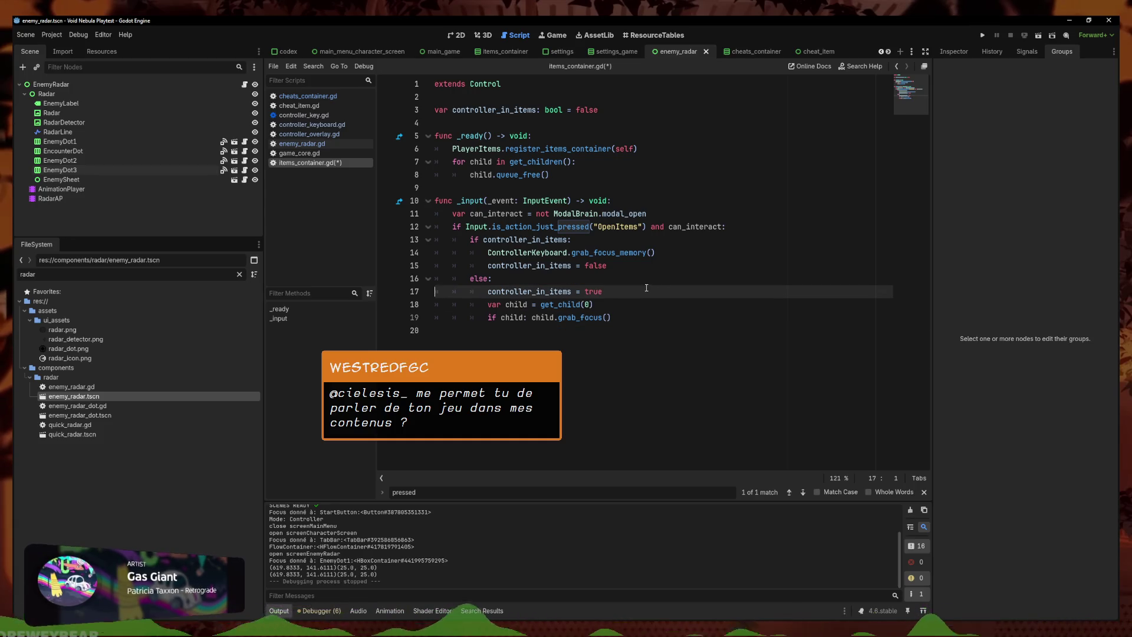
{"action": "left_click", "coordinate": [655, 253]}
{"action": "left_click_drag", "start_coordinate": [655, 252], "coordinate": [487, 252]}
{"action": "key", "text": "ctrl+v"}
Remove the leftover empty line, fix line 14's indentation, save, and rerun the project
{"action": "key", "text": "ctrl+s"}
{"action": "key", "text": "BackSpace"}
{"action": "key", "text": "shift+Tab"}
{"action": "key", "text": "shift+Tab"}
{"action": "key", "text": "shift+Tab"}
{"action": "left_click", "coordinate": [634, 253]}
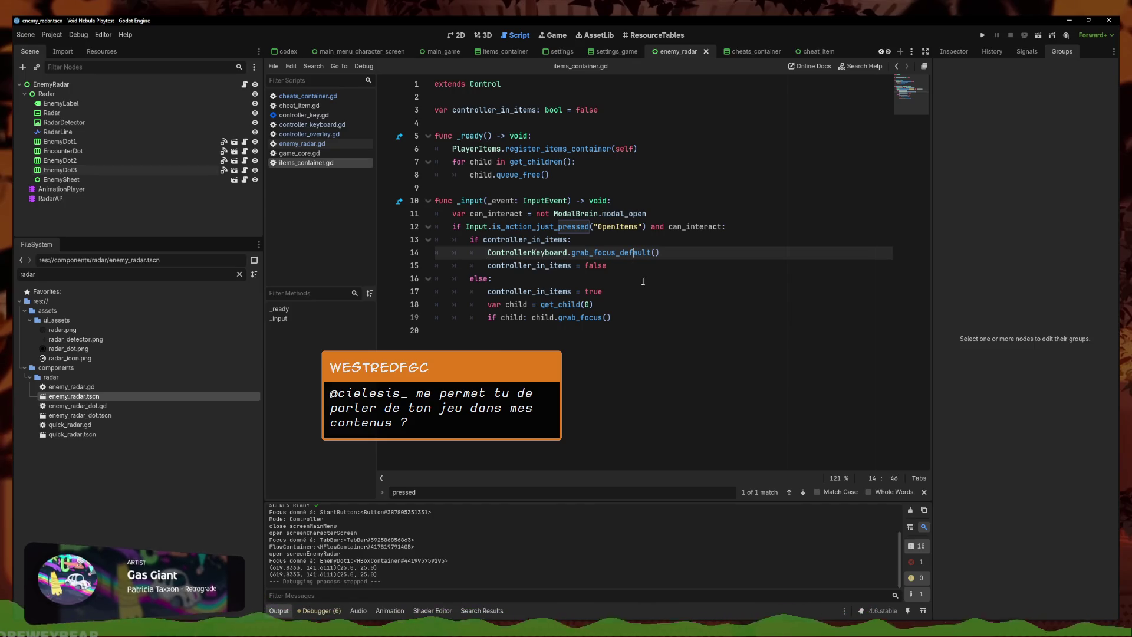
{"action": "left_click", "coordinate": [752, 247]}
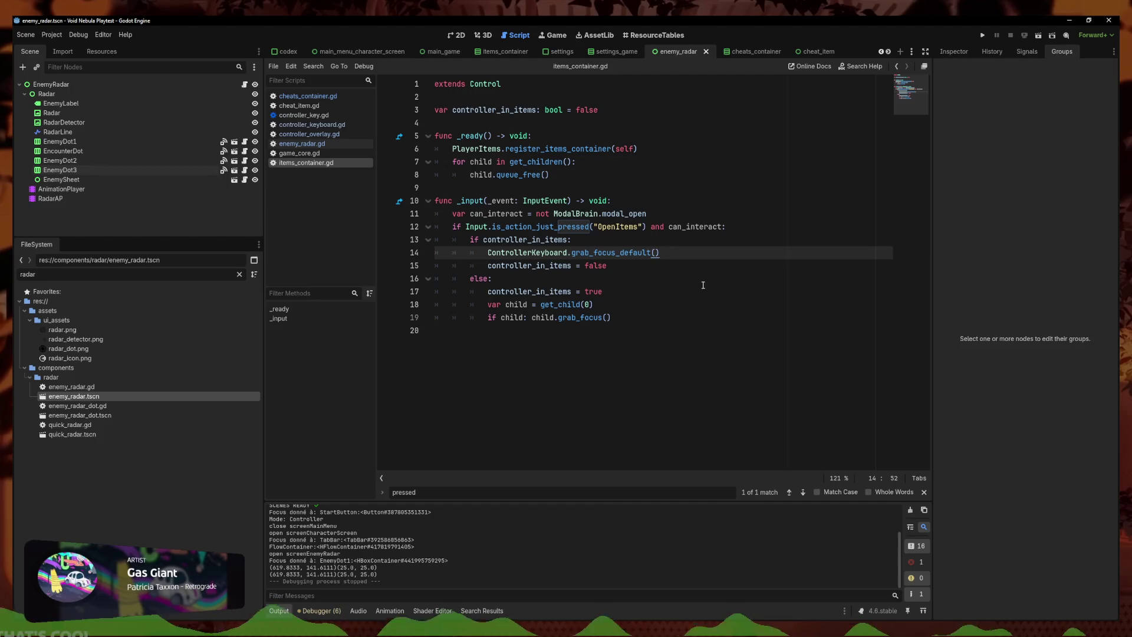
{"action": "left_click", "coordinate": [982, 35]}
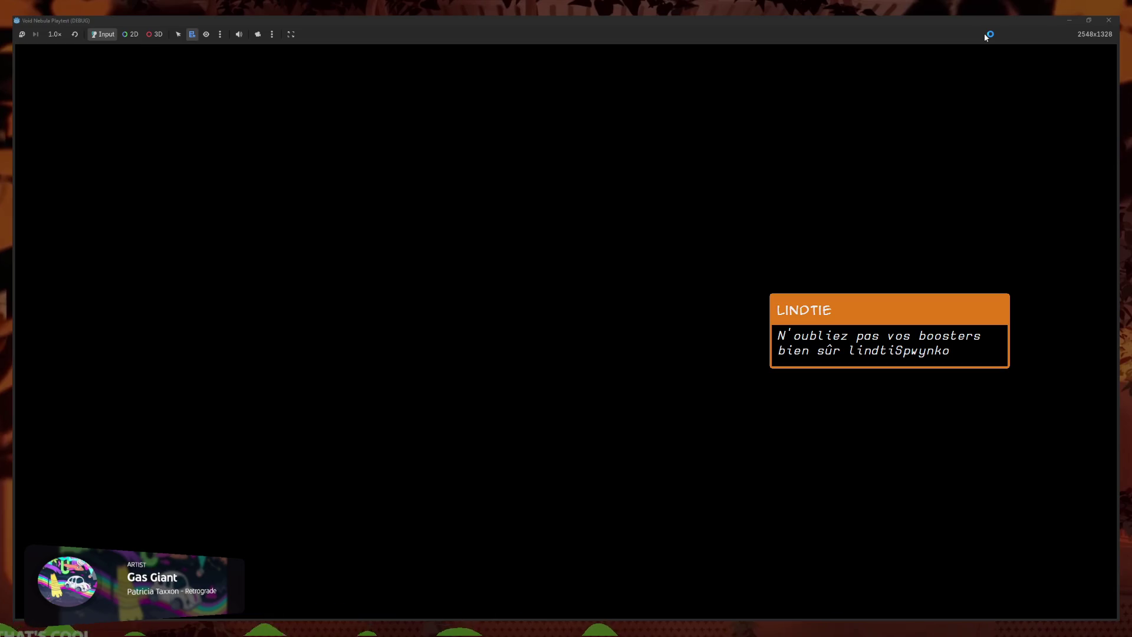
Choose New run, cycle the character to Faceless, and start the run
{"action": "key", "text": "Return"}
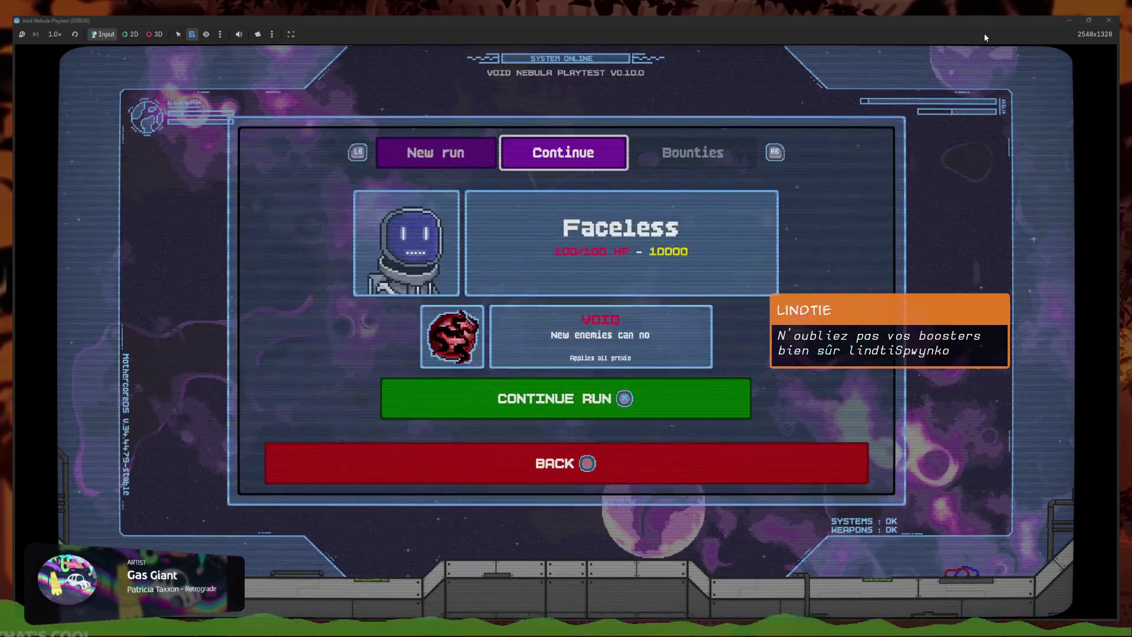
{"action": "key", "text": "Left"}
{"action": "key", "text": "Right"}
{"action": "key", "text": "Left"}
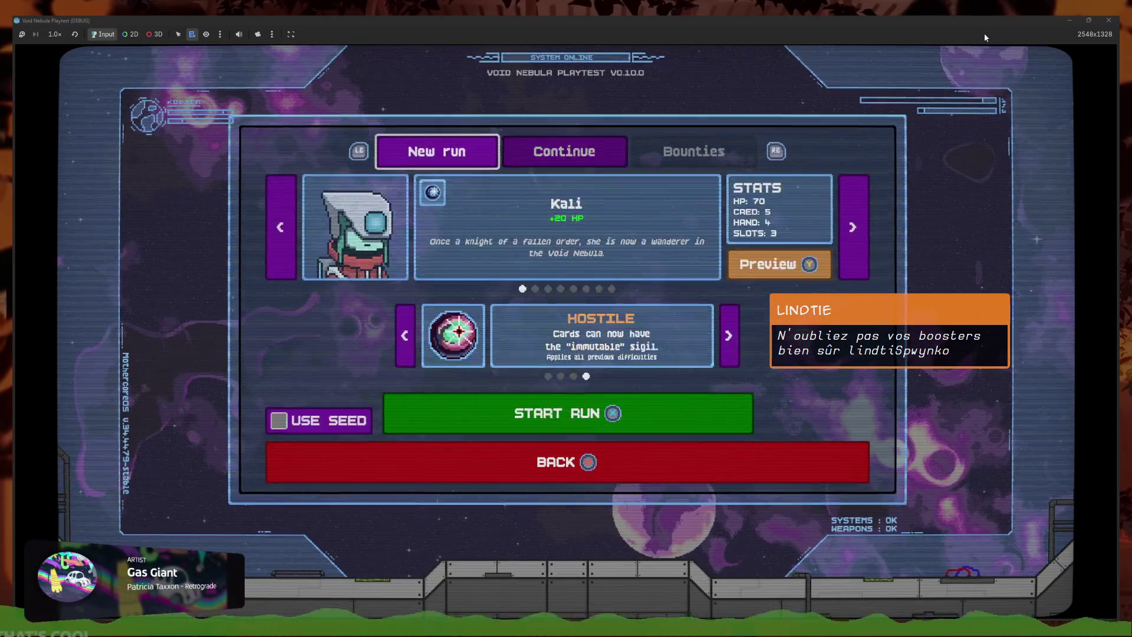
{"action": "key", "text": "Right"}
{"action": "key", "text": "Left"}
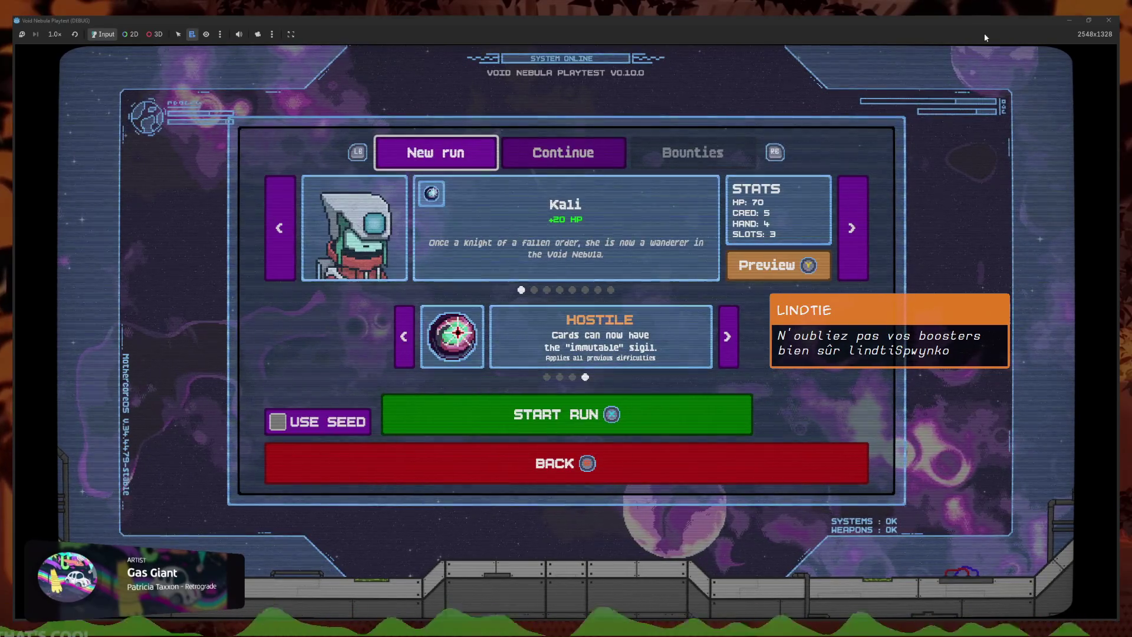
{"action": "key", "text": "Right"}
{"action": "key", "text": "Left"}
{"action": "key", "text": "Right"}
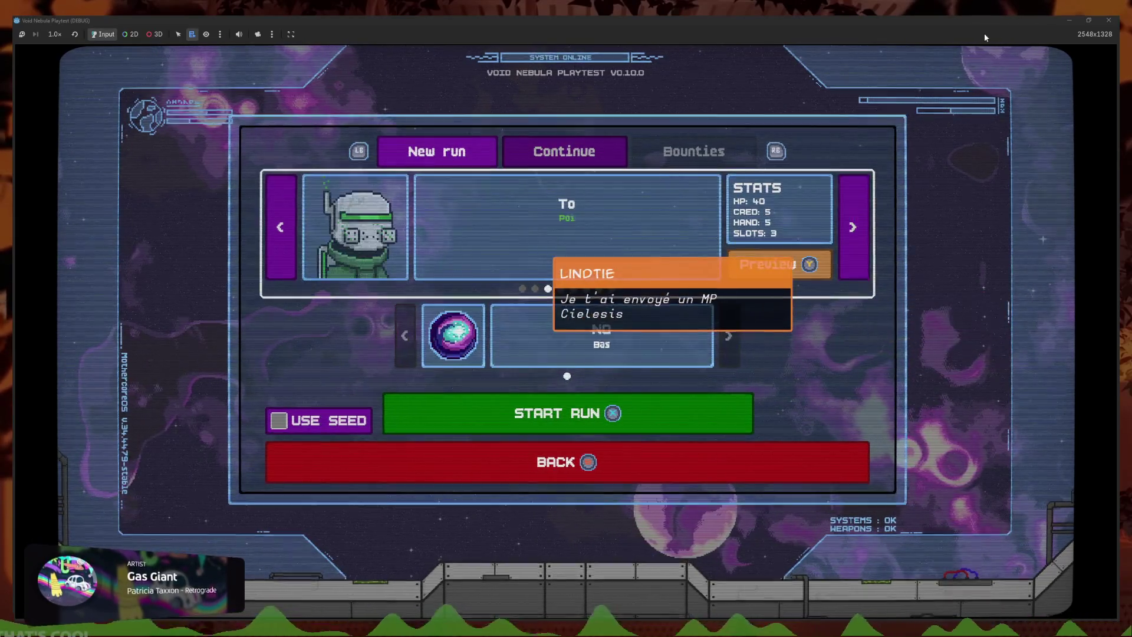
{"action": "key", "text": "Right"}
{"action": "key", "text": "Right"}
{"action": "key", "text": "Right"}
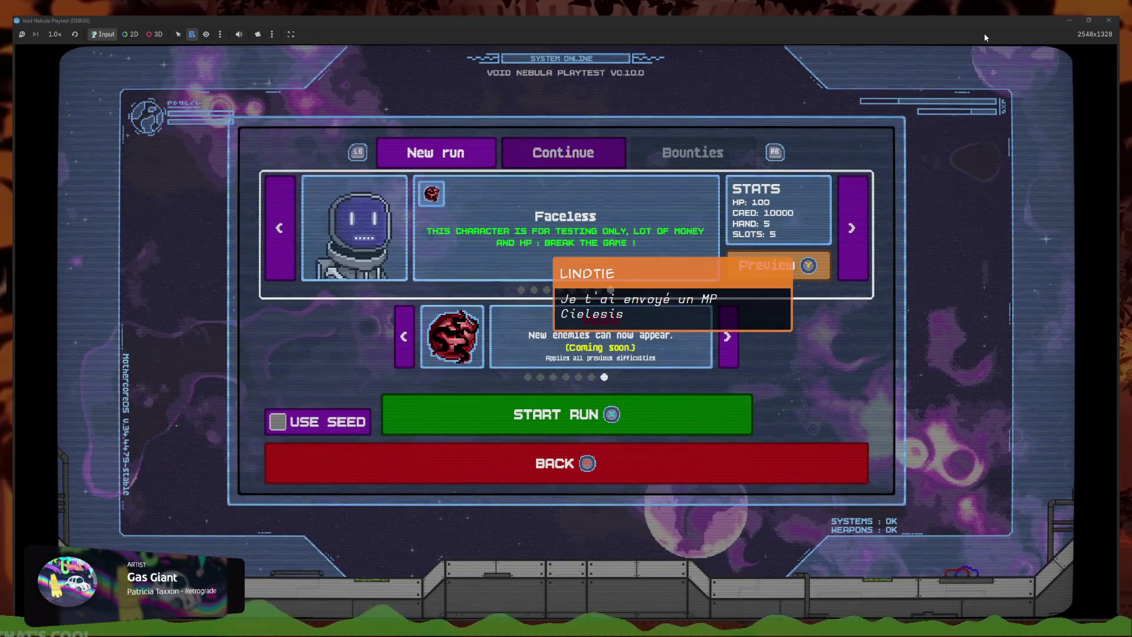
{"action": "key", "text": "Down"}
{"action": "key", "text": "Down"}
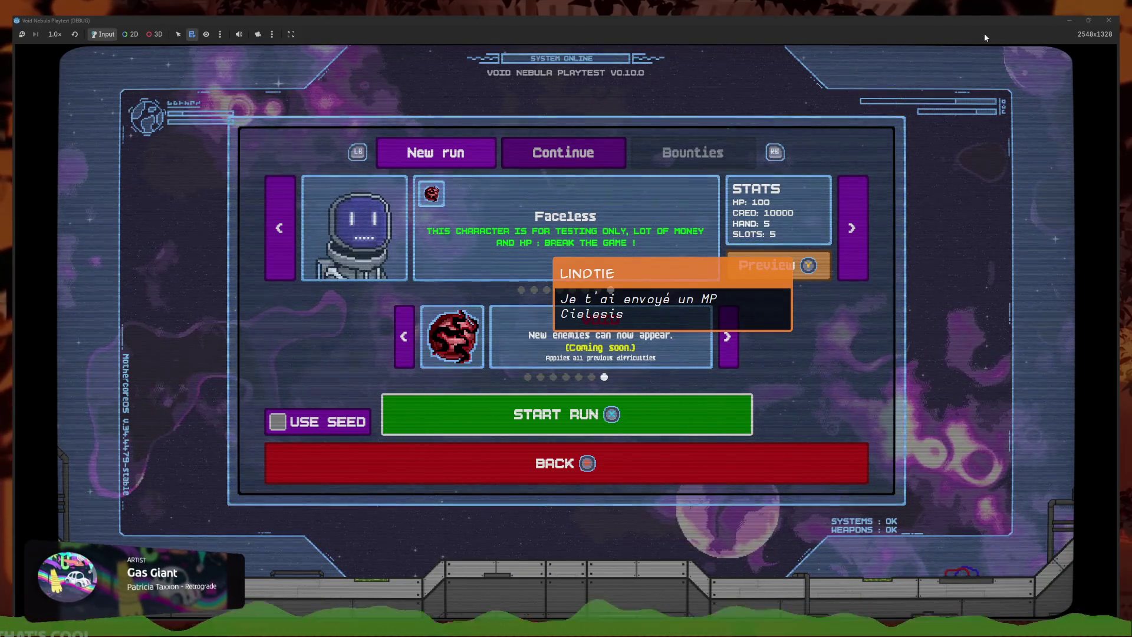
{"action": "key", "text": "Return"}
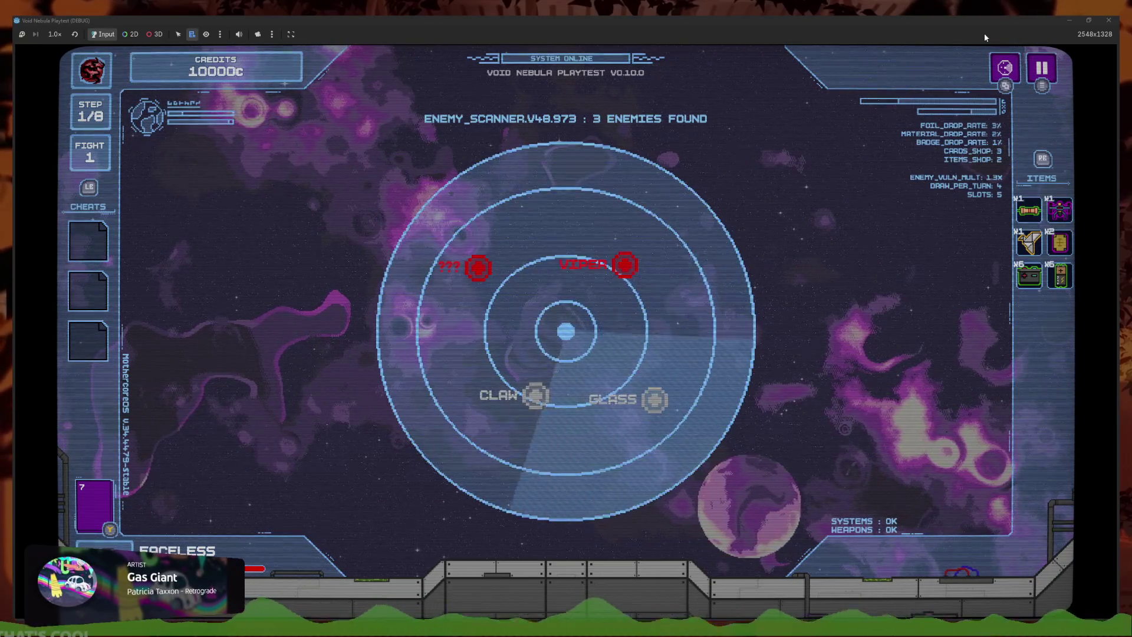
Step focus through Red Resistor, Combat drone, then radar enemies Viper and Glass, and stop the game
{"action": "key", "text": "Down"}
{"action": "key", "text": "Right"}
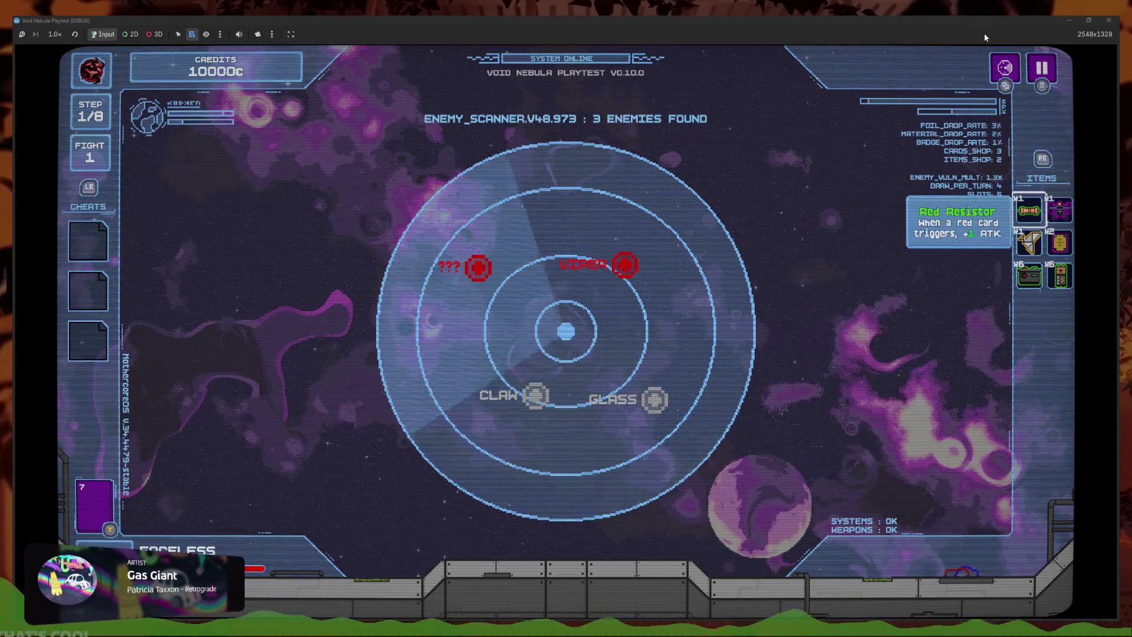
{"action": "key", "text": "Right"}
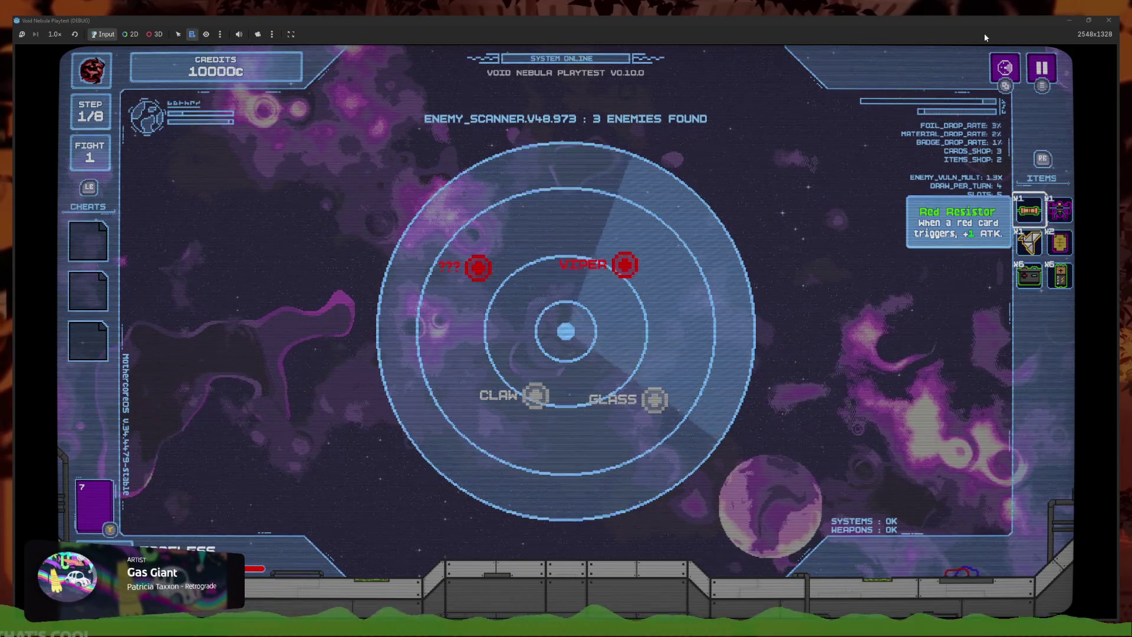
{"action": "key", "text": "Left"}
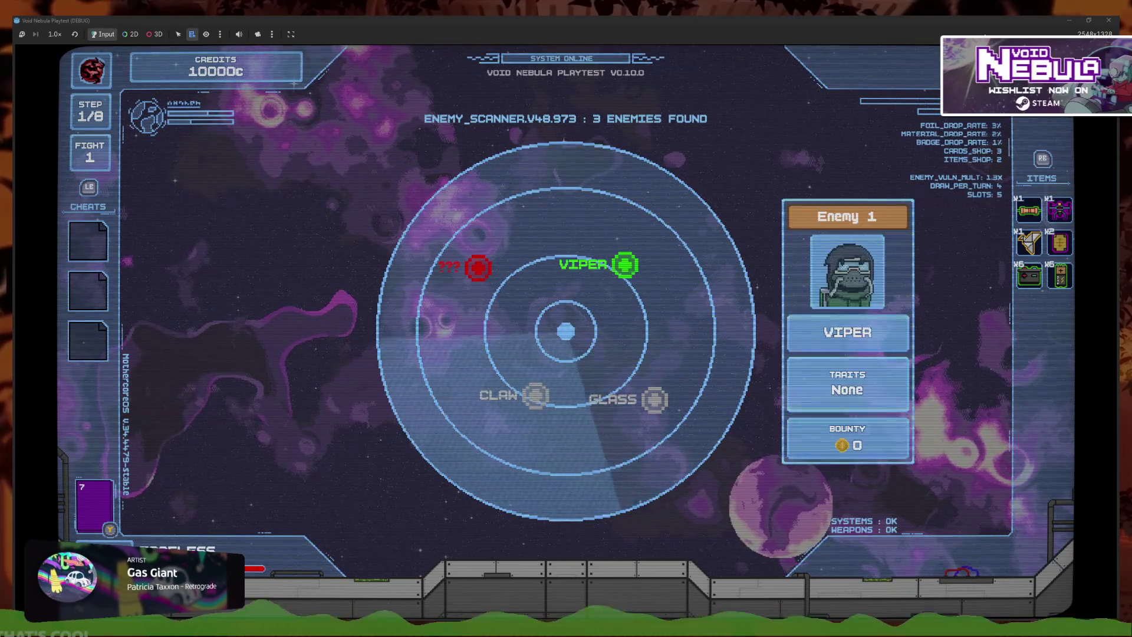
{"action": "key", "text": "Down"}
{"action": "key", "text": "F8"}
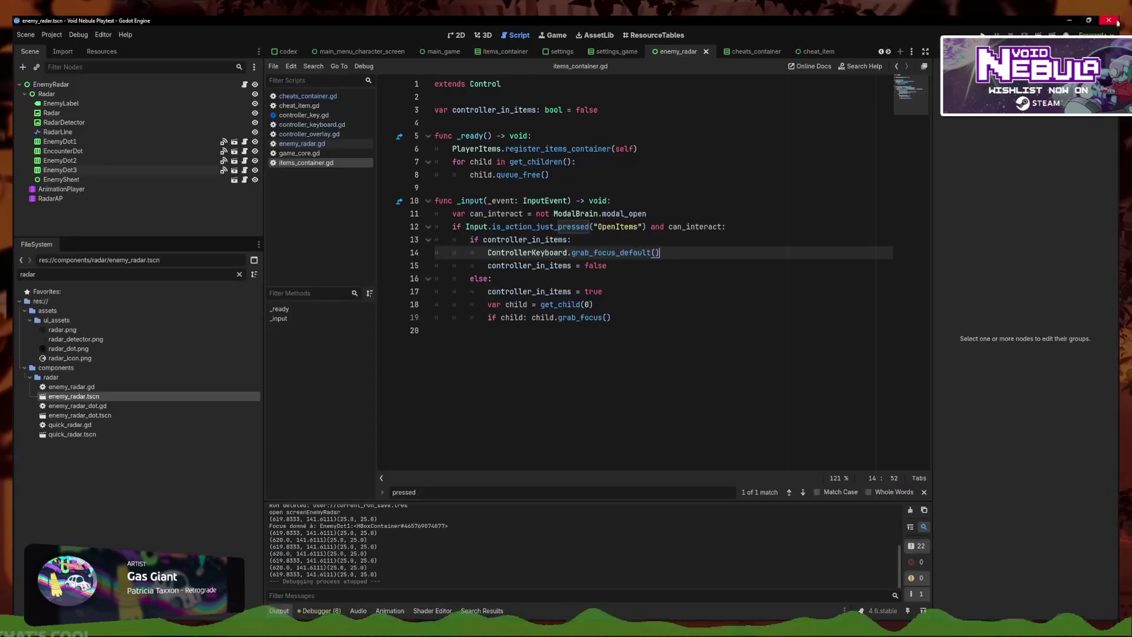
Place the caret at the end of line 17, after controller_in_items = true
{"action": "left_click", "coordinate": [694, 302]}
{"action": "left_click", "coordinate": [688, 266]}
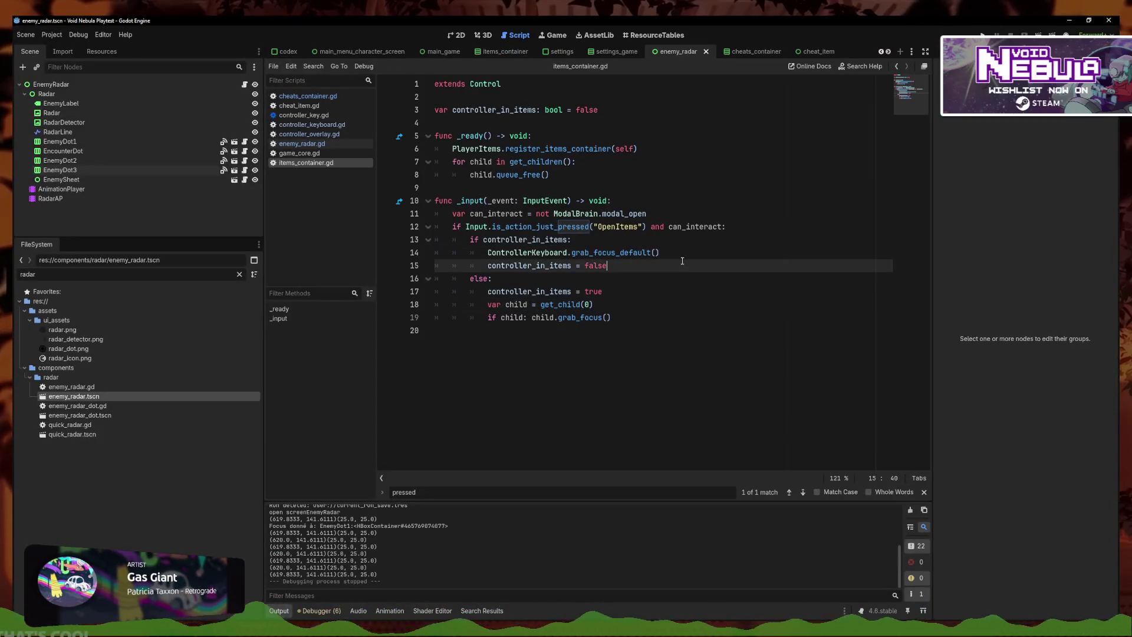
{"action": "left_click", "coordinate": [686, 291]}
{"action": "left_click", "coordinate": [685, 303]}
{"action": "left_click", "coordinate": [687, 265]}
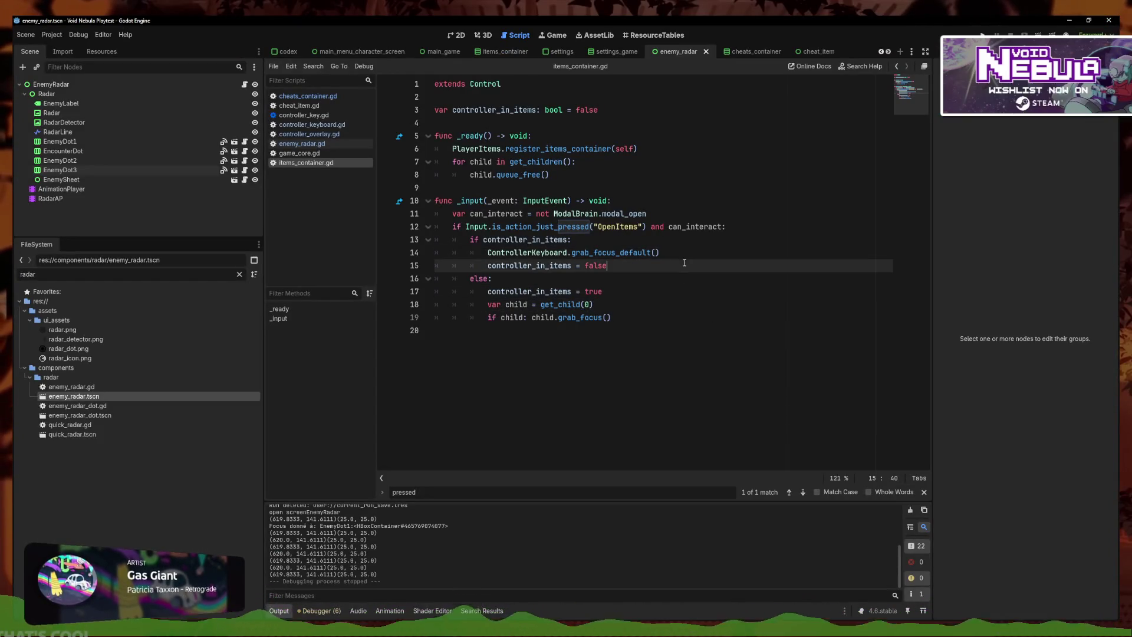
{"action": "left_click", "coordinate": [688, 278]}
{"action": "left_click", "coordinate": [688, 253]}
{"action": "left_click", "coordinate": [688, 278]}
{"action": "left_click", "coordinate": [688, 265]}
{"action": "left_click", "coordinate": [689, 288]}
{"action": "left_click", "coordinate": [681, 226]}
{"action": "left_click", "coordinate": [673, 278]}
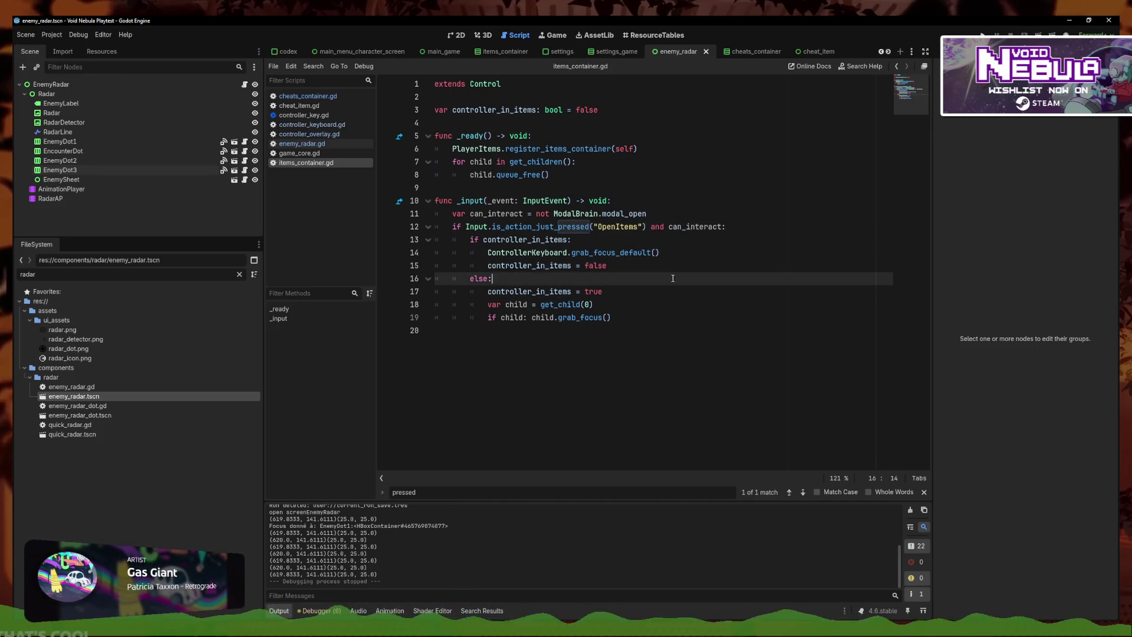
{"action": "left_click", "coordinate": [642, 317]}
{"action": "left_click", "coordinate": [643, 265]}
{"action": "left_click", "coordinate": [645, 317]}
{"action": "left_click", "coordinate": [648, 290]}
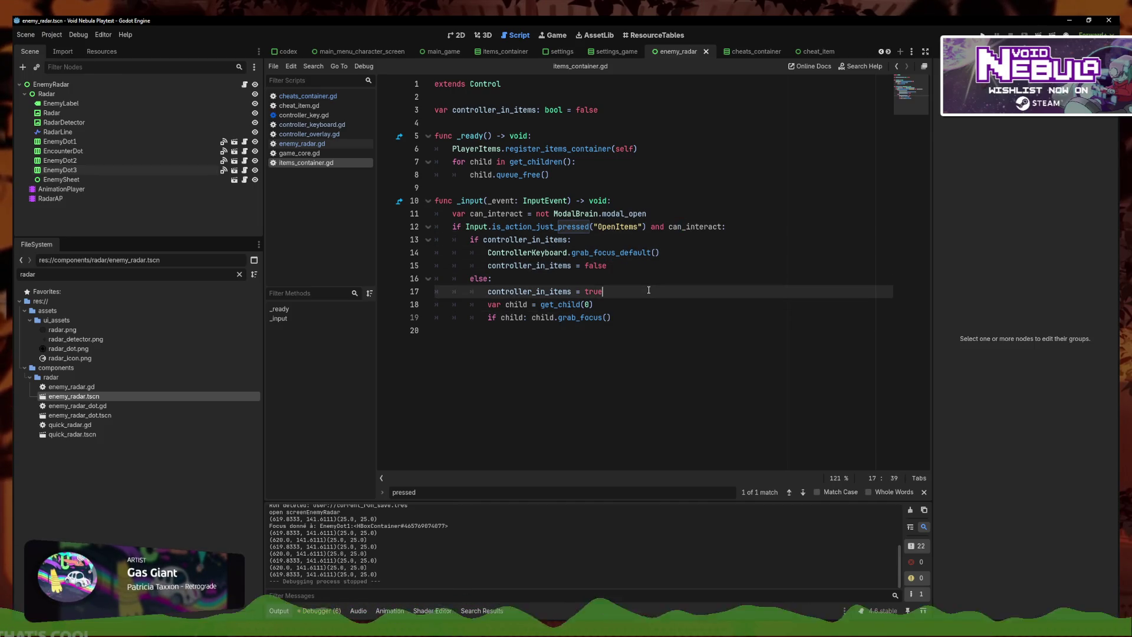
Insert blank lines after controller_in_items = true, then undo most of them
{"action": "key", "text": "Return"}
{"action": "key", "text": "Return"}
{"action": "key", "text": "Return"}
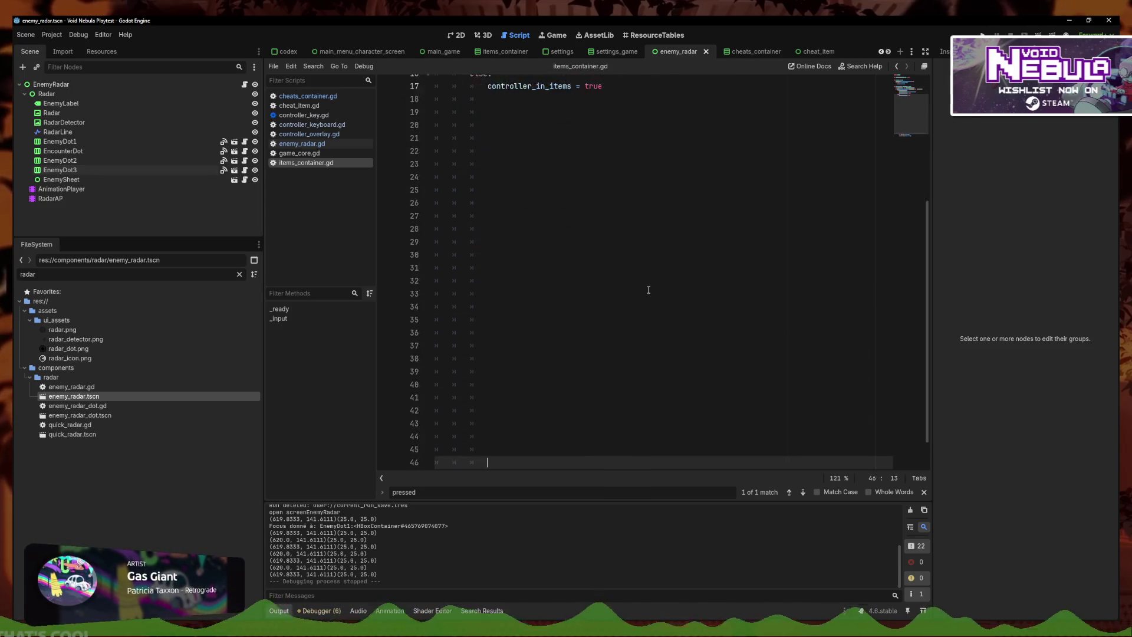
{"action": "key", "text": "Return"}
{"action": "key", "text": "Return"}
{"action": "key", "text": "Return"}
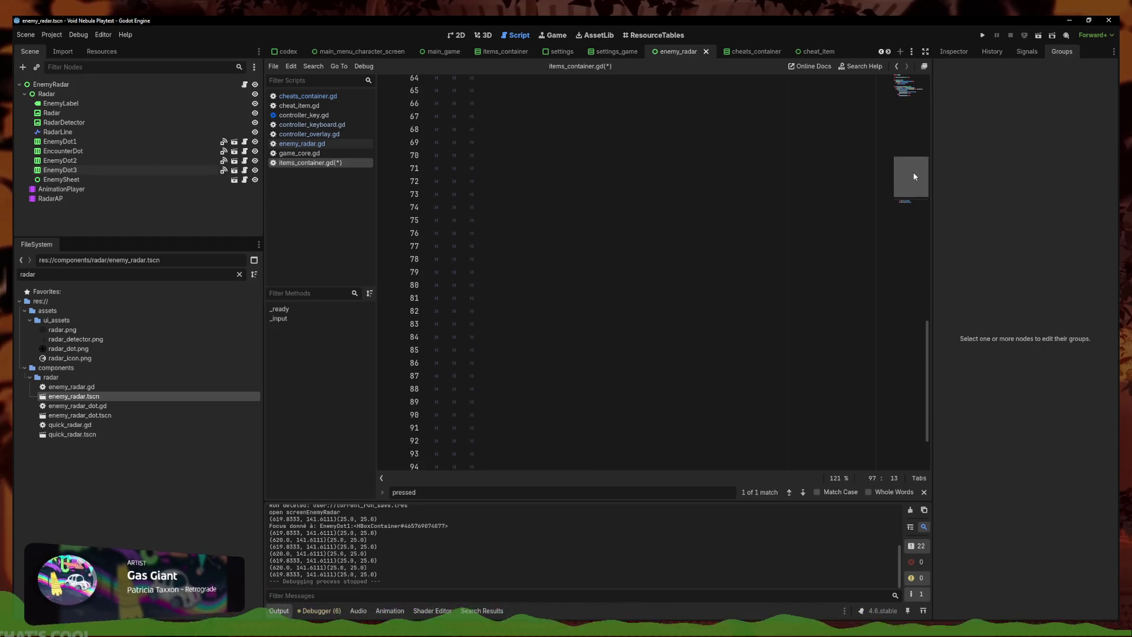
{"action": "left_click", "coordinate": [674, 254]}
{"action": "key", "text": "ctrl+z"}
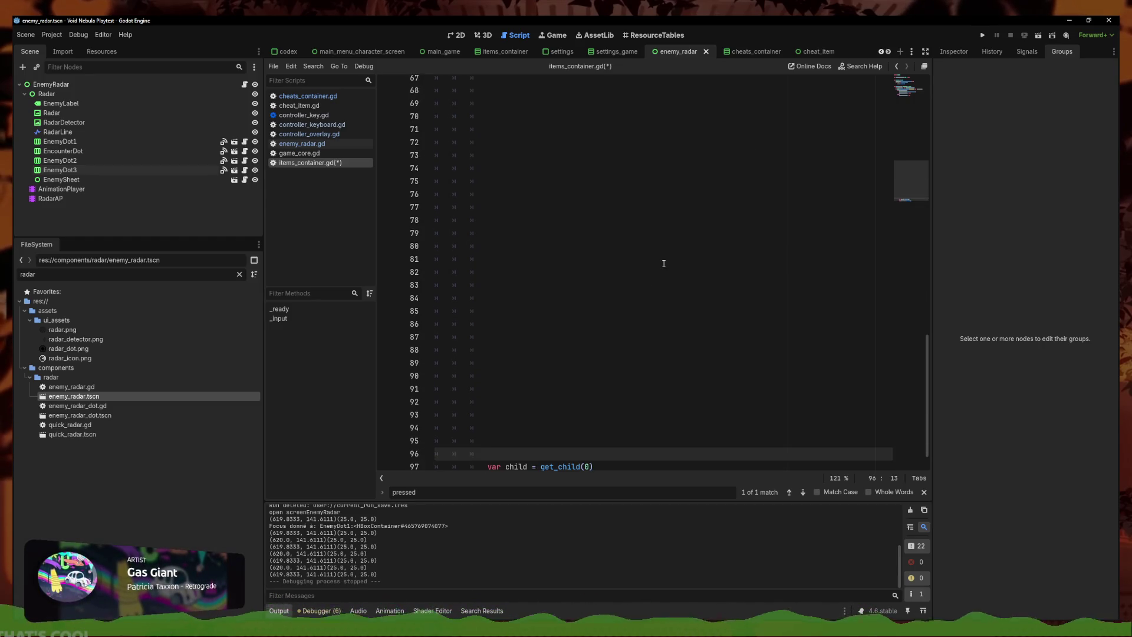
{"action": "key", "text": "ctrl+z"}
{"action": "key", "text": "ctrl+z"}
{"action": "key", "text": "ctrl+z"}
{"action": "key", "text": "ctrl+z"}
{"action": "key", "text": "ctrl+z"}
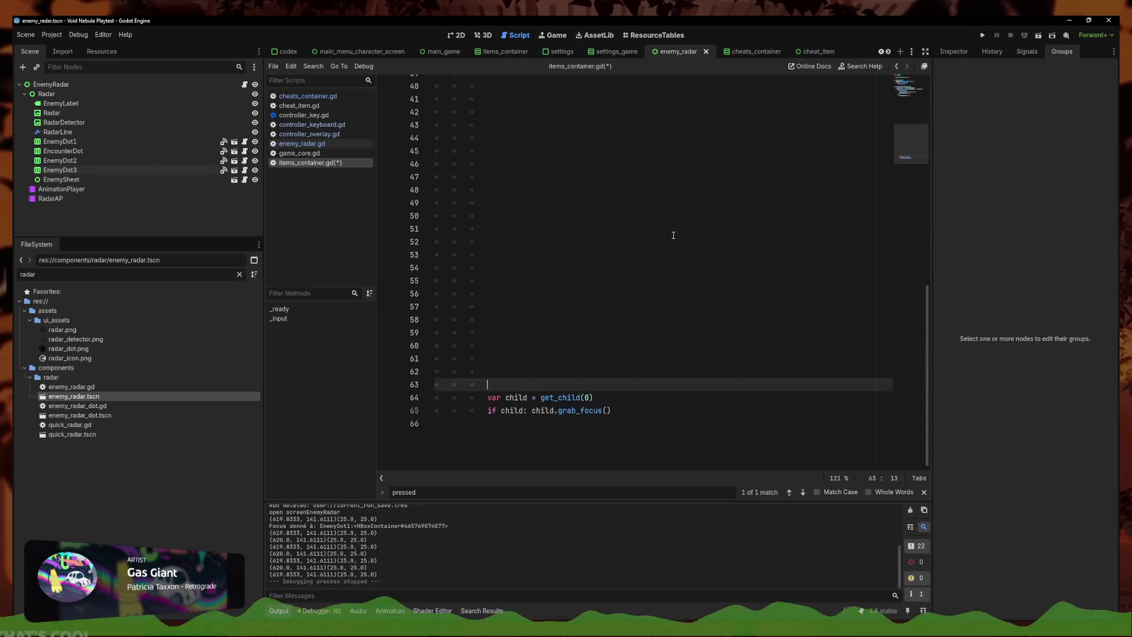
{"action": "key", "text": "ctrl+z"}
{"action": "key", "text": "ctrl+z"}
{"action": "key", "text": "ctrl+z"}
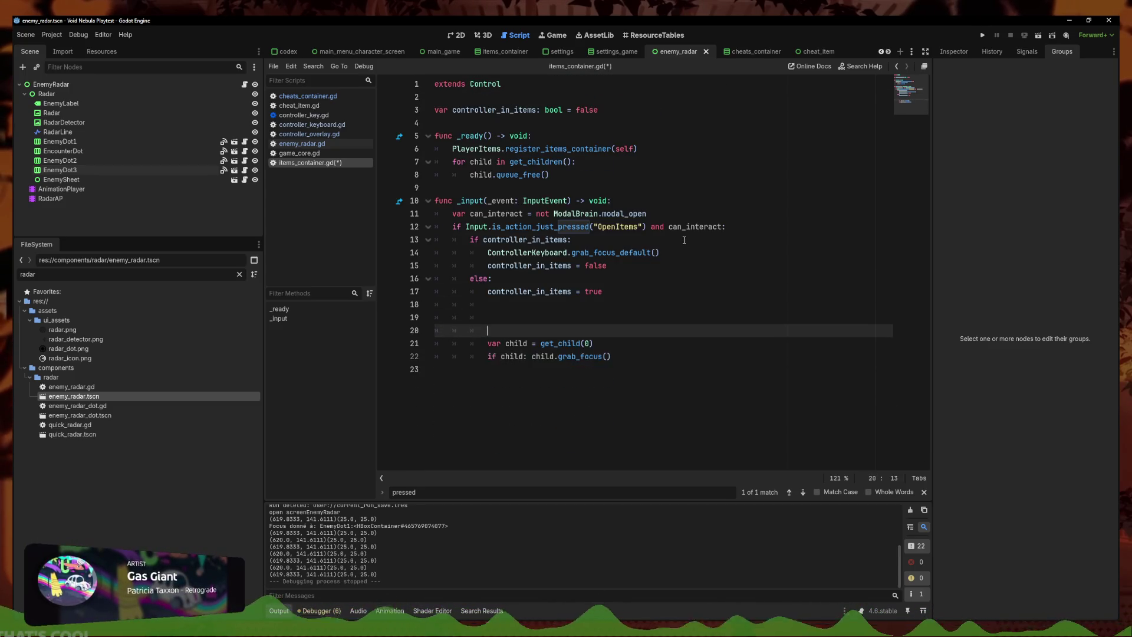
Save the script and move controller_in_items = false above the grab_focus_default() call
{"action": "key", "text": "ctrl+s"}
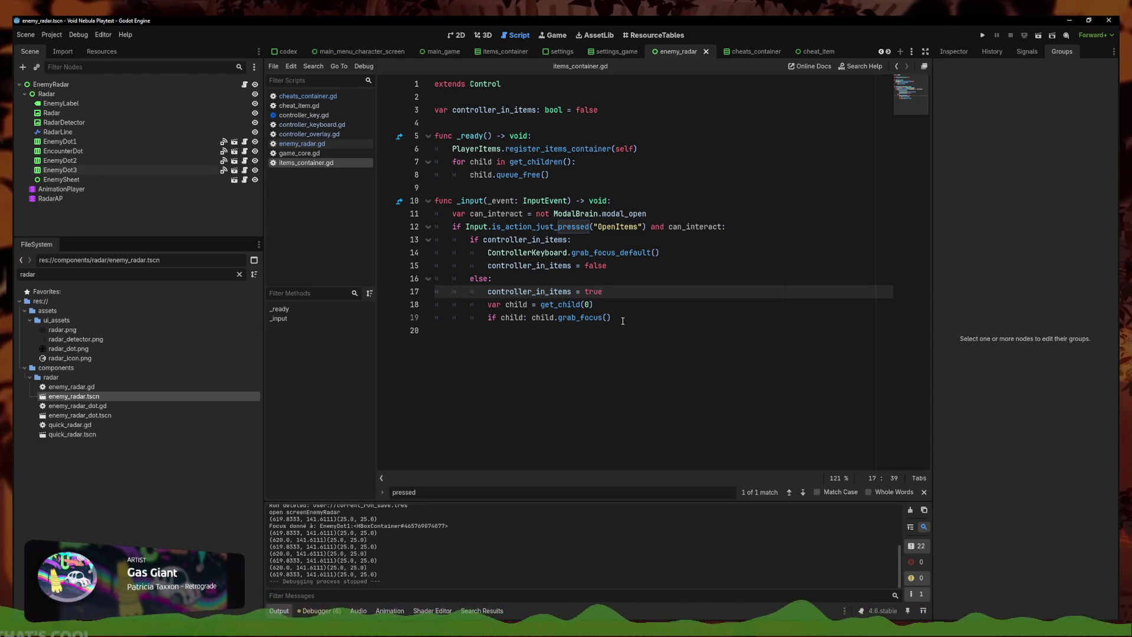
{"action": "left_click", "coordinate": [632, 264]}
{"action": "key", "text": "alt+Up"}
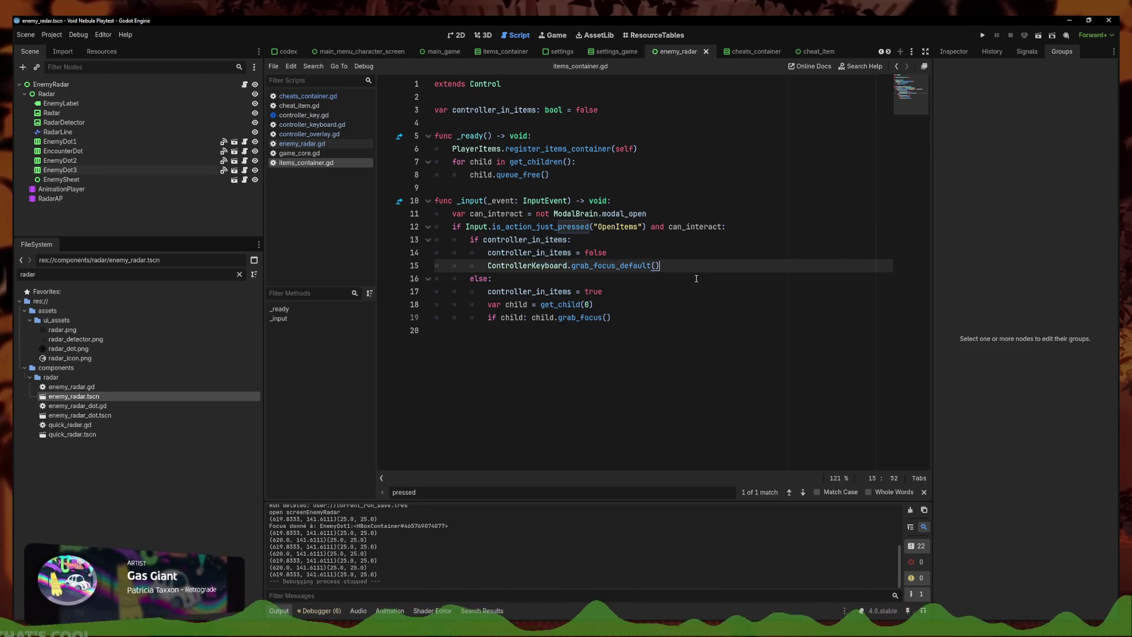
{"action": "left_click", "coordinate": [613, 291]}
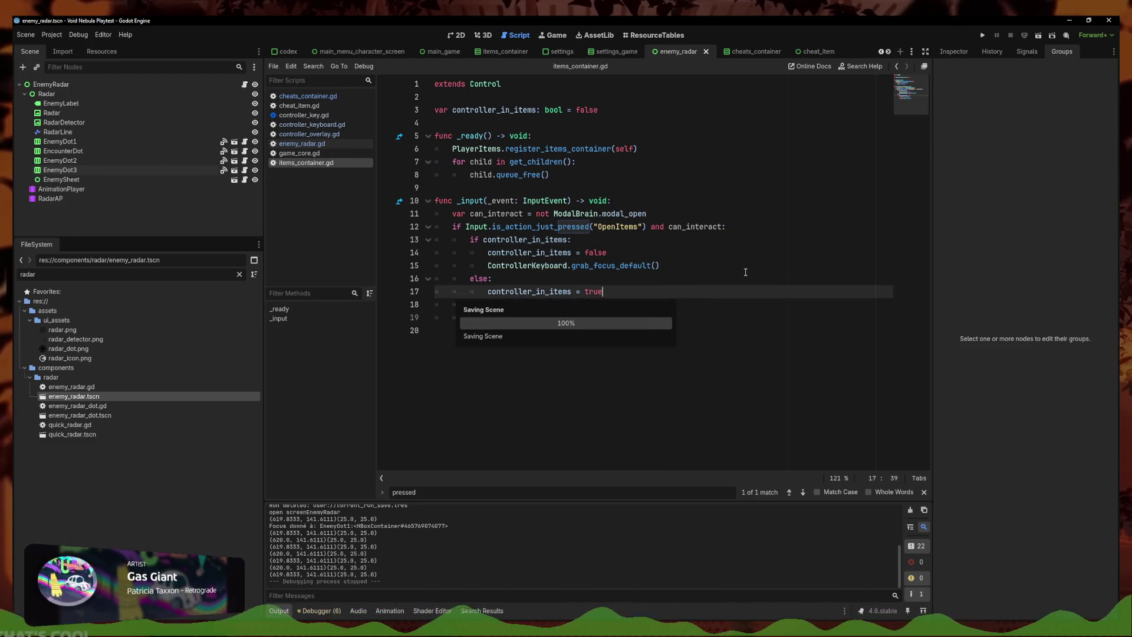
Relaunch the game, toggle between Continue and New run, and begin a new run
{"action": "left_click", "coordinate": [983, 35]}
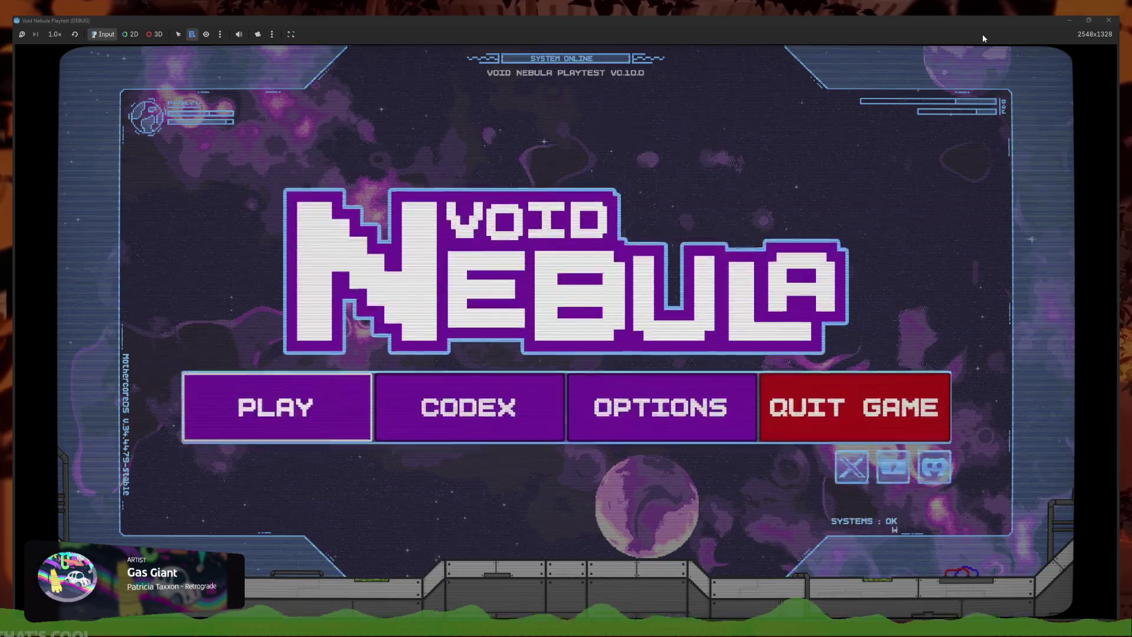
{"action": "key", "text": "Return"}
{"action": "key", "text": "e"}
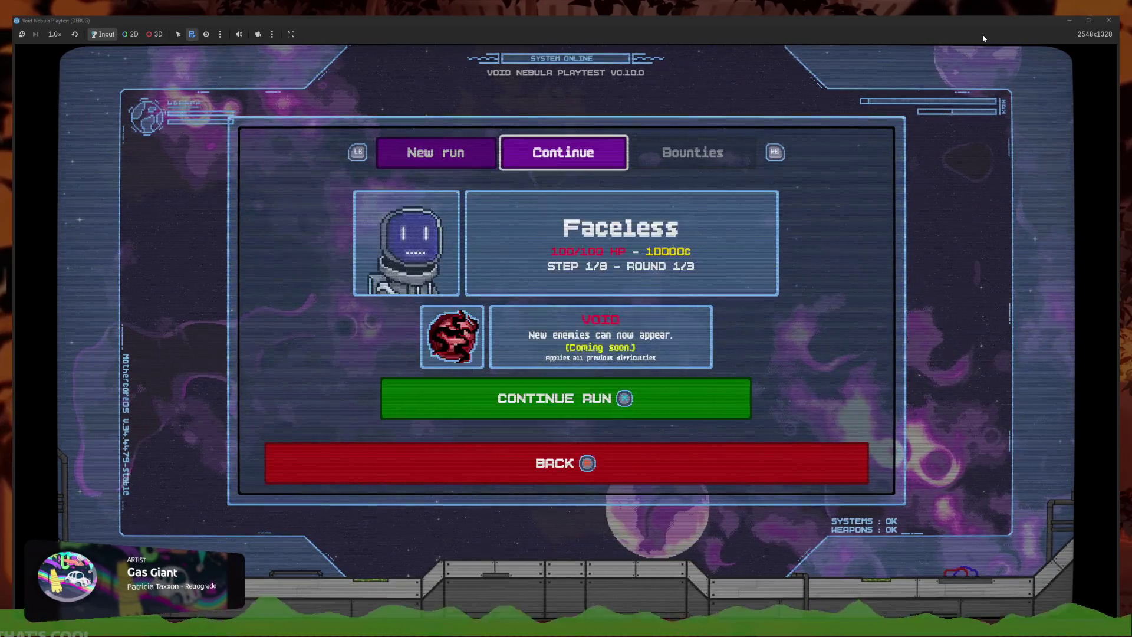
{"action": "key", "text": "q"}
{"action": "key", "text": "e"}
{"action": "key", "text": "q"}
{"action": "key", "text": "e"}
{"action": "key", "text": "q"}
{"action": "key", "text": "Return"}
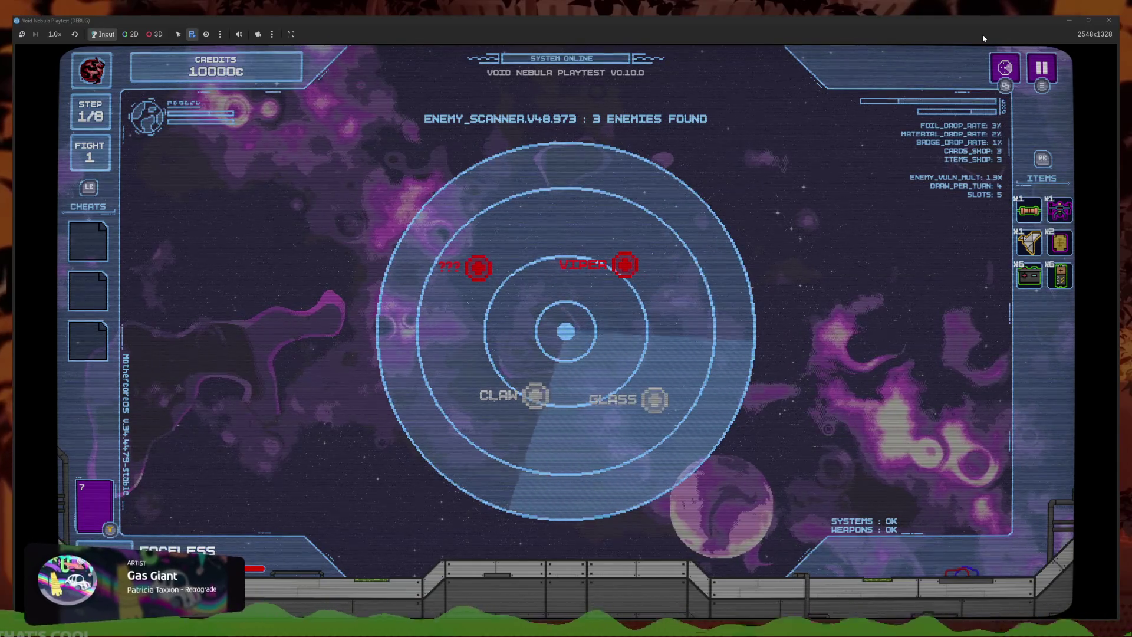
Move item focus between Red Resistor, Combat drone and lower slots, then stop the game
{"action": "key", "text": "Right"}
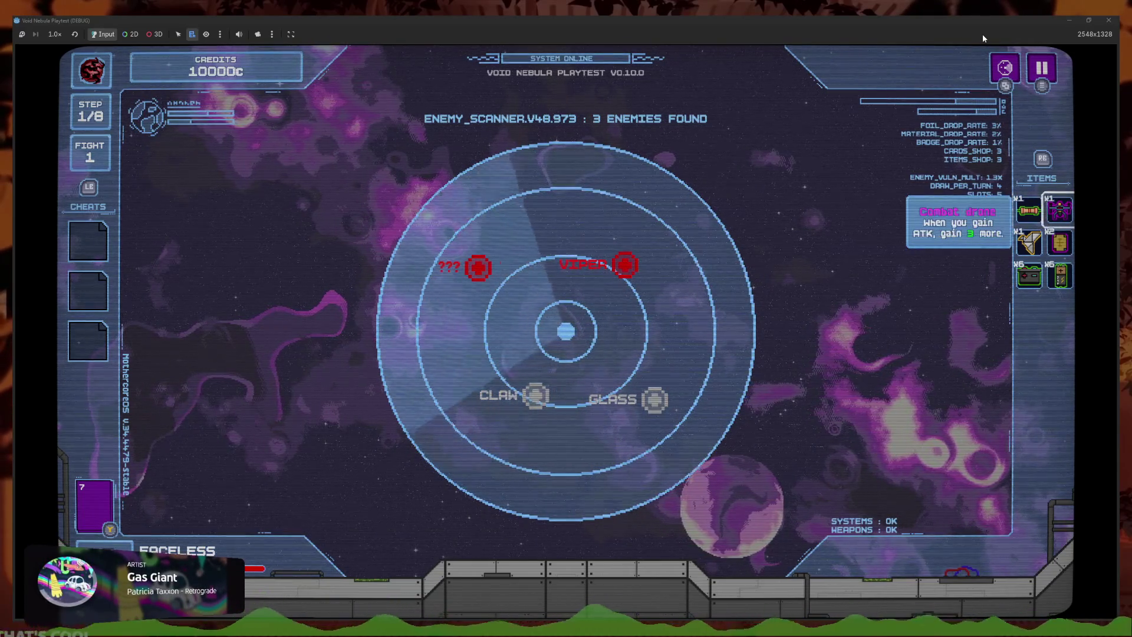
{"action": "key", "text": "Down"}
{"action": "key", "text": "Right"}
{"action": "key", "text": "Up"}
{"action": "key", "text": "Down"}
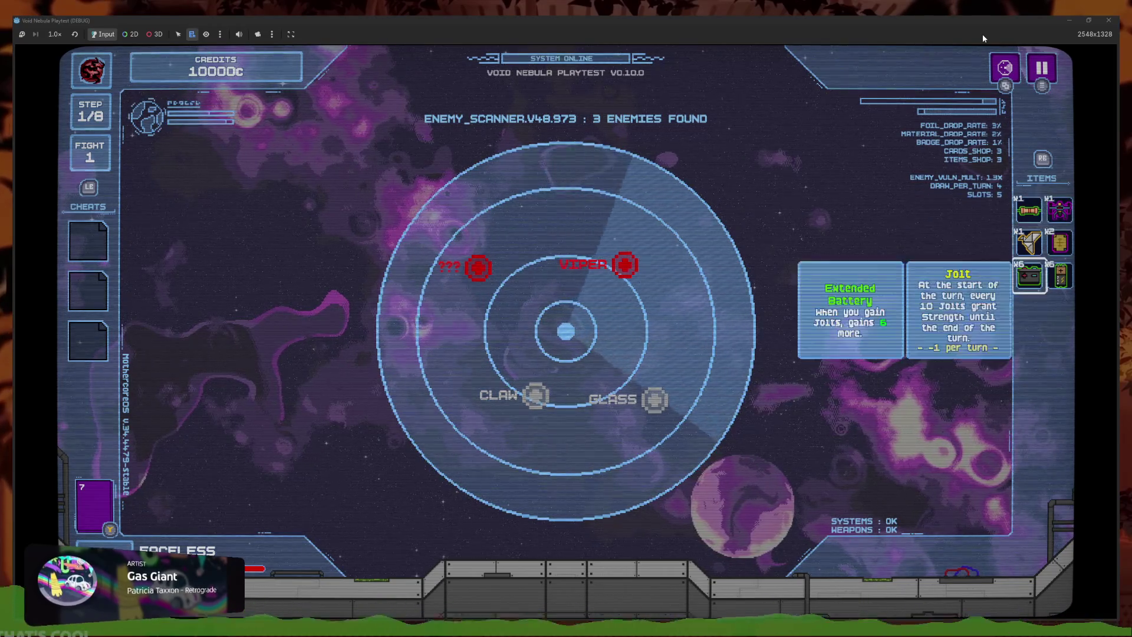
{"action": "key", "text": "Left"}
{"action": "key", "text": "Up"}
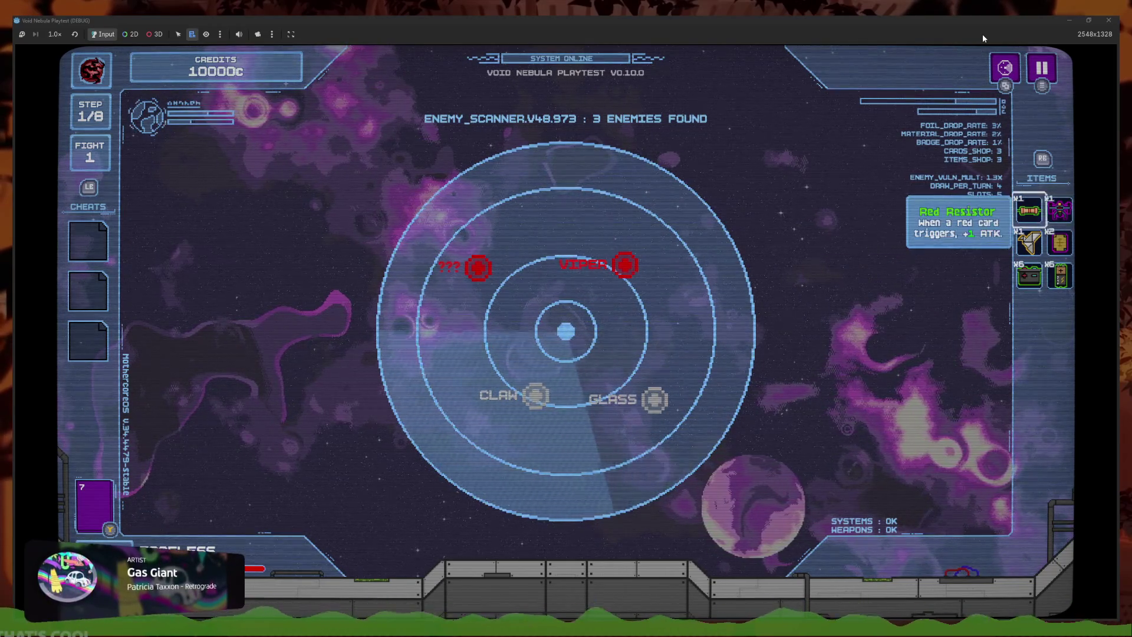
{"action": "key", "text": "Right"}
{"action": "key", "text": "Left"}
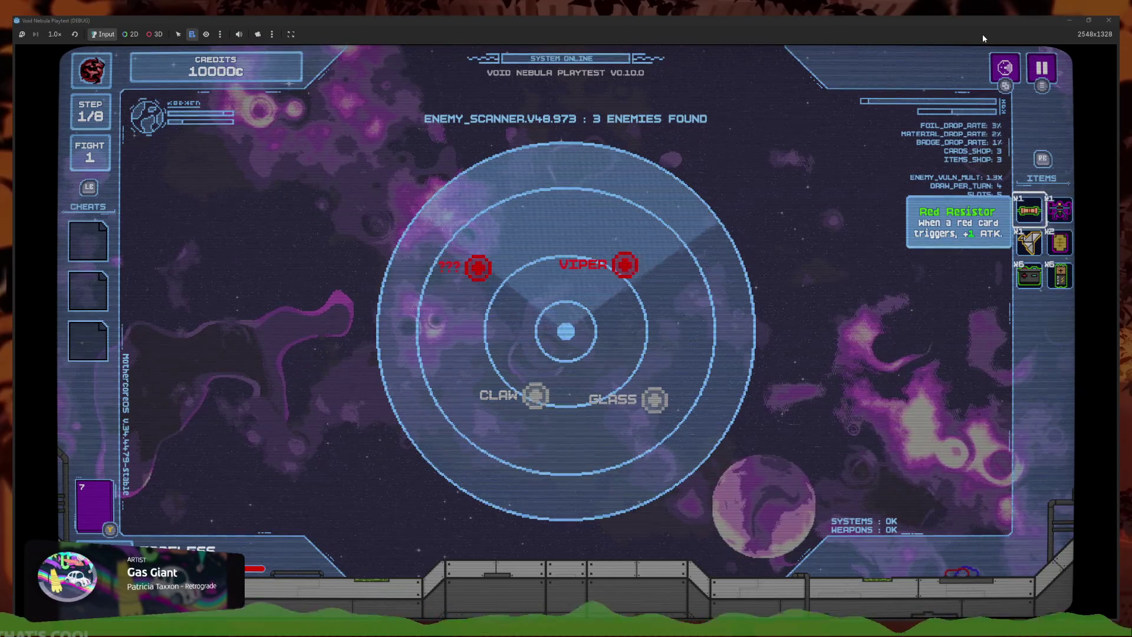
{"action": "key", "text": "Right"}
{"action": "key", "text": "Left"}
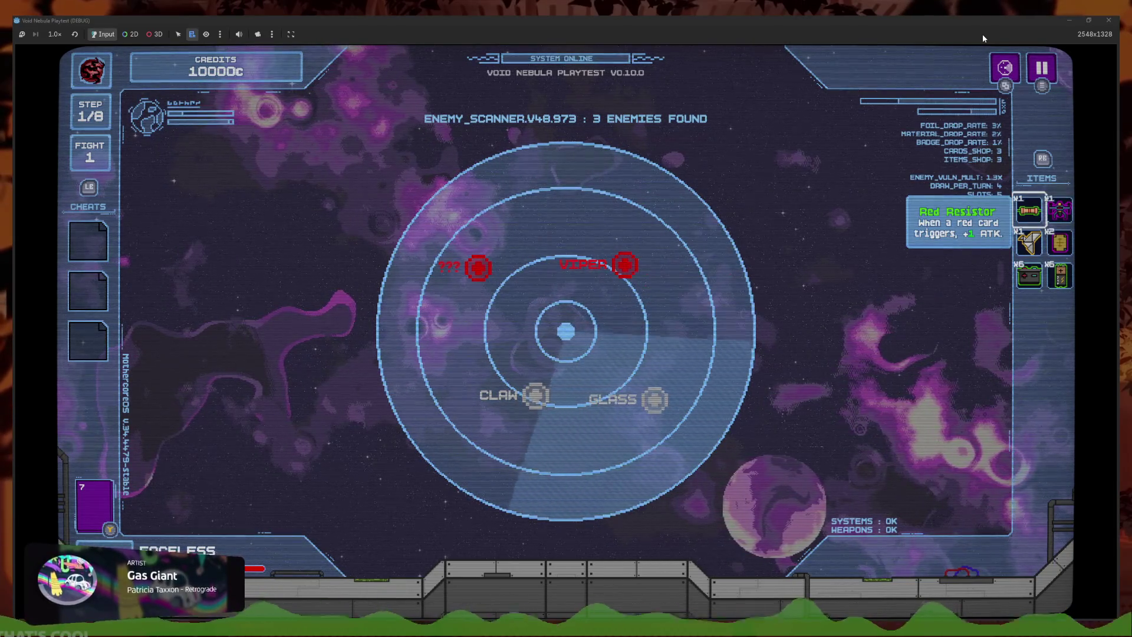
{"action": "key", "text": "F8"}
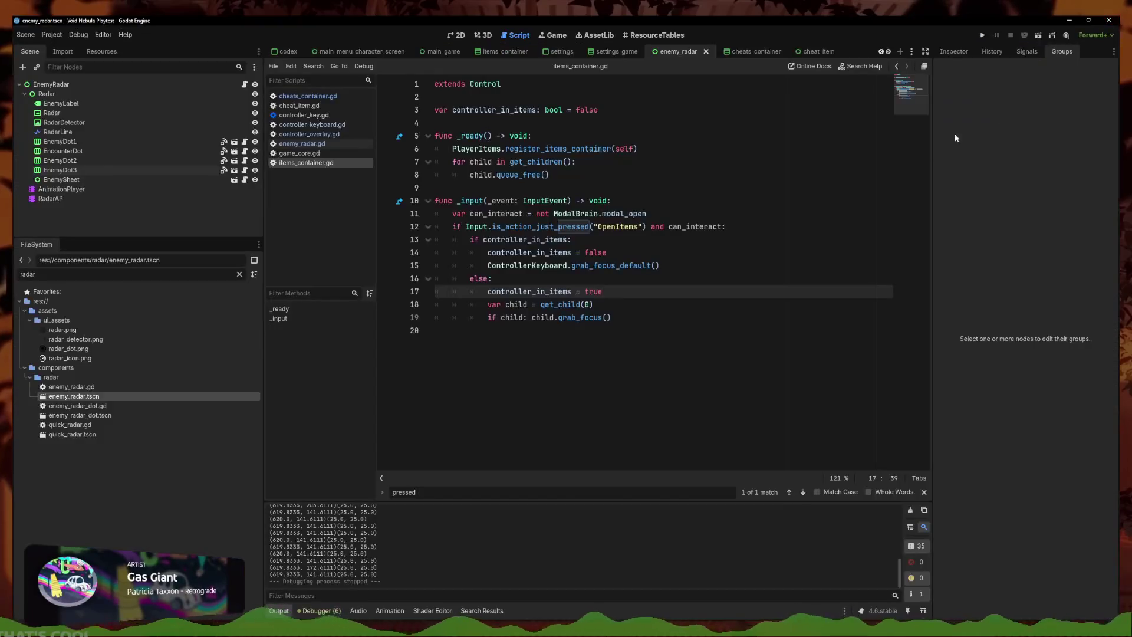
Leave items_container.gd and bring up the radar scene in the 2D editor
{"action": "left_click", "coordinate": [708, 266]}
{"action": "left_click", "coordinate": [720, 239]}
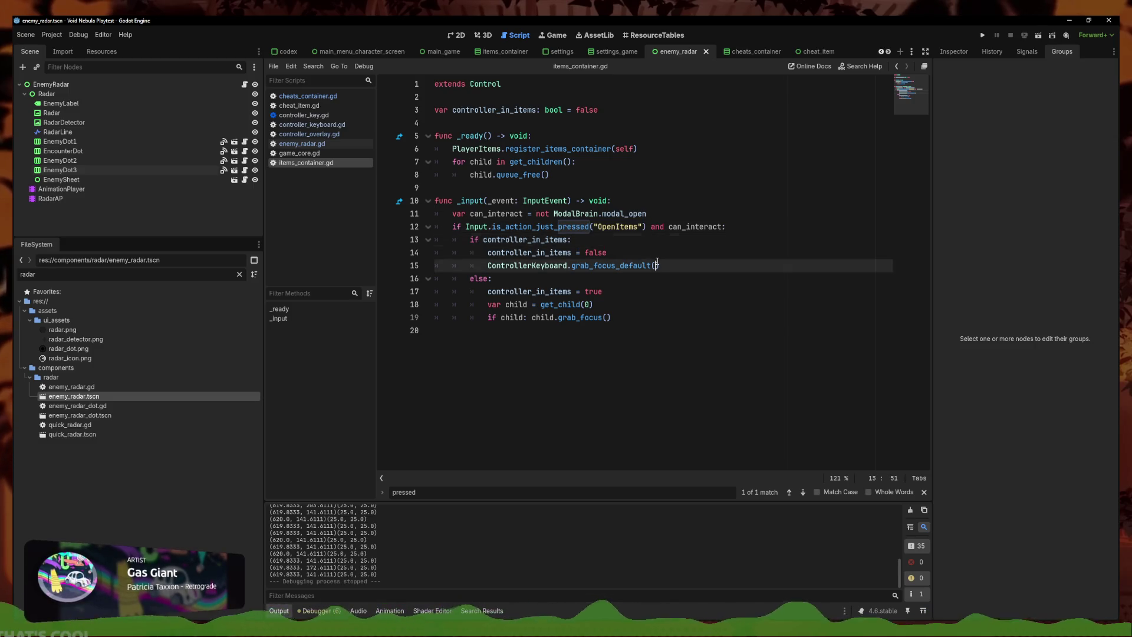
{"action": "left_click", "coordinate": [672, 278]}
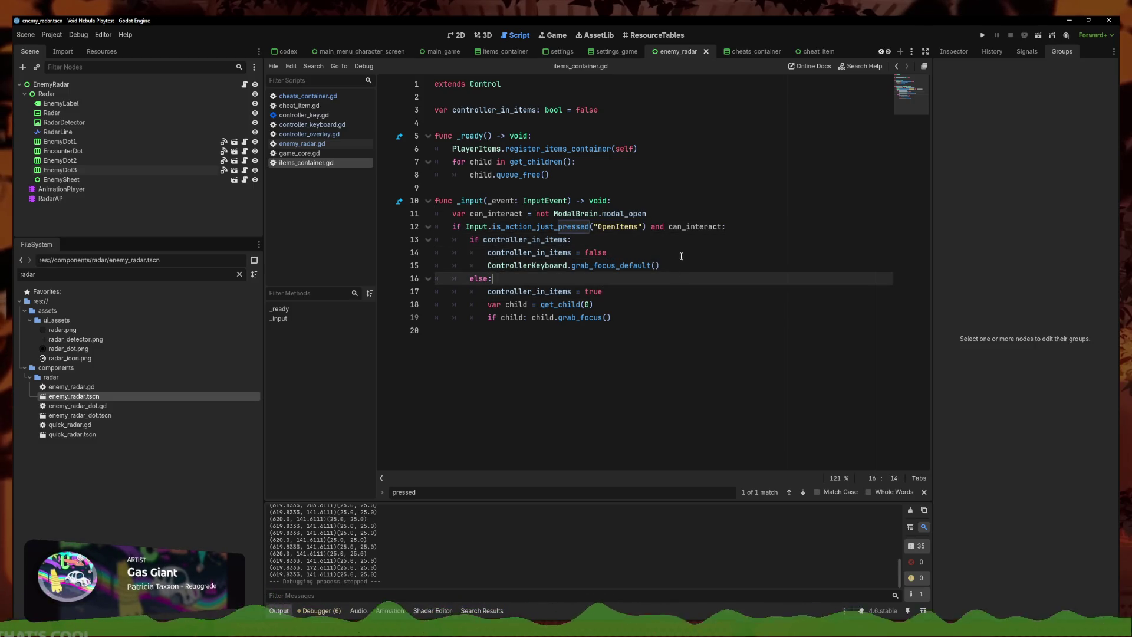
{"action": "left_click", "coordinate": [672, 317]}
{"action": "left_click", "coordinate": [466, 34]}
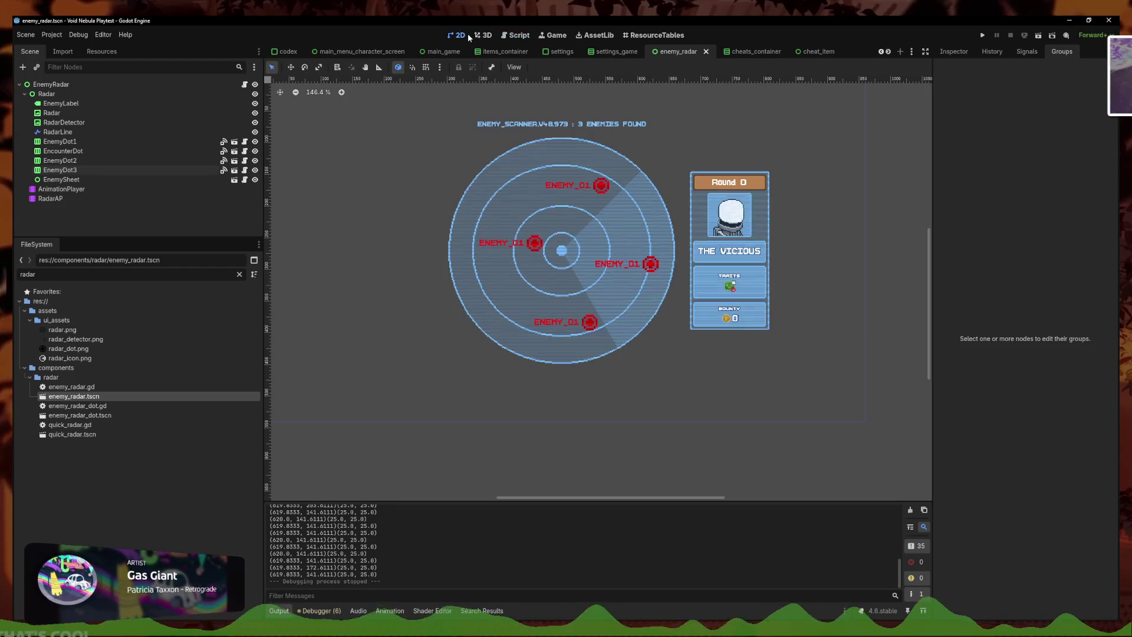
{"action": "left_click", "coordinate": [516, 35]}
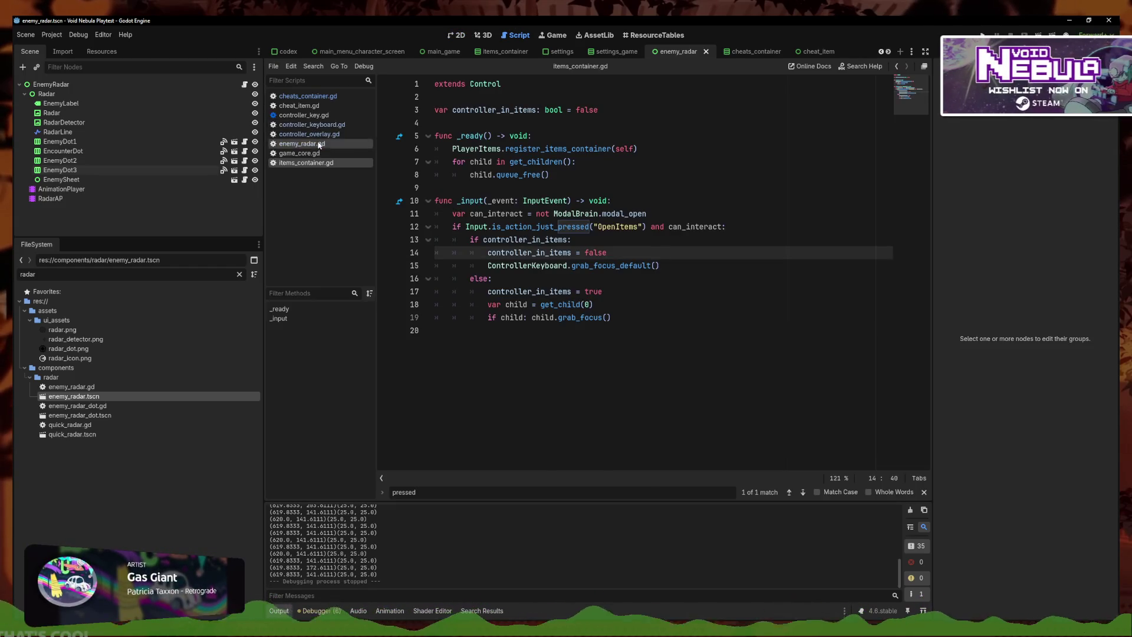
{"action": "left_click", "coordinate": [455, 36]}
Check the enemy dots, uncheck FocusLevelOne for EnemyDot3, then select the EnemyRadar root
{"action": "left_click", "coordinate": [628, 269]}
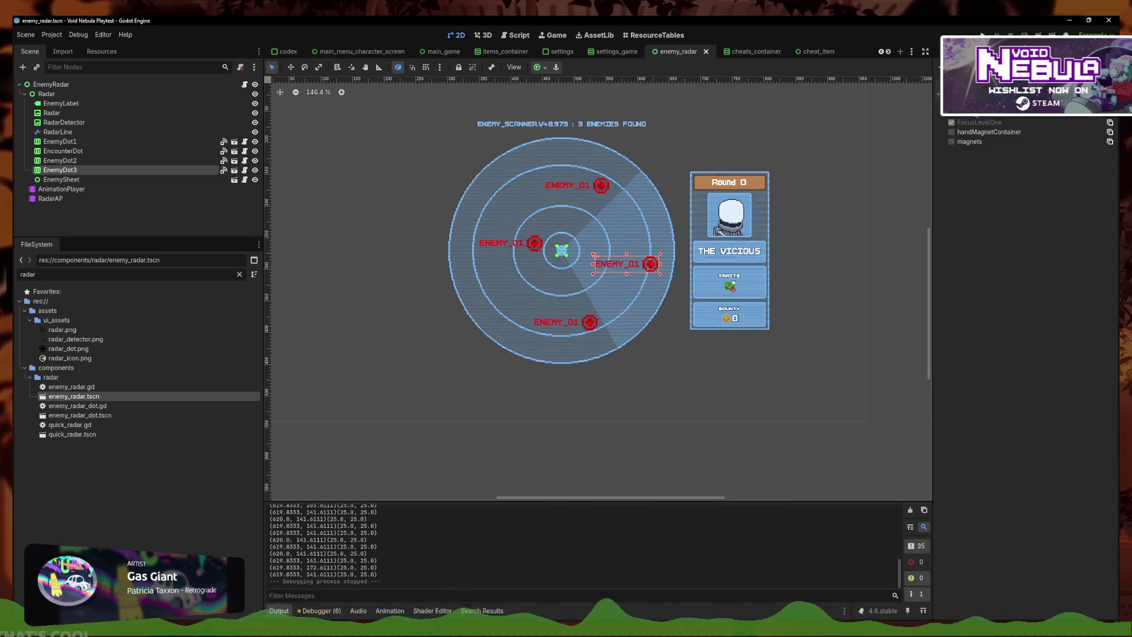
{"action": "left_click", "coordinate": [599, 188]}
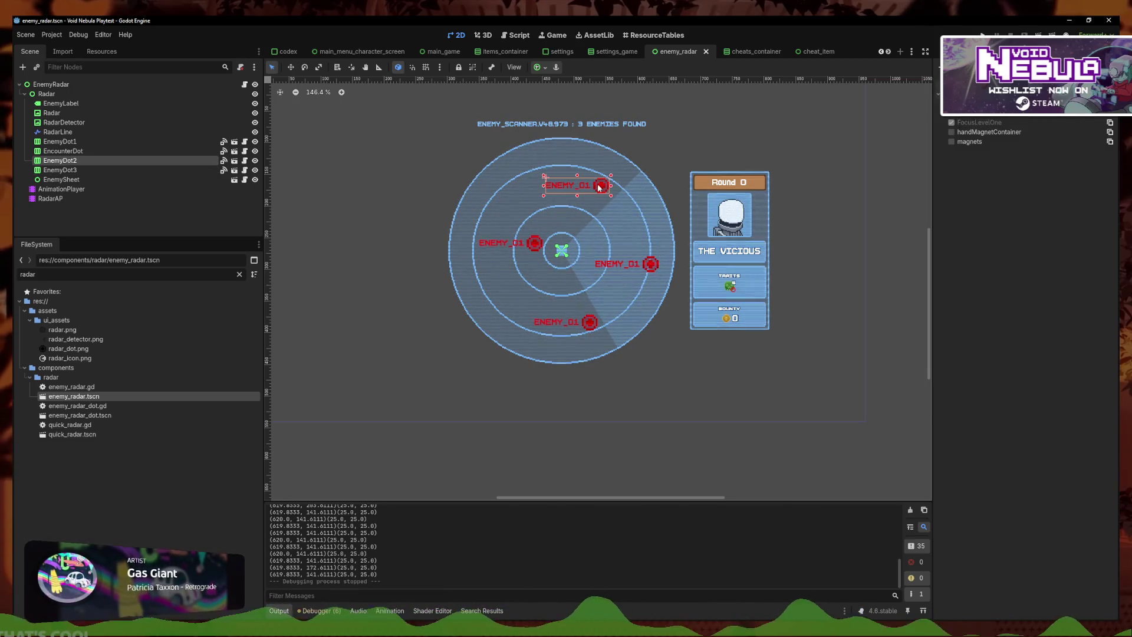
{"action": "left_click", "coordinate": [521, 253]}
{"action": "left_click", "coordinate": [578, 324]}
{"action": "left_click", "coordinate": [625, 265]}
{"action": "left_click", "coordinate": [951, 122]}
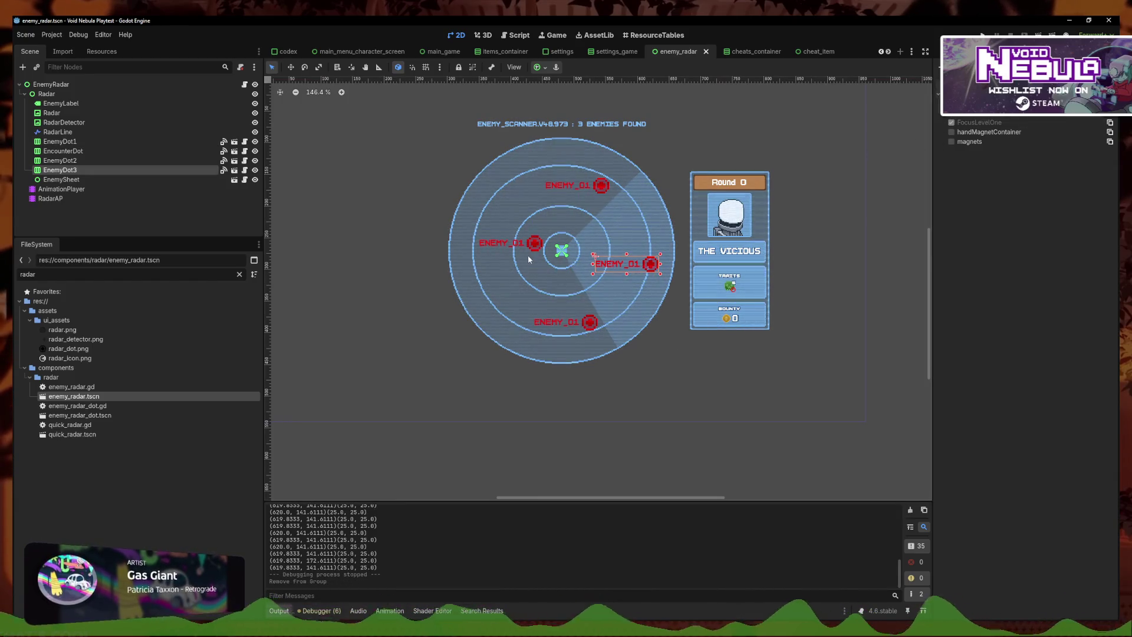
{"action": "left_click", "coordinate": [85, 142]}
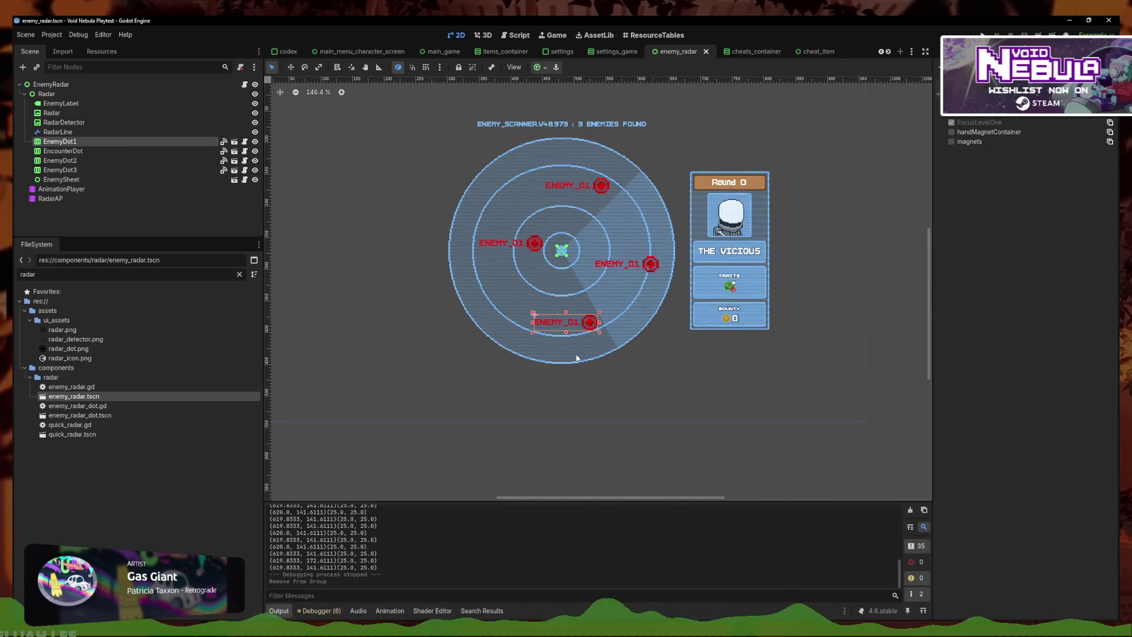
{"action": "left_click", "coordinate": [76, 87]}
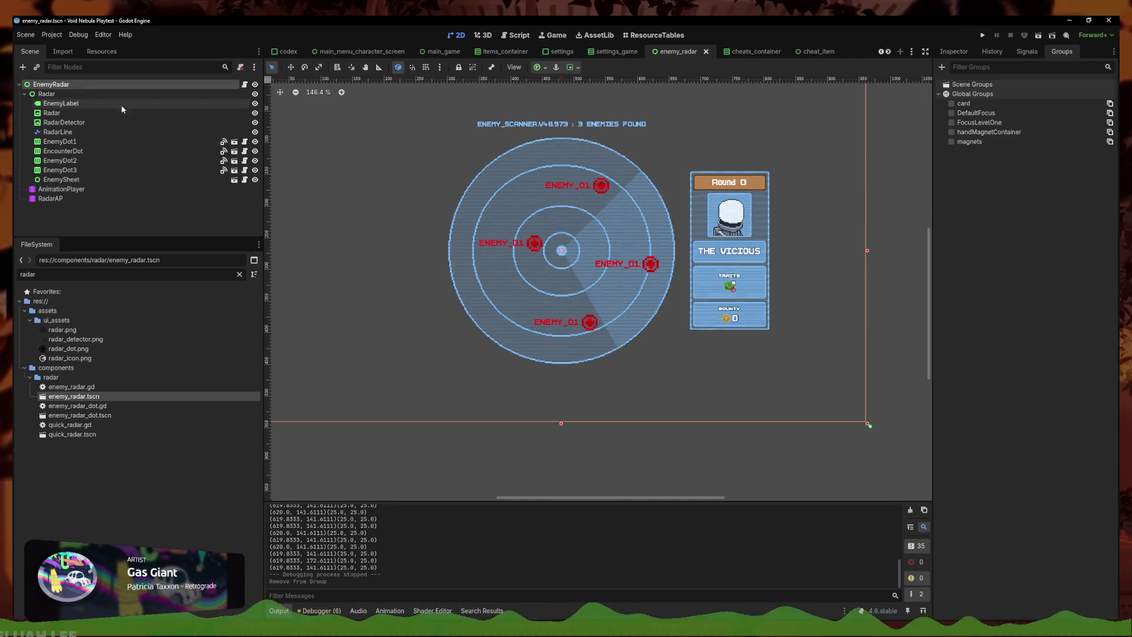
Add Radar to the DefaultFocus group, save, and set its focus mode to All
{"action": "left_click", "coordinate": [47, 94]}
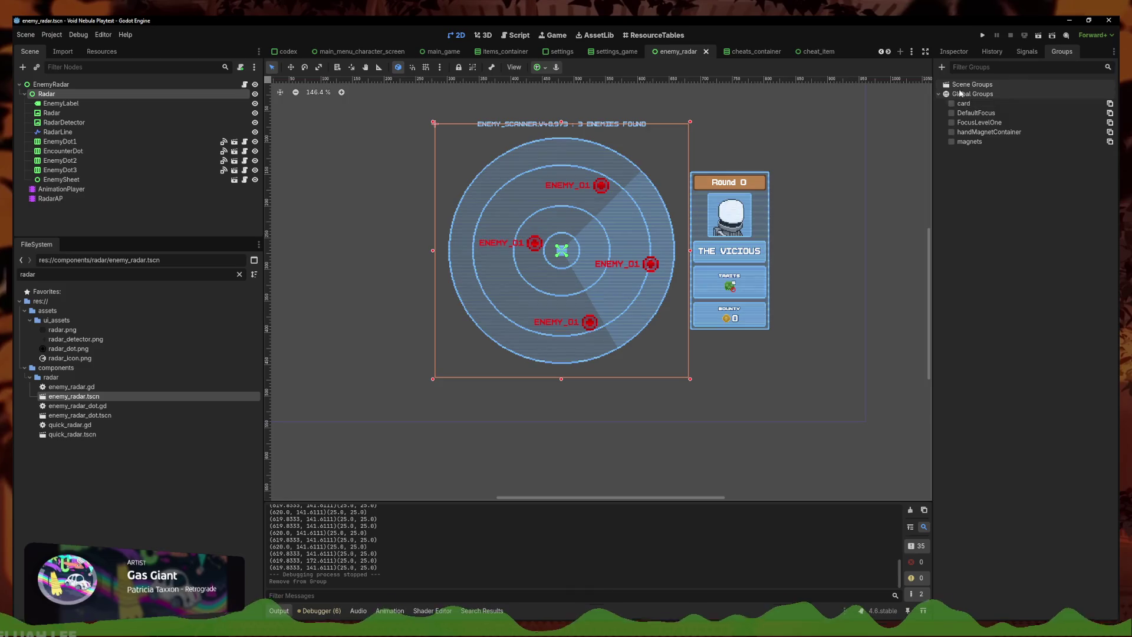
{"action": "left_click", "coordinate": [952, 113]}
{"action": "key", "text": "ctrl+s"}
{"action": "left_click", "coordinate": [965, 53]}
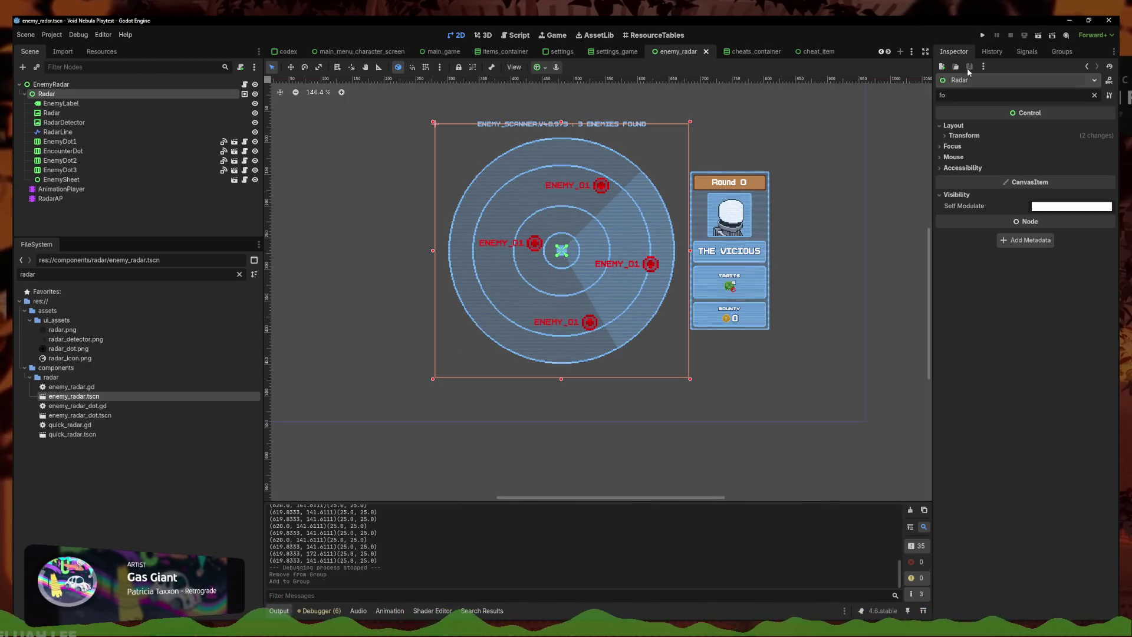
{"action": "left_click", "coordinate": [953, 147]}
{"action": "left_click", "coordinate": [1068, 238]}
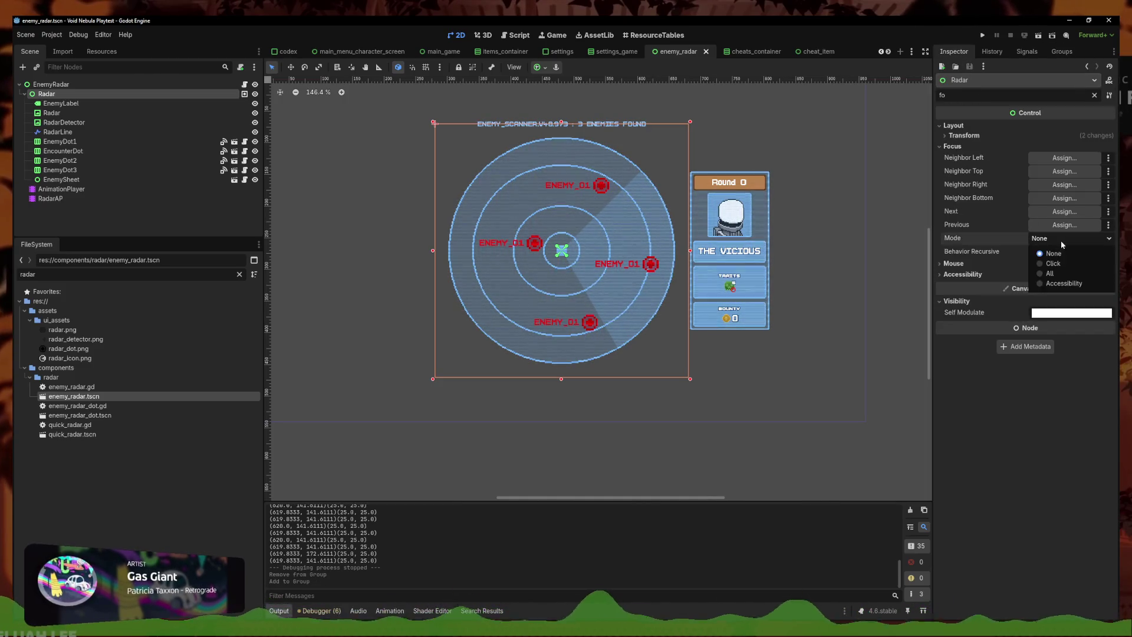
{"action": "left_click", "coordinate": [1061, 274]}
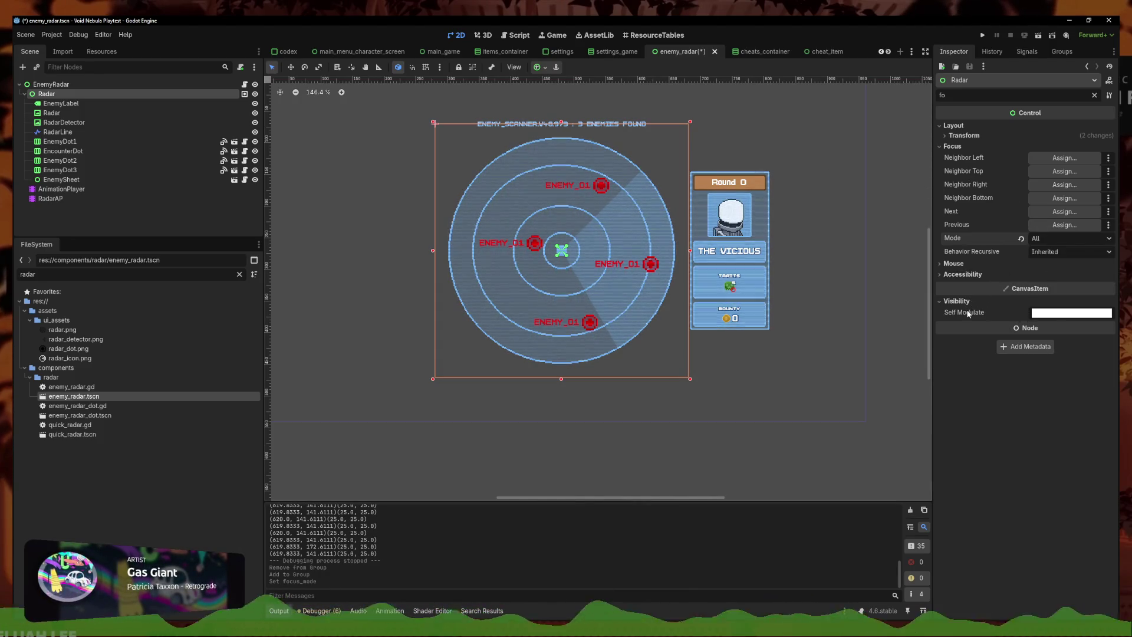
Point Radar's bottom, right and top focus neighbours at Radar itself
{"action": "left_click", "coordinate": [1064, 197]}
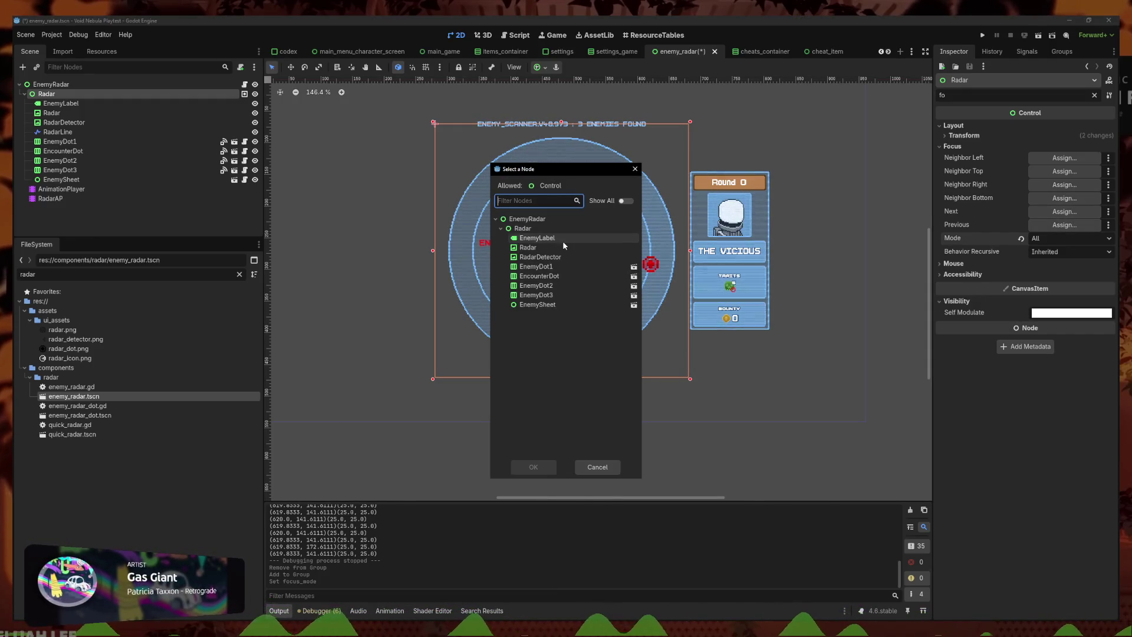
{"action": "left_click", "coordinate": [522, 228]}
{"action": "left_click", "coordinate": [533, 467]}
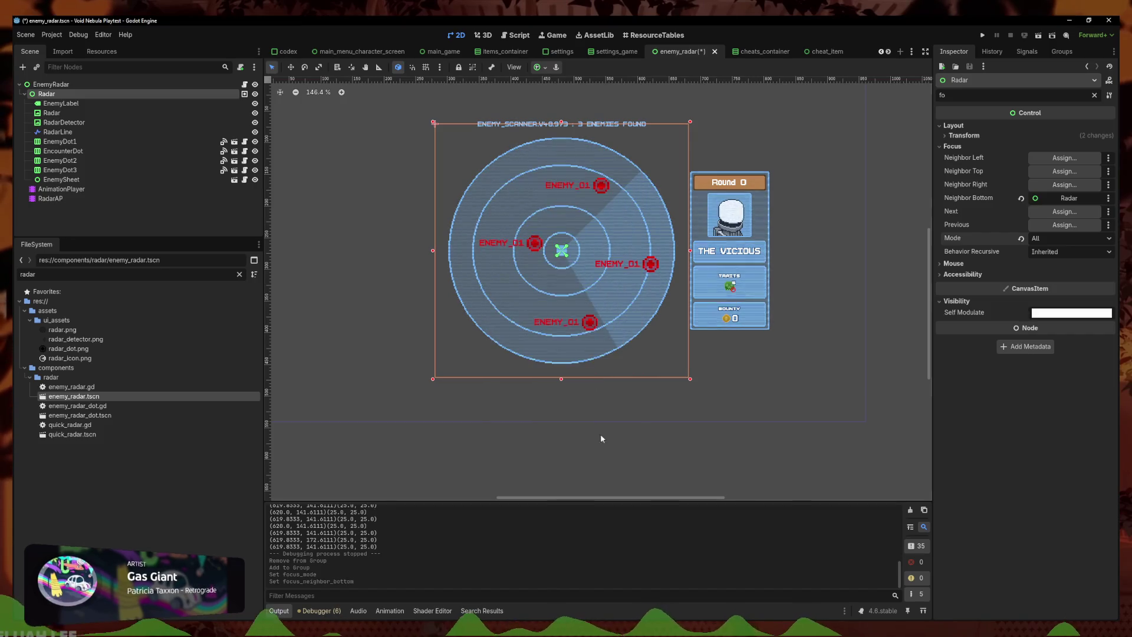
{"action": "left_click", "coordinate": [1064, 185]}
{"action": "left_click", "coordinate": [522, 228]}
{"action": "left_click", "coordinate": [533, 467]}
{"action": "left_click", "coordinate": [1064, 171]}
{"action": "left_click", "coordinate": [557, 229]}
{"action": "left_click", "coordinate": [533, 467]}
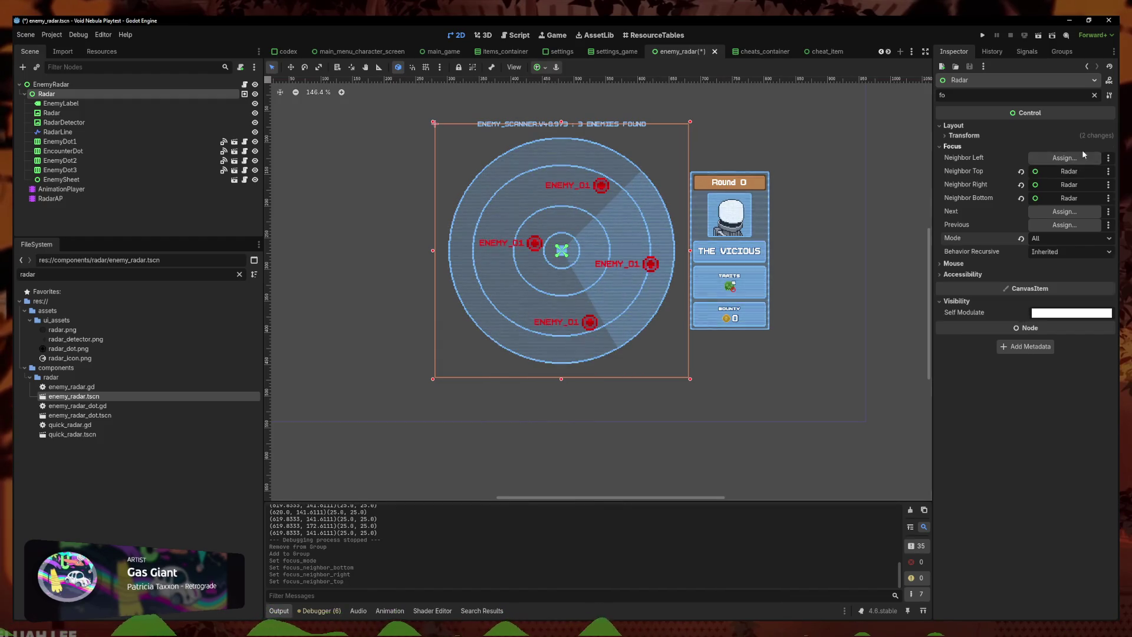
Set Radar's left focus neighbour to Radar as well, then launch a playtest
{"action": "left_click", "coordinate": [1011, 146]}
{"action": "left_click", "coordinate": [1002, 135]}
{"action": "left_click", "coordinate": [1002, 135]}
{"action": "left_click", "coordinate": [1011, 147]}
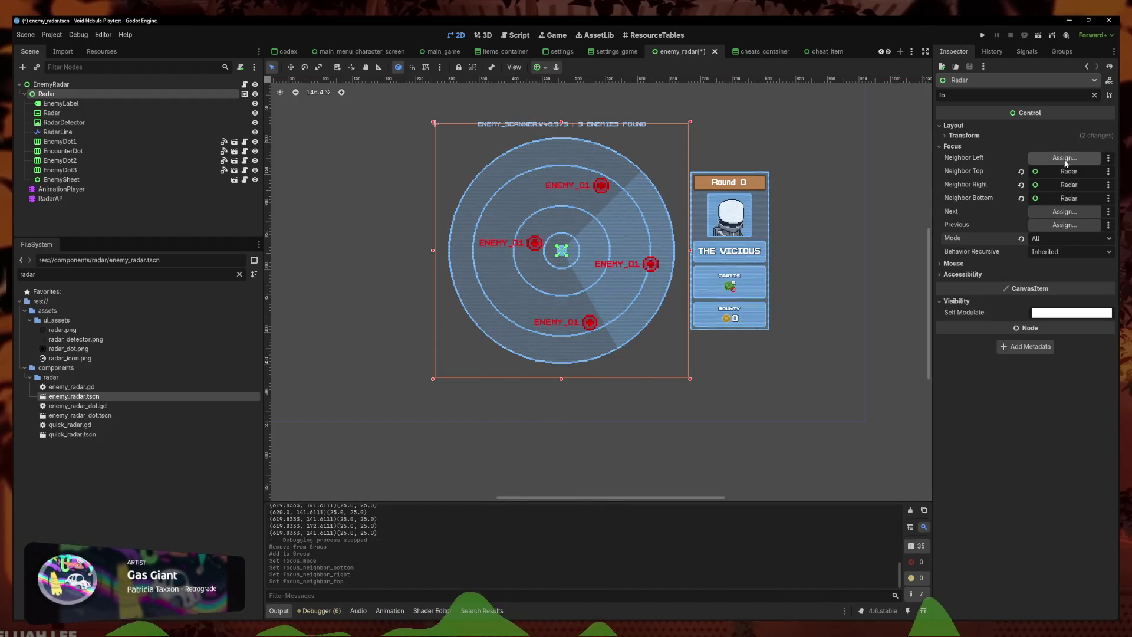
{"action": "left_click", "coordinate": [1064, 157]}
{"action": "left_click", "coordinate": [556, 228]}
{"action": "left_click", "coordinate": [536, 466]}
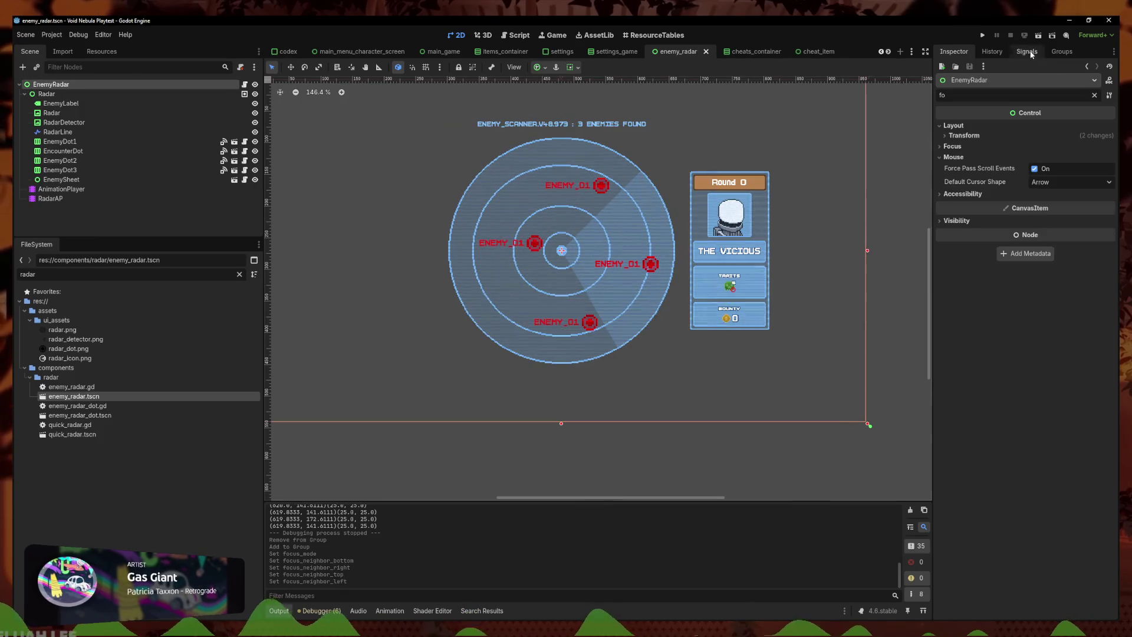
{"action": "left_click", "coordinate": [982, 36]}
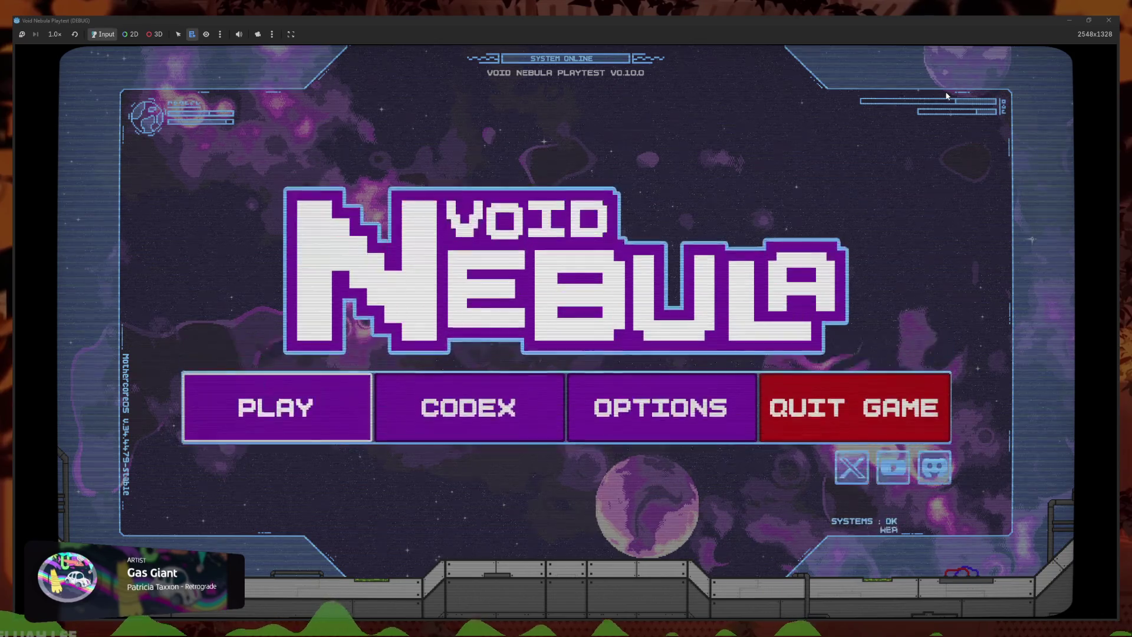
Continue the saved run to the radar with Red Resistor and Origami tooltips, stop, and reopen items_container.gd
{"action": "key", "text": "Return"}
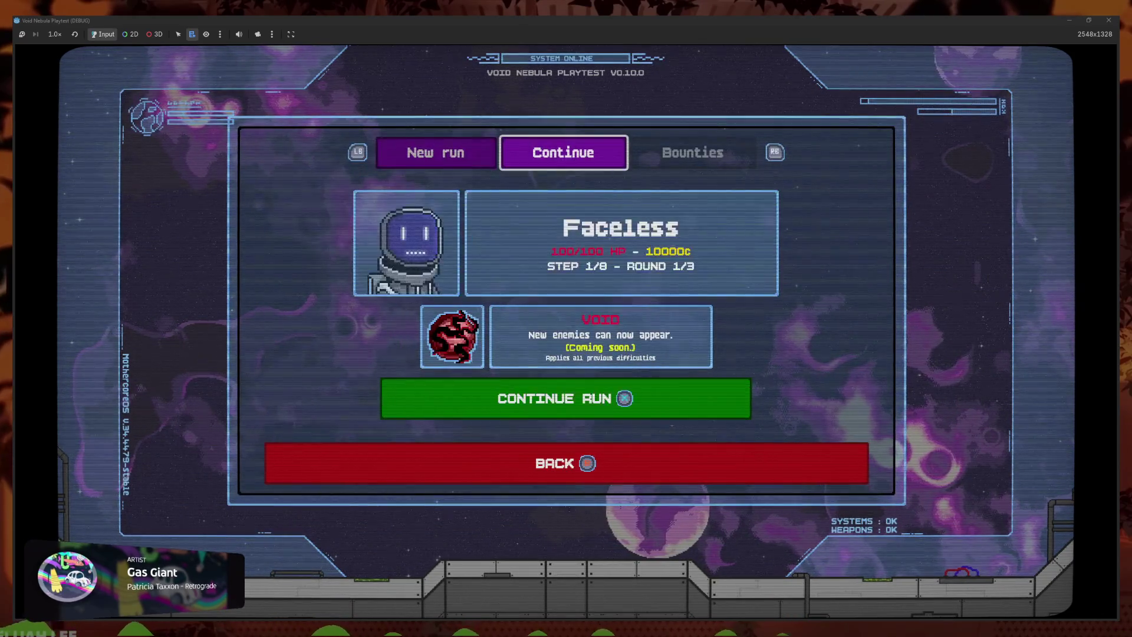
{"action": "key", "text": "Return"}
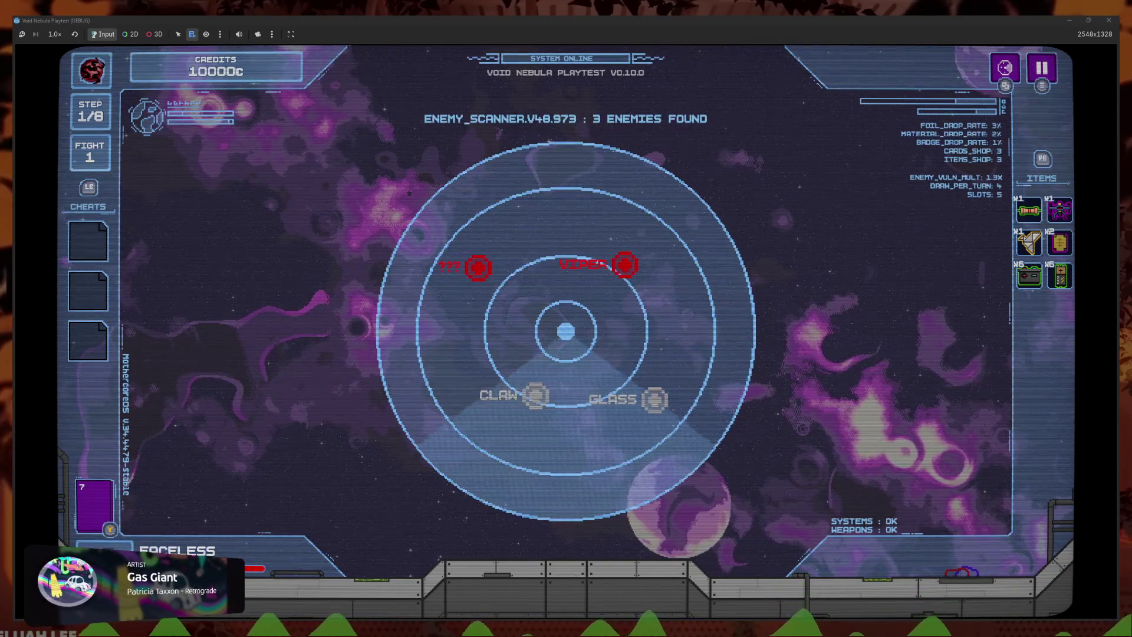
{"action": "mouse_move", "coordinate": [1029, 209]}
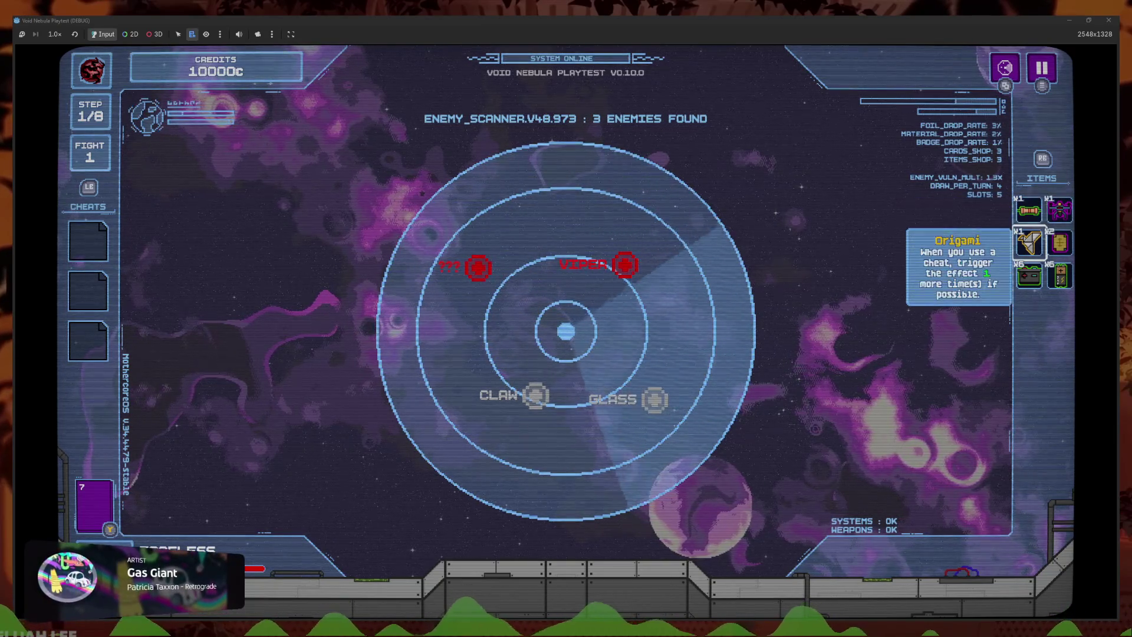
{"action": "key", "text": "F8"}
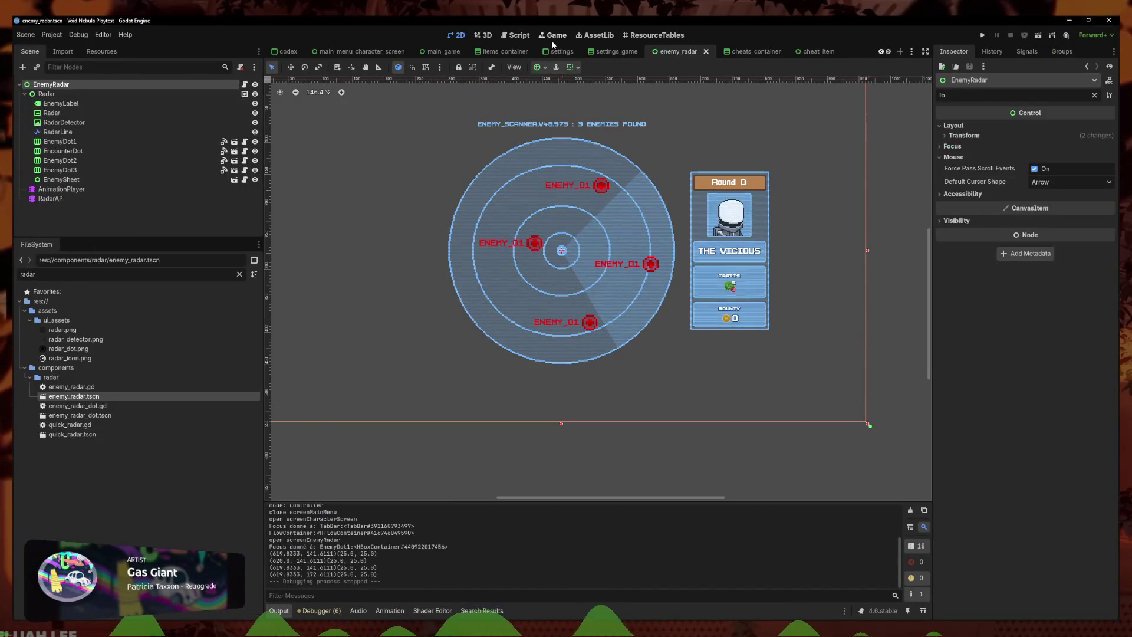
{"action": "left_click", "coordinate": [516, 35]}
{"action": "left_click", "coordinate": [575, 265], "text": "ctrl"}
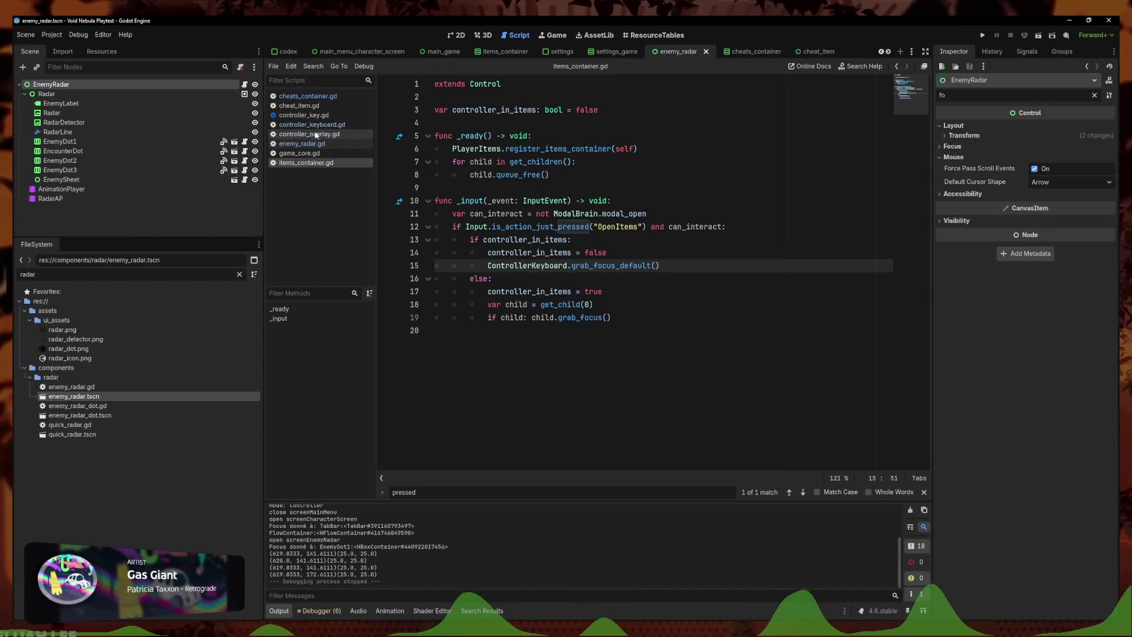
Inspect grab_focus_default's DefaultFocus lines in controller_keyboard.gd, then start another playtest
{"action": "left_click", "coordinate": [645, 448]}
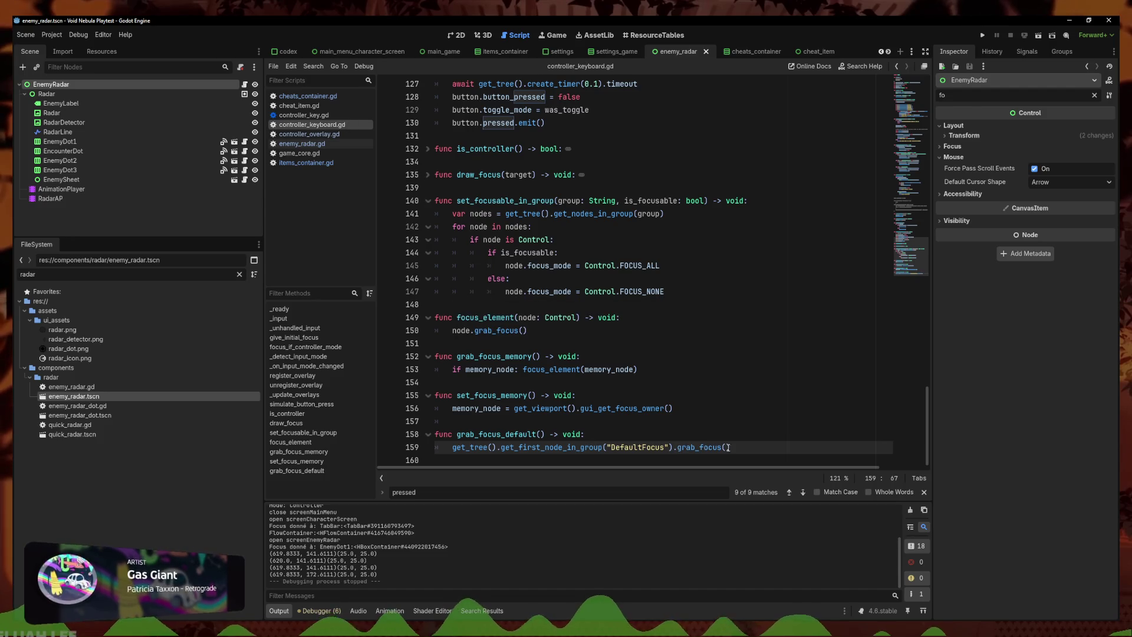
{"action": "left_click", "coordinate": [675, 408]}
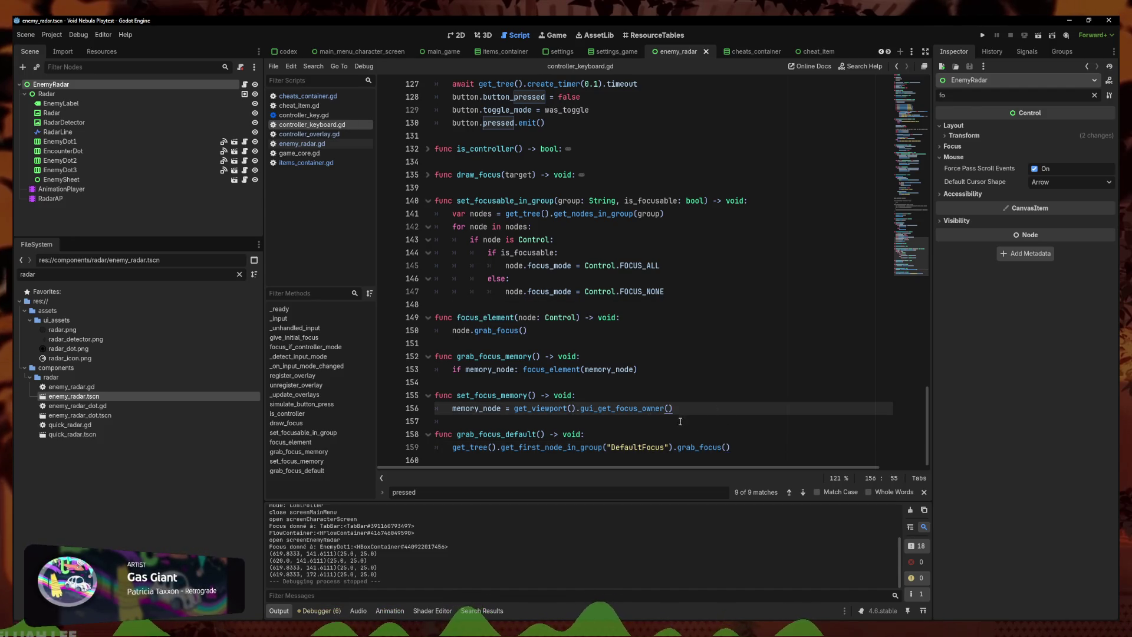
{"action": "left_click", "coordinate": [731, 447]}
{"action": "left_click", "coordinate": [657, 438]}
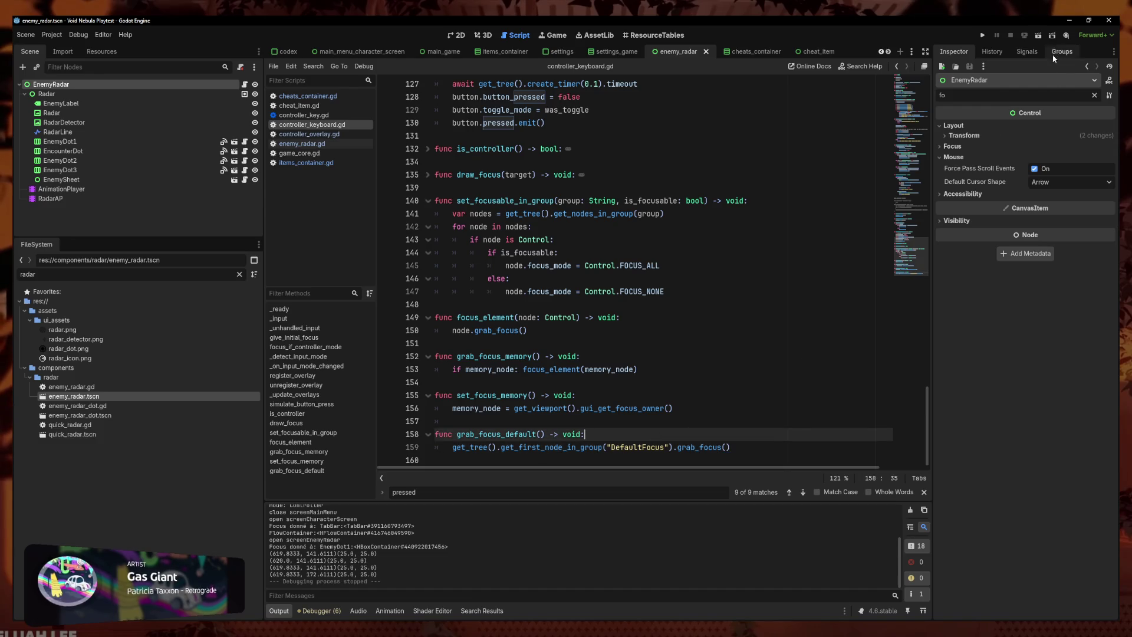
{"action": "left_click", "coordinate": [982, 36]}
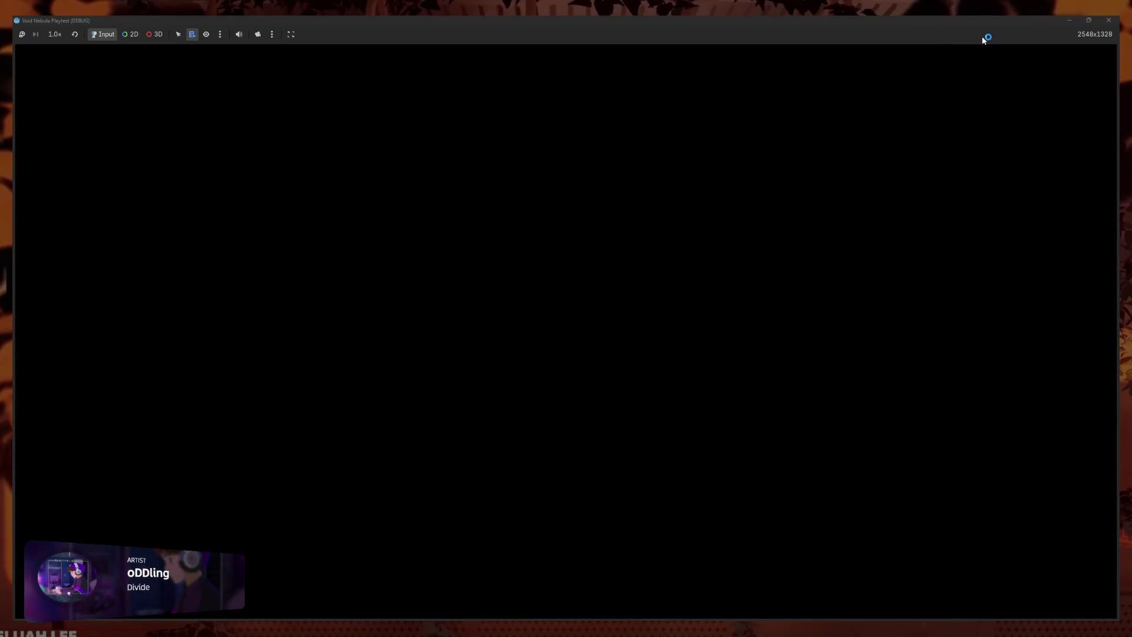
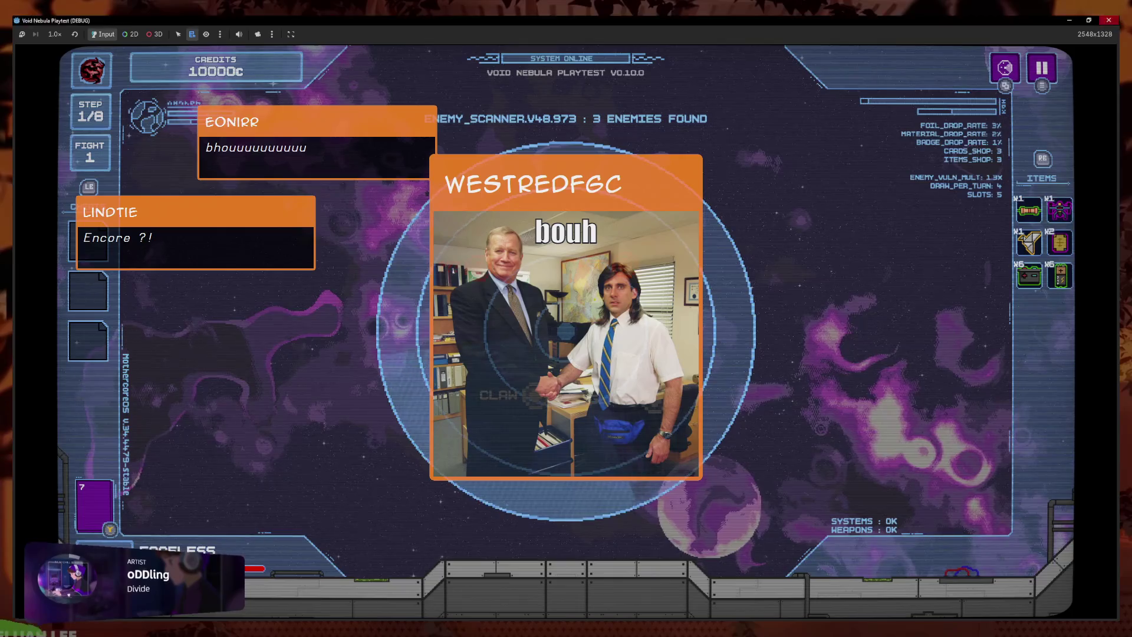
Stop the game and clear the Radar node's bottom, right, top and left focus neighbours
{"action": "left_click", "coordinate": [1109, 20]}
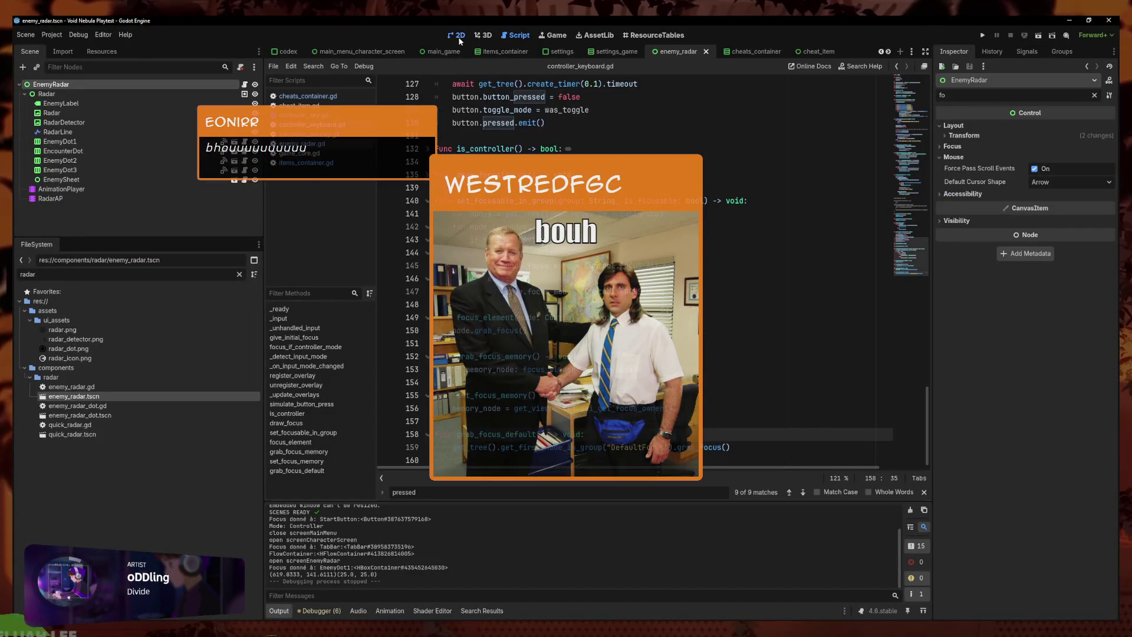
{"action": "left_click", "coordinate": [460, 37]}
{"action": "left_click", "coordinate": [96, 93]}
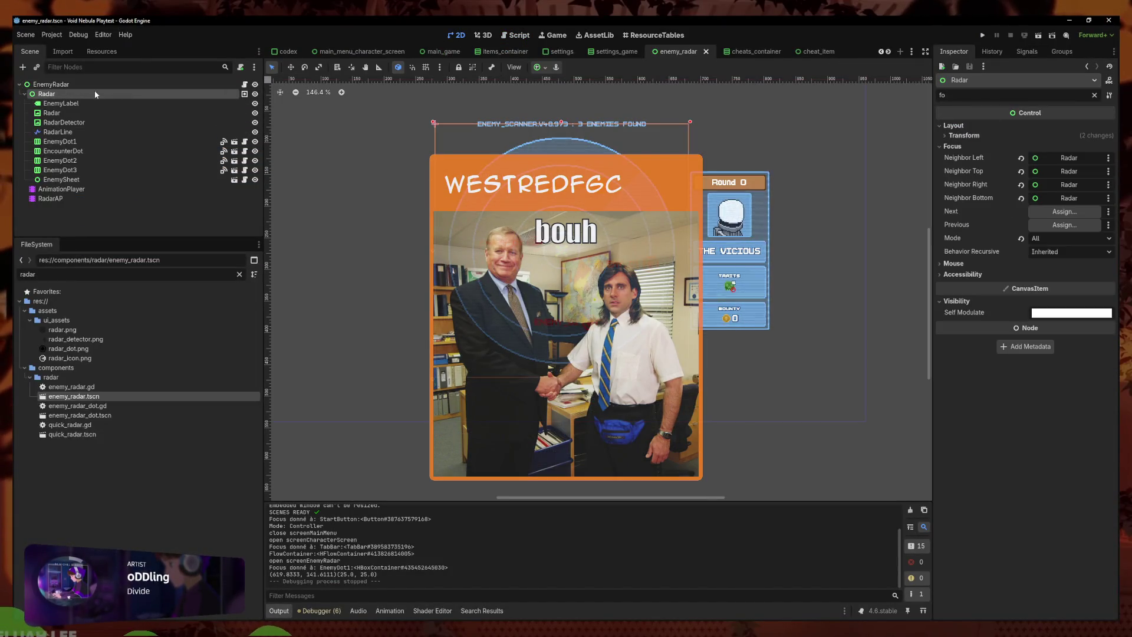
{"action": "left_click", "coordinate": [1021, 198]}
{"action": "left_click", "coordinate": [1020, 185]}
{"action": "left_click", "coordinate": [1020, 171]}
{"action": "left_click", "coordinate": [1020, 158]}
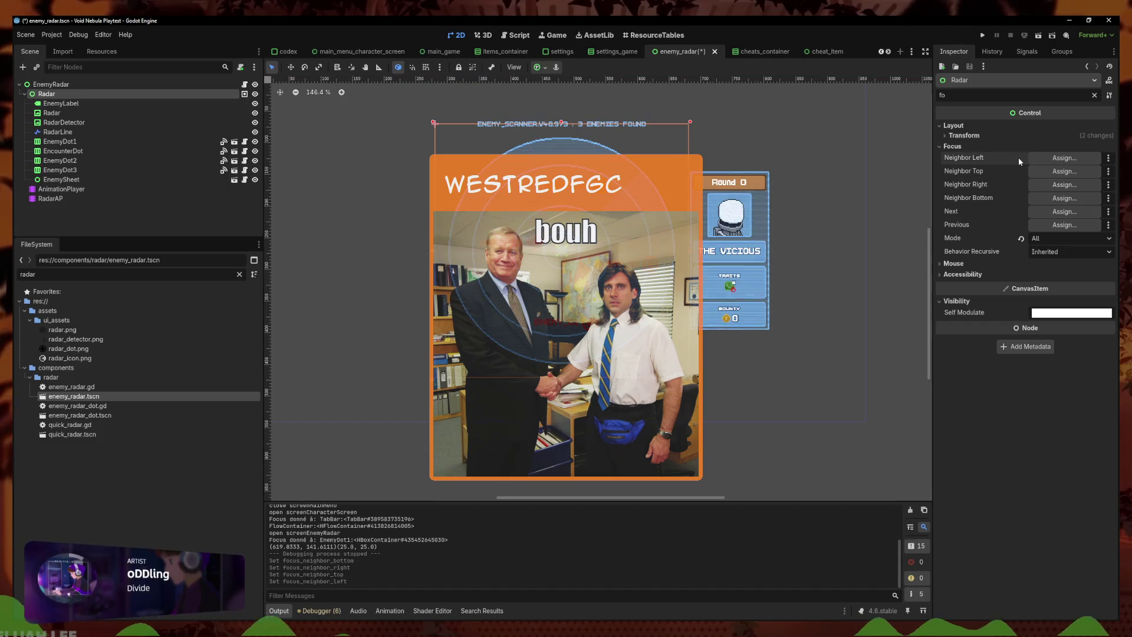
Revert the Radar node's Focus Mode to default and save enemy_radar.tscn
{"action": "left_click", "coordinate": [1021, 239]}
{"action": "left_click", "coordinate": [893, 345]}
{"action": "key", "text": "ctrl+s"}
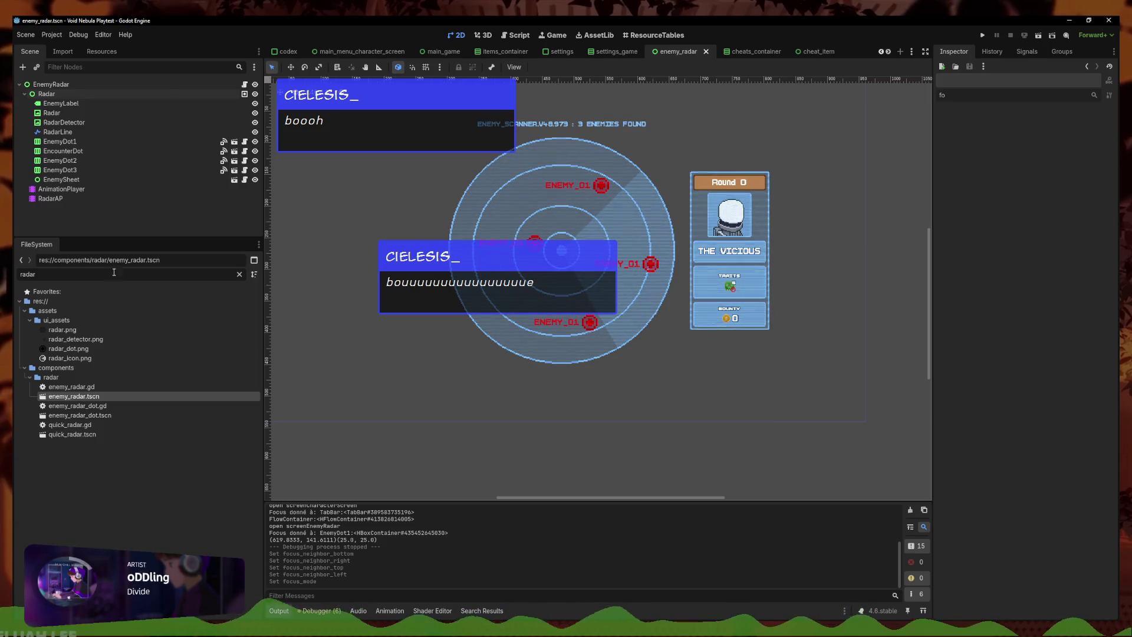
Select the EnemyDot1 radar dot and review its signals and the edit history
{"action": "left_click", "coordinate": [638, 271]}
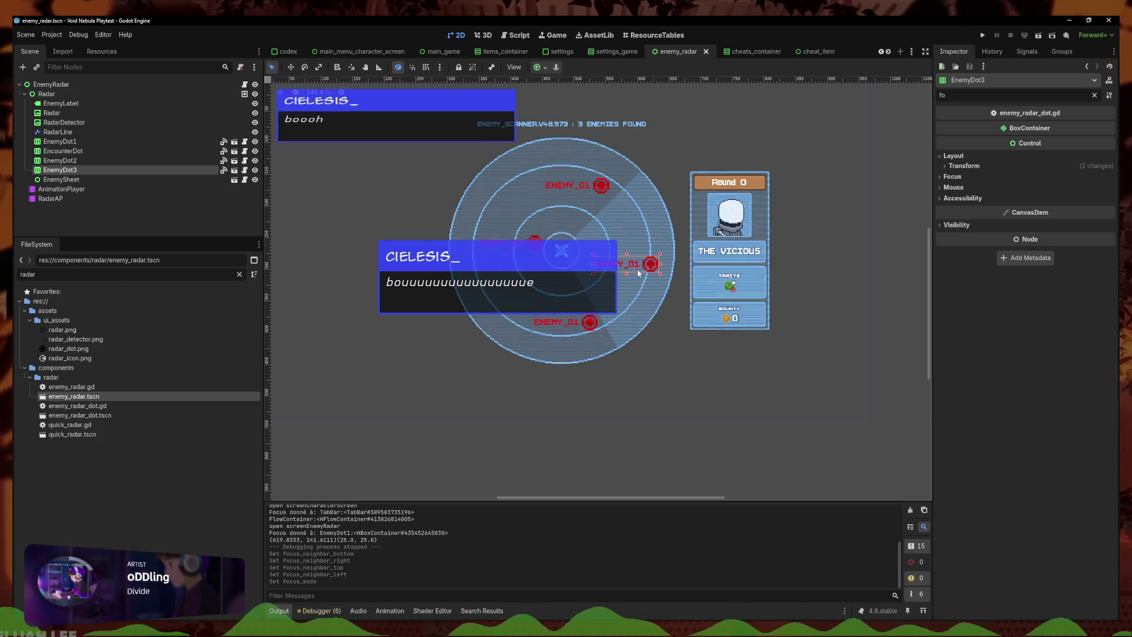
{"action": "left_click", "coordinate": [718, 471]}
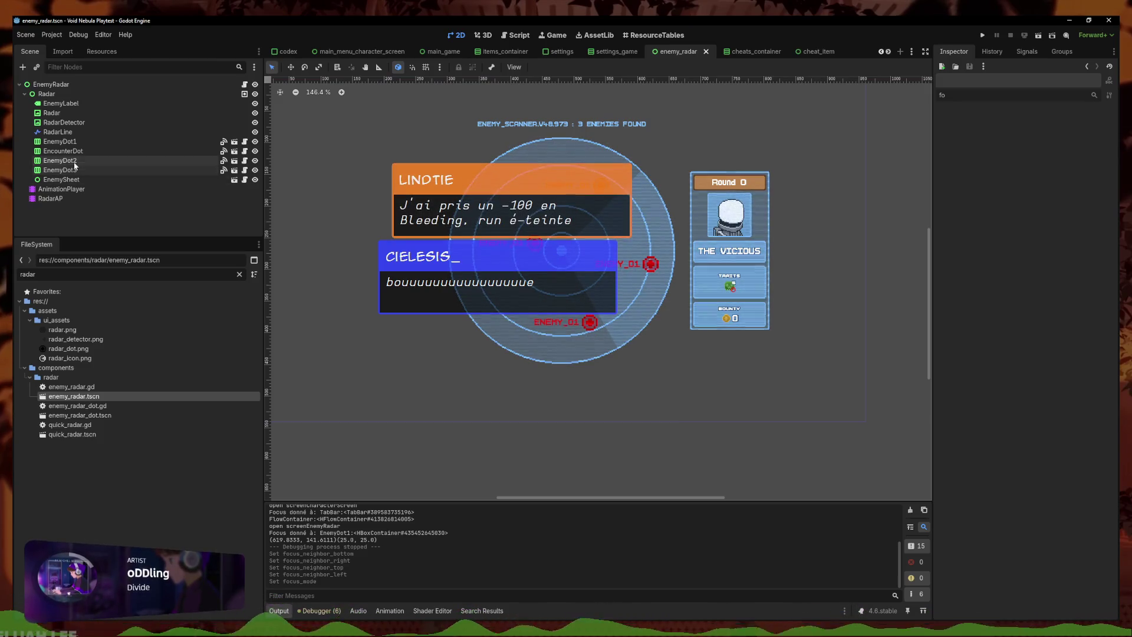
{"action": "left_click", "coordinate": [75, 142]}
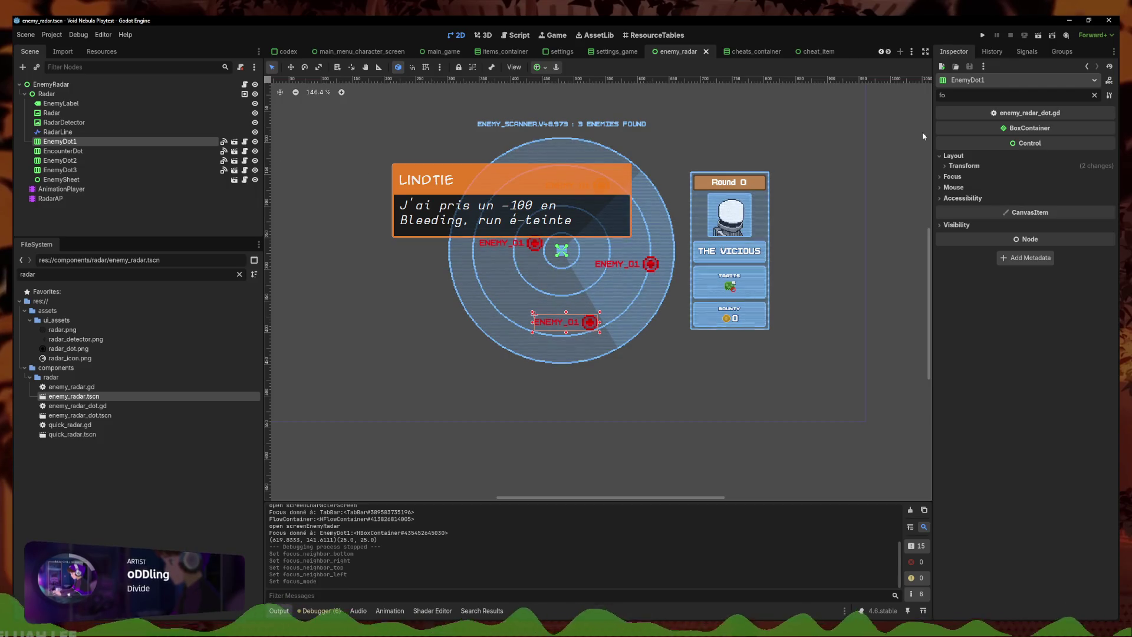
{"action": "left_click", "coordinate": [1094, 95]}
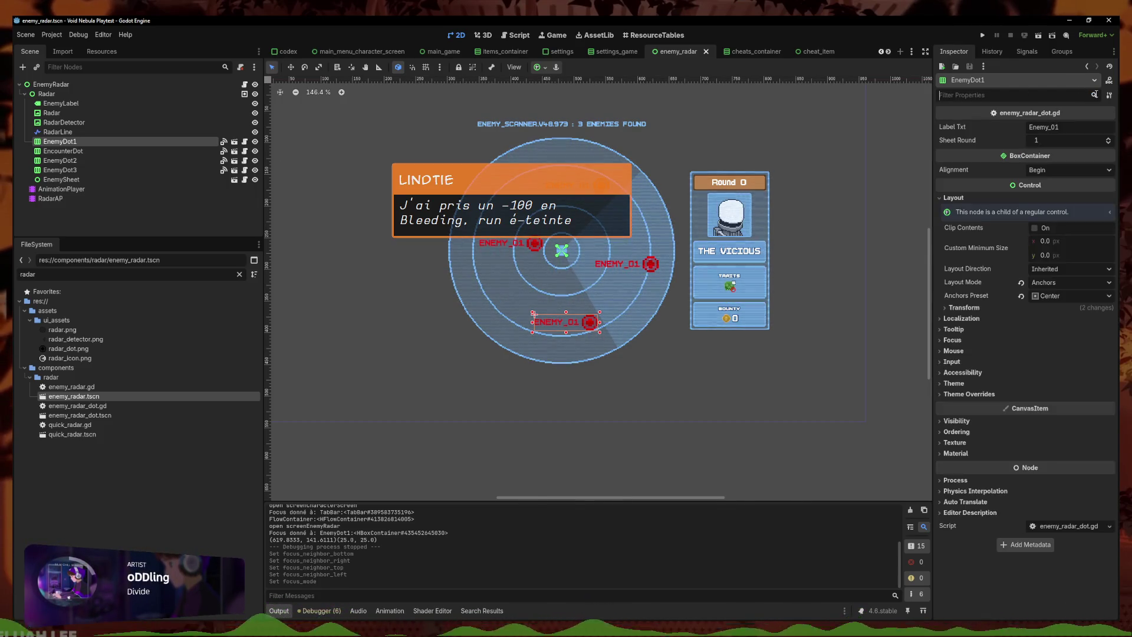
{"action": "left_click", "coordinate": [1026, 52]}
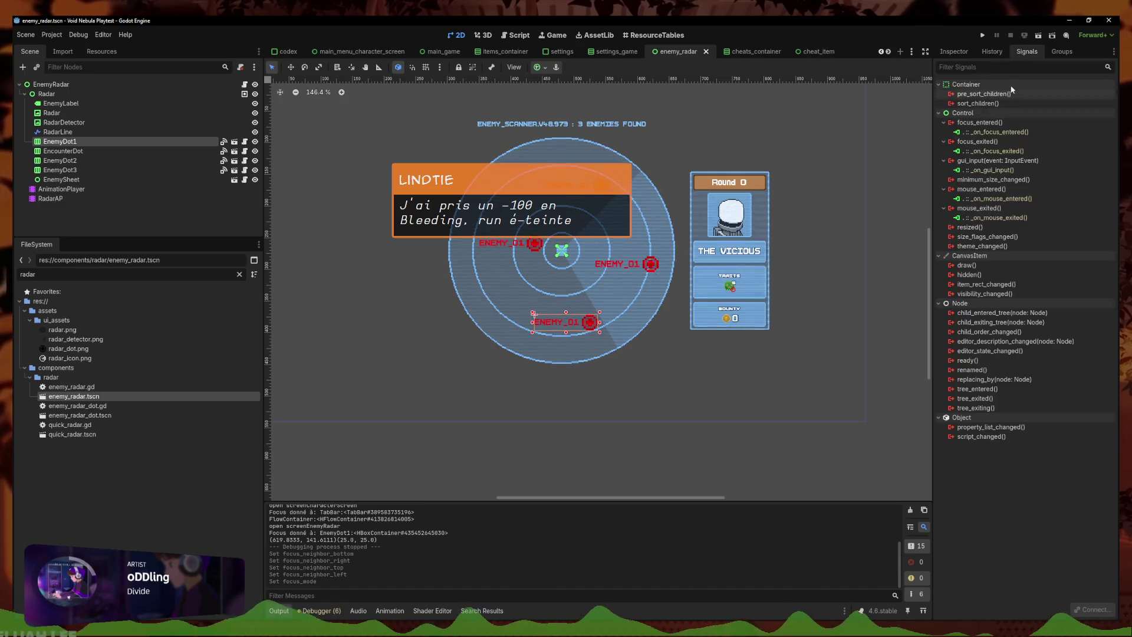
{"action": "left_click", "coordinate": [990, 52]}
{"action": "left_click", "coordinate": [1026, 52]}
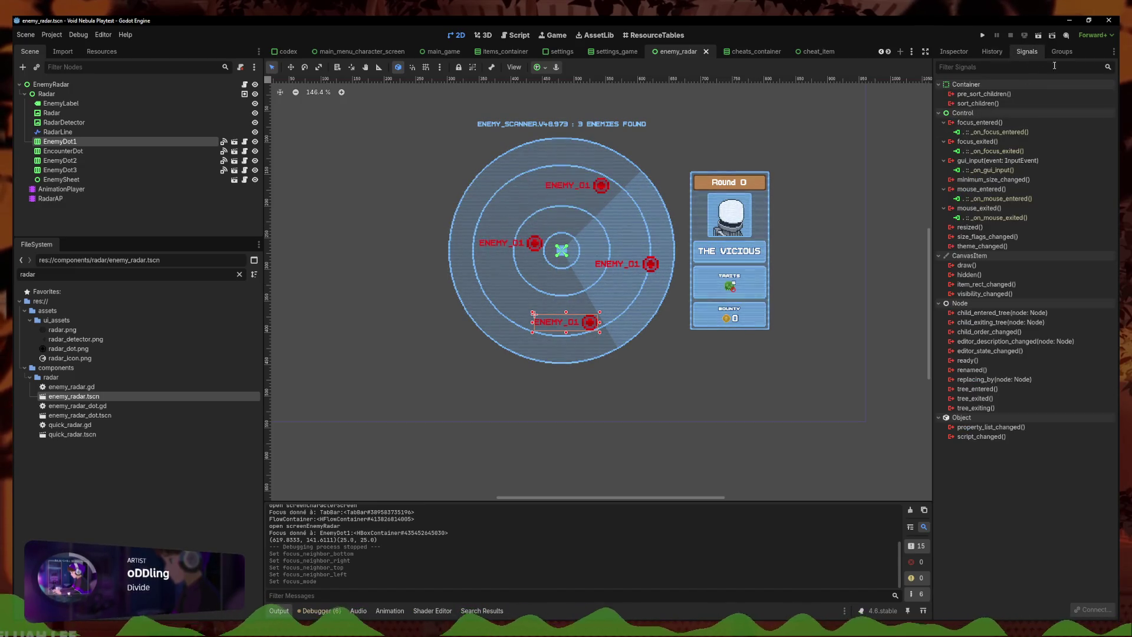
Tick DefaultFocus in EnemyDot1's Groups list and run the project
{"action": "left_click", "coordinate": [1058, 52]}
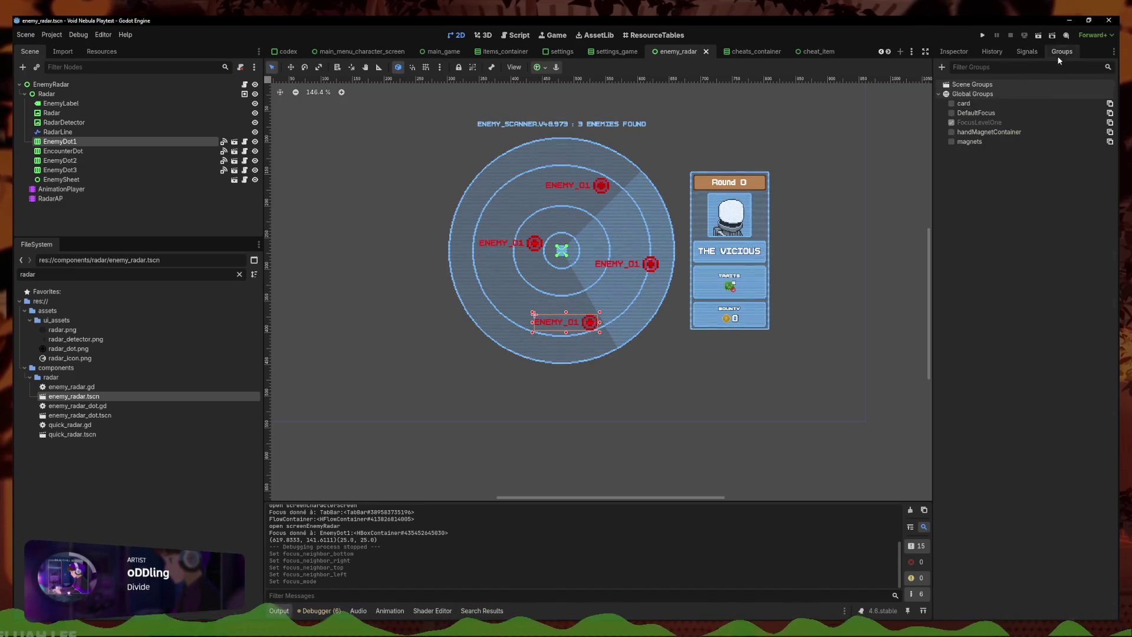
{"action": "left_click", "coordinate": [951, 115]}
{"action": "left_click", "coordinate": [887, 243]}
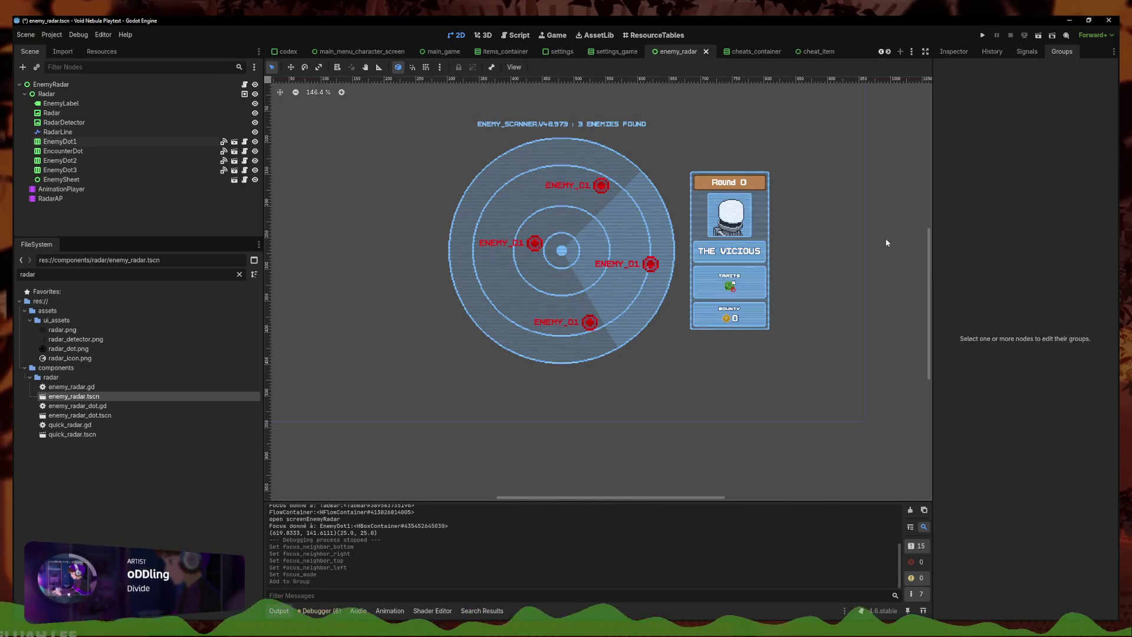
{"action": "left_click", "coordinate": [981, 36]}
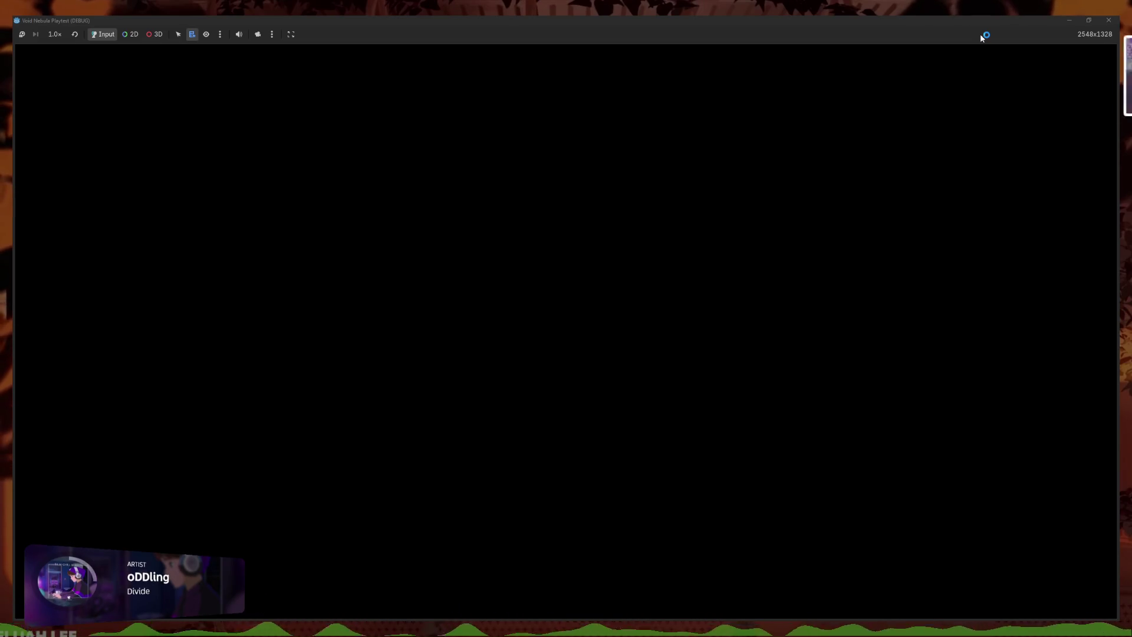
Continue to the radar and move focus from VIPER to GLASS, backing out twice
{"action": "key", "text": "Return"}
{"action": "key", "text": "Return"}
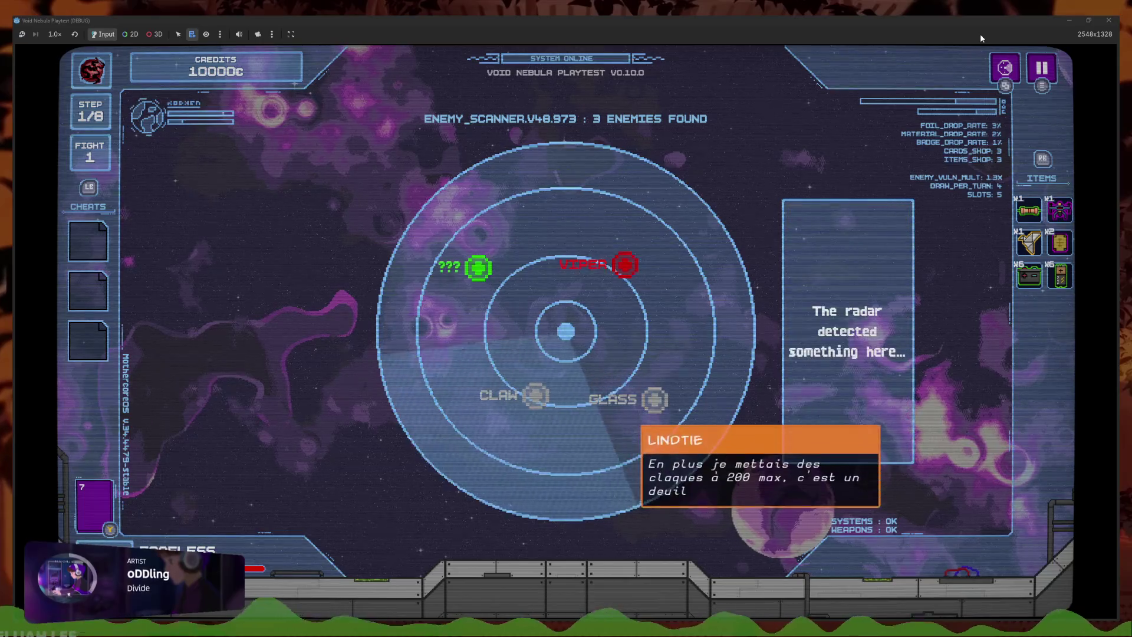
{"action": "key", "text": "Right"}
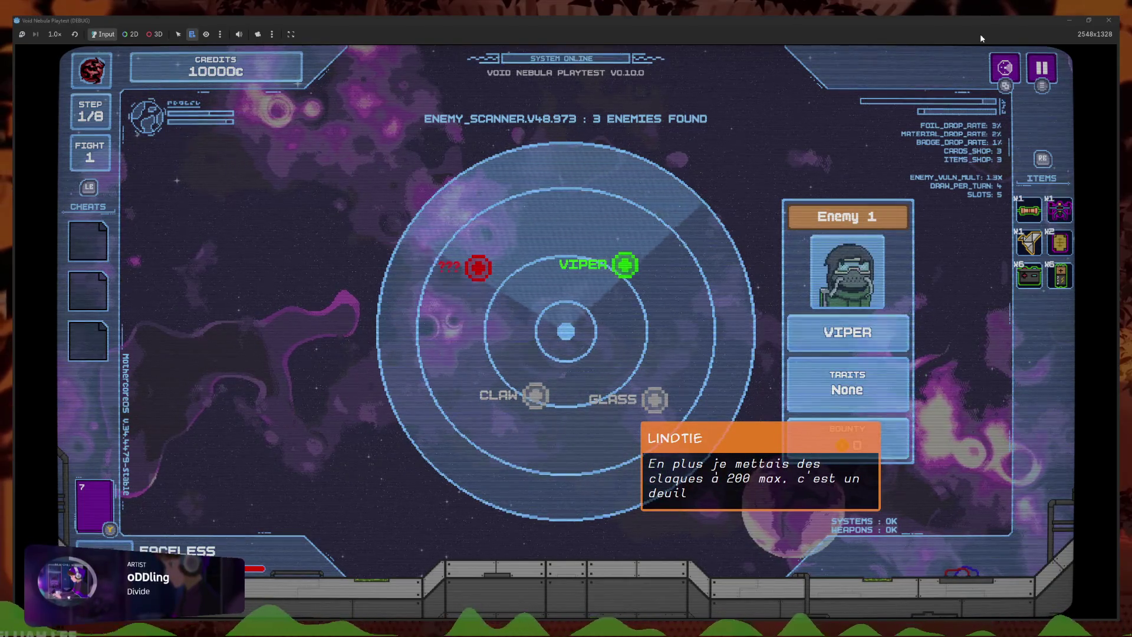
{"action": "key", "text": "Right"}
{"action": "key", "text": "Escape"}
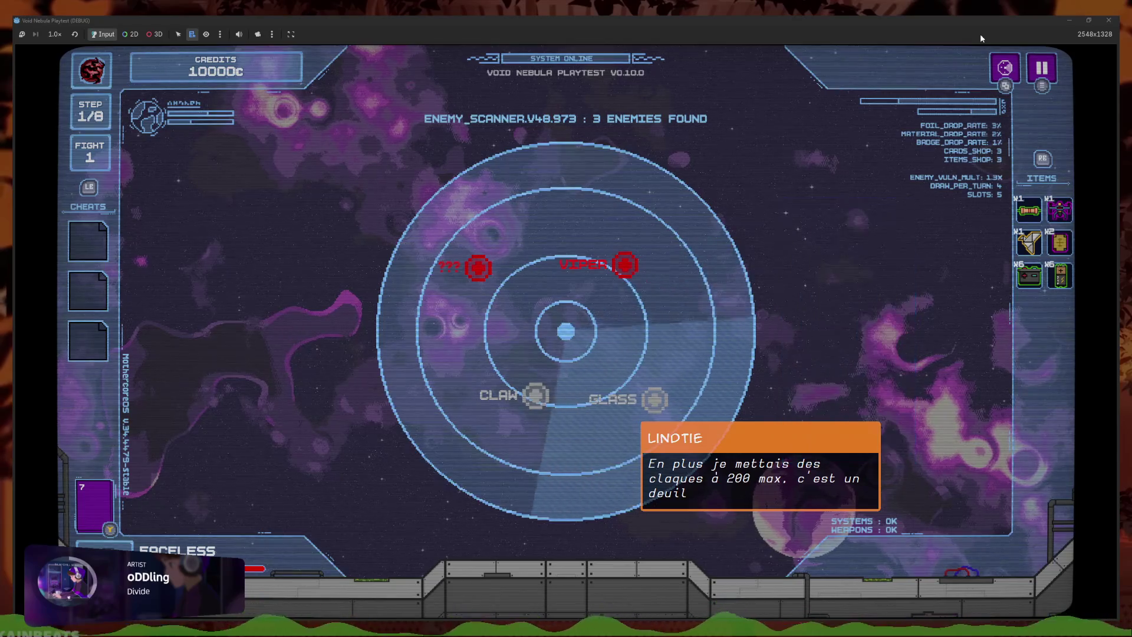
{"action": "key", "text": "Right"}
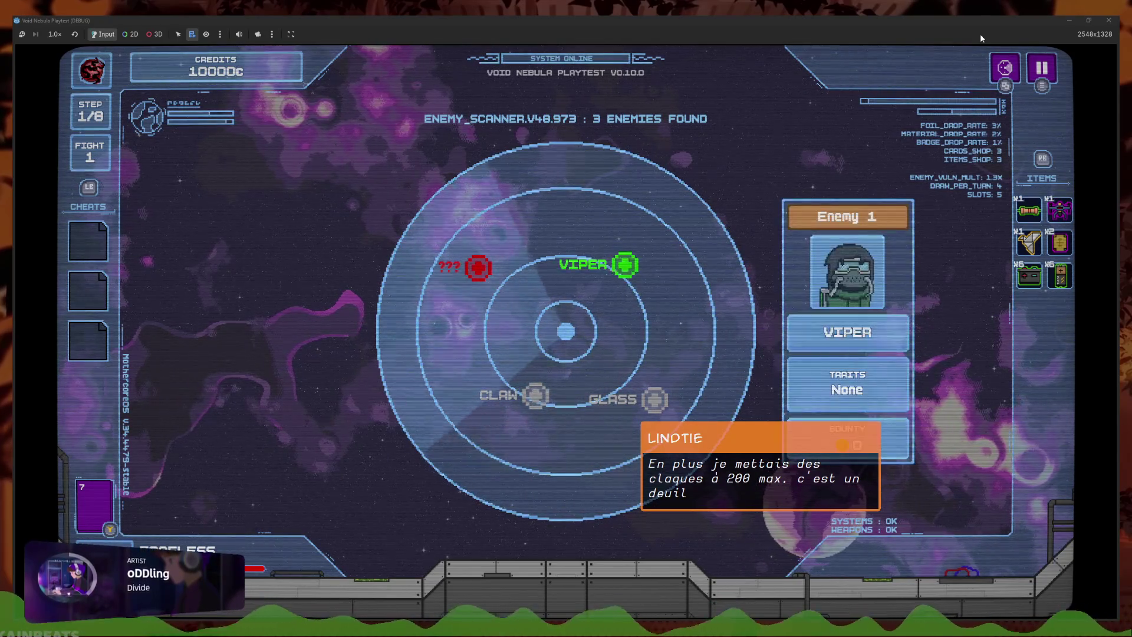
{"action": "key", "text": "Right"}
{"action": "key", "text": "Escape"}
Cycle focus between the items column and the VIPER and GLASS targets, then stop the game
{"action": "key", "text": "Tab"}
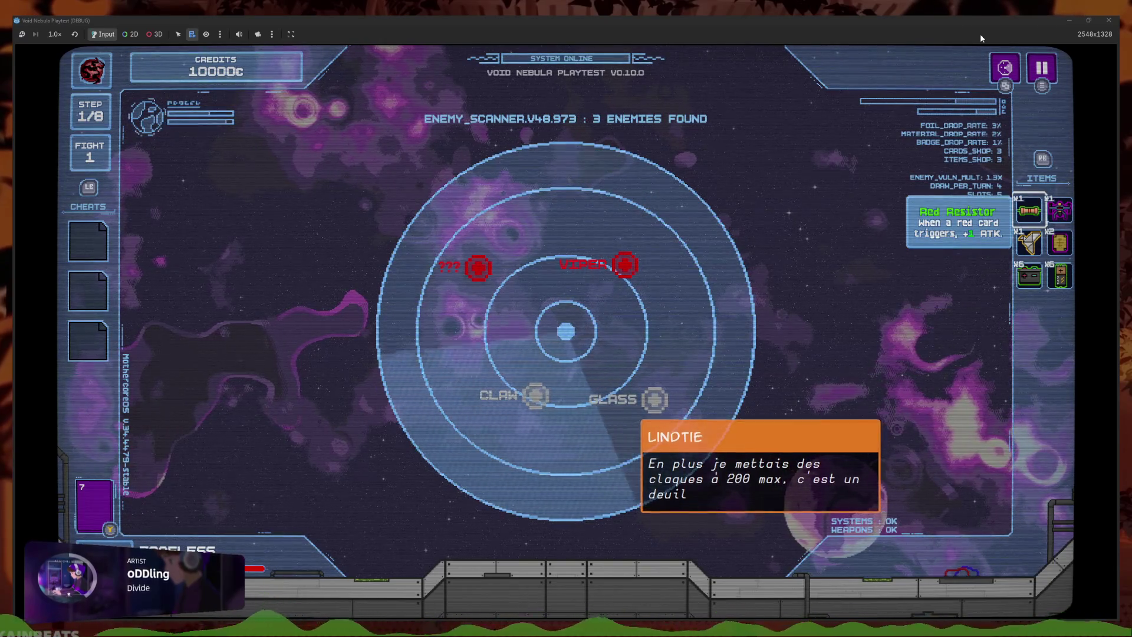
{"action": "key", "text": "Tab"}
{"action": "key", "text": "Right"}
{"action": "key", "text": "Escape"}
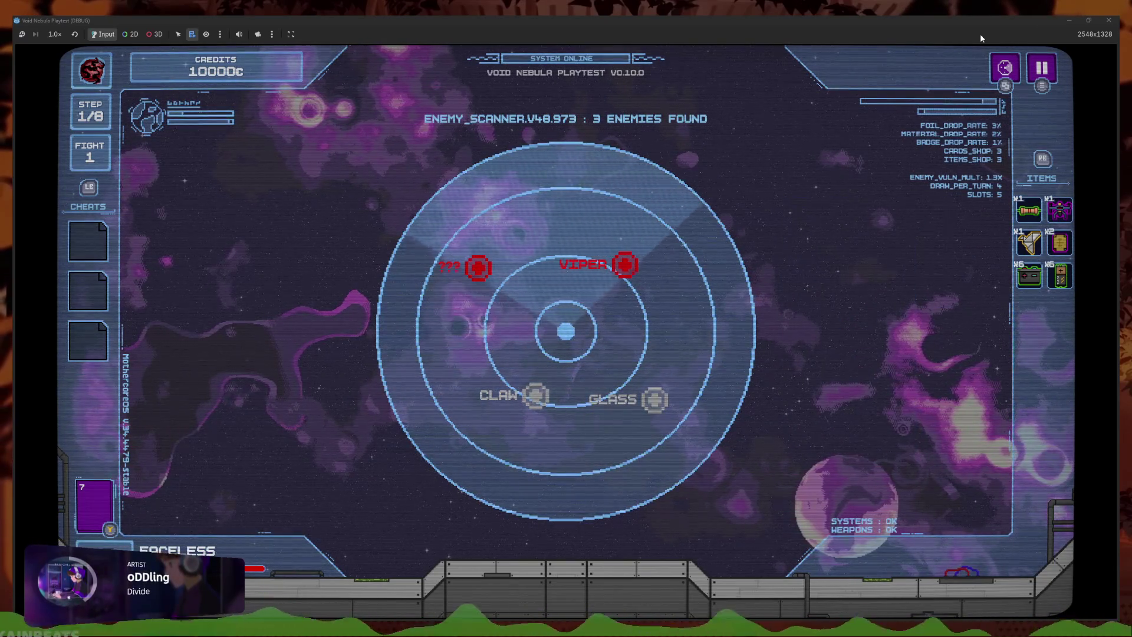
{"action": "key", "text": "Tab"}
{"action": "key", "text": "Escape"}
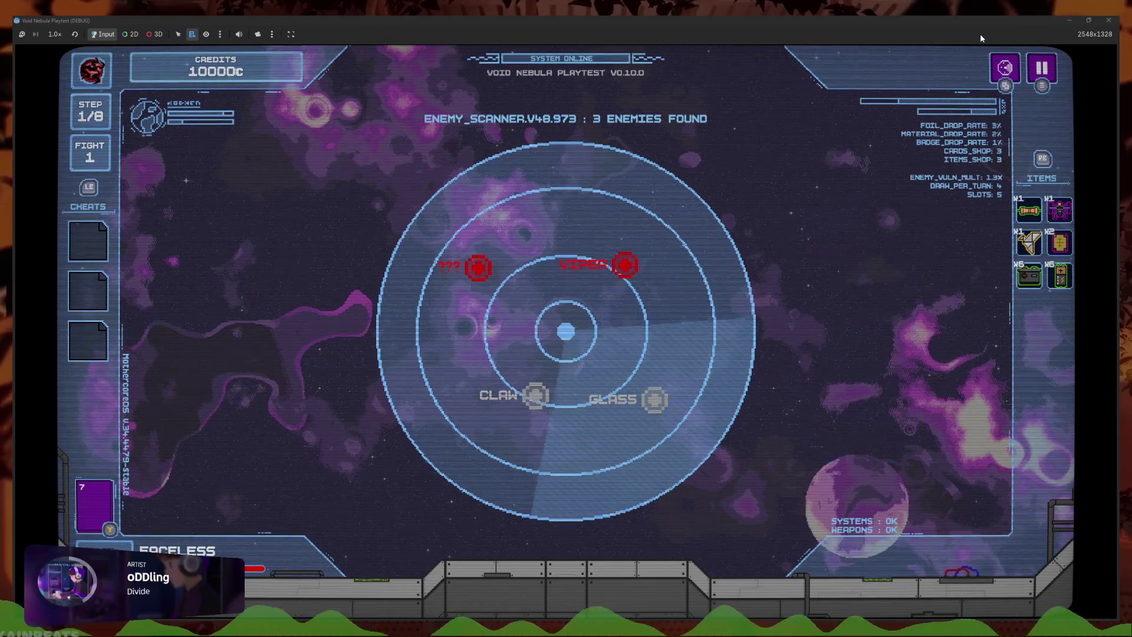
{"action": "key", "text": "Tab"}
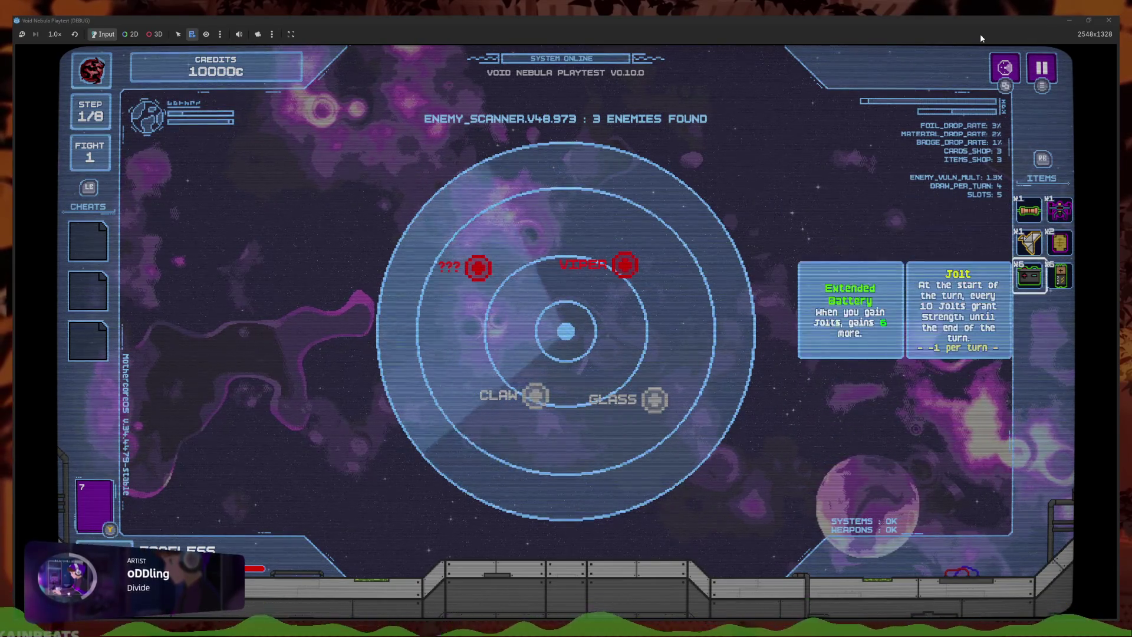
{"action": "key", "text": "Right"}
{"action": "key", "text": "Escape"}
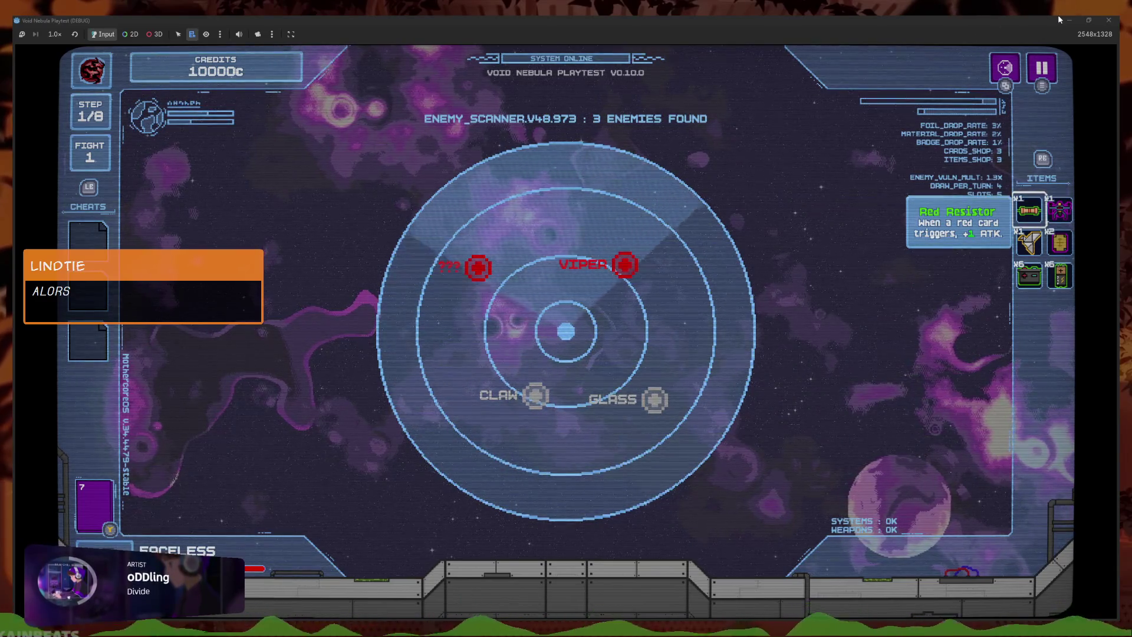
{"action": "left_click", "coordinate": [1109, 19]}
In controller_keyboard.gd, replace line 159's grab_focus call with a focus_element() call and save
{"action": "left_click", "coordinate": [525, 37]}
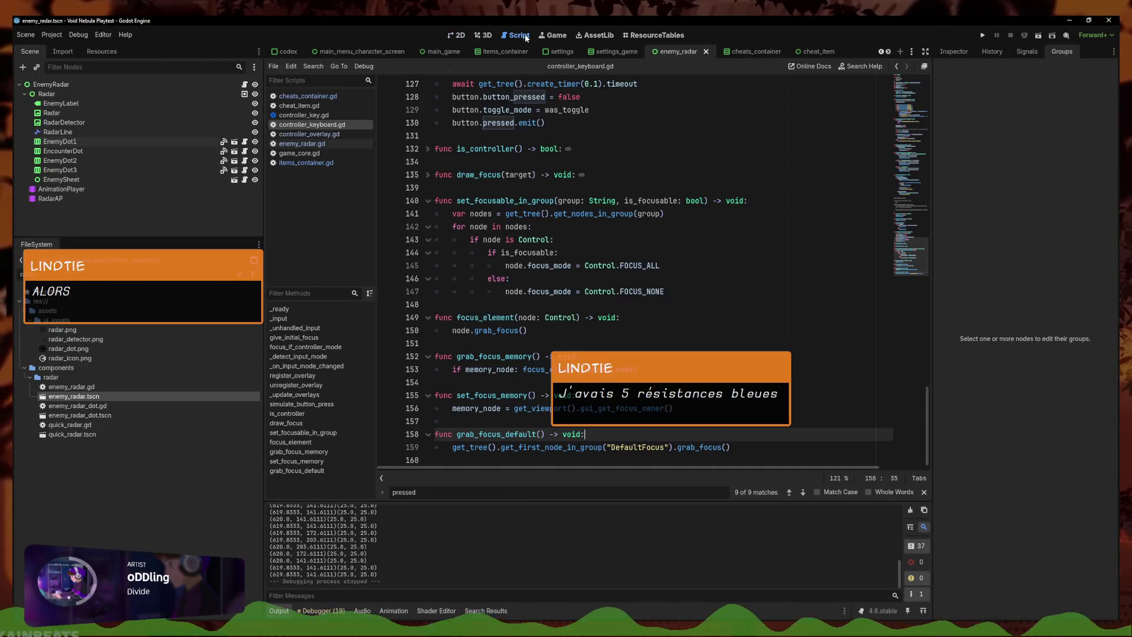
{"action": "left_click", "coordinate": [776, 398]}
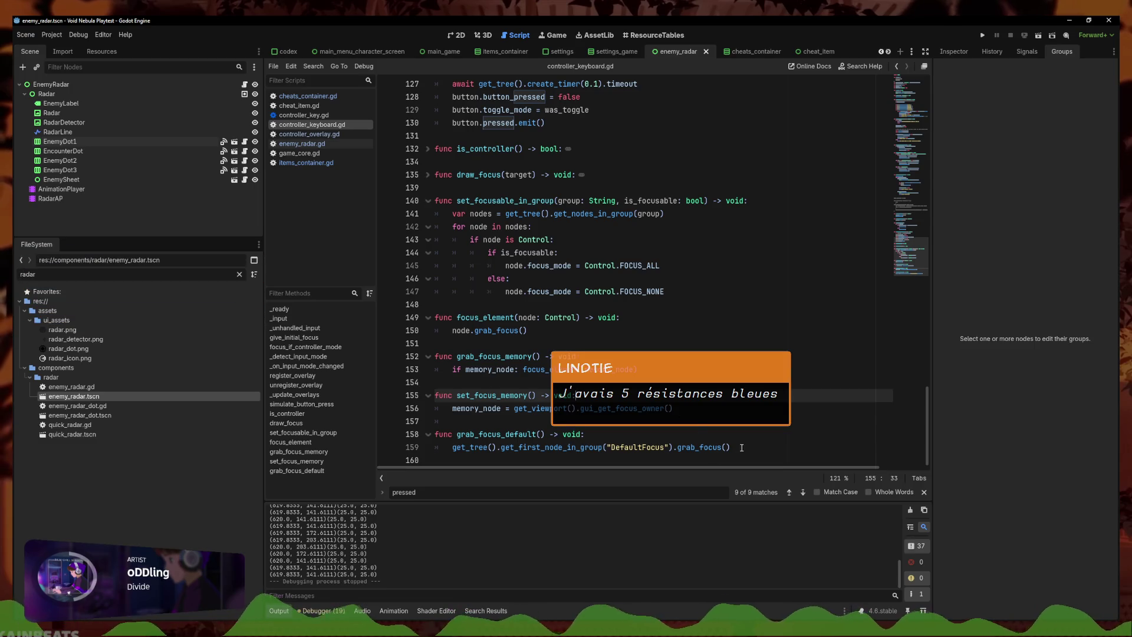
{"action": "left_click_drag", "start_coordinate": [742, 448], "coordinate": [673, 447]}
{"action": "key", "text": "BackSpace"}
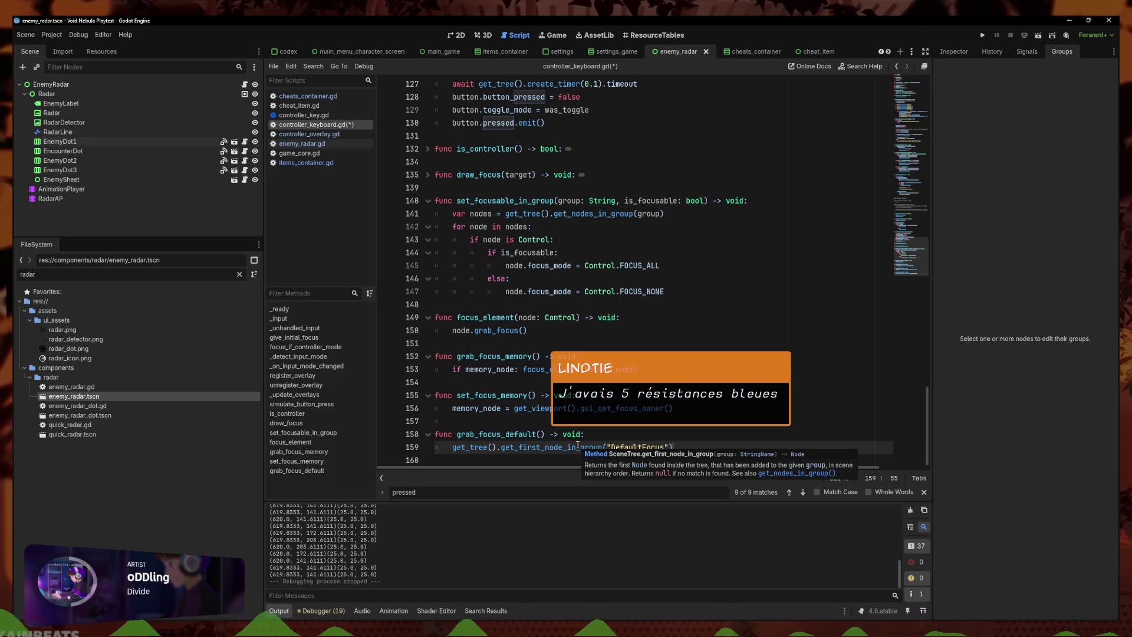
{"action": "key", "text": "shift+Home"}
{"action": "key", "text": "ctrl+c"}
{"action": "key", "text": "BackSpace"}
{"action": "type", "text": "us"}
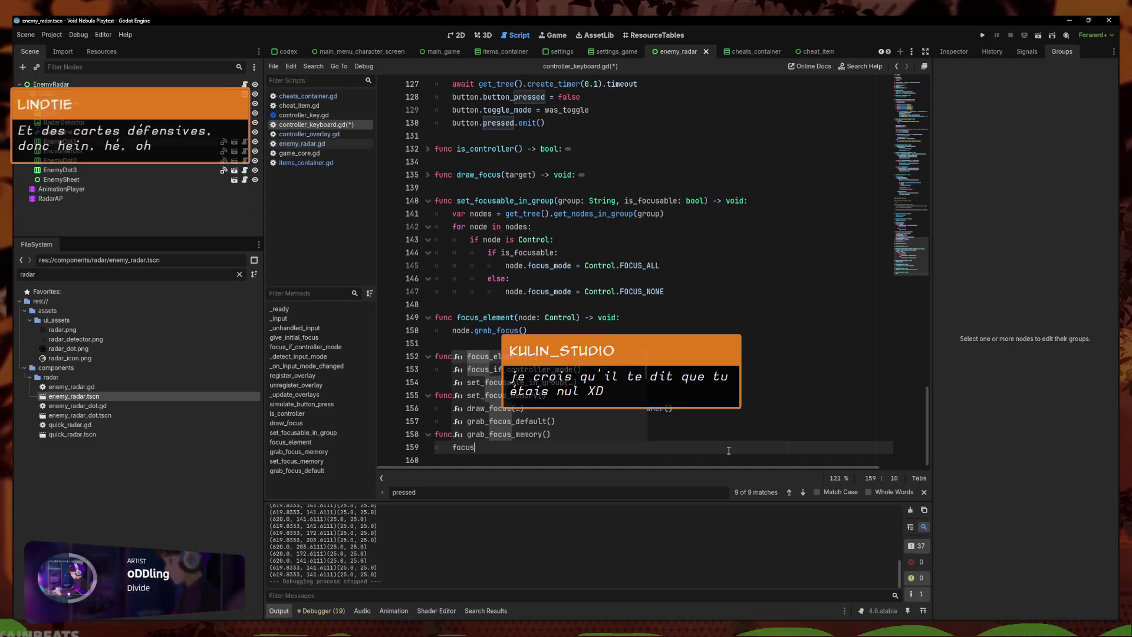
{"action": "key", "text": "Return"}
{"action": "key", "text": "ctrl+s"}
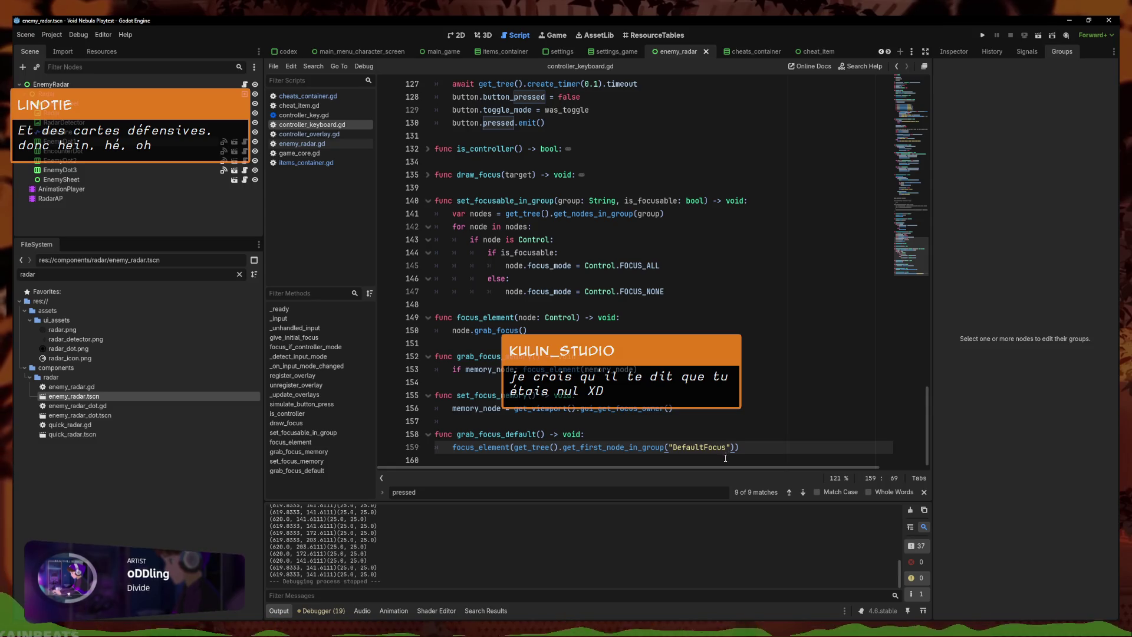
Add a print of the DefaultFocus lookup at the top of grab_focus_default and relaunch the game
{"action": "left_click", "coordinate": [607, 434]}
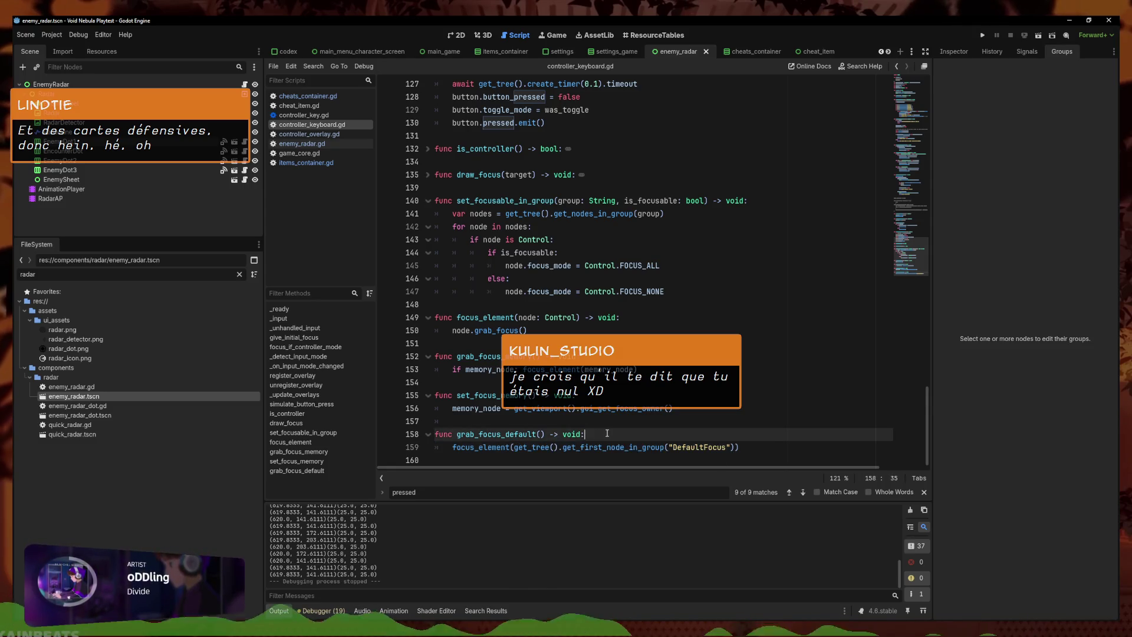
{"action": "key", "text": "Return"}
{"action": "type", "text": "print("}
{"action": "key", "text": "ctrl+v"}
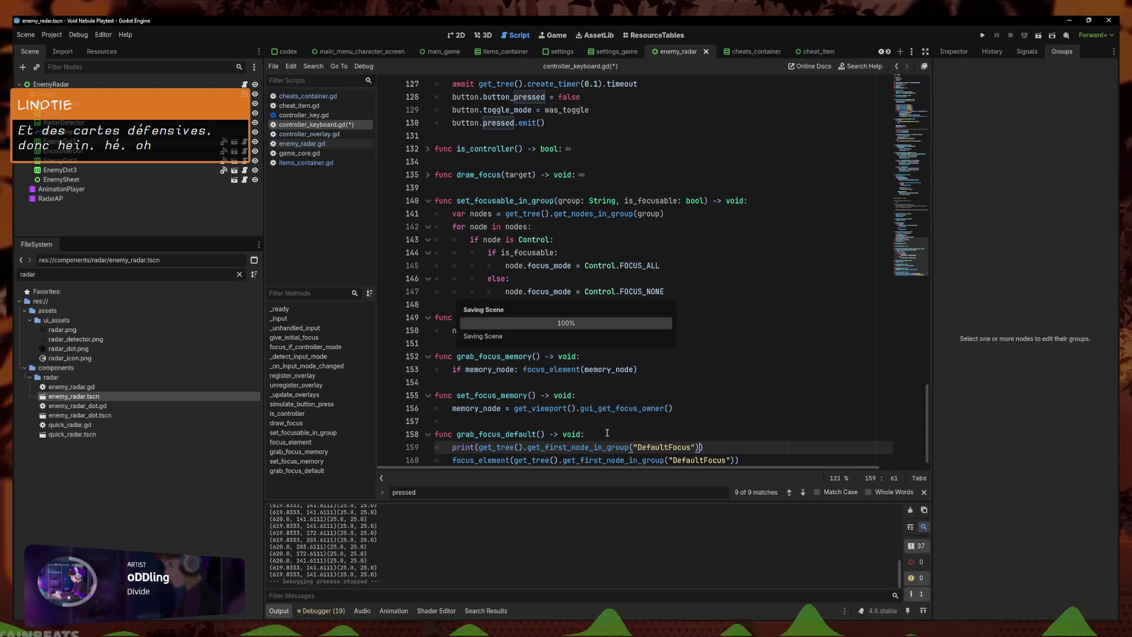
{"action": "left_click", "coordinate": [982, 39]}
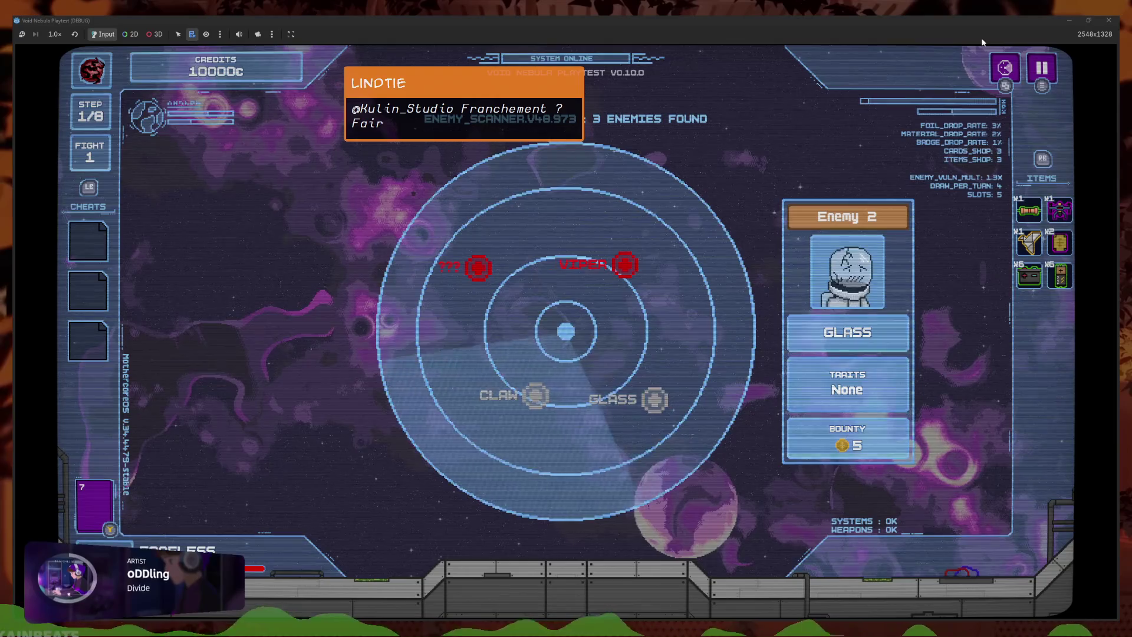
Drag the game into a small floating window and return to enemy_radar.tscn in 2D
{"action": "left_click_drag", "start_coordinate": [982, 20], "coordinate": [685, 67]}
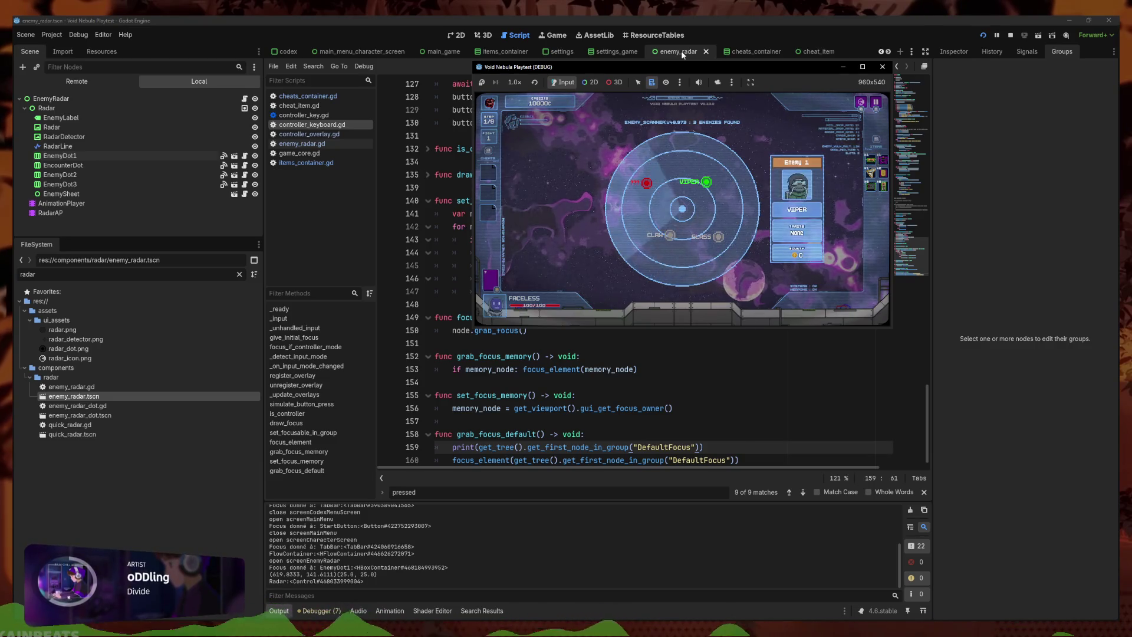
{"action": "left_click", "coordinate": [456, 35]}
Uncheck DefaultFocus for the Radar node, then run a playtest and stop it
{"action": "left_click", "coordinate": [112, 107]}
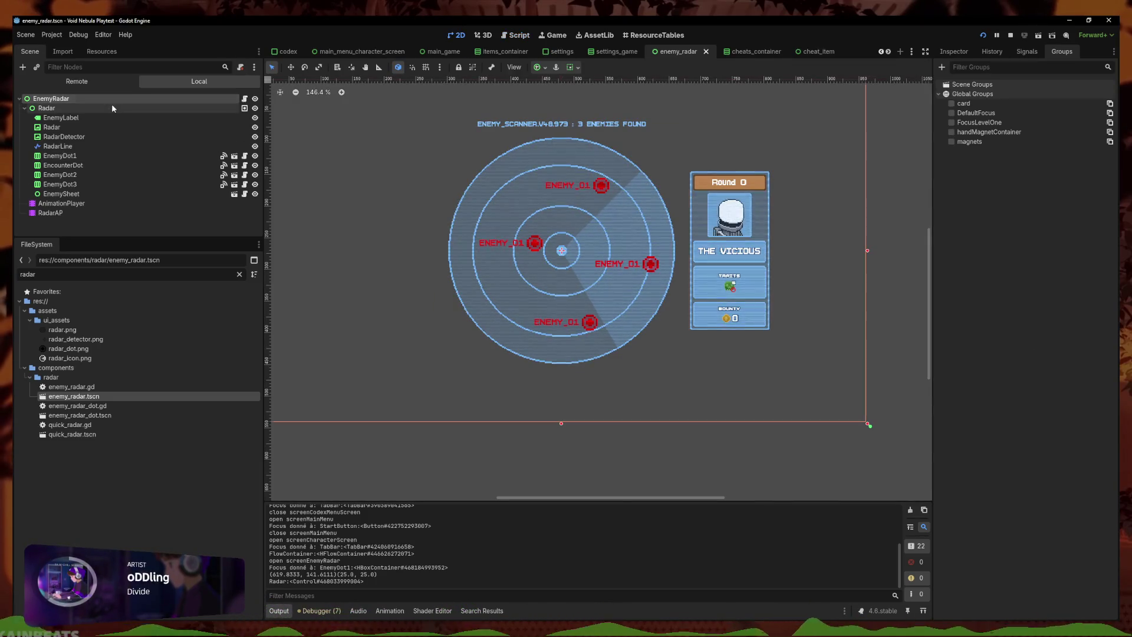
{"action": "left_click", "coordinate": [951, 113]}
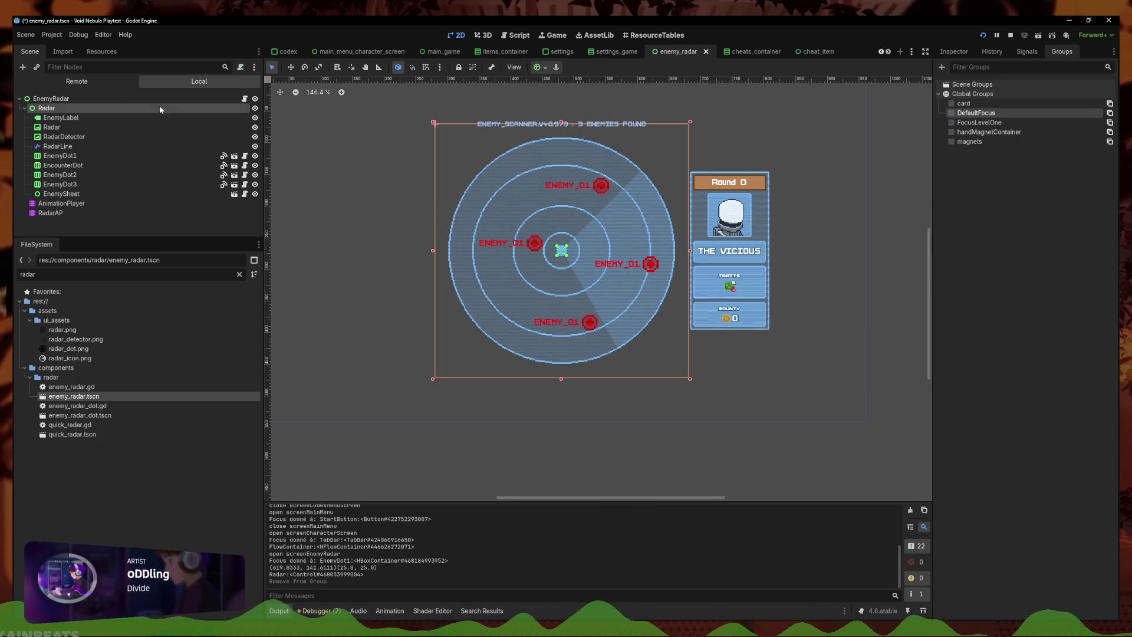
{"action": "left_click", "coordinate": [315, 160]}
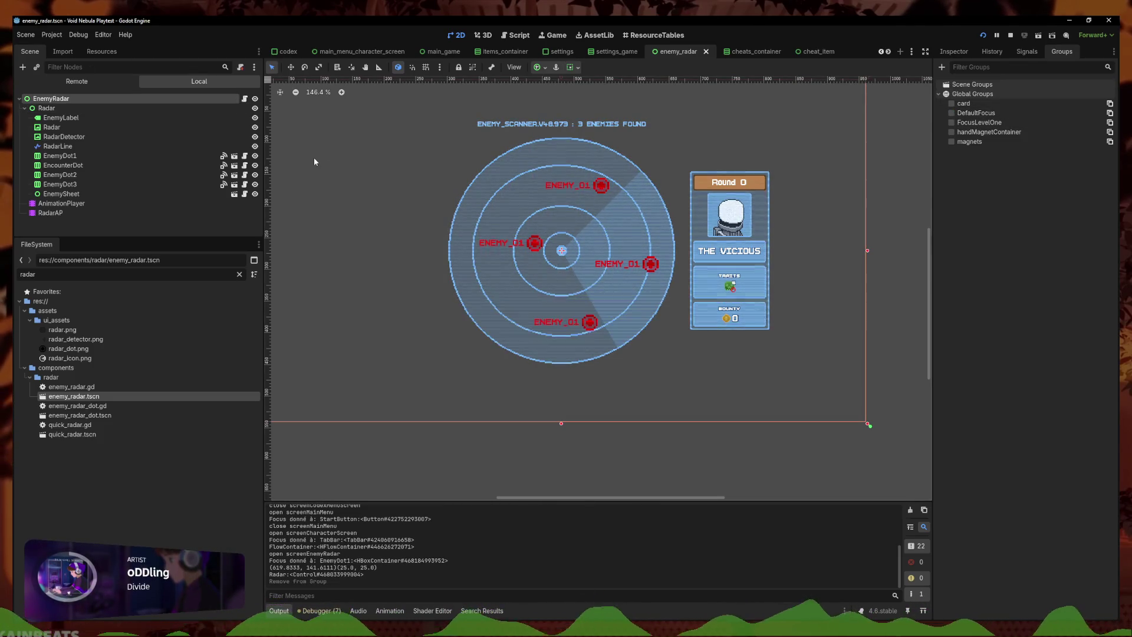
{"action": "left_click", "coordinate": [985, 35]}
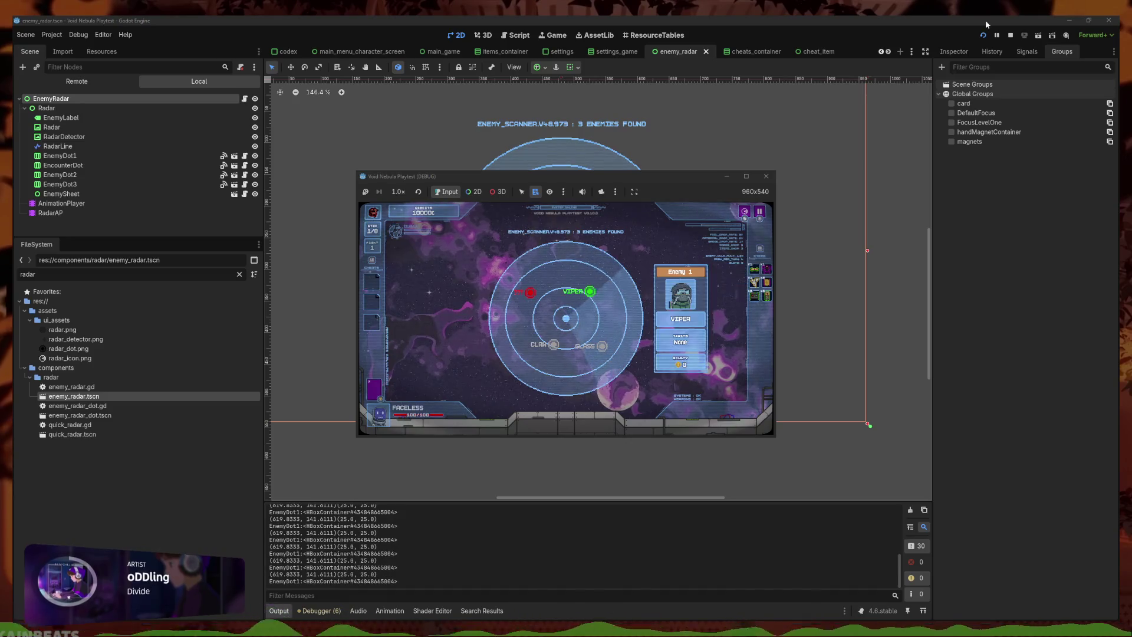
{"action": "left_click", "coordinate": [766, 175]}
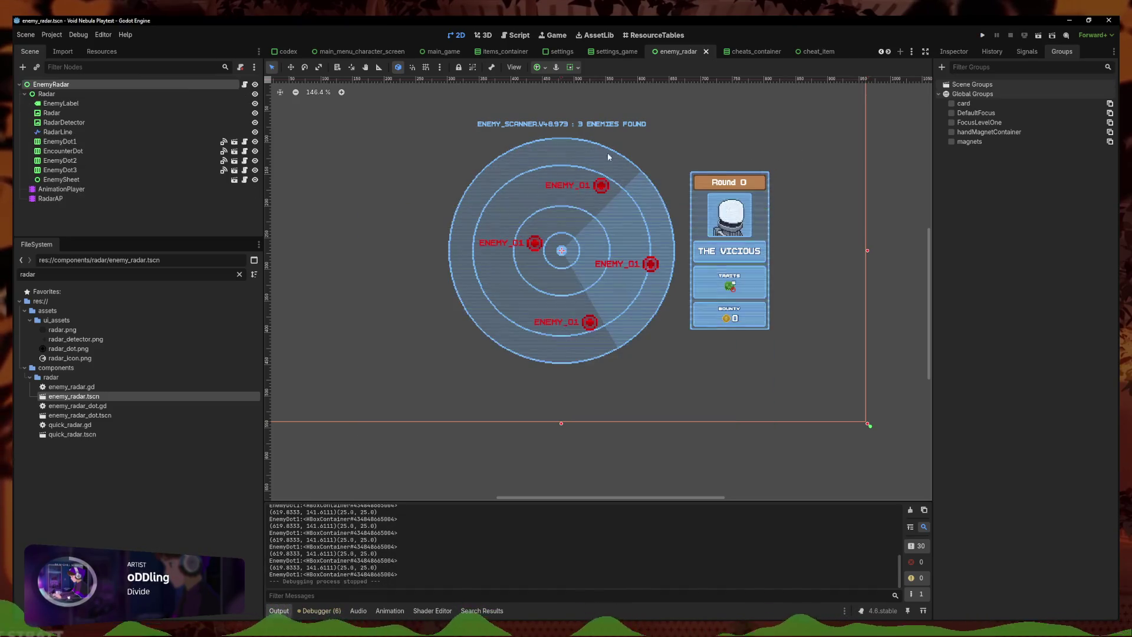
In enemy_radar.gd setup(), add 'line.visible = true' after enemy_sheet.visible = true and run the game
{"action": "left_click", "coordinate": [245, 85]}
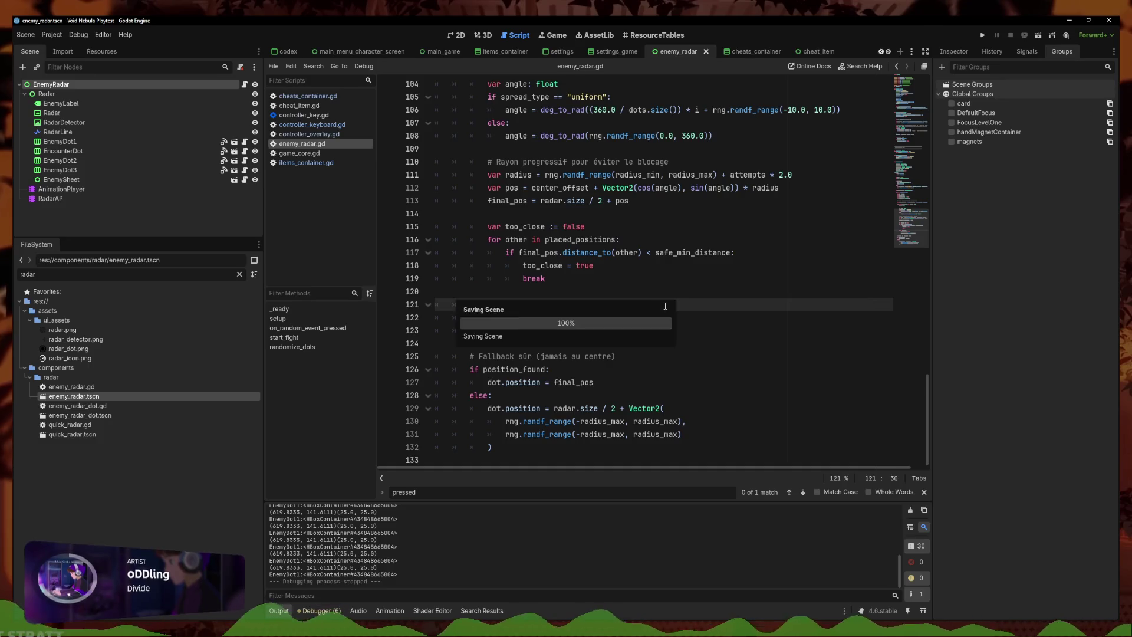
{"action": "scroll", "coordinate": [590, 236], "scroll_direction": "up", "scroll_amount": 5}
{"action": "scroll", "coordinate": [590, 236], "scroll_direction": "up", "scroll_amount": 10}
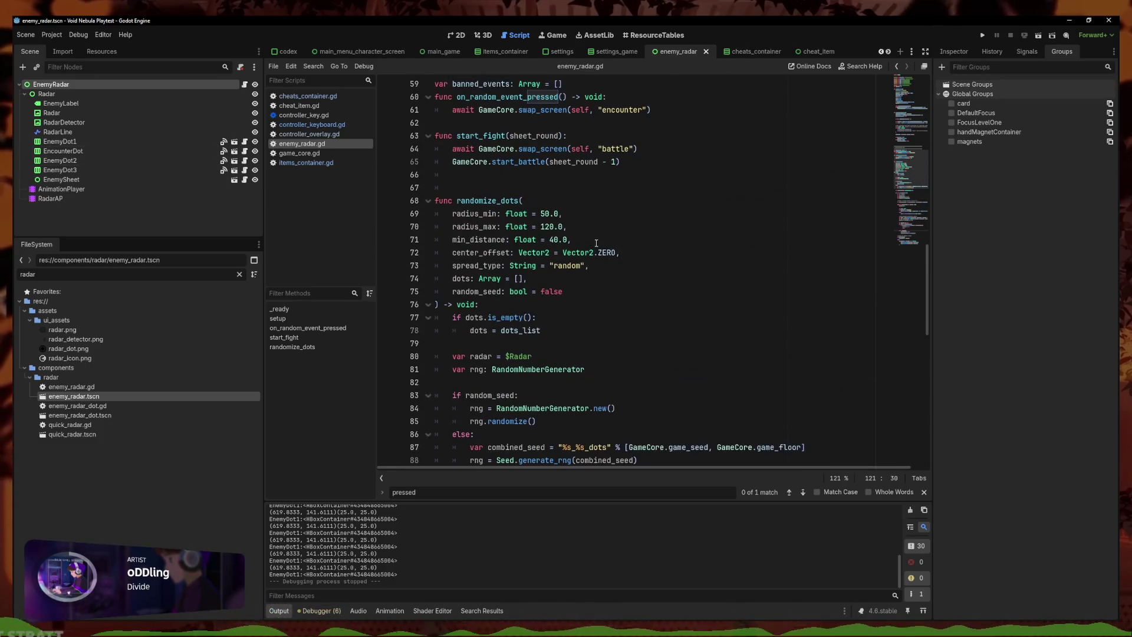
{"action": "scroll", "coordinate": [589, 247], "scroll_direction": "up", "scroll_amount": 7}
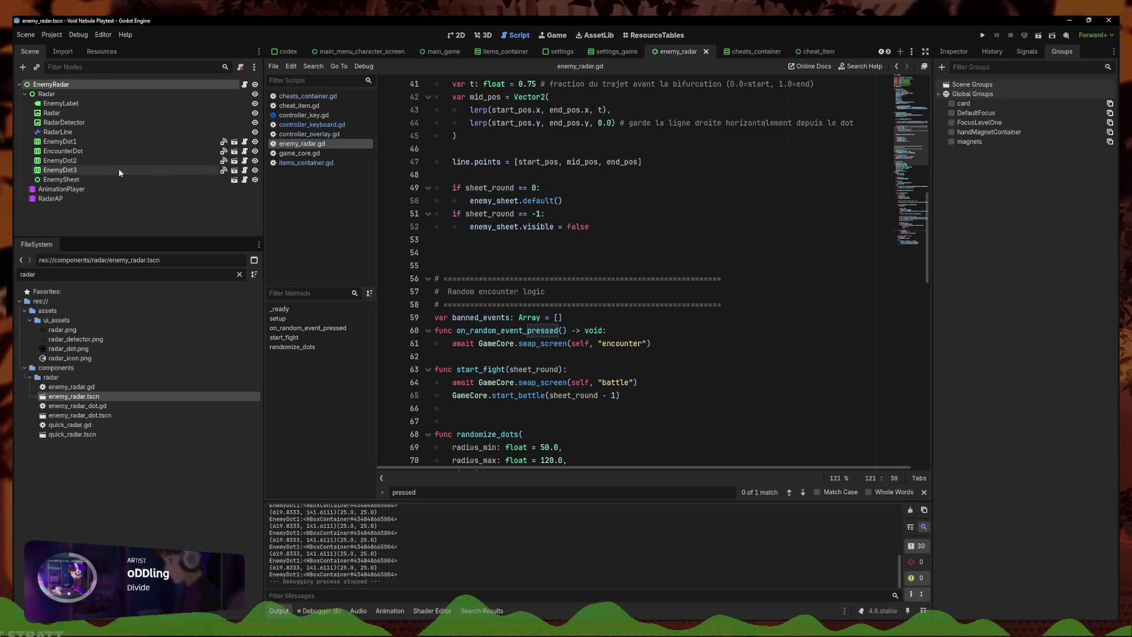
{"action": "scroll", "coordinate": [660, 356], "scroll_direction": "down", "scroll_amount": 2}
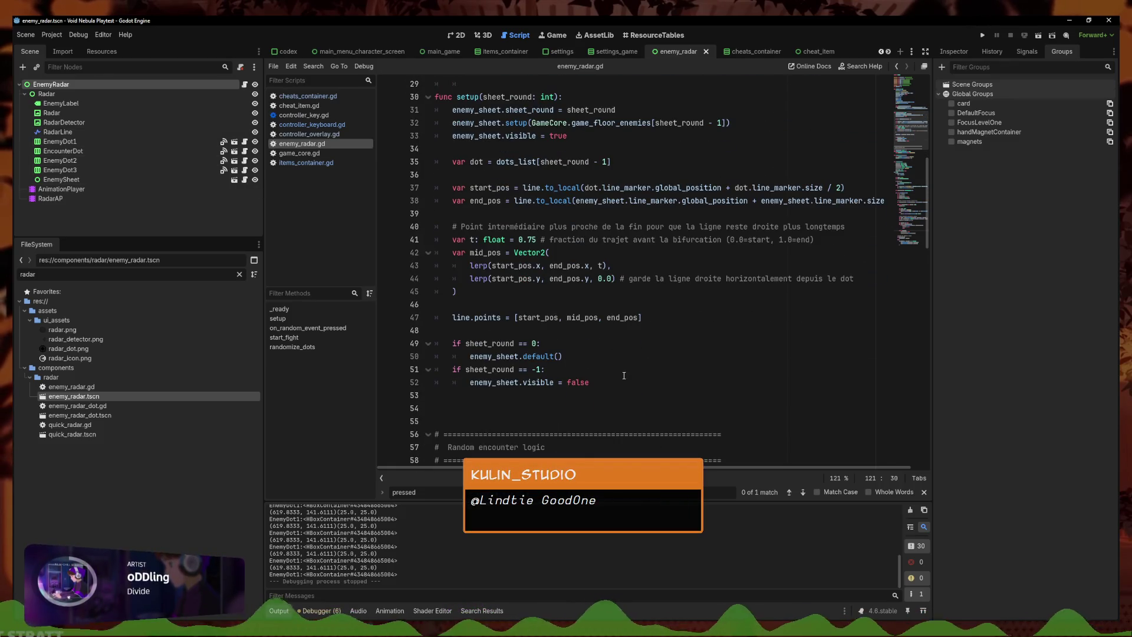
{"action": "left_click", "coordinate": [626, 382]}
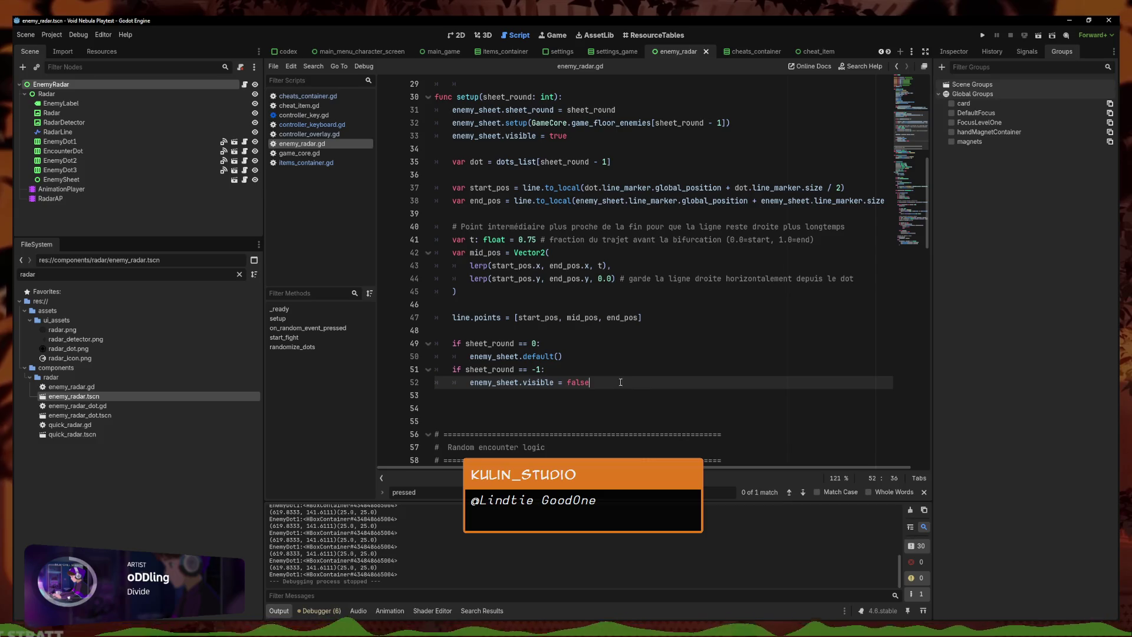
{"action": "left_click", "coordinate": [622, 358]}
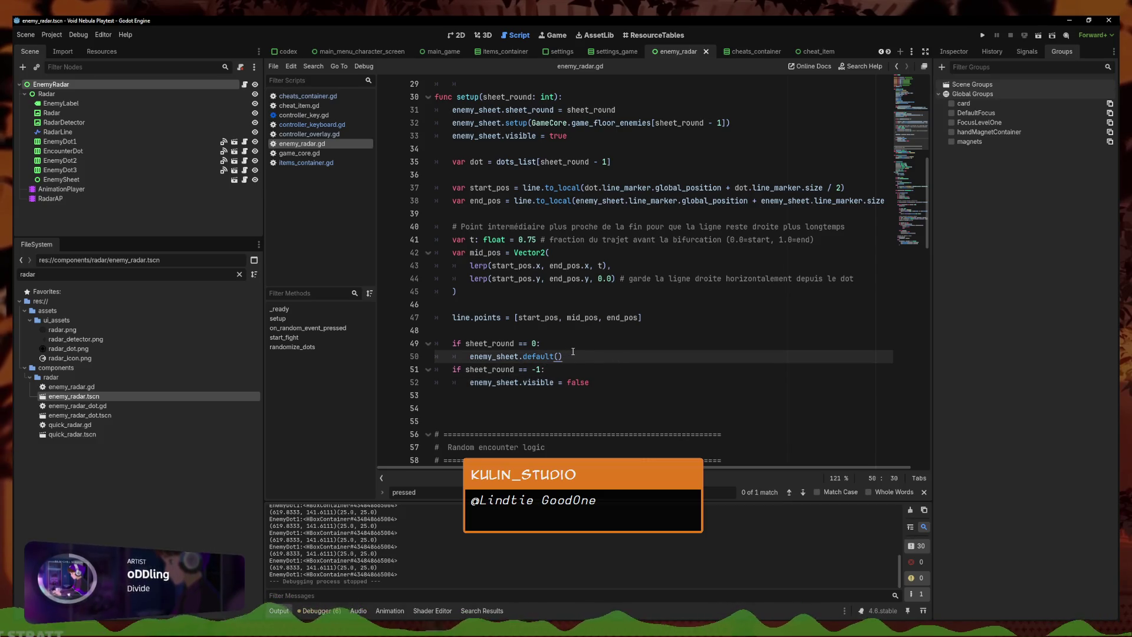
{"action": "scroll", "coordinate": [737, 343], "scroll_direction": "up", "scroll_amount": 3}
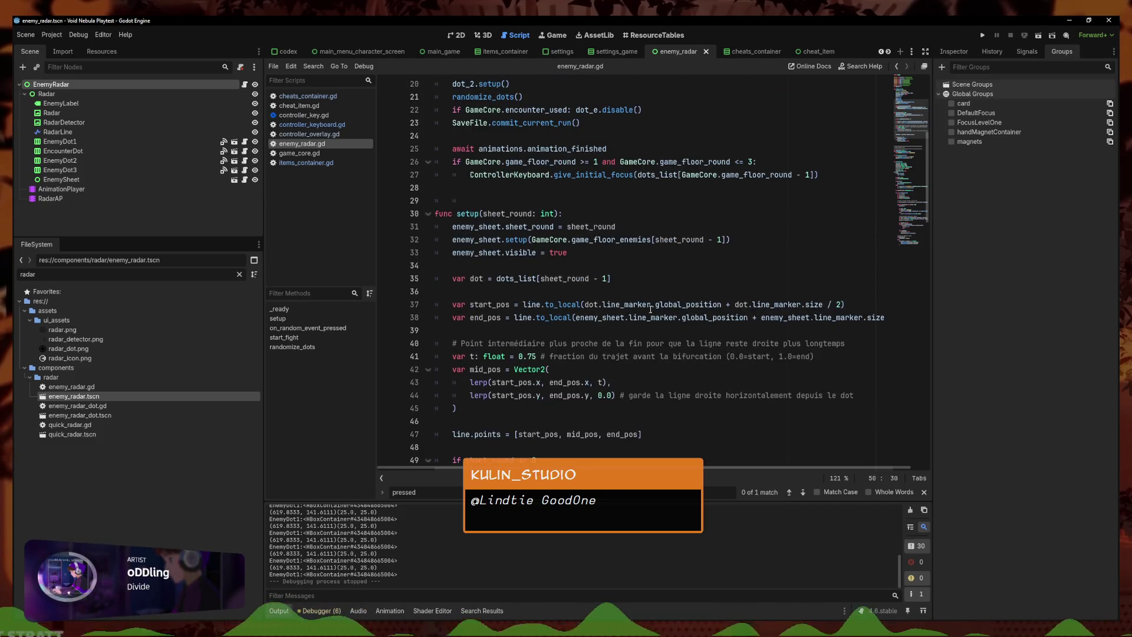
{"action": "left_click", "coordinate": [601, 255]}
{"action": "key", "text": "Return"}
{"action": "type", "text": "l"}
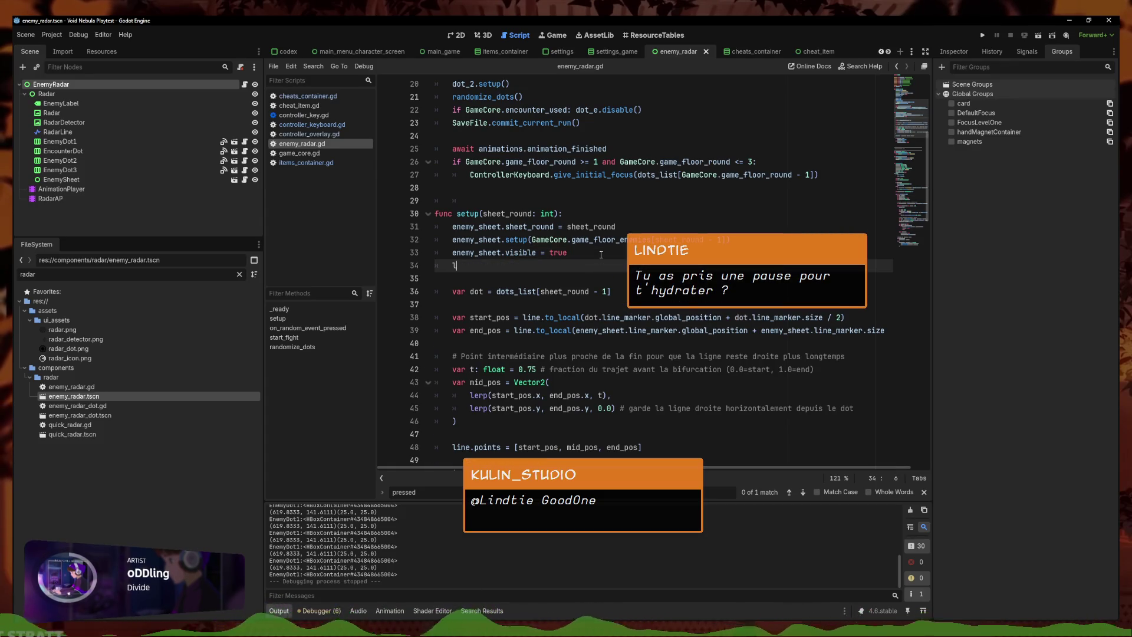
{"action": "type", "text": "ine.visible = true"}
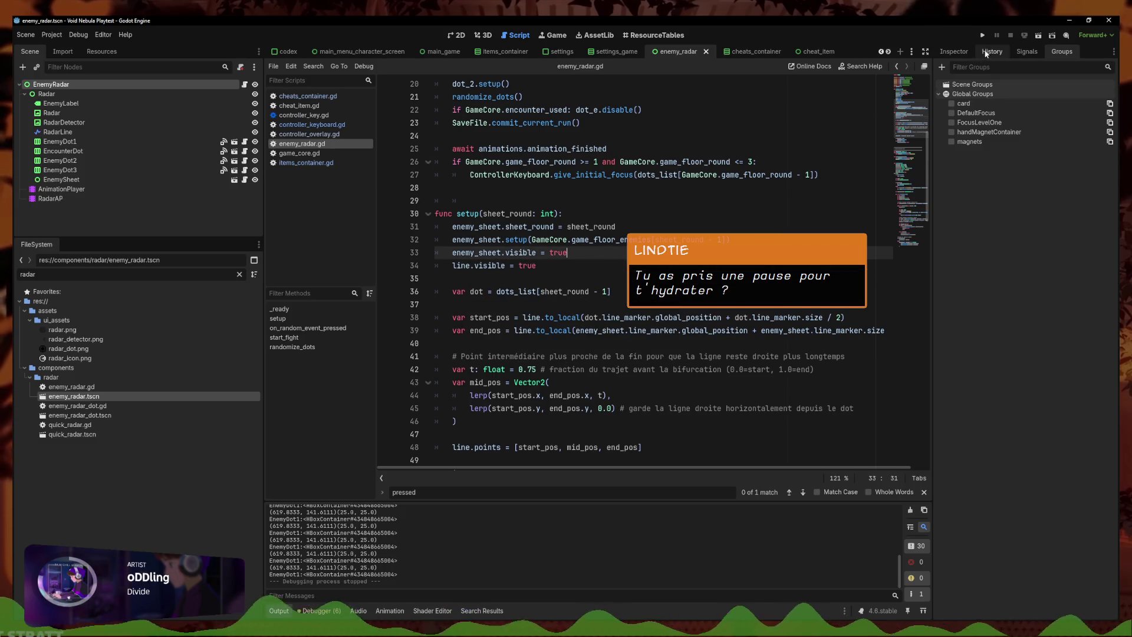
{"action": "left_click", "coordinate": [984, 38]}
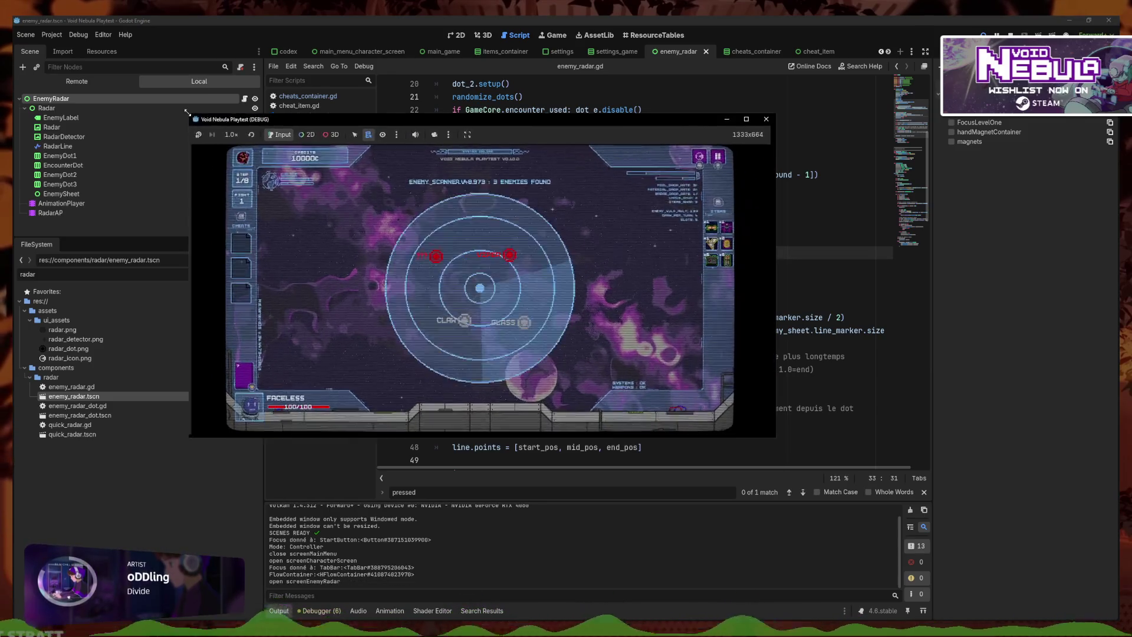
Enlarge the playtest window, move radar focus from Viper to Glass and back, then close it with F8
{"action": "left_click", "coordinate": [200, 111]}
{"action": "key", "text": "alt+Tab"}
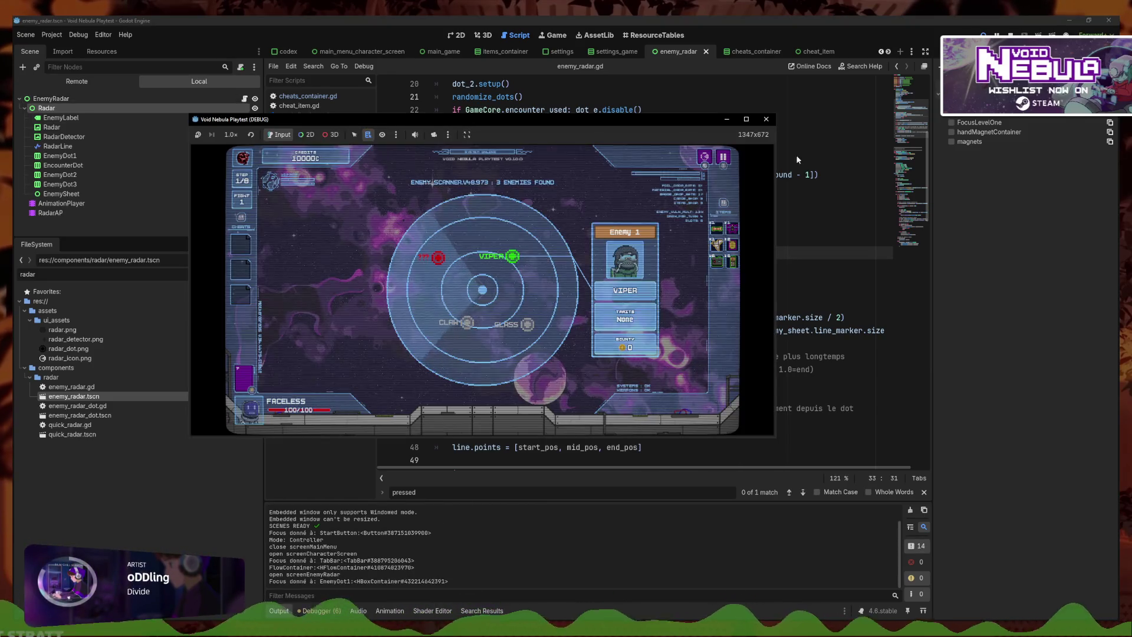
{"action": "mouse_move", "coordinate": [777, 112]}
{"action": "left_mouse_down"}
{"action": "mouse_move", "coordinate": [784, 144]}
{"action": "mouse_move", "coordinate": [796, 81]}
{"action": "mouse_move", "coordinate": [773, 83]}
{"action": "left_mouse_up"}
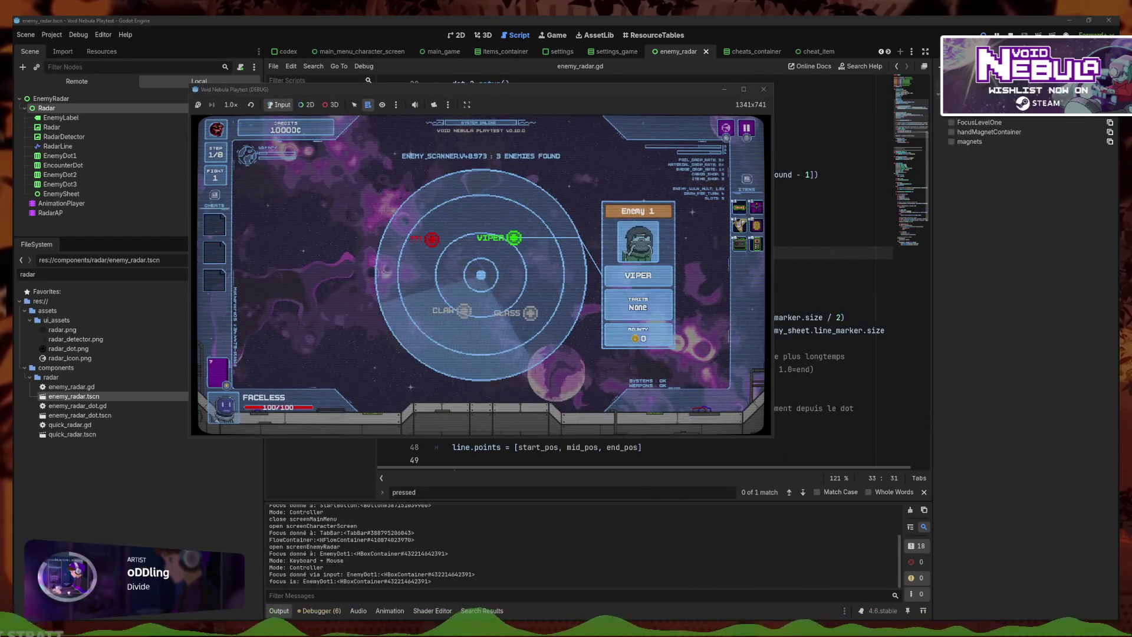
{"action": "key", "text": "Right"}
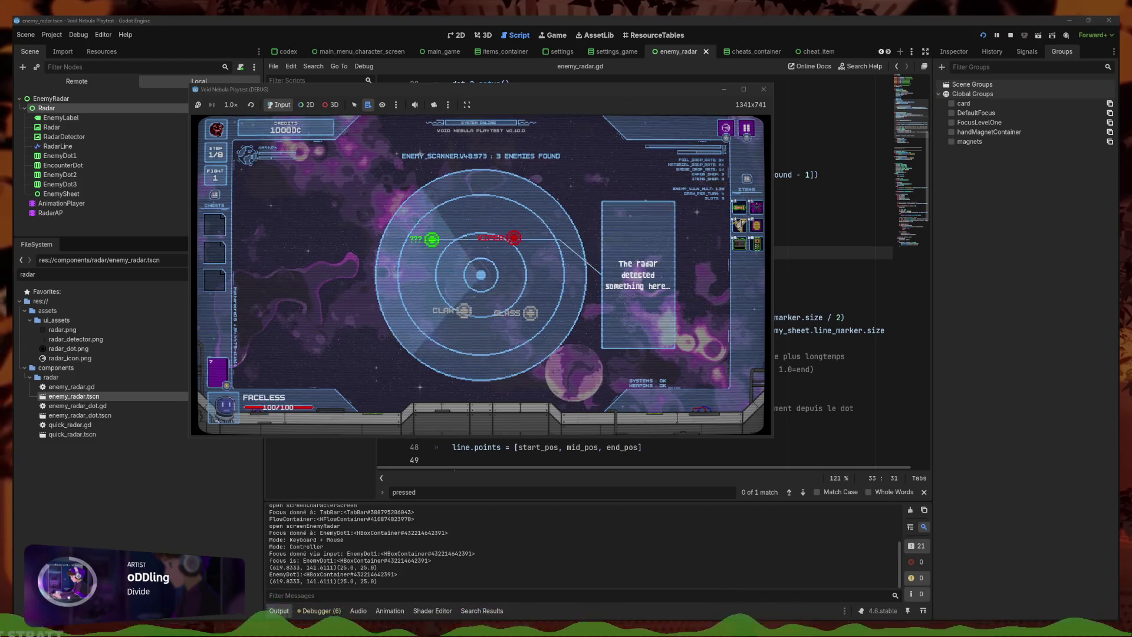
{"action": "key", "text": "Up"}
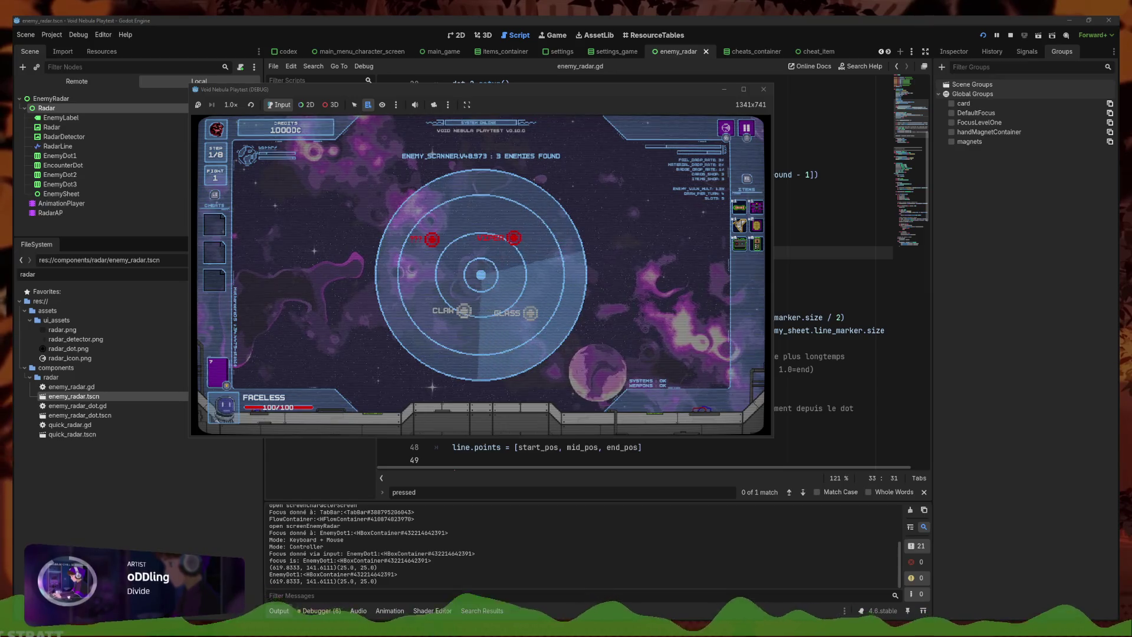
{"action": "key", "text": "F8"}
Open controller_keyboard.gd and place the caret on the focus-owner print at line 21
{"action": "left_click", "coordinate": [311, 125]}
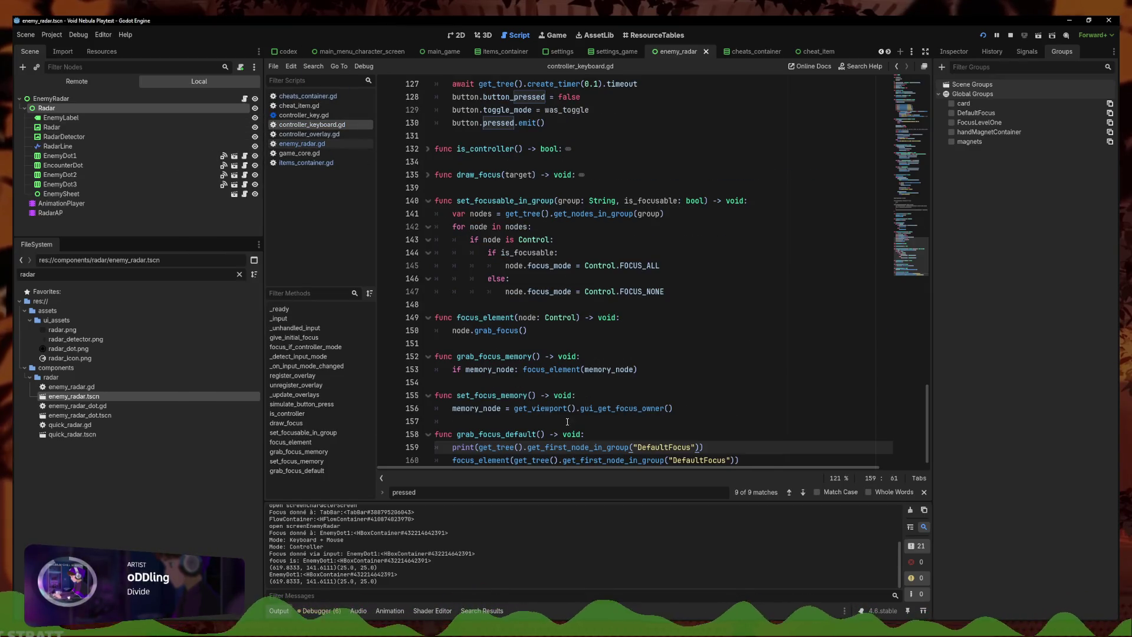
{"action": "left_click", "coordinate": [921, 135]}
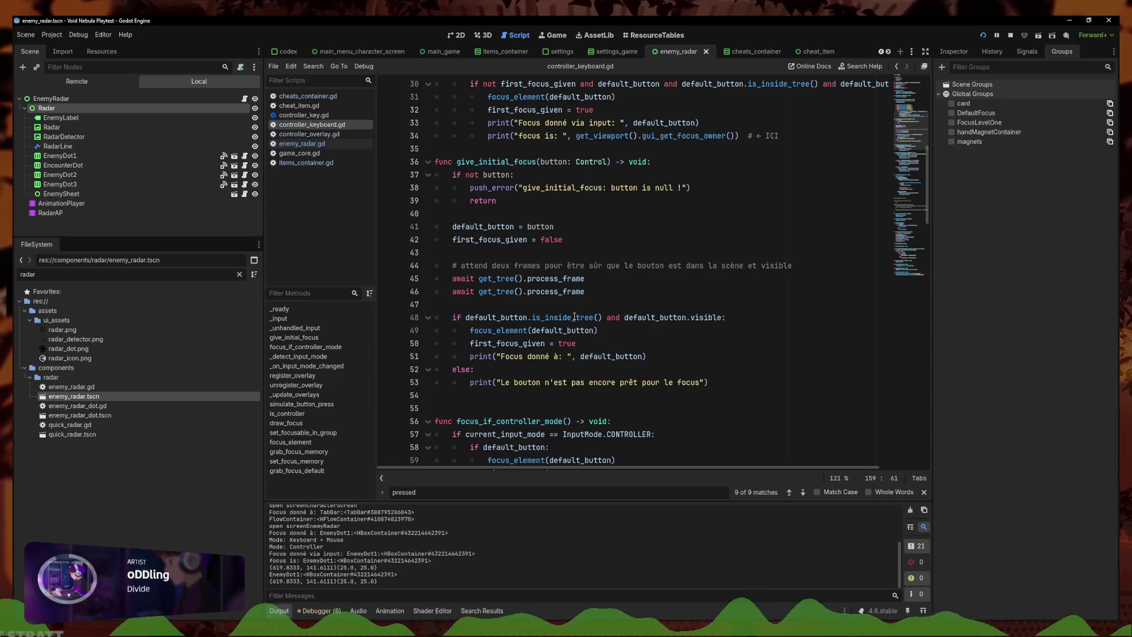
{"action": "scroll", "coordinate": [917, 198], "scroll_direction": "up", "scroll_amount": 4}
{"action": "scroll", "coordinate": [888, 202], "scroll_direction": "up", "scroll_amount": 1}
{"action": "left_click", "coordinate": [596, 175]}
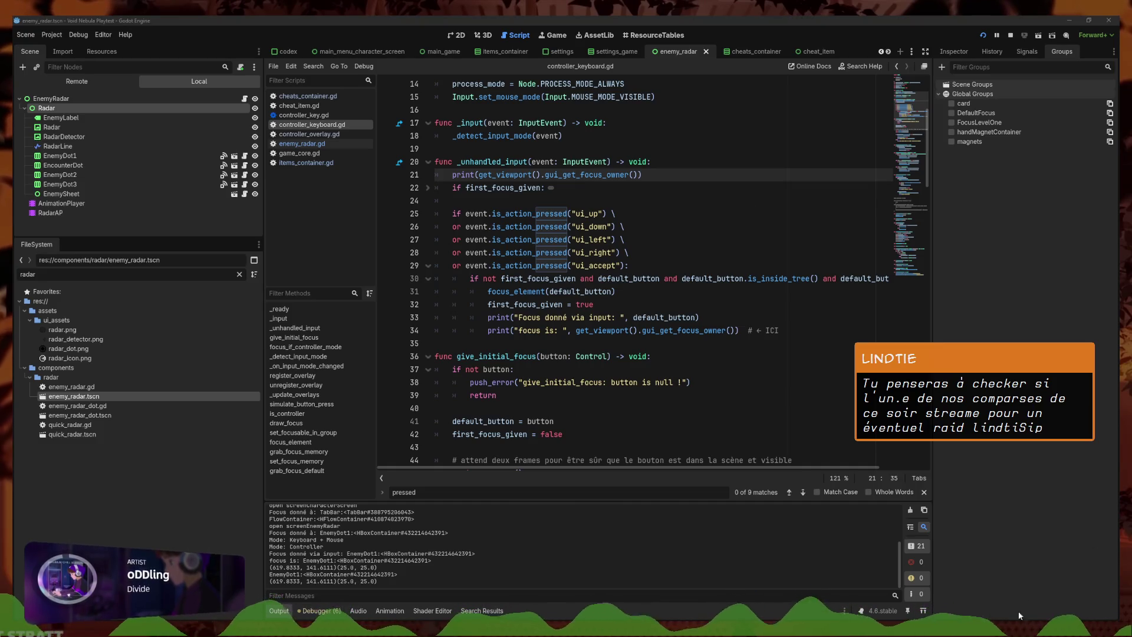
Choose a VoiceMeeter A1 hardware output device, then return to the game and close it
{"action": "left_click", "coordinate": [1033, 581]}
{"action": "left_click", "coordinate": [755, 157]}
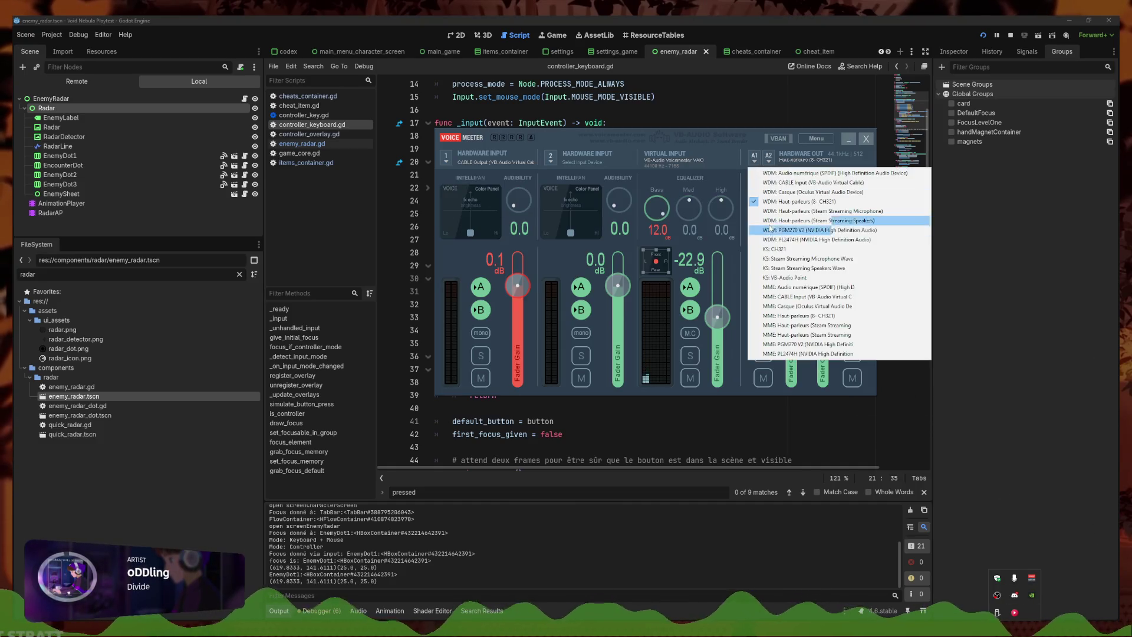
{"action": "left_click", "coordinate": [799, 210]}
{"action": "left_click", "coordinate": [389, 593]}
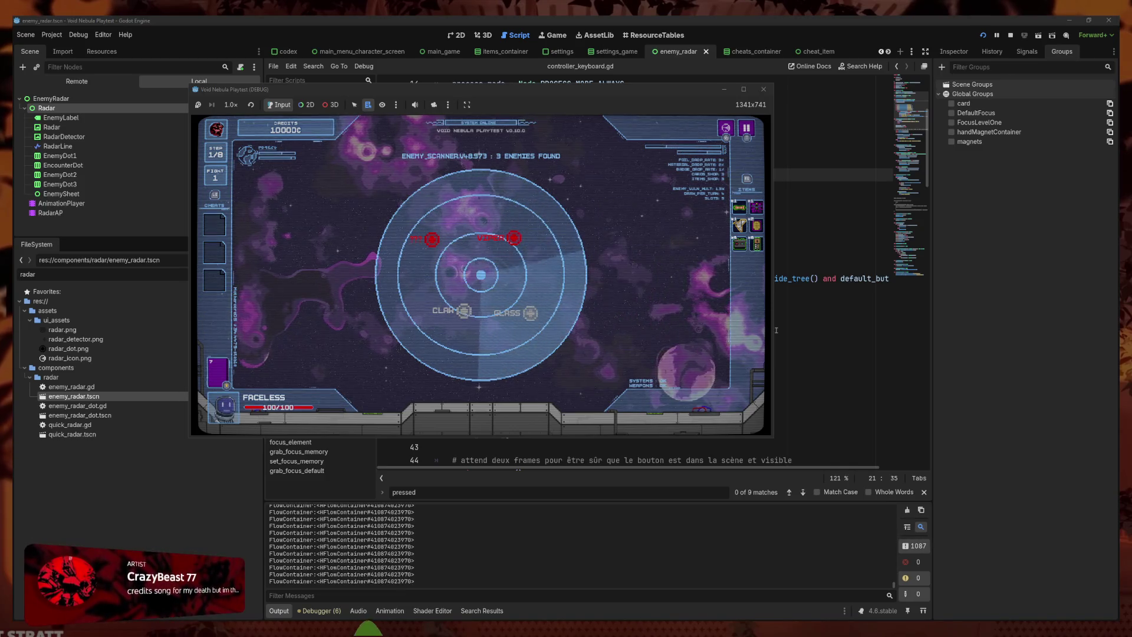
{"action": "left_click", "coordinate": [763, 89]}
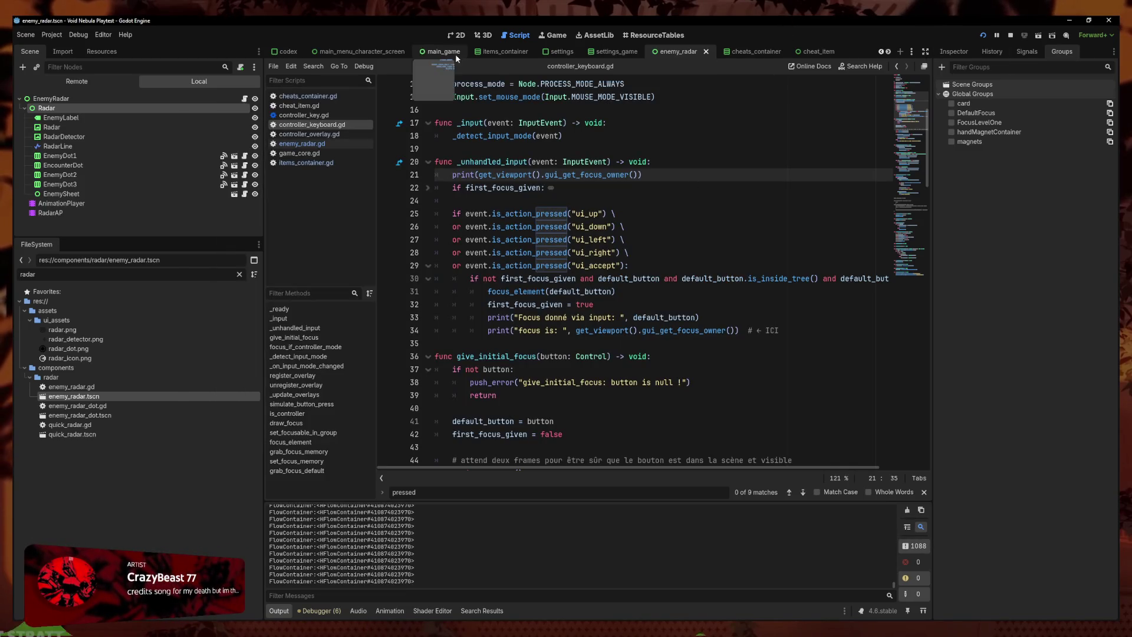
Clear the items FlowContainer's left, top, right and bottom focus neighbours and focus mode, then save
{"action": "left_click", "coordinate": [495, 51]}
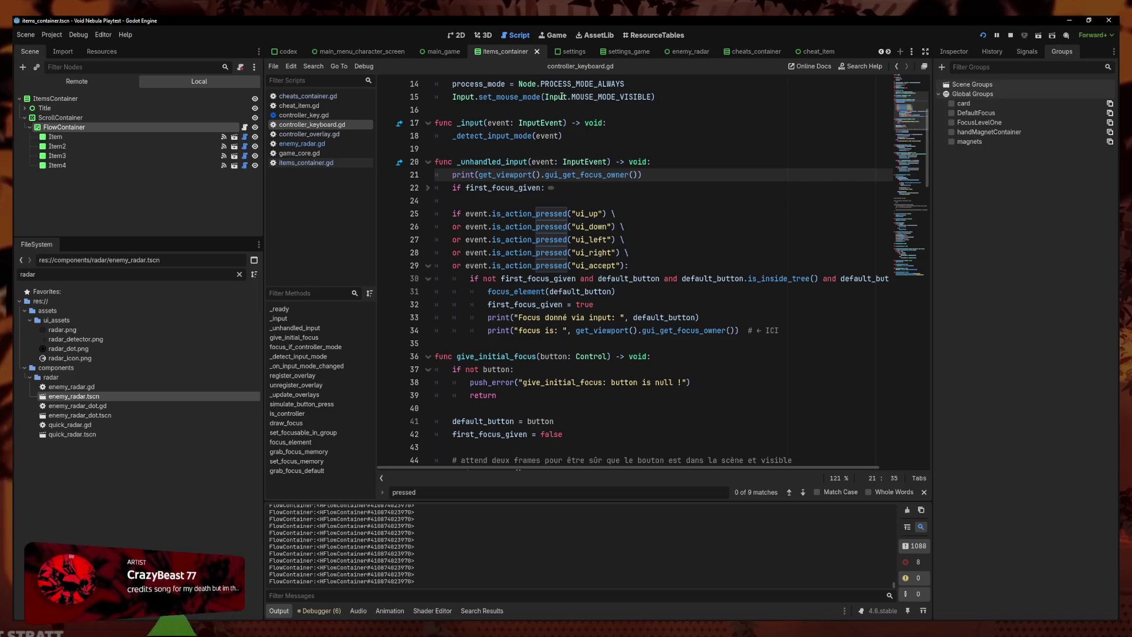
{"action": "left_click", "coordinate": [457, 36]}
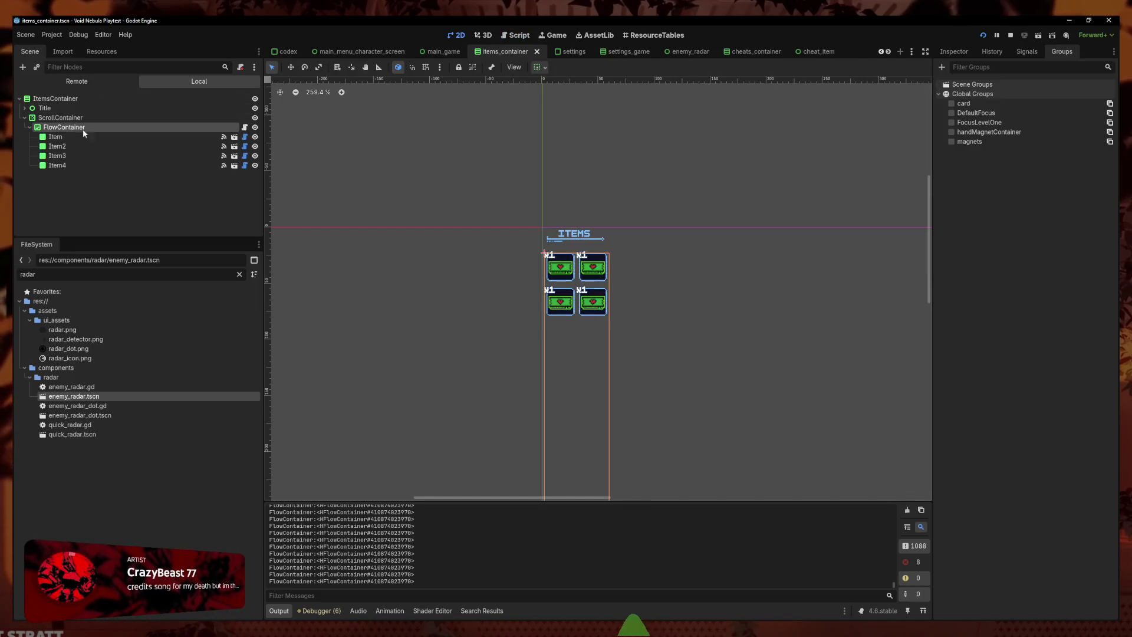
{"action": "left_click", "coordinate": [954, 51]}
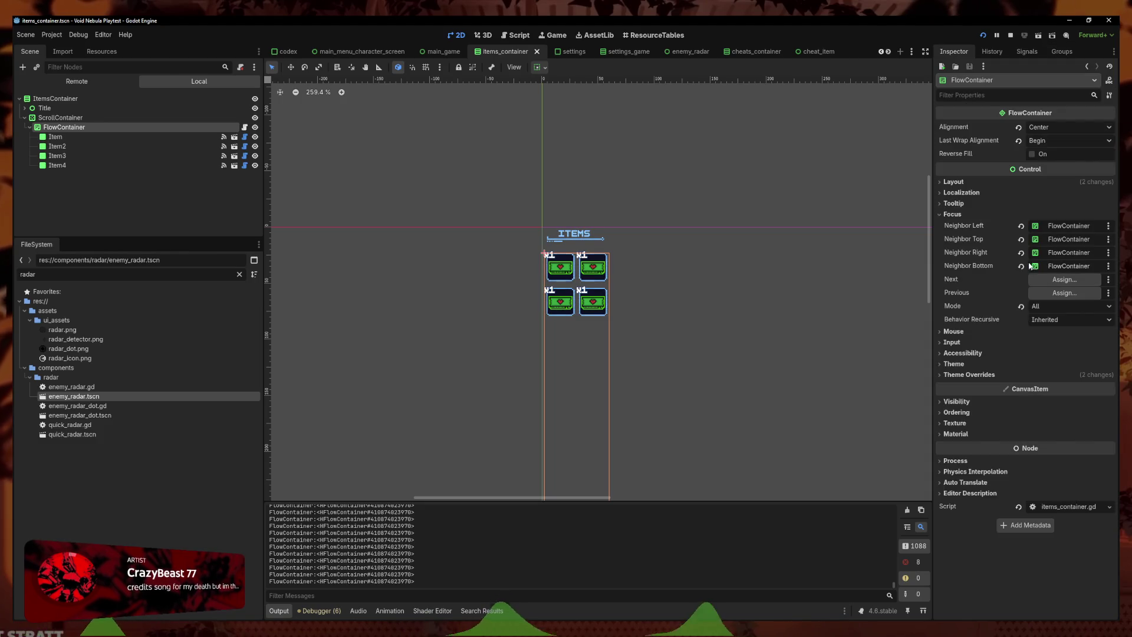
{"action": "left_click", "coordinate": [1021, 265]}
{"action": "left_click", "coordinate": [1020, 251]}
{"action": "left_click", "coordinate": [1021, 238]}
{"action": "left_click", "coordinate": [1020, 226]}
{"action": "left_click", "coordinate": [1021, 306]}
{"action": "key", "text": "ctrl+s"}
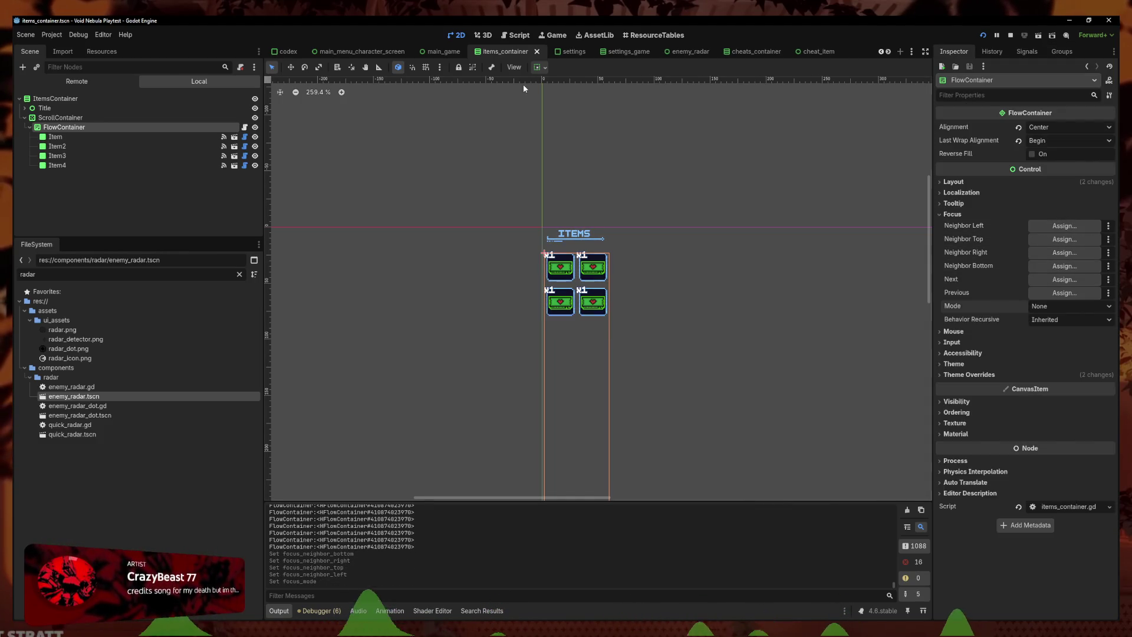
Clear the cheats FlowContainer's four focus neighbours and focus mode, then launch the game
{"action": "left_click", "coordinate": [758, 53]}
{"action": "left_click", "coordinate": [118, 137]}
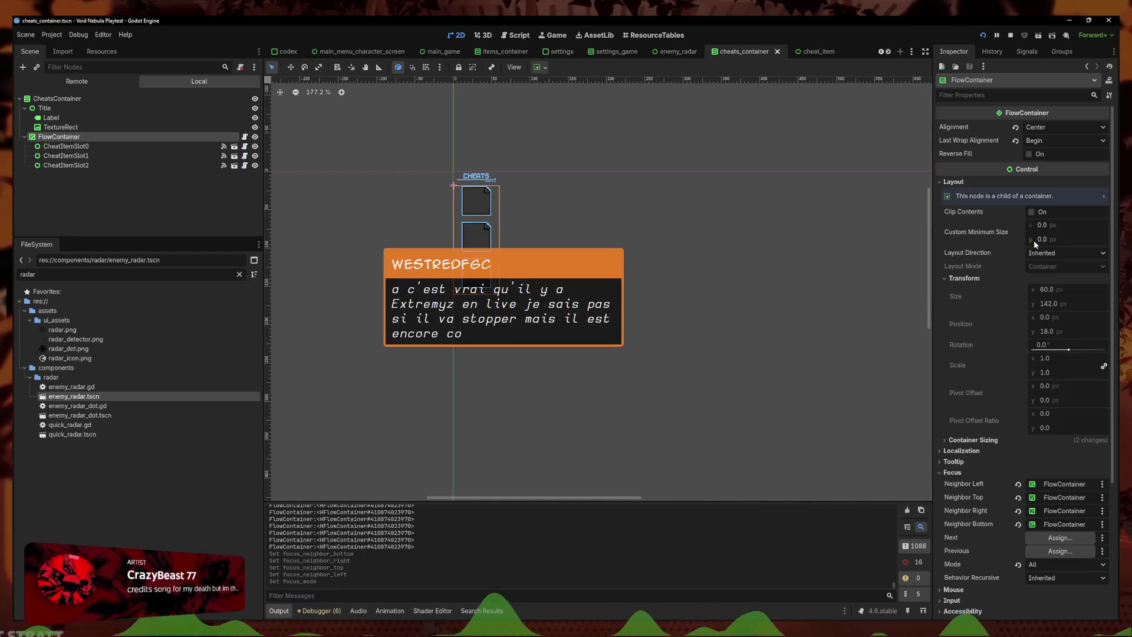
{"action": "left_click", "coordinate": [1018, 524]}
{"action": "left_click", "coordinate": [1018, 511]}
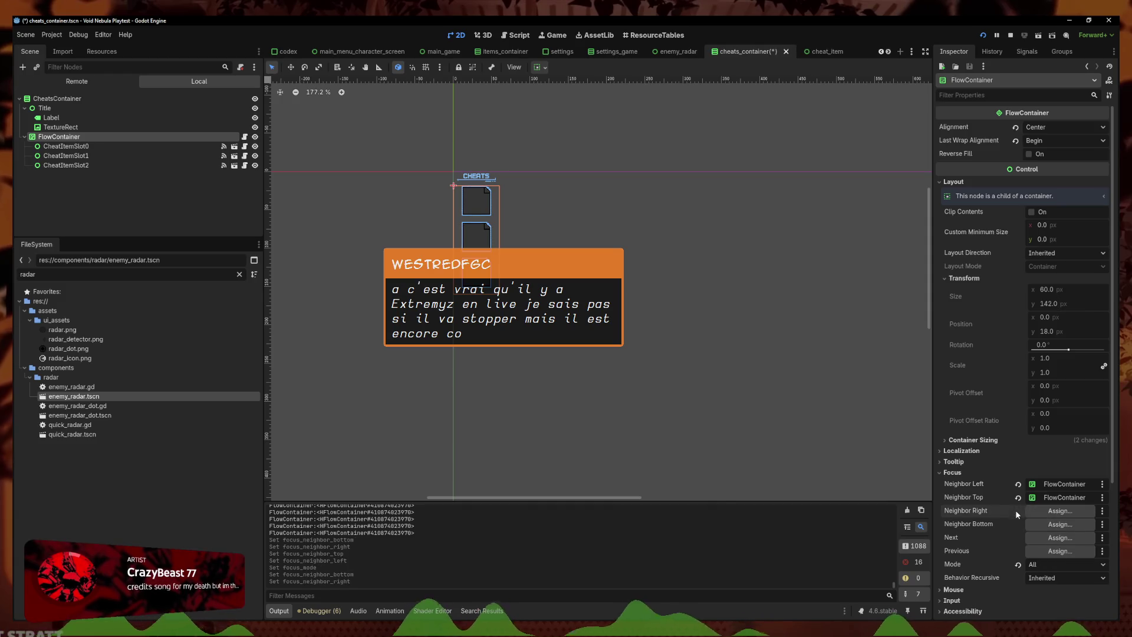
{"action": "left_click", "coordinate": [1018, 498]}
{"action": "left_click", "coordinate": [1018, 484]}
{"action": "left_click", "coordinate": [1018, 564]}
{"action": "left_click", "coordinate": [785, 260]}
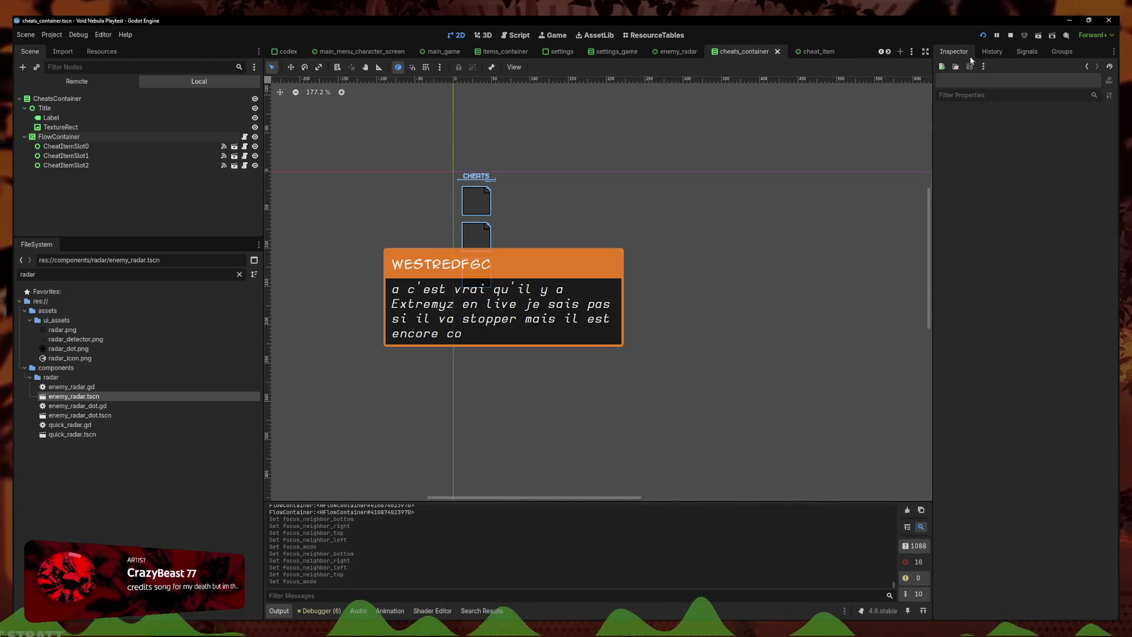
{"action": "left_click", "coordinate": [992, 52]}
{"action": "left_click", "coordinate": [982, 35]}
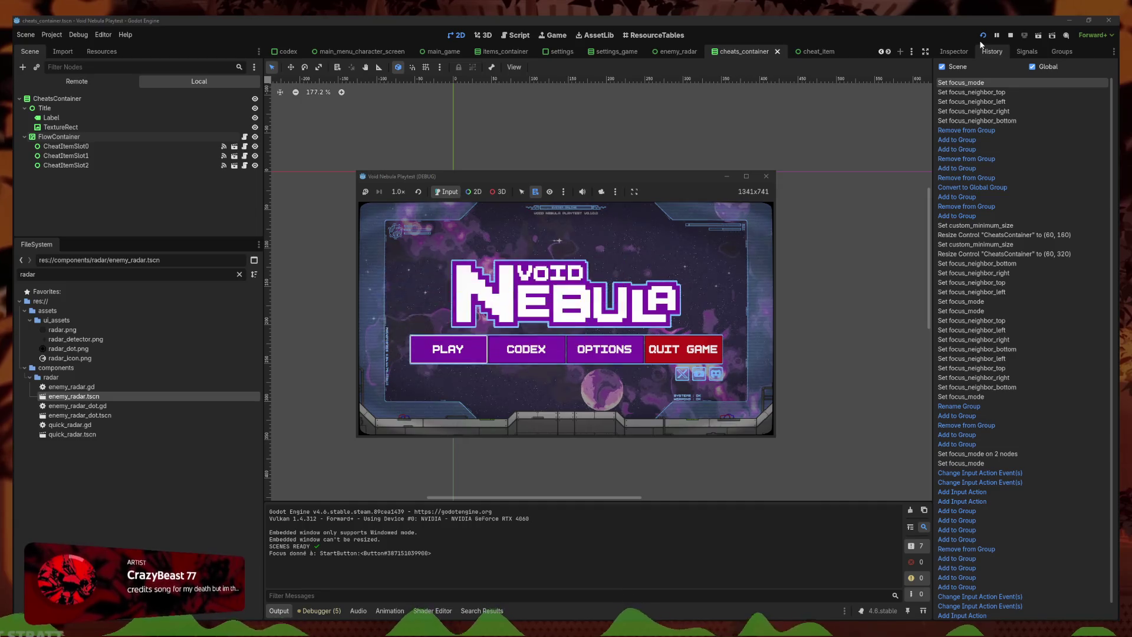
Continue the saved run, step focus right across items and radar enemies, and enlarge the window
{"action": "key", "text": "Return"}
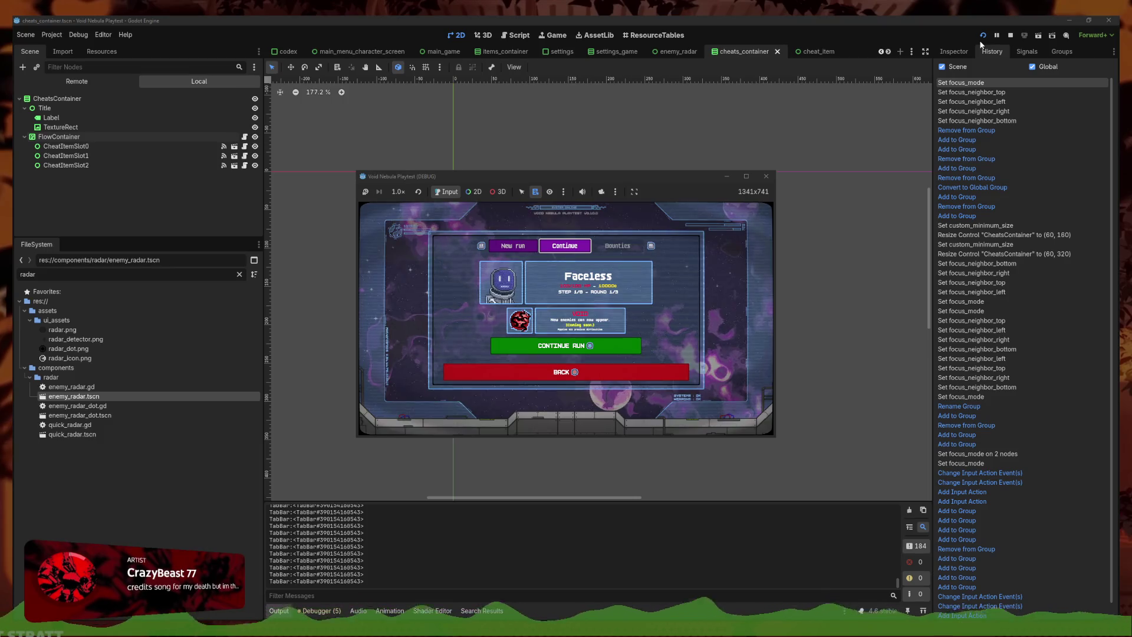
{"action": "key", "text": "Down"}
{"action": "key", "text": "Return"}
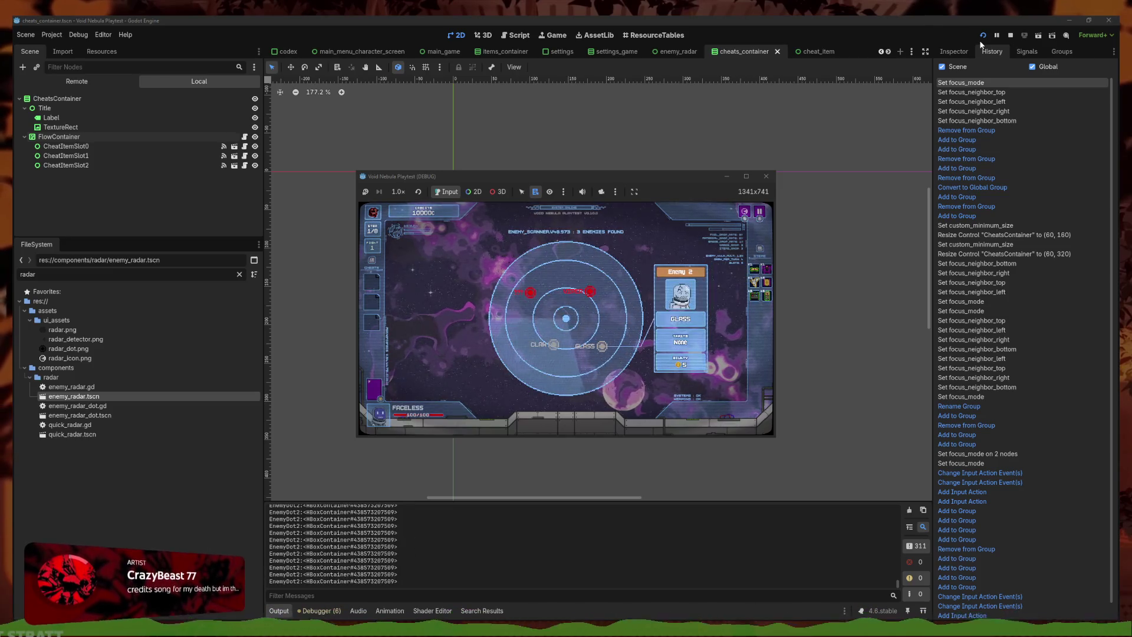
{"action": "key", "text": "Right"}
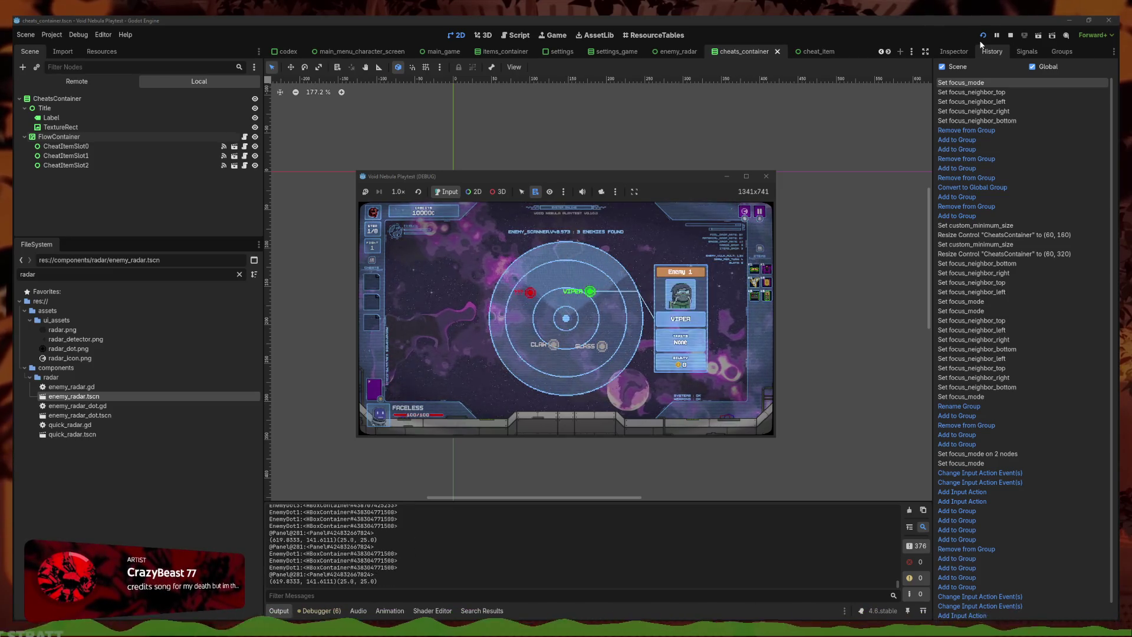
{"action": "key", "text": "Right"}
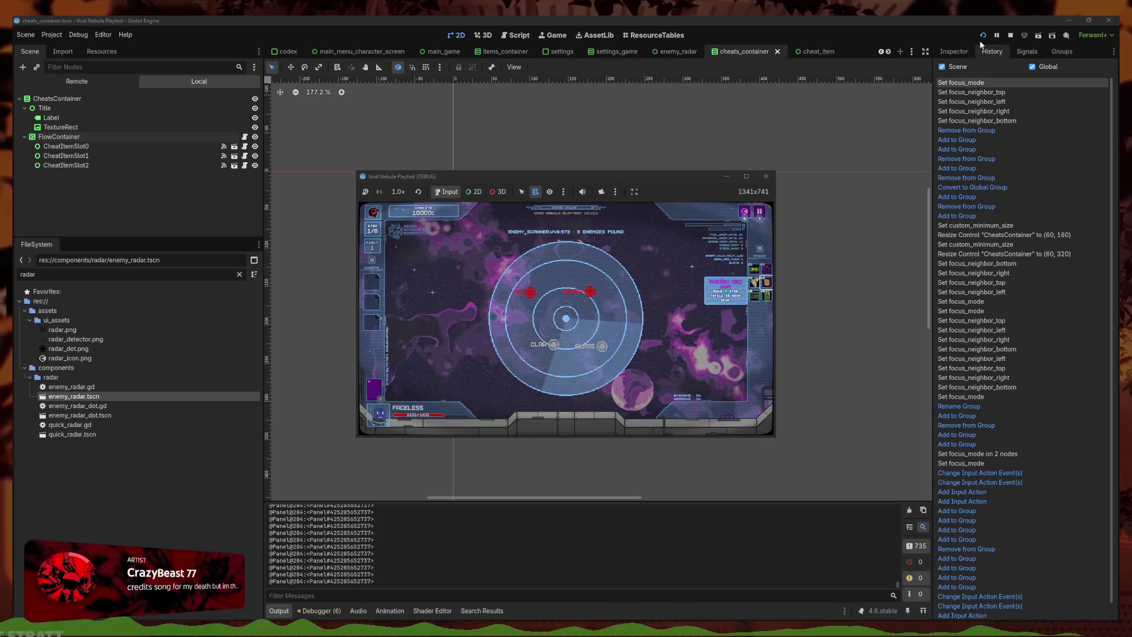
{"action": "key", "text": "Right"}
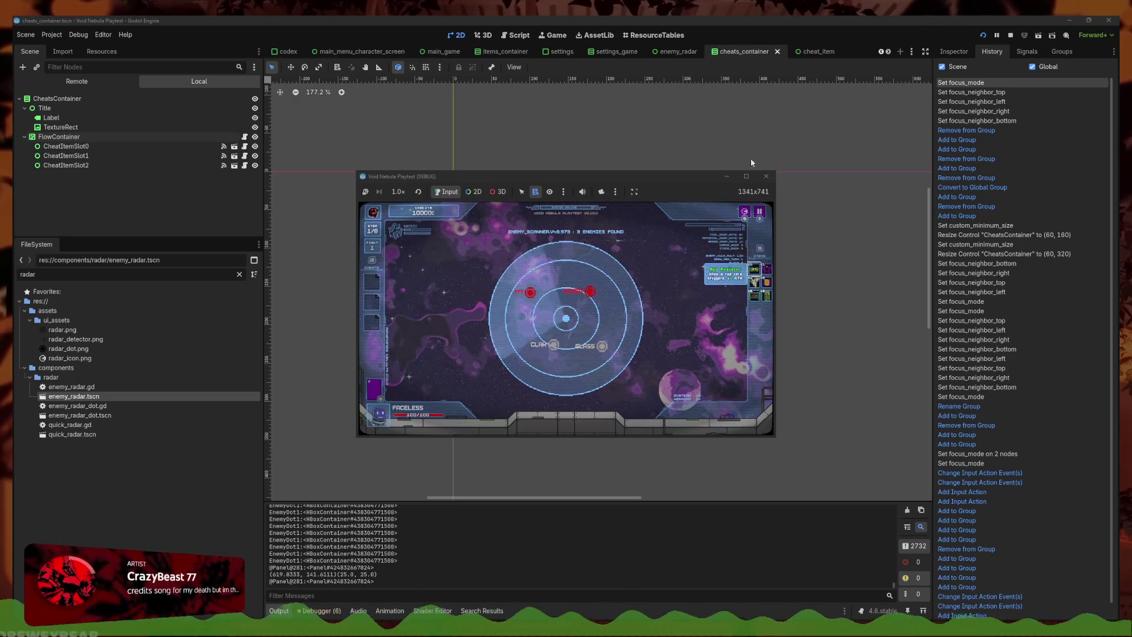
{"action": "left_click", "coordinate": [746, 176]}
Inspect the item and radar enemy tooltips, then quit the running game with F8
{"action": "mouse_move", "coordinate": [1059, 276]}
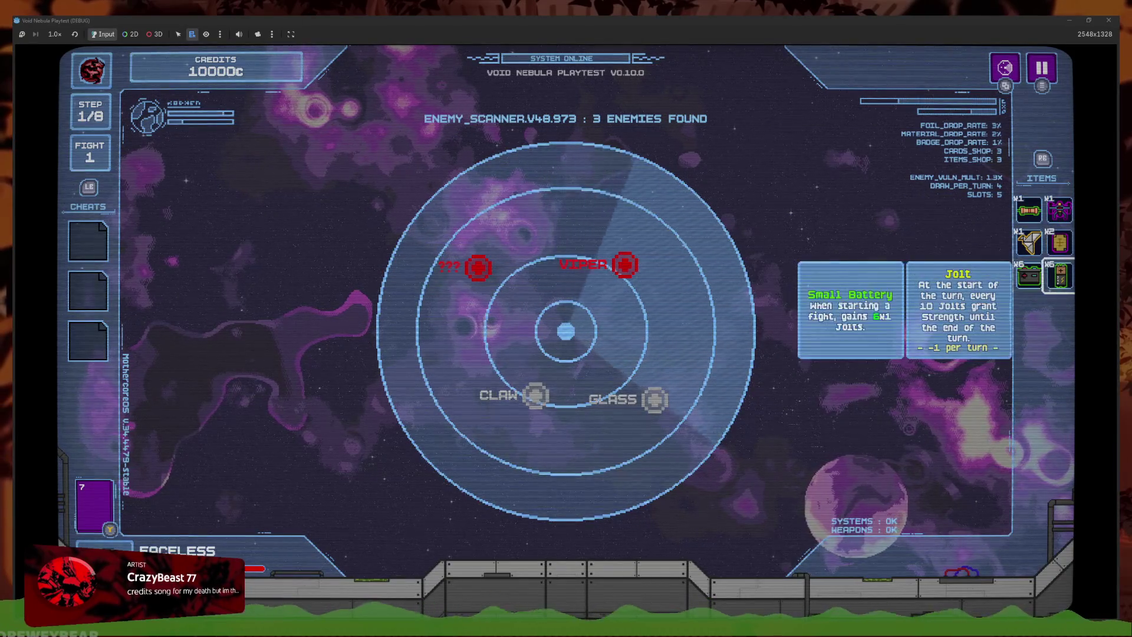
{"action": "mouse_move", "coordinate": [1029, 210]}
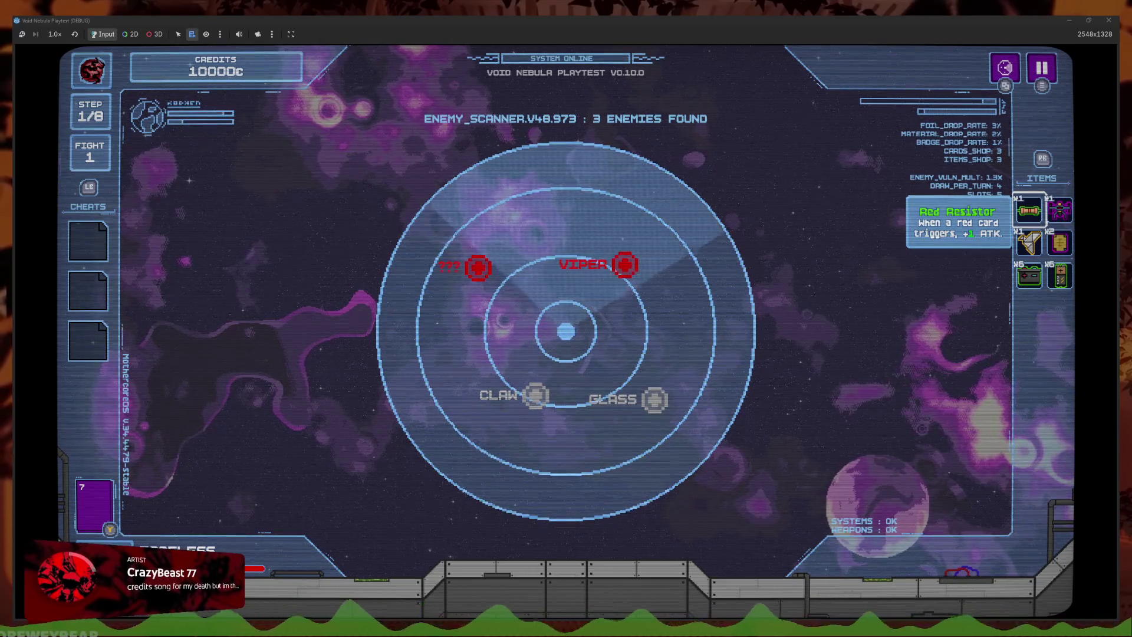
{"action": "mouse_move", "coordinate": [625, 265]}
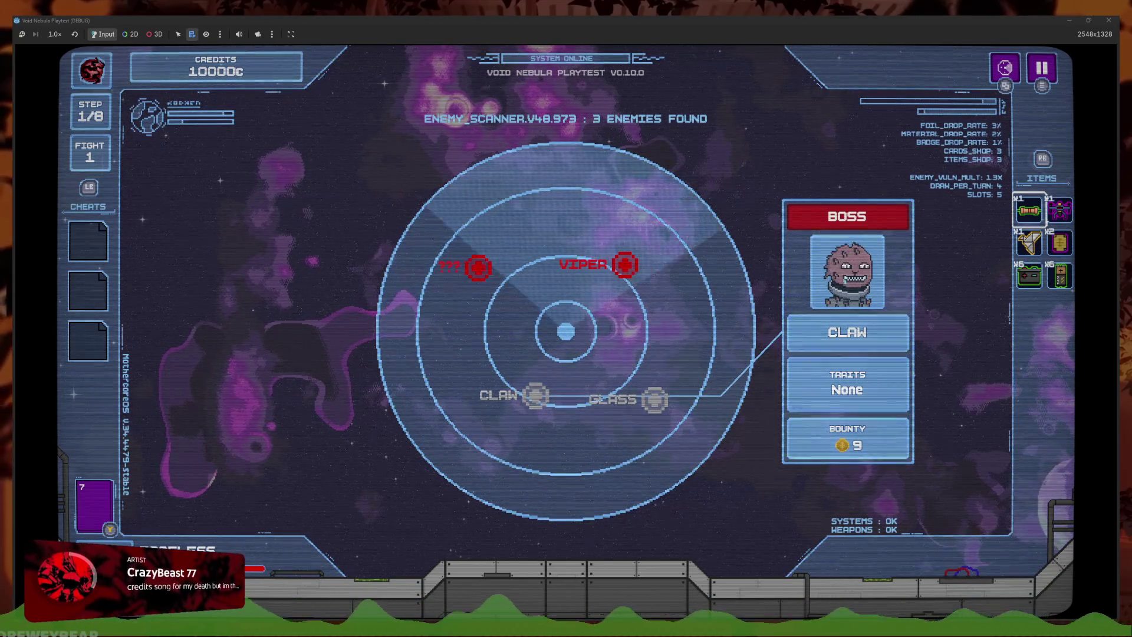
{"action": "left_click", "coordinate": [15, 483]}
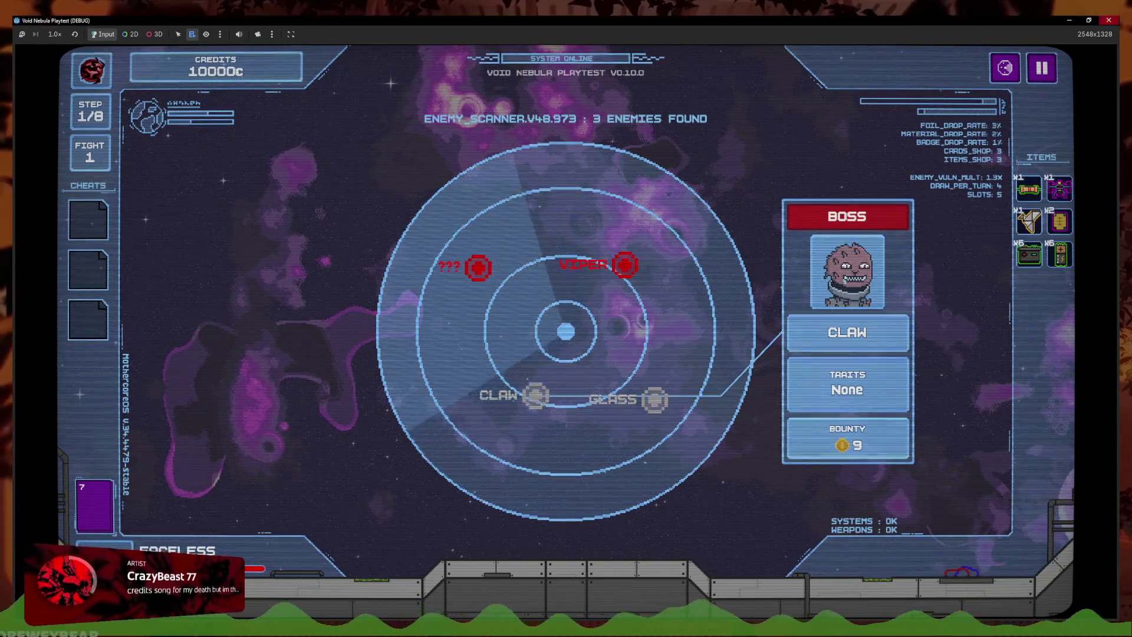
{"action": "key", "text": "F8"}
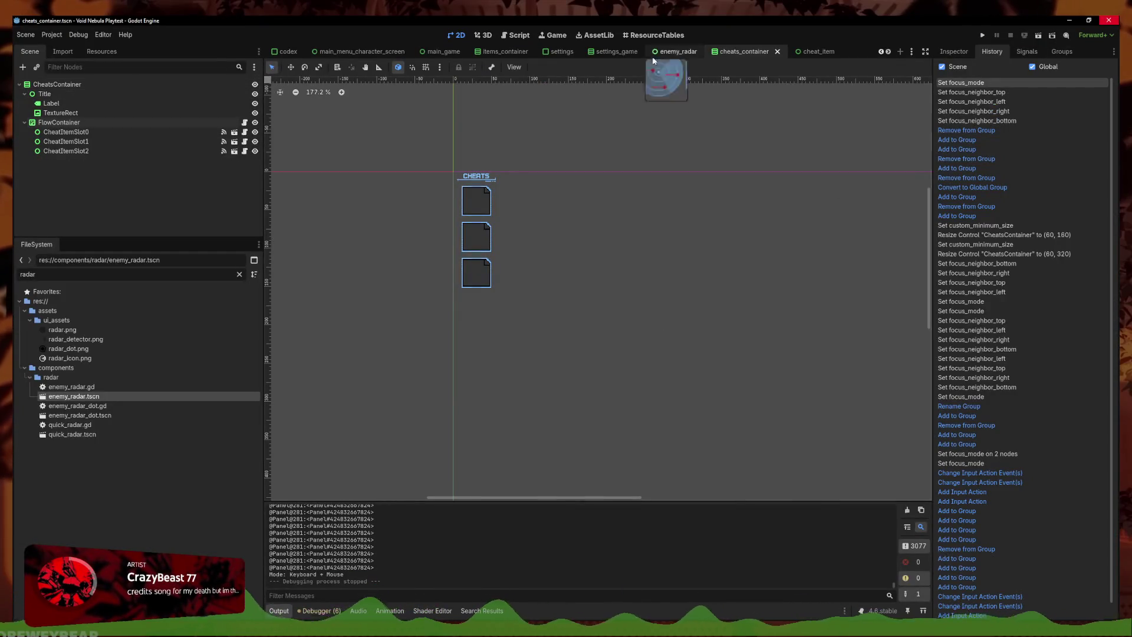
Review grab_focus_default in controller_keyboard.gd, then browse cheats_container.gd and cheat_item.gd
{"action": "left_click", "coordinate": [517, 35]}
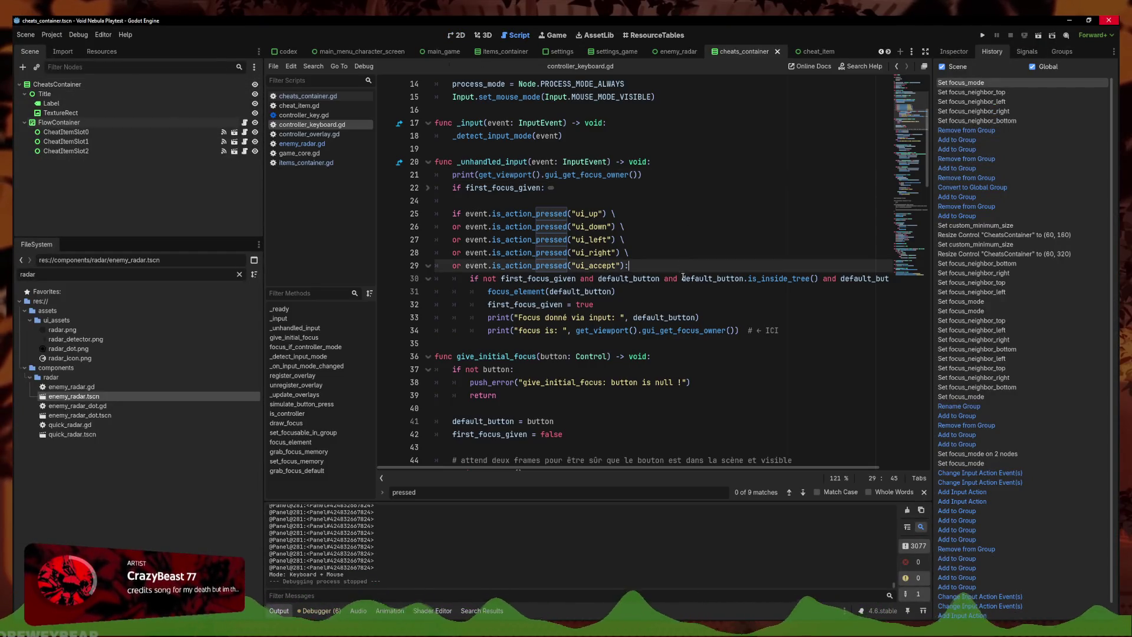
{"action": "left_click", "coordinate": [691, 291]}
{"action": "scroll", "coordinate": [661, 319], "scroll_direction": "down", "scroll_amount": 10}
{"action": "scroll", "coordinate": [644, 358], "scroll_direction": "down", "scroll_amount": 14}
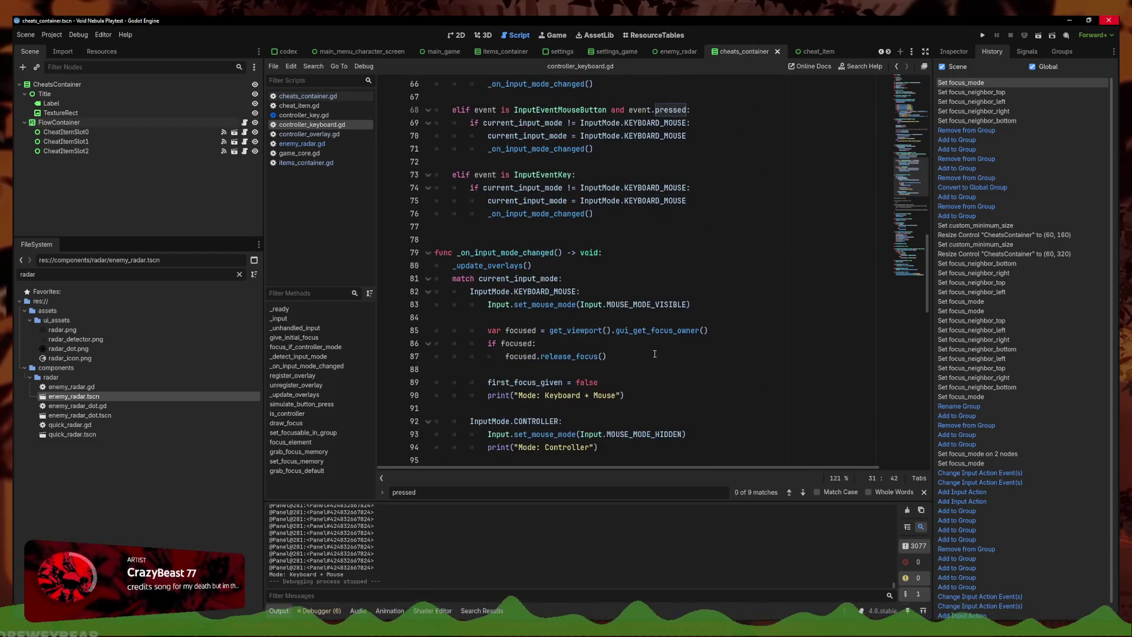
{"action": "scroll", "coordinate": [674, 424], "scroll_direction": "down", "scroll_amount": 5}
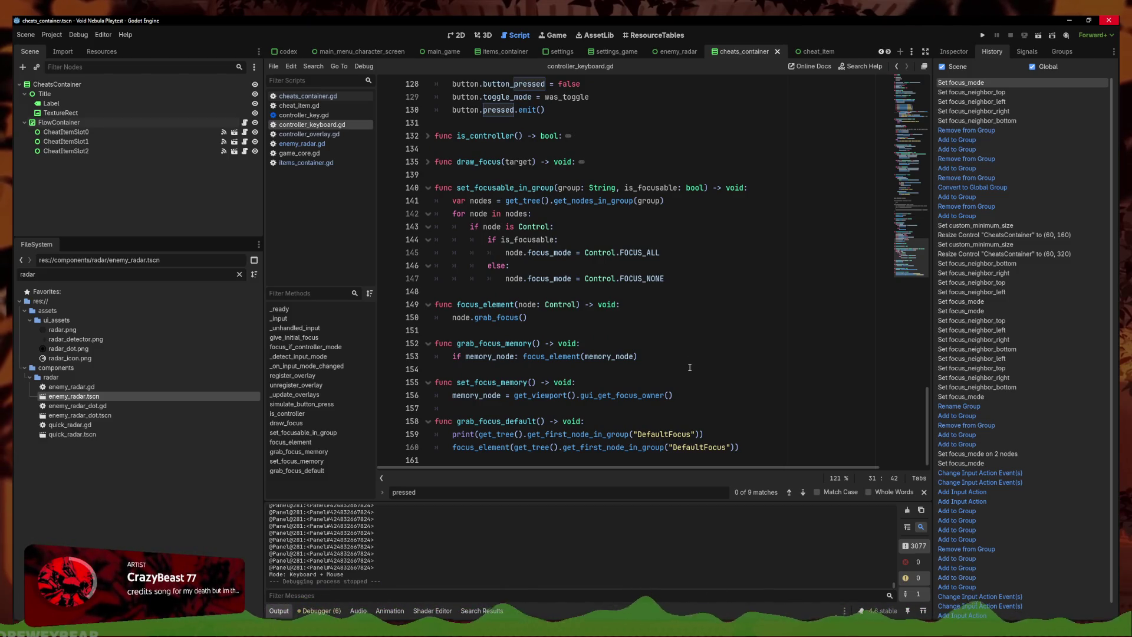
{"action": "mouse_move", "coordinate": [740, 447]}
{"action": "left_mouse_down"}
{"action": "mouse_move", "coordinate": [472, 447]}
{"action": "mouse_move", "coordinate": [435, 434]}
{"action": "left_mouse_up"}
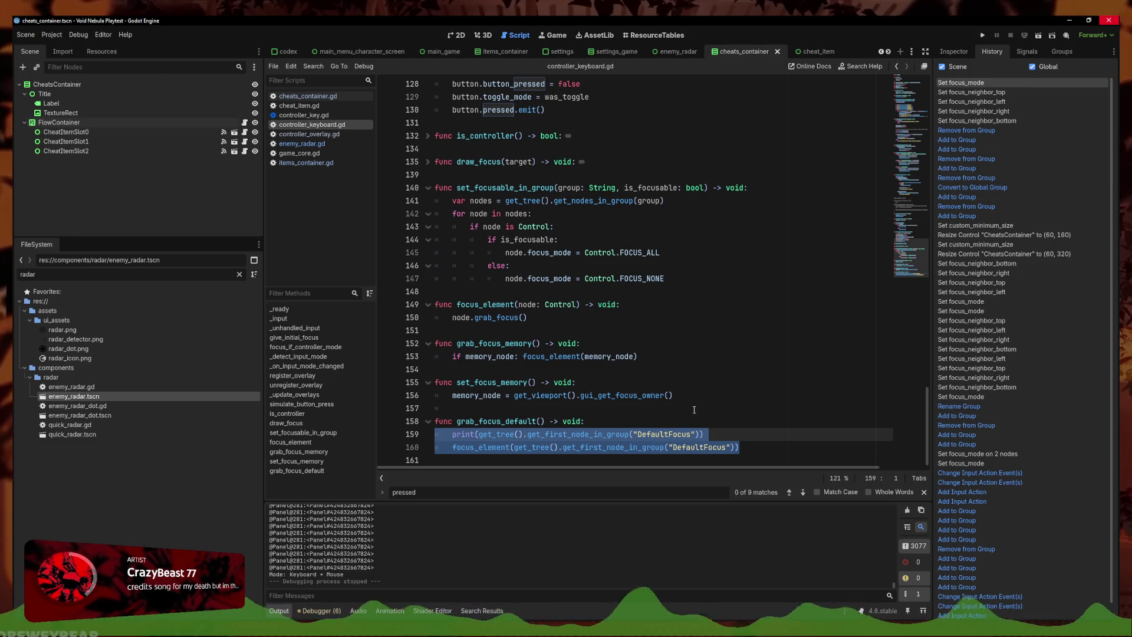
{"action": "scroll", "coordinate": [686, 409], "scroll_direction": "up", "scroll_amount": 5}
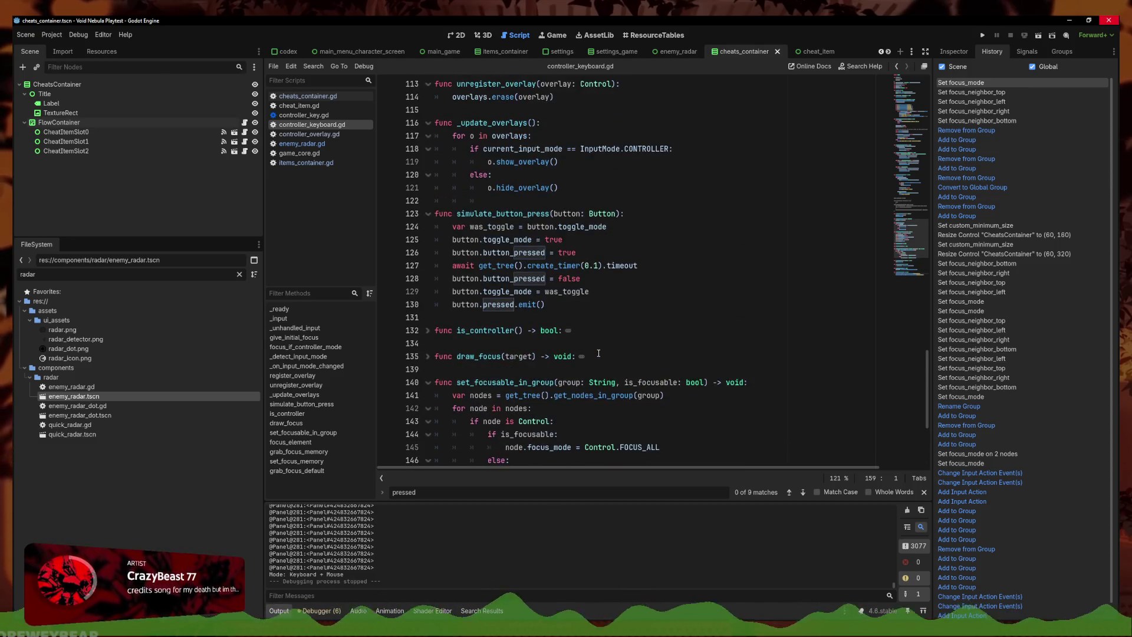
{"action": "scroll", "coordinate": [592, 350], "scroll_direction": "down", "scroll_amount": 1}
{"action": "scroll", "coordinate": [590, 348], "scroll_direction": "up", "scroll_amount": 7}
{"action": "scroll", "coordinate": [588, 347], "scroll_direction": "down", "scroll_amount": 9}
{"action": "scroll", "coordinate": [588, 347], "scroll_direction": "down", "scroll_amount": 2}
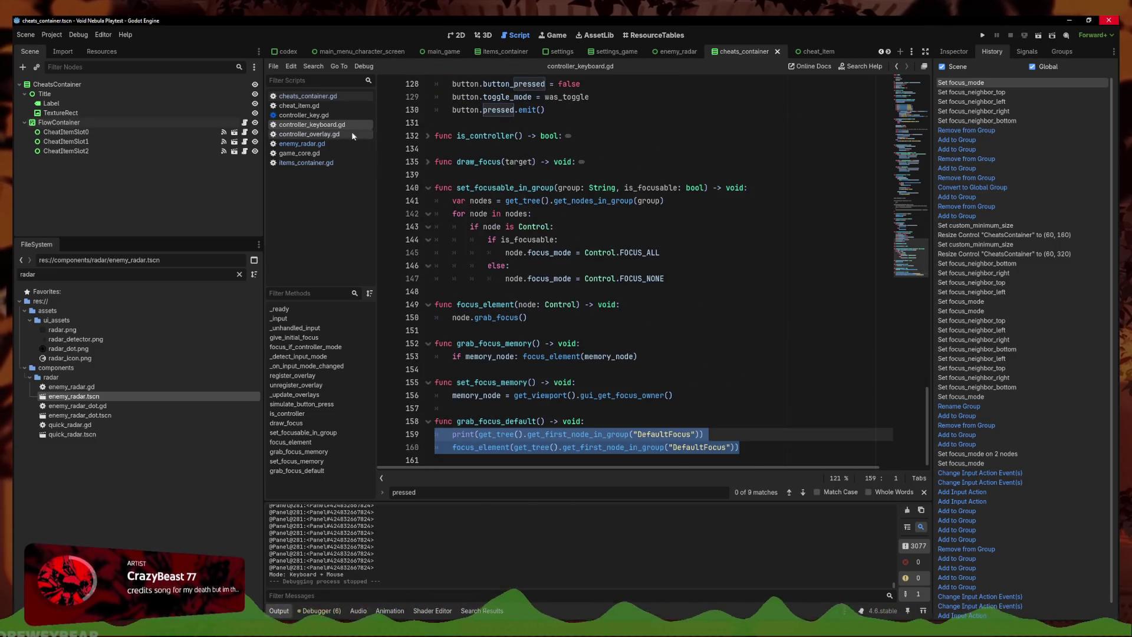
{"action": "left_click", "coordinate": [308, 96]}
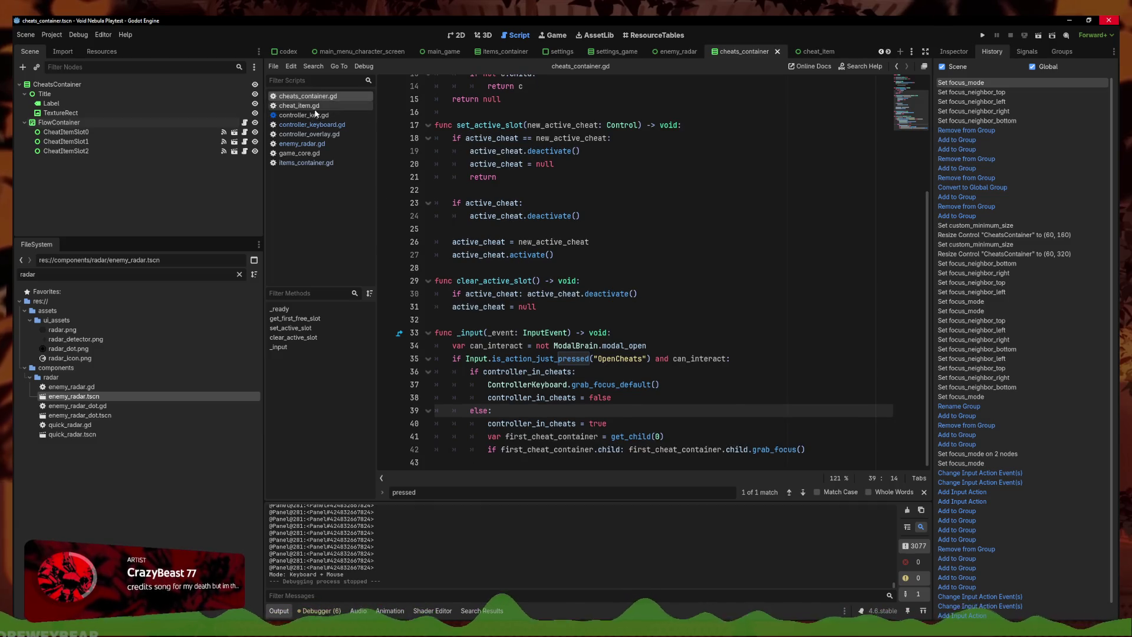
{"action": "left_click", "coordinate": [299, 106]}
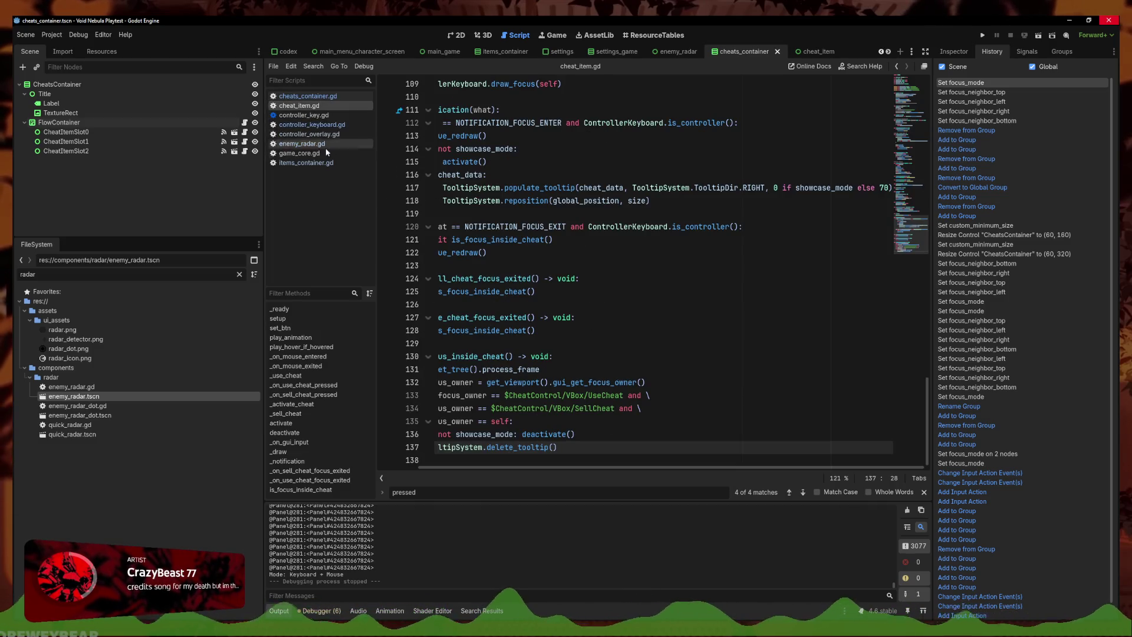
Filter FileSystem for item_data to open item_data.gd, then for item.tsc to open item.tscn
{"action": "double_click", "coordinate": [59, 280]}
{"action": "type", "text": "i"}
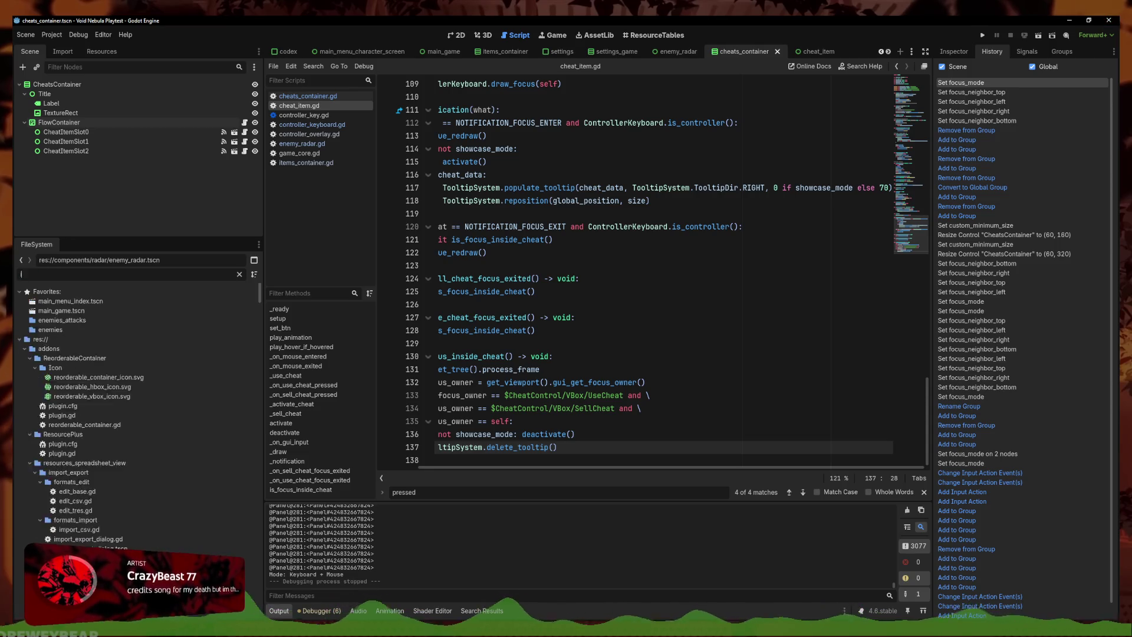
{"action": "type", "text": "tem_data"}
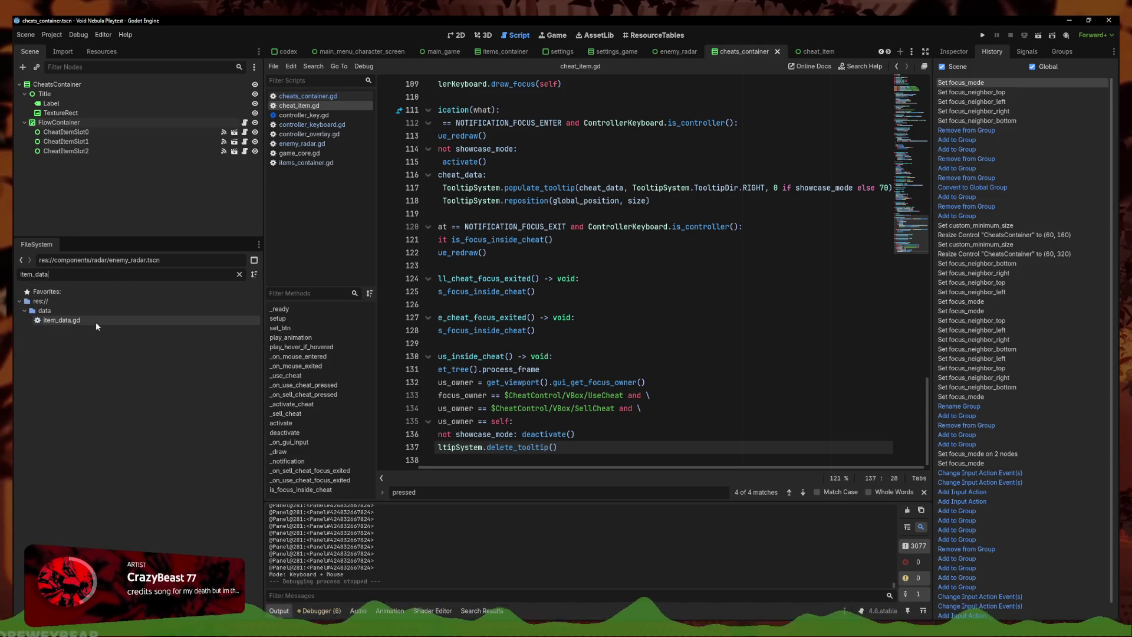
{"action": "double_click", "coordinate": [95, 322]}
{"action": "left_click", "coordinate": [455, 35]}
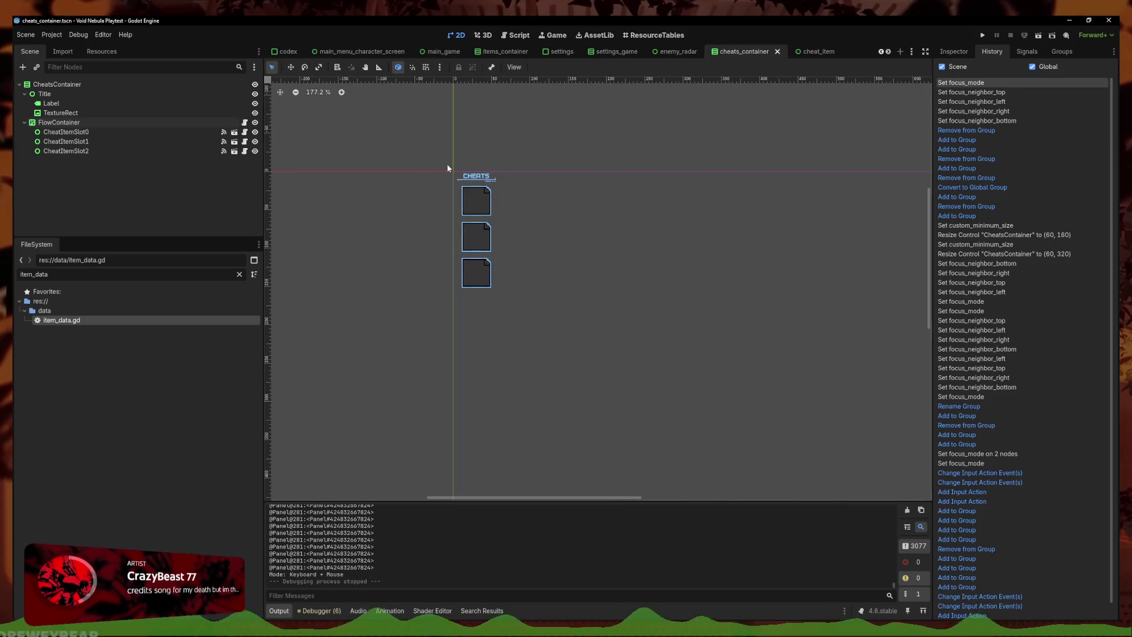
{"action": "key", "text": "BackSpace"}
{"action": "key", "text": "BackSpace"}
{"action": "key", "text": "BackSpace"}
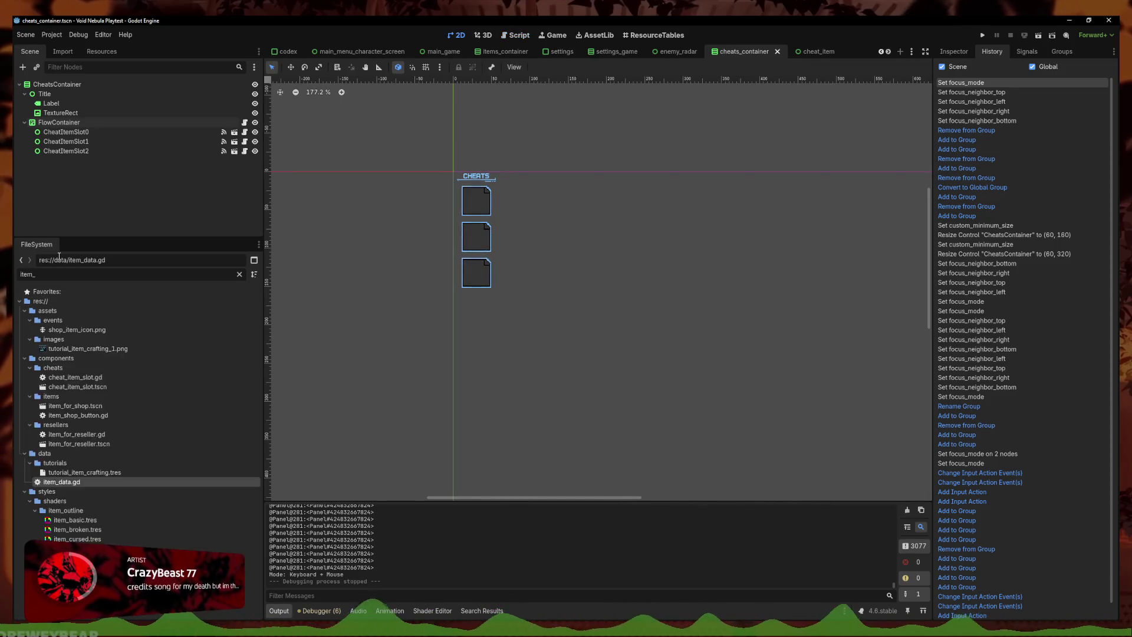
{"action": "type", "text": ".tsc"}
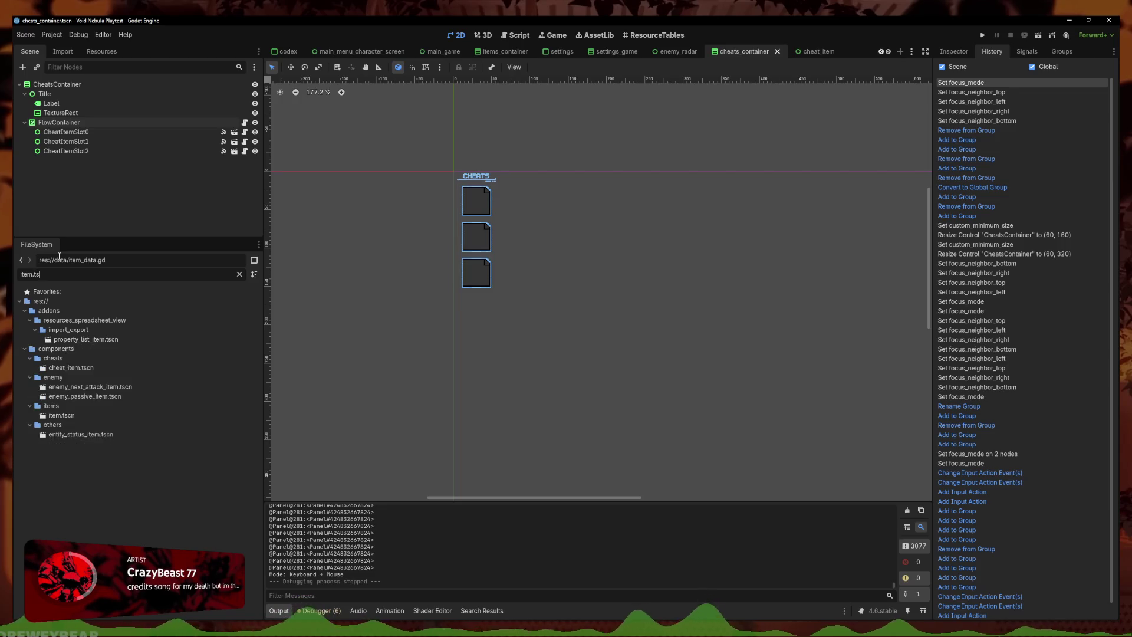
{"action": "double_click", "coordinate": [68, 416]}
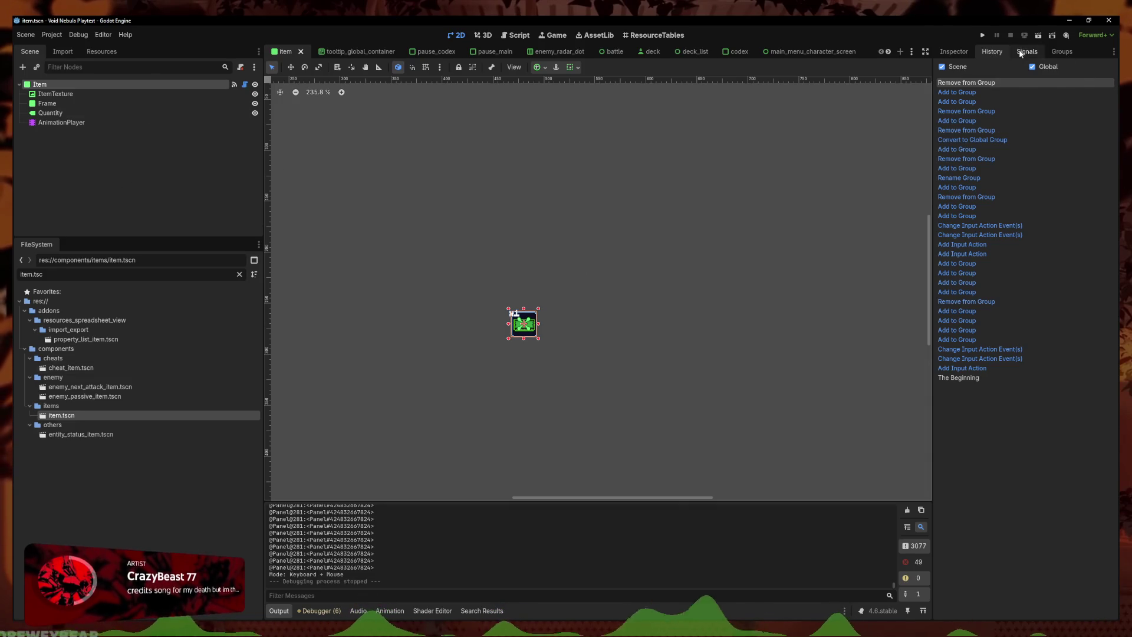
Create the ItemsInContainer group, take the Item scene out of it, and save the scene
{"action": "left_click", "coordinate": [1061, 52]}
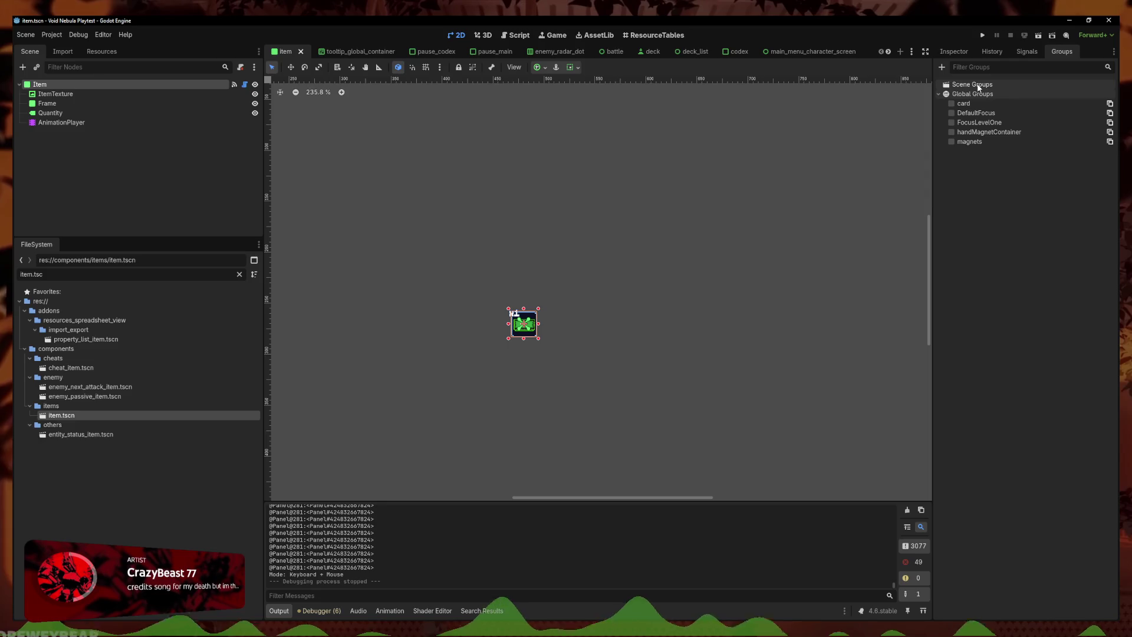
{"action": "left_click", "coordinate": [941, 66]}
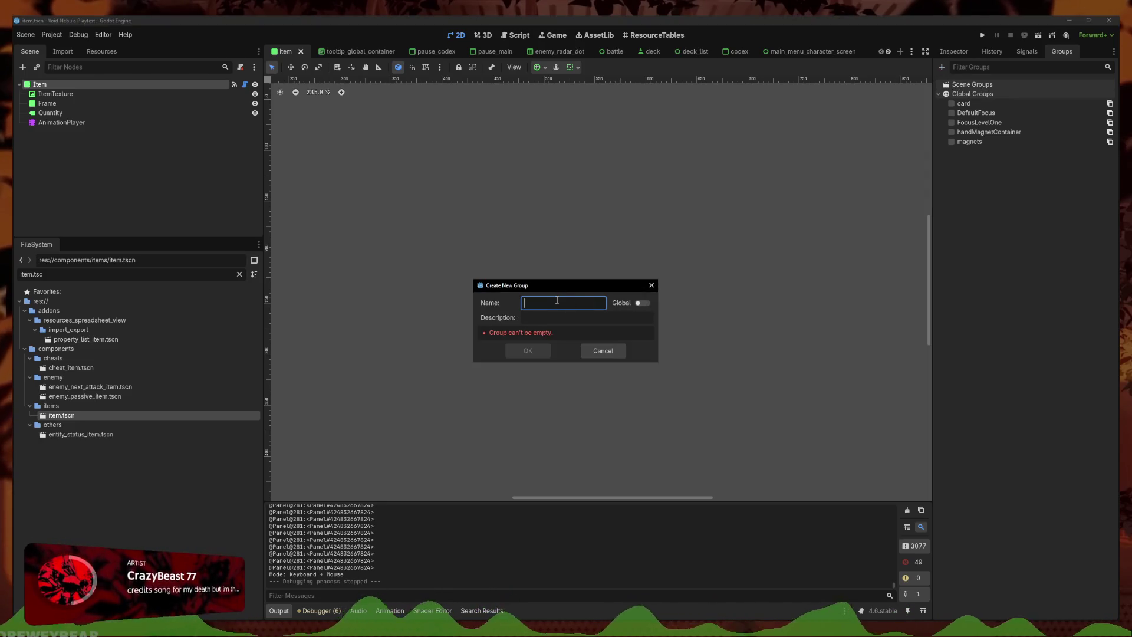
{"action": "type", "text": "Items"}
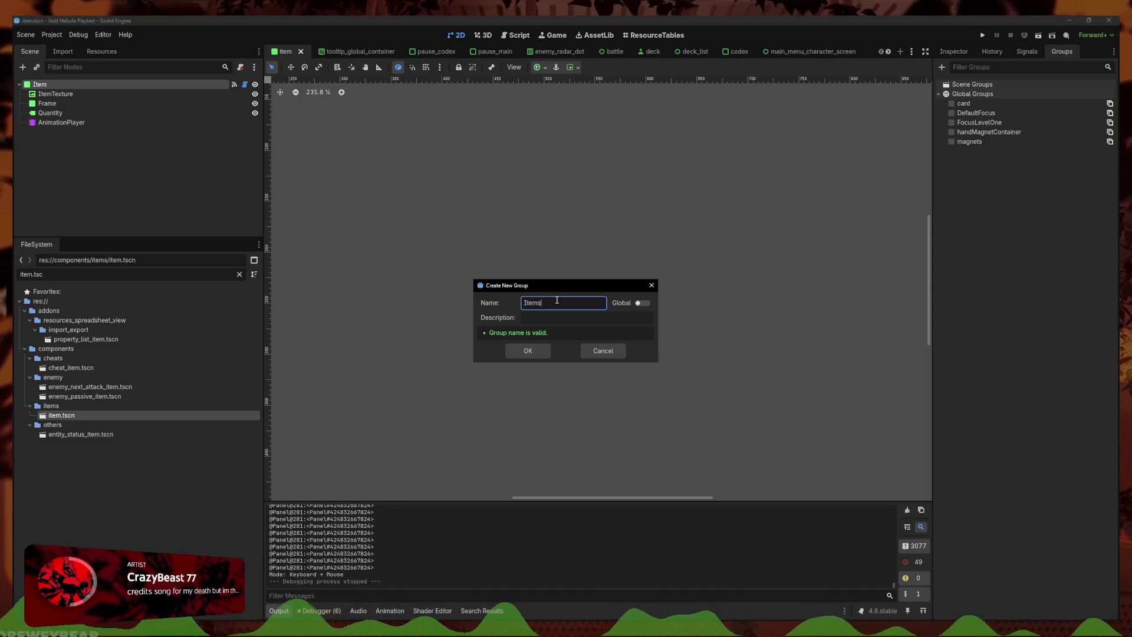
{"action": "type", "text": "InContainer"}
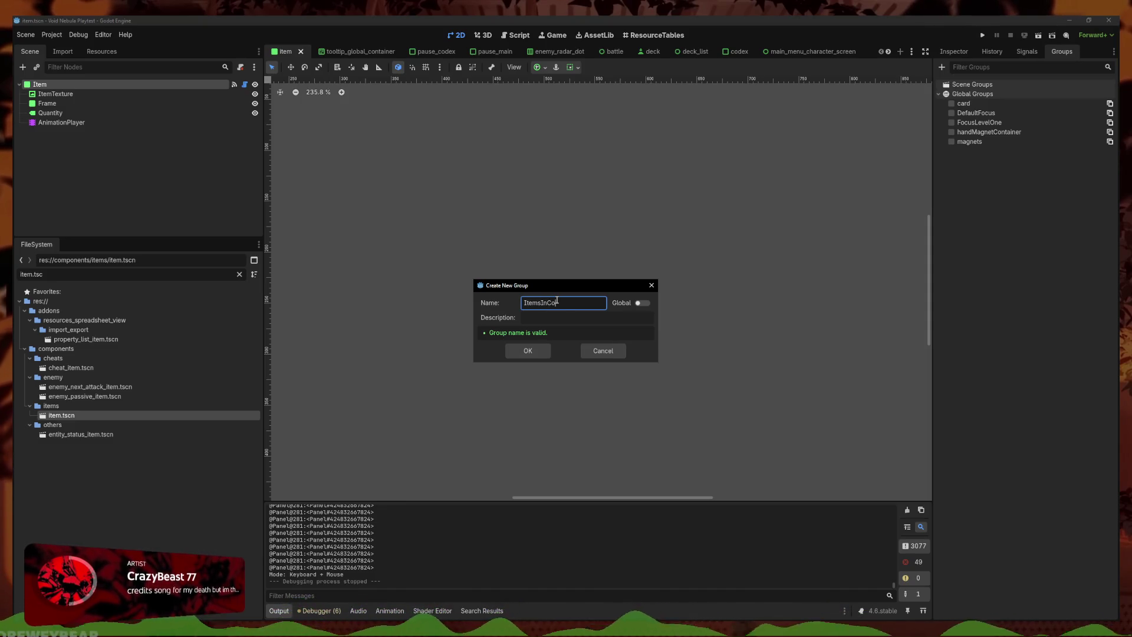
{"action": "key", "text": "Return"}
{"action": "left_click", "coordinate": [951, 94]}
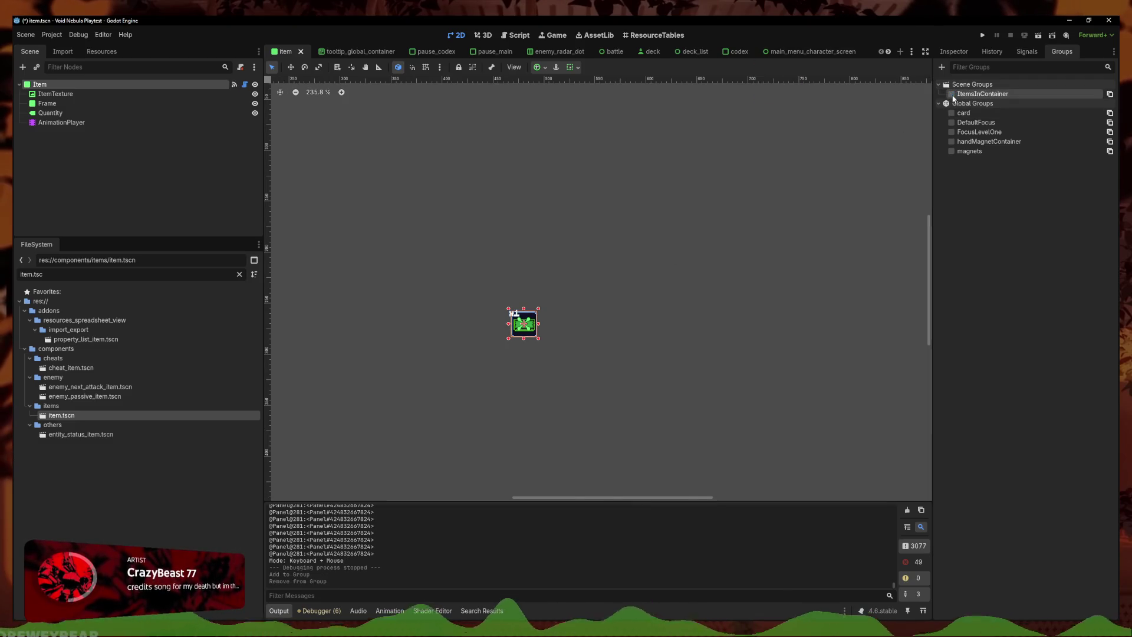
{"action": "left_click", "coordinate": [829, 156]}
{"action": "key", "text": "ctrl+s"}
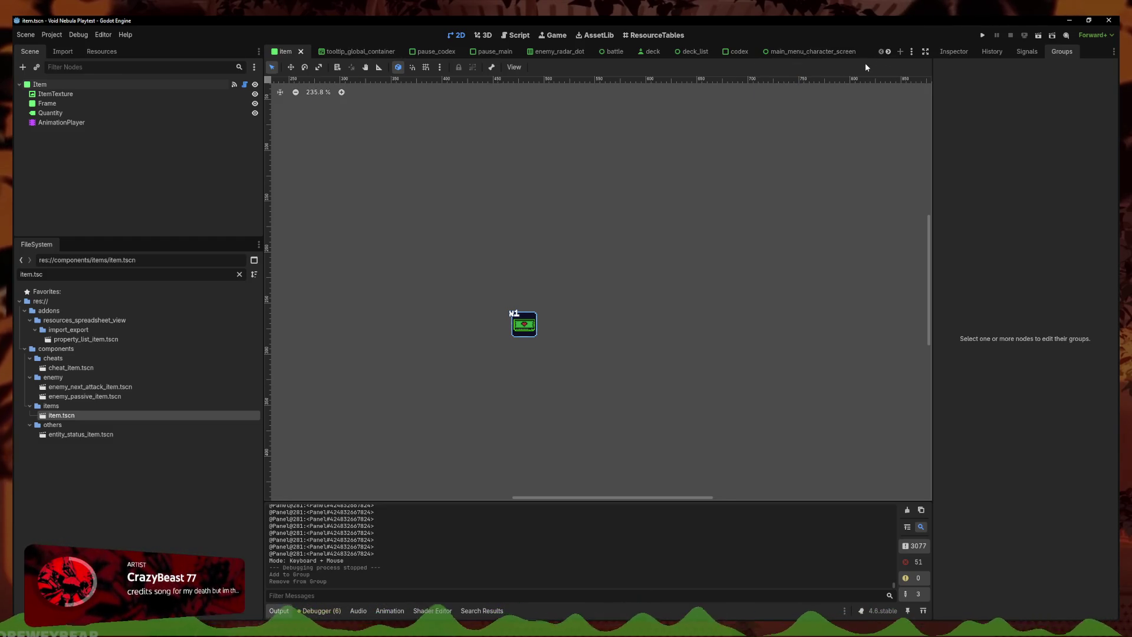
Save items_global.gd and select the add_to_group line 232 in populate_items_container
{"action": "left_click", "coordinate": [516, 36]}
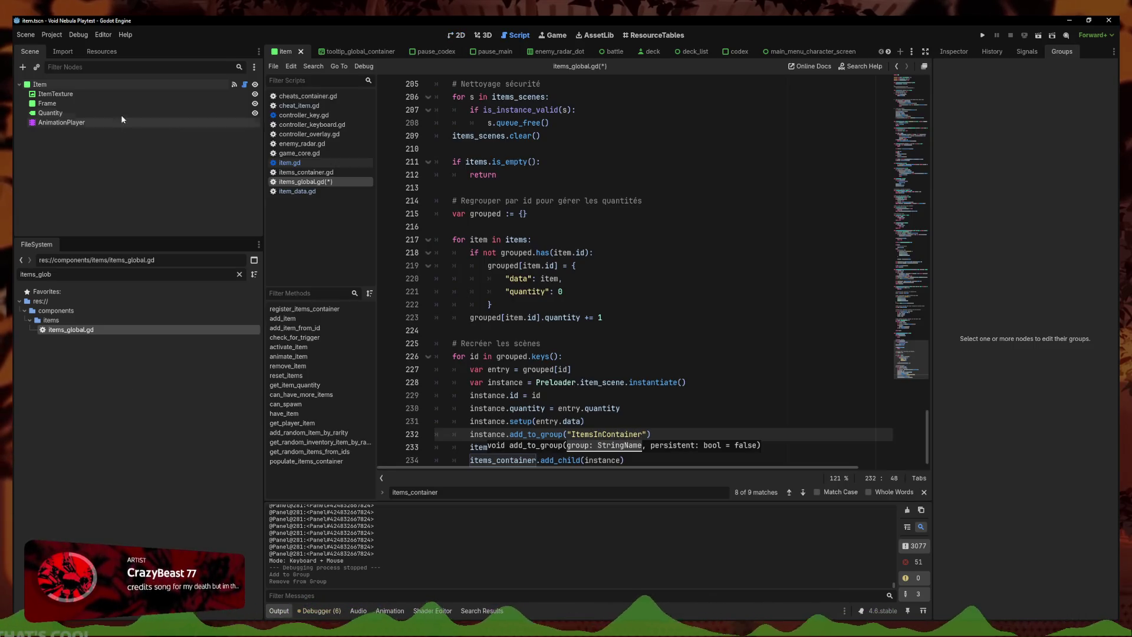
{"action": "left_click", "coordinate": [108, 85]}
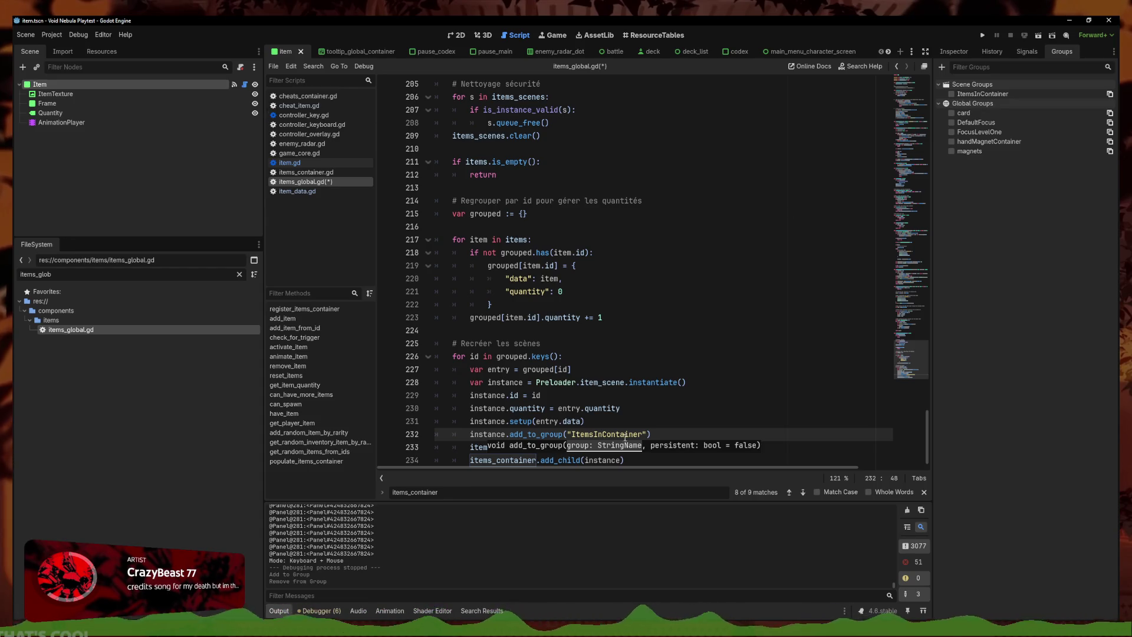
{"action": "key", "text": "ctrl+s"}
{"action": "left_click_drag", "start_coordinate": [651, 435], "coordinate": [470, 436]}
{"action": "key", "text": "ctrl+c"}
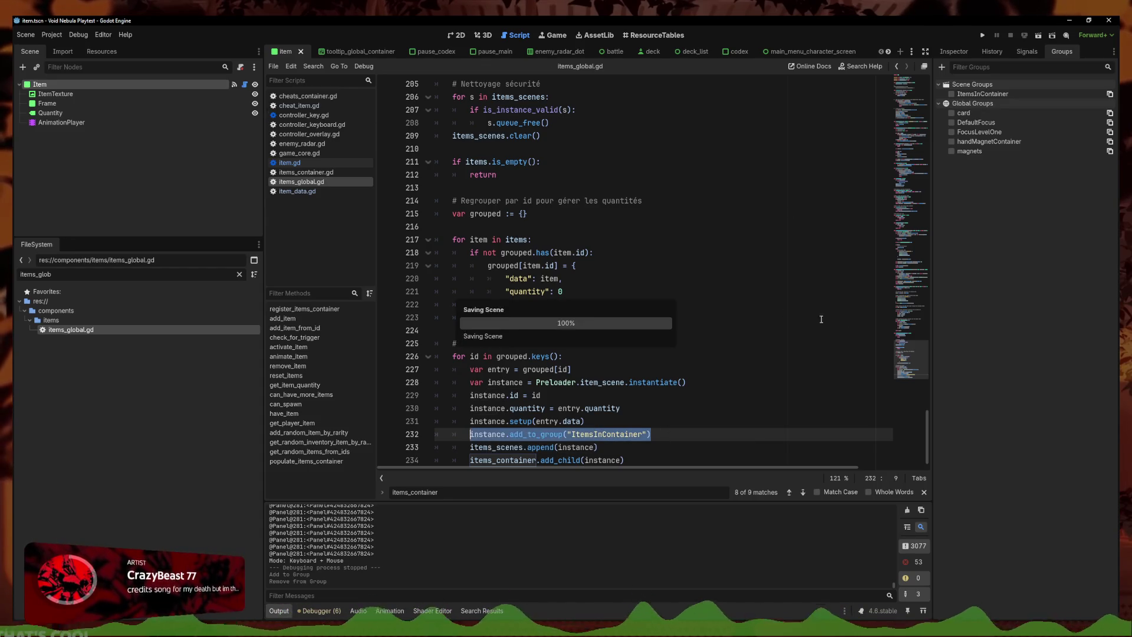
{"action": "scroll", "coordinate": [847, 419], "scroll_direction": "up", "scroll_amount": 15}
{"action": "scroll", "coordinate": [846, 418], "scroll_direction": "down", "scroll_amount": 15}
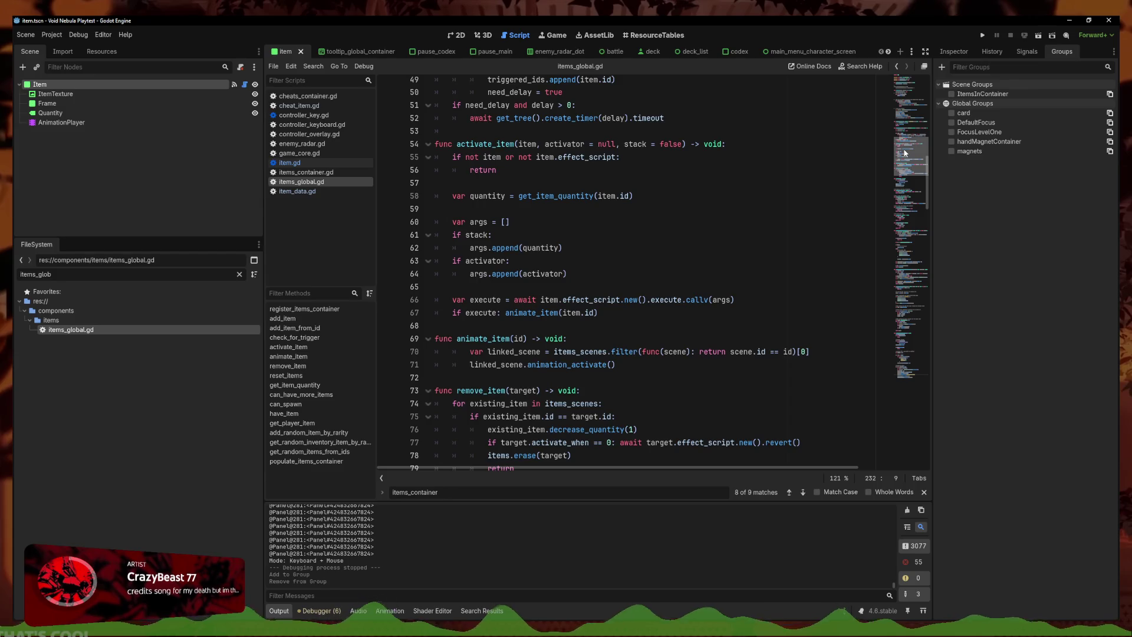
Paste the add_to_group("ItemsInContainer") call into add_item, above items_scenes.append
{"action": "left_click", "coordinate": [789, 492]}
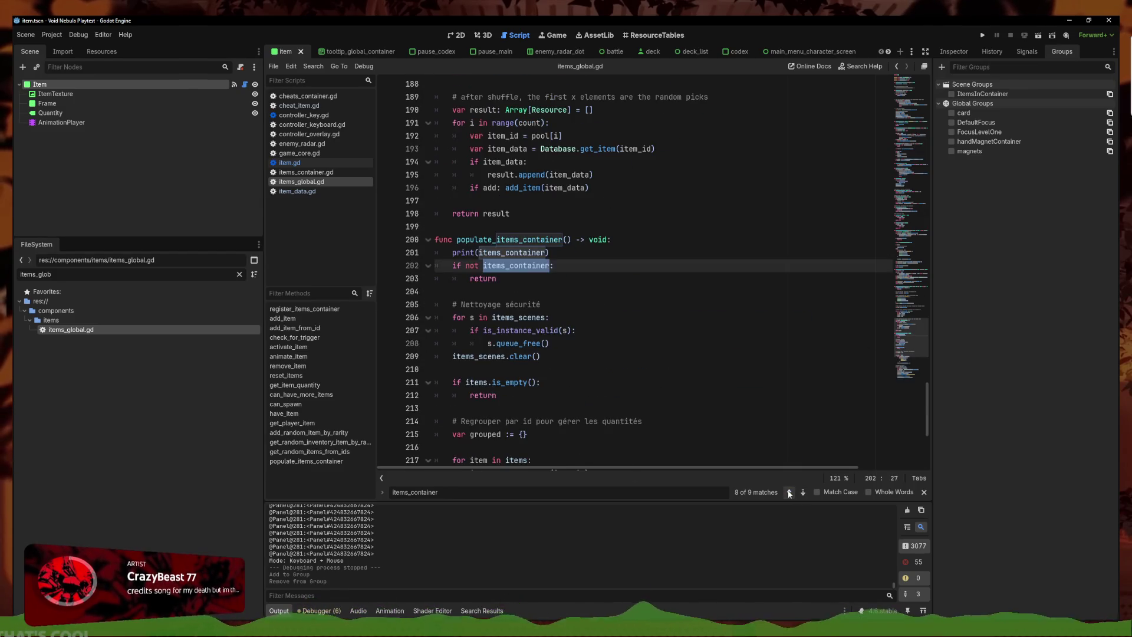
{"action": "left_click", "coordinate": [789, 491]}
{"action": "left_click", "coordinate": [789, 492]}
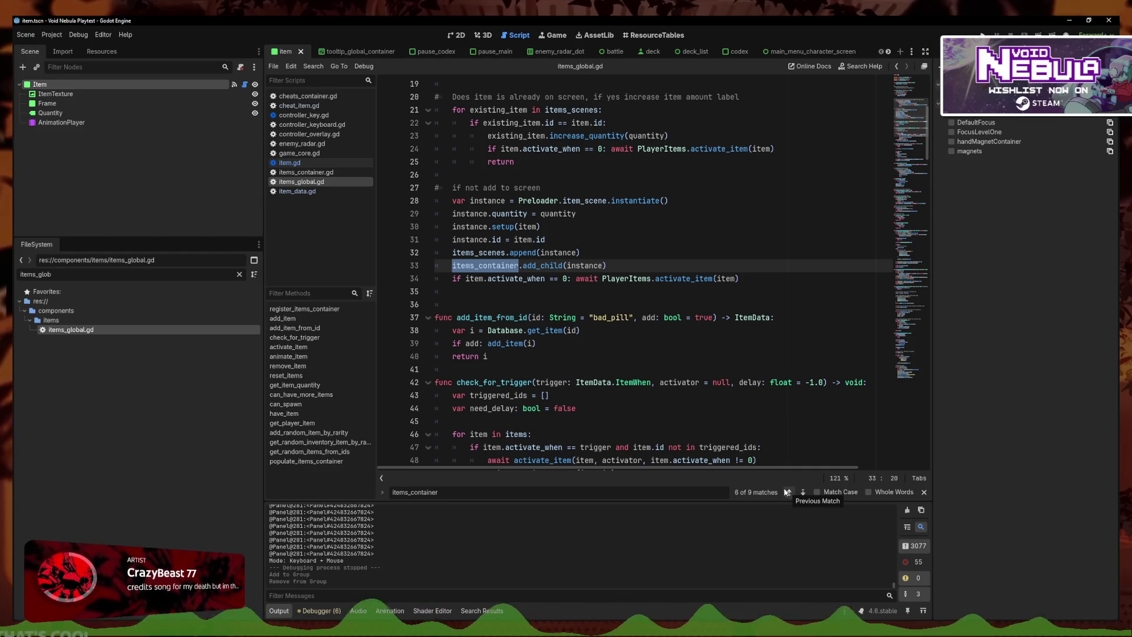
{"action": "left_click", "coordinate": [610, 253]}
{"action": "key", "text": "Return"}
{"action": "key", "text": "ctrl+v"}
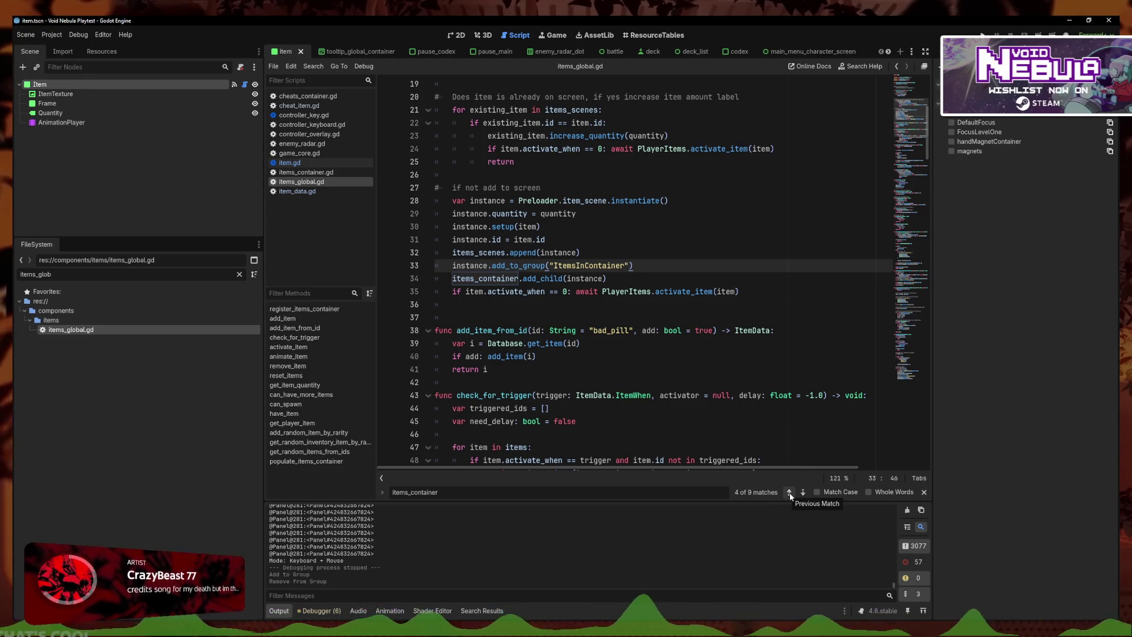
{"action": "key", "text": "alt+Up"}
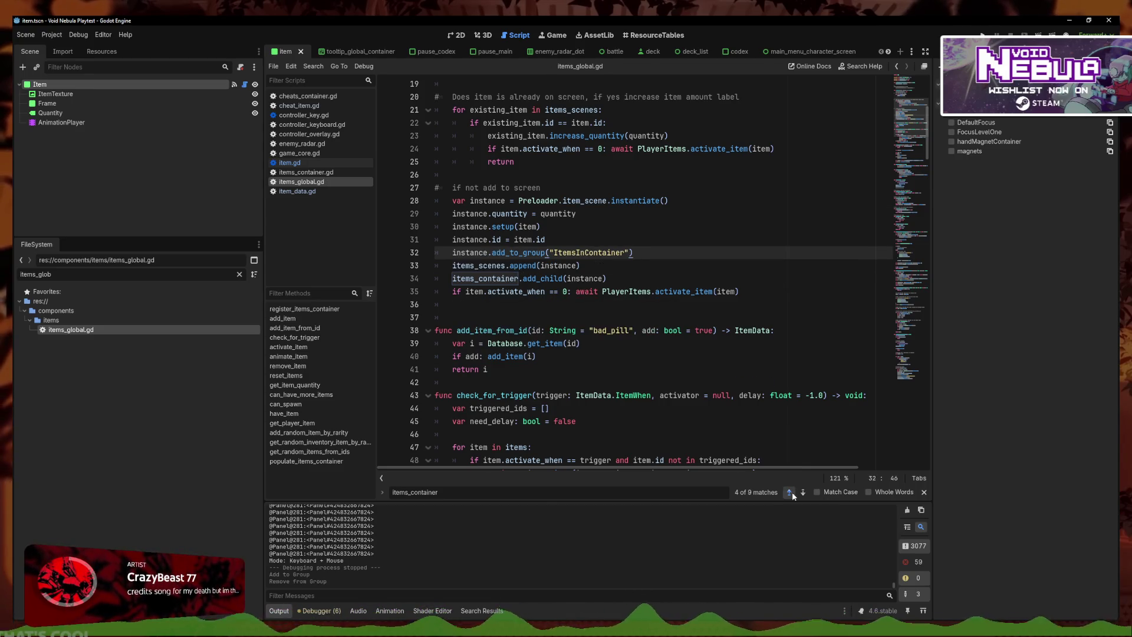
{"action": "left_click", "coordinate": [789, 492]}
{"action": "left_click", "coordinate": [789, 492]}
{"action": "left_click", "coordinate": [659, 225]}
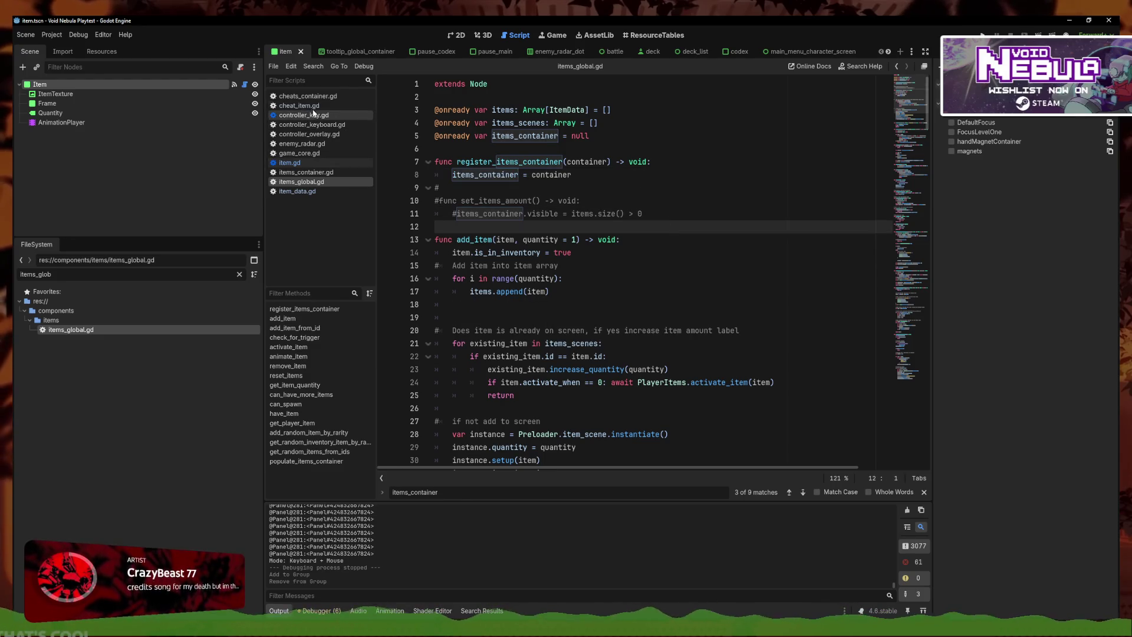
In items_container.gd, move controller_in_items = false above grab_focus_default and save
{"action": "left_click", "coordinate": [304, 172]}
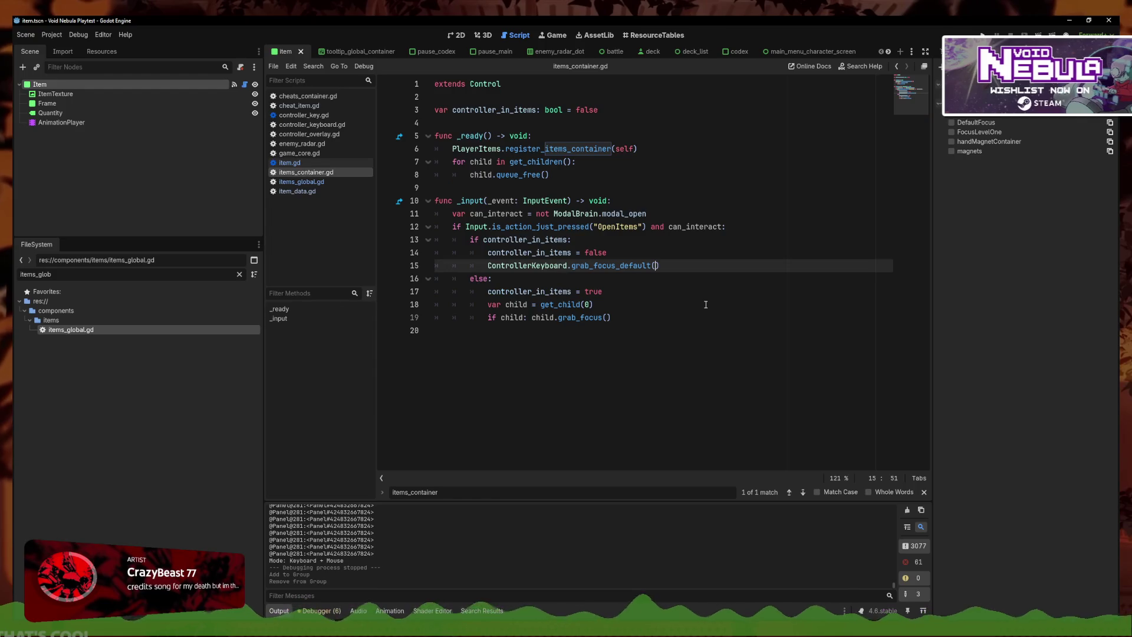
{"action": "left_click", "coordinate": [642, 304]}
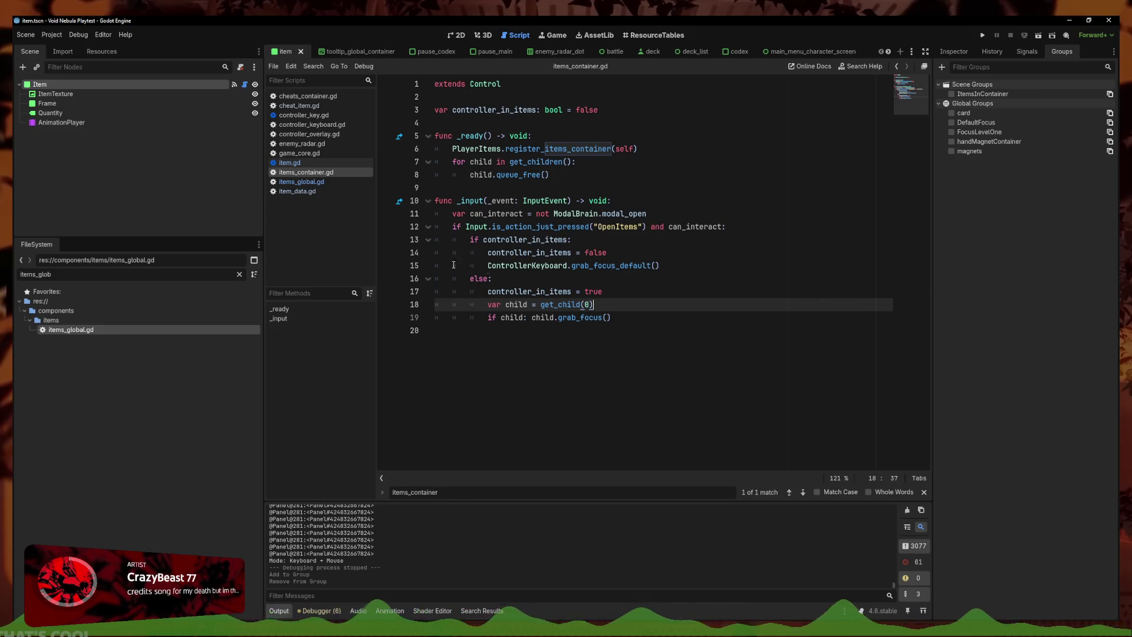
{"action": "left_click", "coordinate": [663, 329]}
{"action": "key", "text": "Return"}
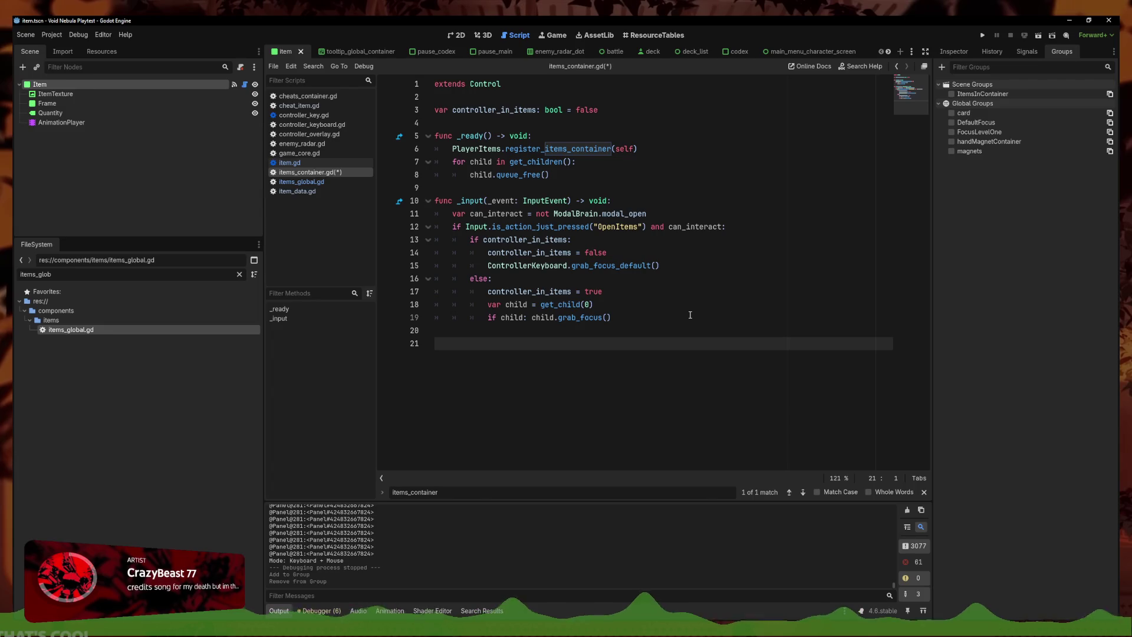
{"action": "key", "text": "ctrl+z"}
{"action": "key", "text": "ctrl+z"}
{"action": "key", "text": "alt+Up"}
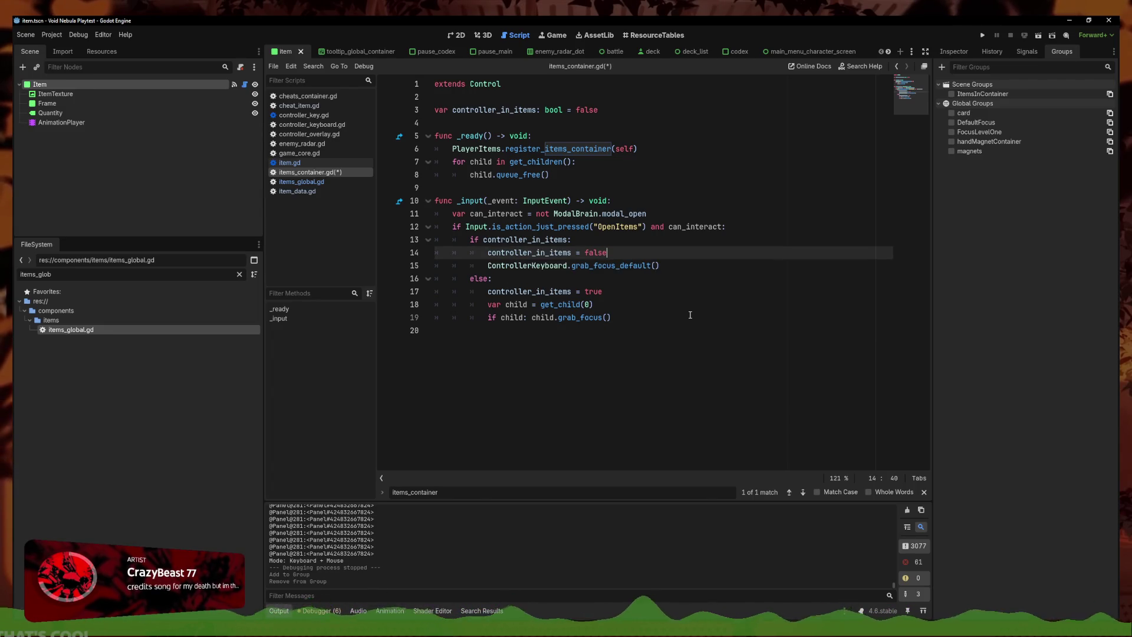
{"action": "key", "text": "ctrl+s"}
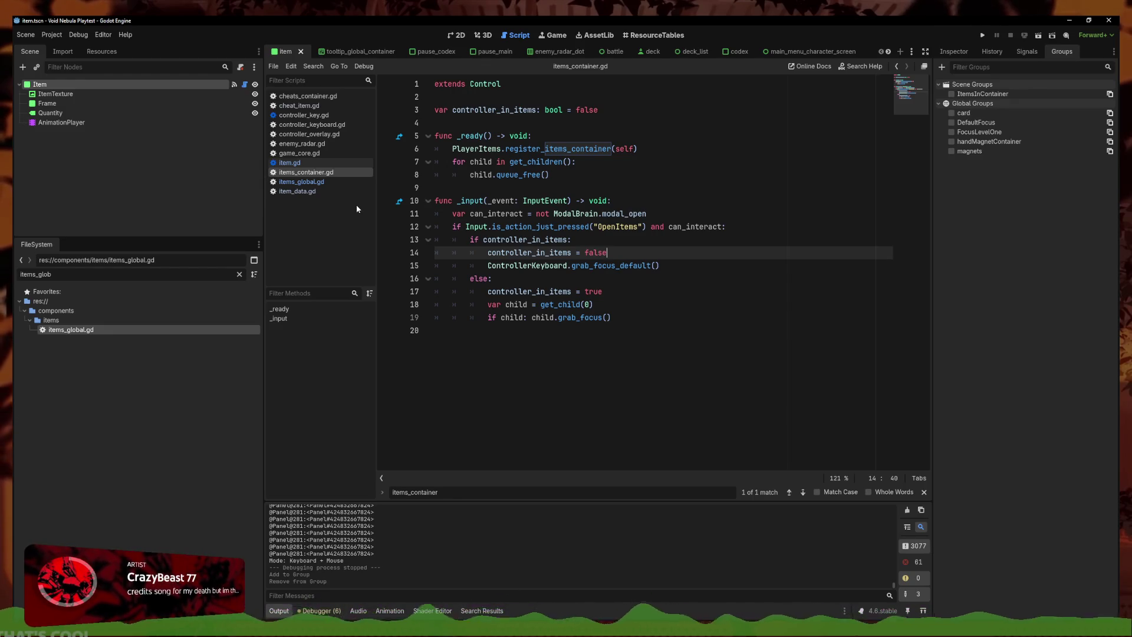
{"action": "left_click", "coordinate": [327, 136]}
Select controller_keyboard.gd's _unhandled_input function and delete its trailing ICI comment
{"action": "left_click", "coordinate": [309, 125]}
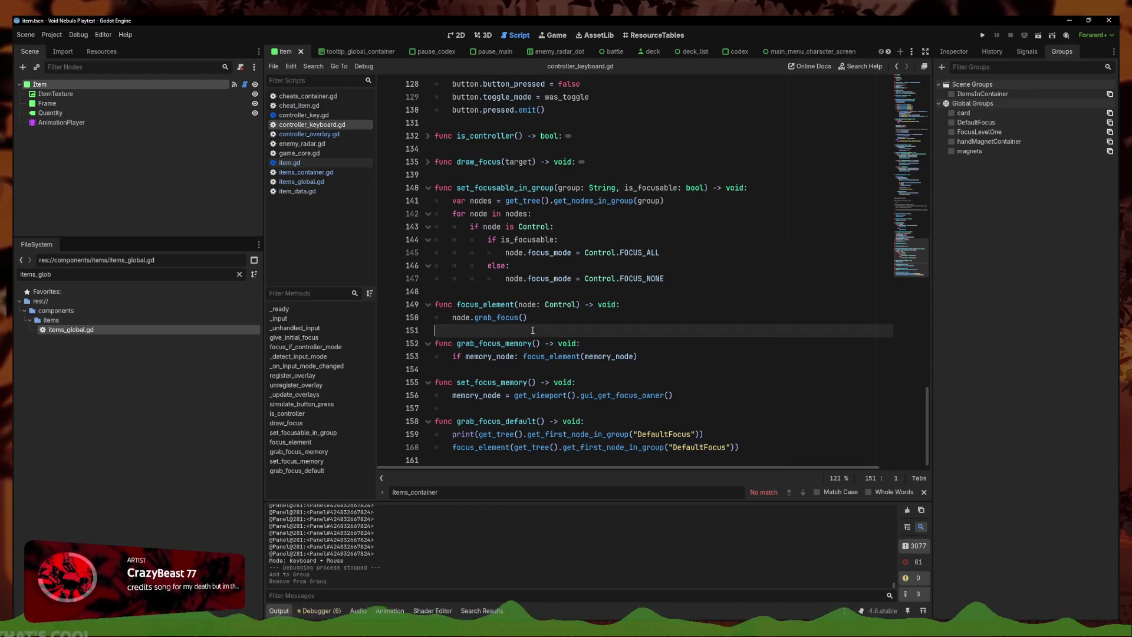
{"action": "left_click", "coordinate": [307, 106]}
{"action": "left_click", "coordinate": [305, 115]}
{"action": "left_click", "coordinate": [307, 124]}
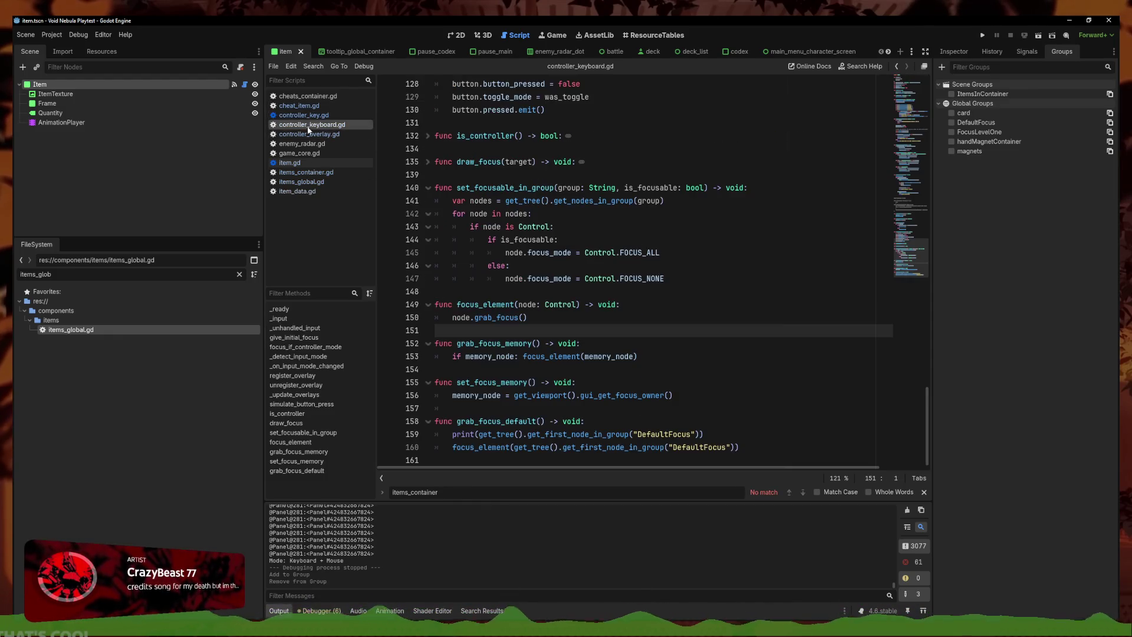
{"action": "left_click_drag", "start_coordinate": [913, 252], "coordinate": [899, 114]}
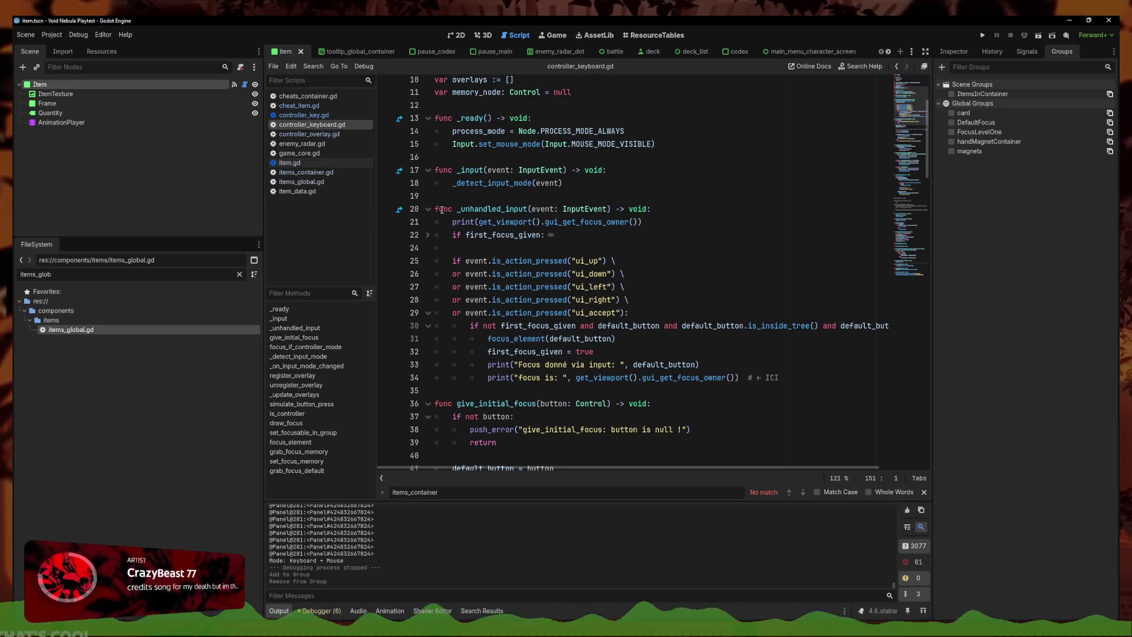
{"action": "mouse_move", "coordinate": [436, 208]}
{"action": "left_mouse_down"}
{"action": "mouse_move", "coordinate": [519, 223]}
{"action": "mouse_move", "coordinate": [707, 401]}
{"action": "mouse_move", "coordinate": [785, 375]}
{"action": "mouse_move", "coordinate": [740, 377]}
{"action": "mouse_move", "coordinate": [398, 273]}
{"action": "mouse_move", "coordinate": [407, 209]}
{"action": "left_mouse_up"}
{"action": "left_click", "coordinate": [780, 377]}
{"action": "key", "text": "BackSpace"}
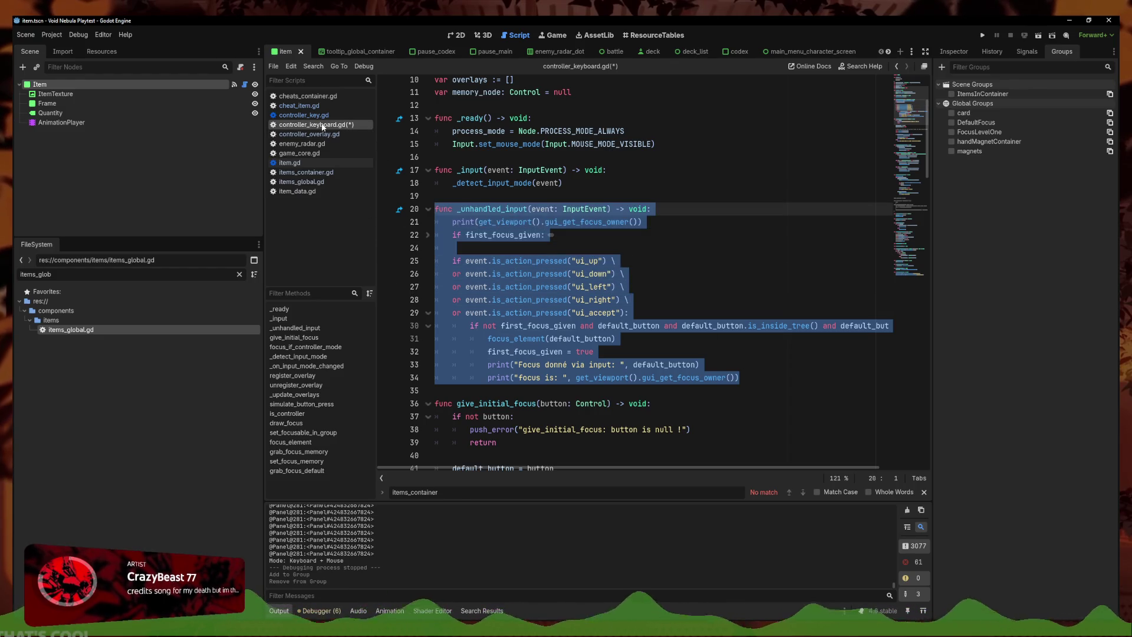
Paste the _unhandled_input function at the end of items_container.gd
{"action": "left_click", "coordinate": [309, 182]}
{"action": "left_click", "coordinate": [306, 172]}
{"action": "left_click", "coordinate": [616, 360]}
{"action": "key", "text": "ctrl+v"}
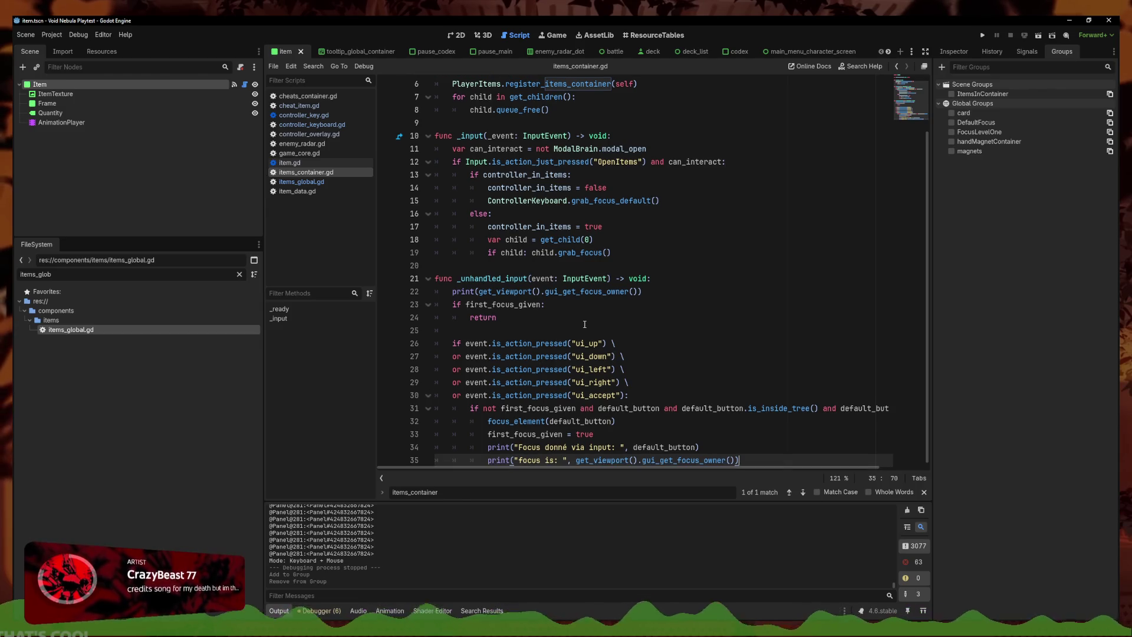
Cut the pasted function down to an is_in_group check on the focus owner
{"action": "mouse_move", "coordinate": [771, 451]}
{"action": "left_mouse_down"}
{"action": "mouse_move", "coordinate": [448, 361]}
{"action": "mouse_move", "coordinate": [340, 322]}
{"action": "mouse_move", "coordinate": [327, 293]}
{"action": "left_mouse_up"}
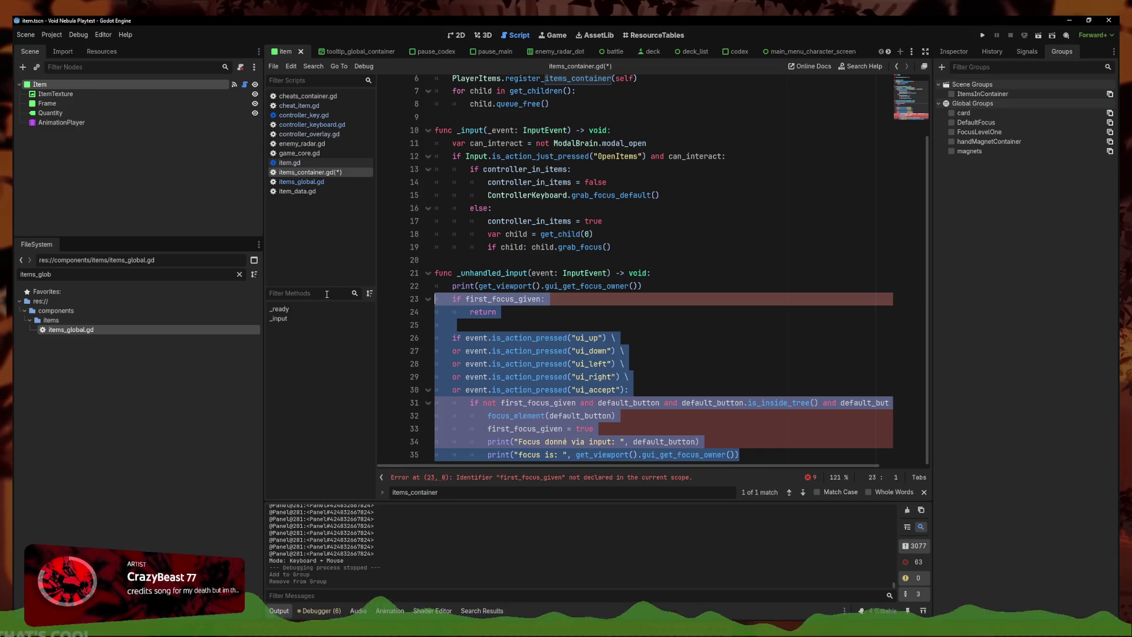
{"action": "key", "text": "BackSpace"}
{"action": "key", "text": "BackSpace"}
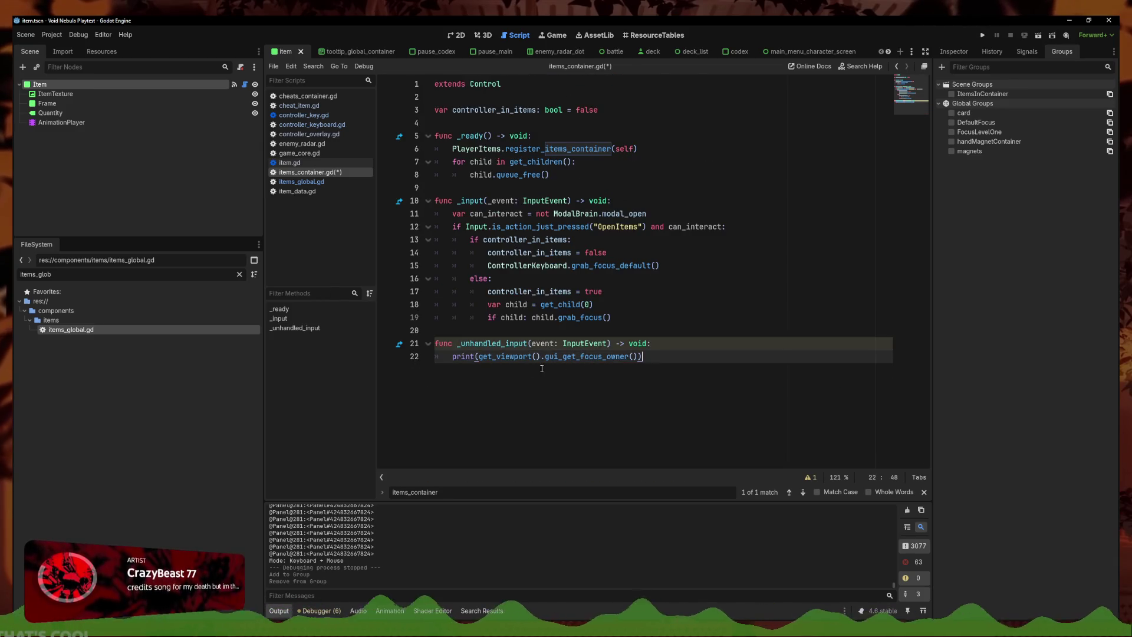
{"action": "left_click_drag", "start_coordinate": [480, 357], "coordinate": [452, 357]}
{"action": "key", "text": "BackSpace"}
{"action": "type", "text": "."}
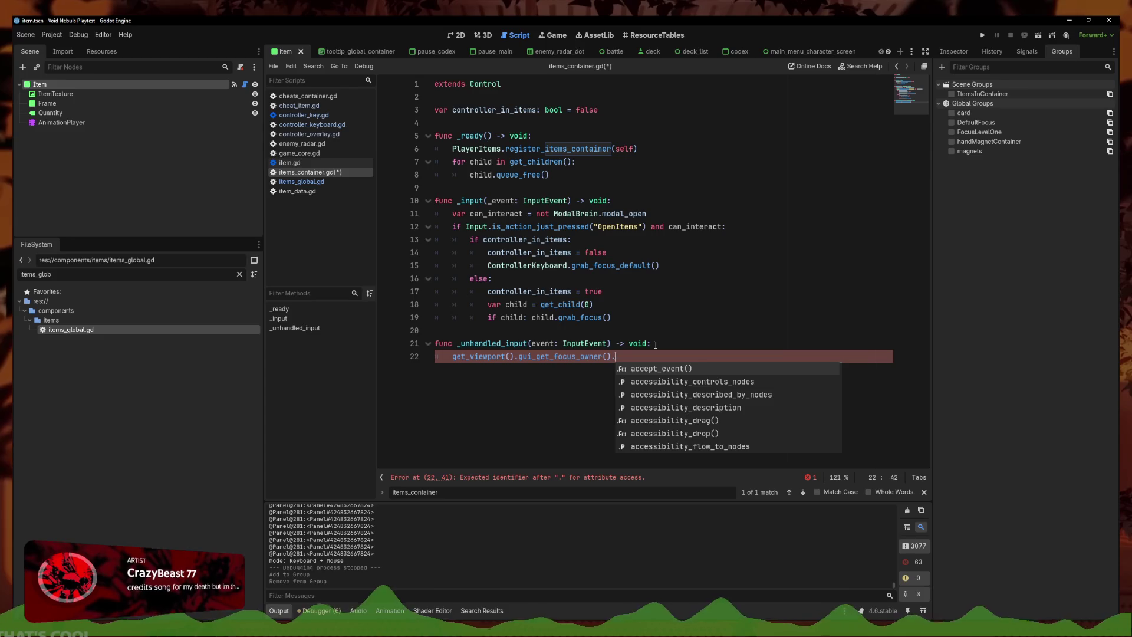
{"action": "type", "text": "is_in"}
{"action": "key", "text": "Return"}
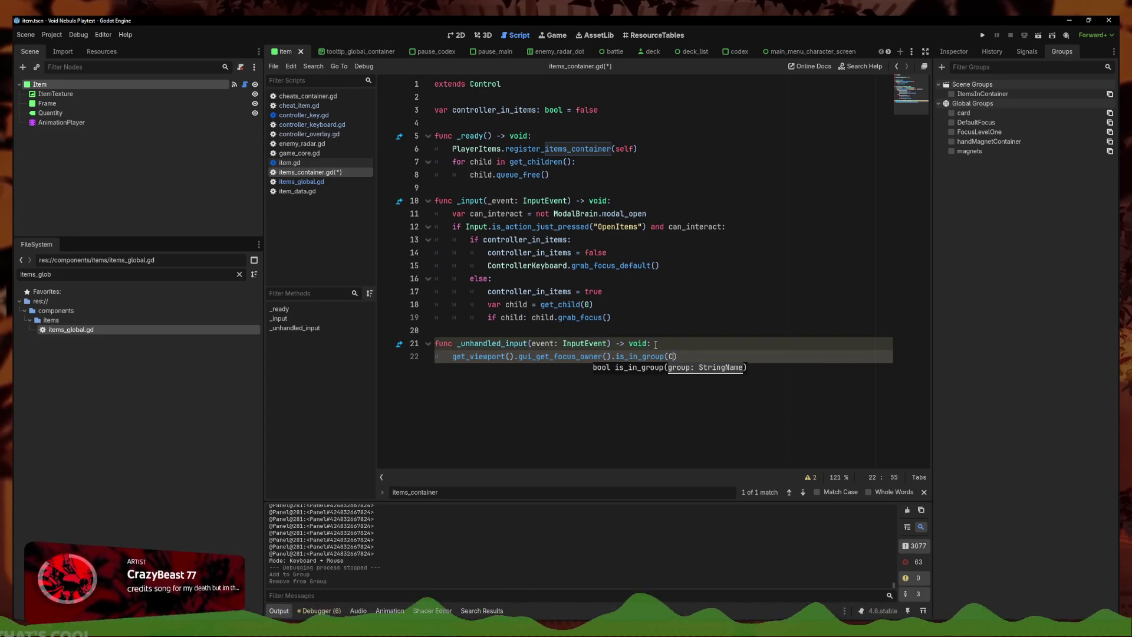
{"action": "key", "text": "BackSpace"}
{"action": "type", "text": "ItemsInContainer"}
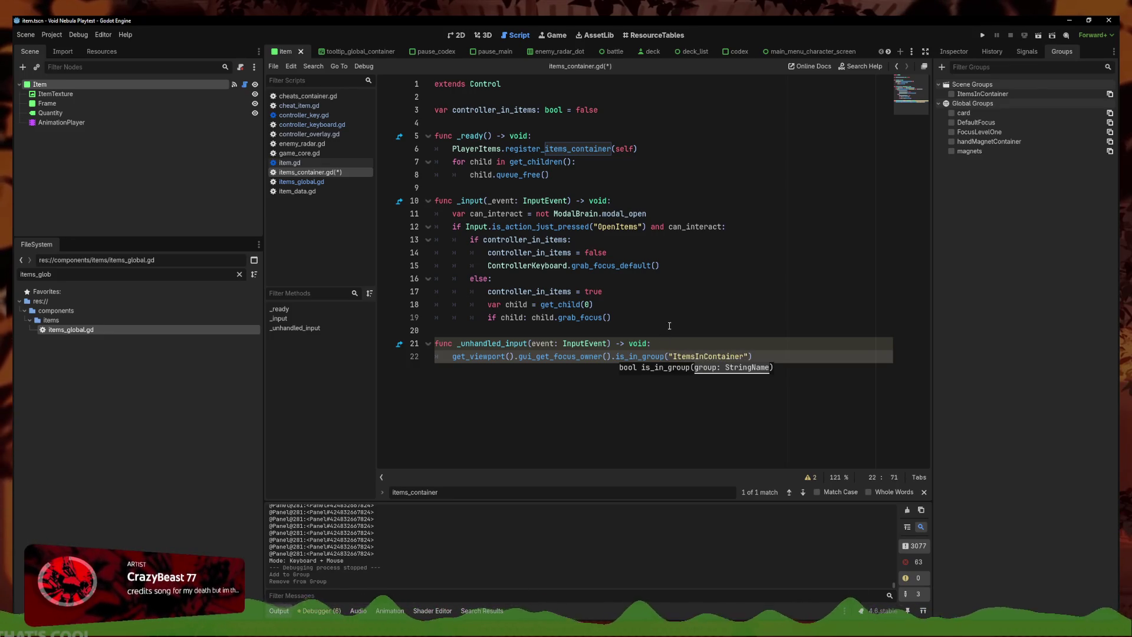
Assign the group check to controller_in_items, delete the old true/false assignments, and save
{"action": "left_click", "coordinate": [576, 317]}
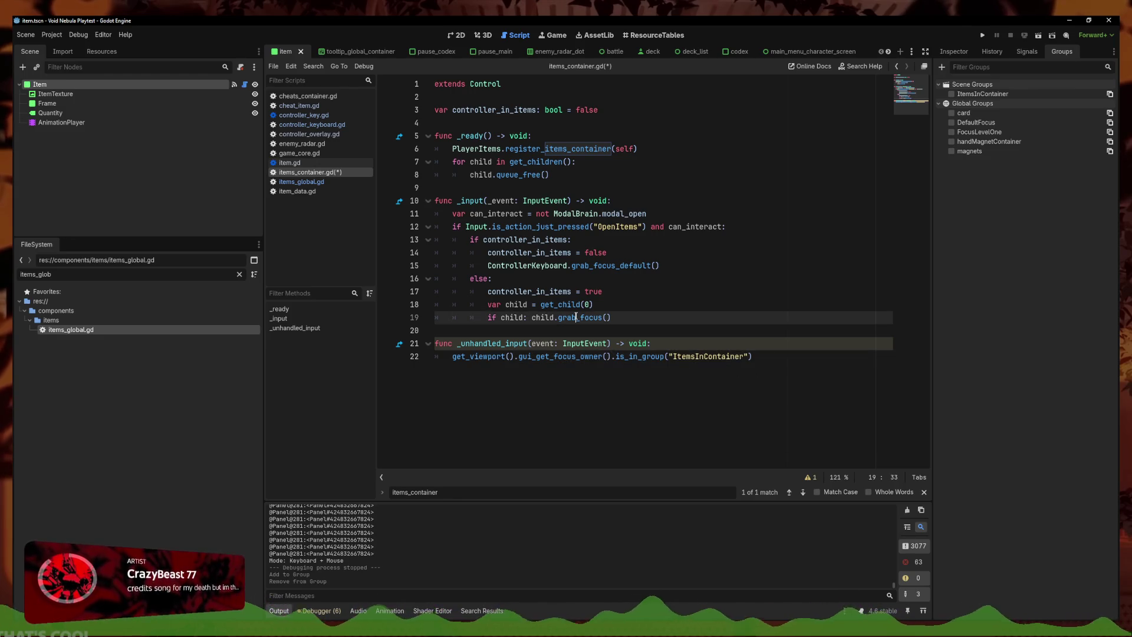
{"action": "double_click", "coordinate": [570, 252]}
{"action": "key", "text": "ctrl+c"}
{"action": "left_click", "coordinate": [454, 356]}
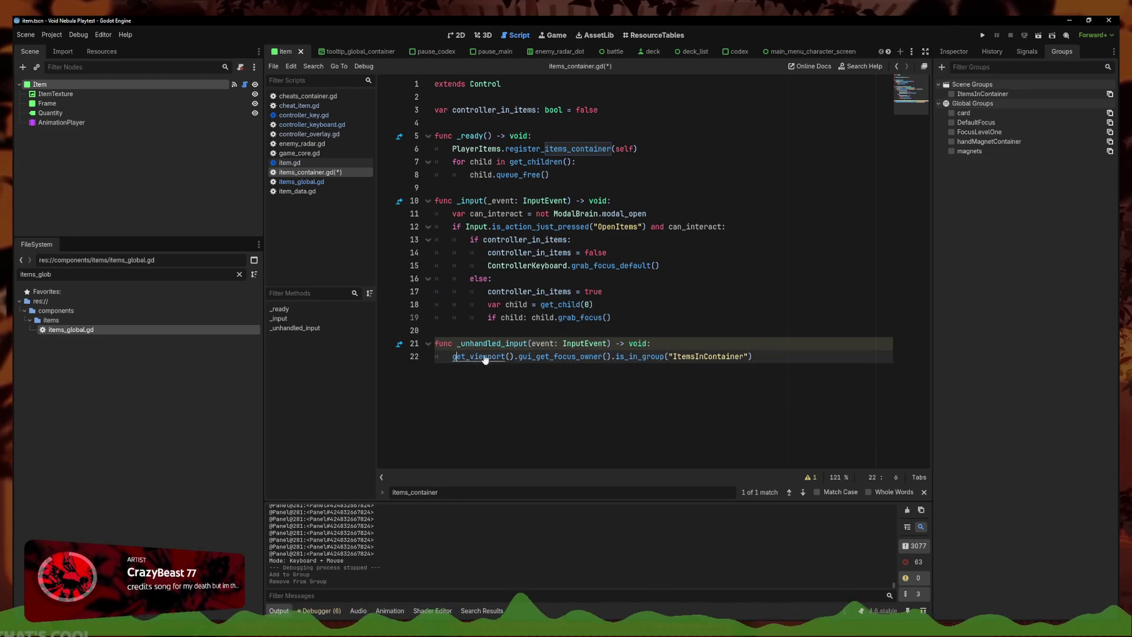
{"action": "key", "text": "ctrl+v"}
{"action": "type", "text": "="}
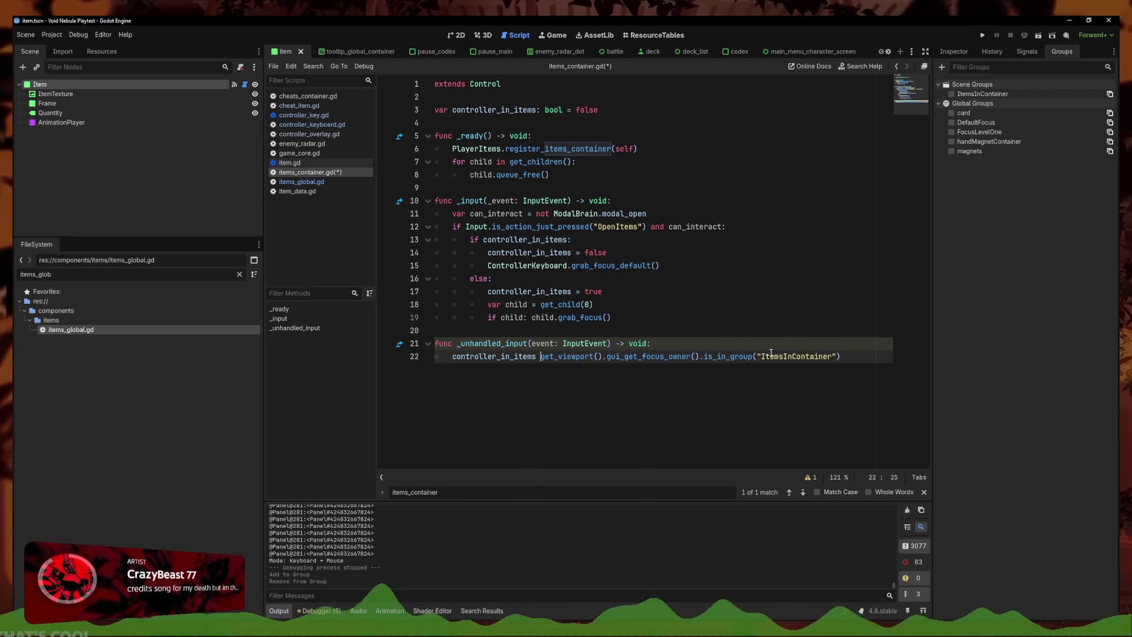
{"action": "left_click", "coordinate": [701, 285]}
{"action": "key", "text": "ctrl+x"}
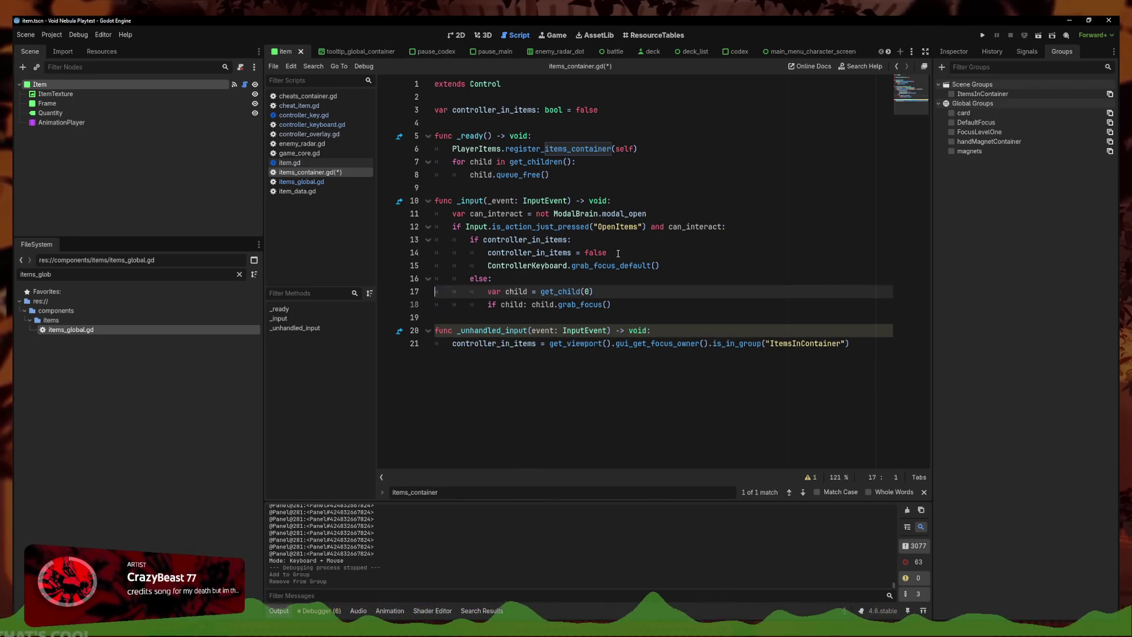
{"action": "triple_click", "coordinate": [499, 254]}
{"action": "key", "text": "BackSpace"}
{"action": "key", "text": "BackSpace"}
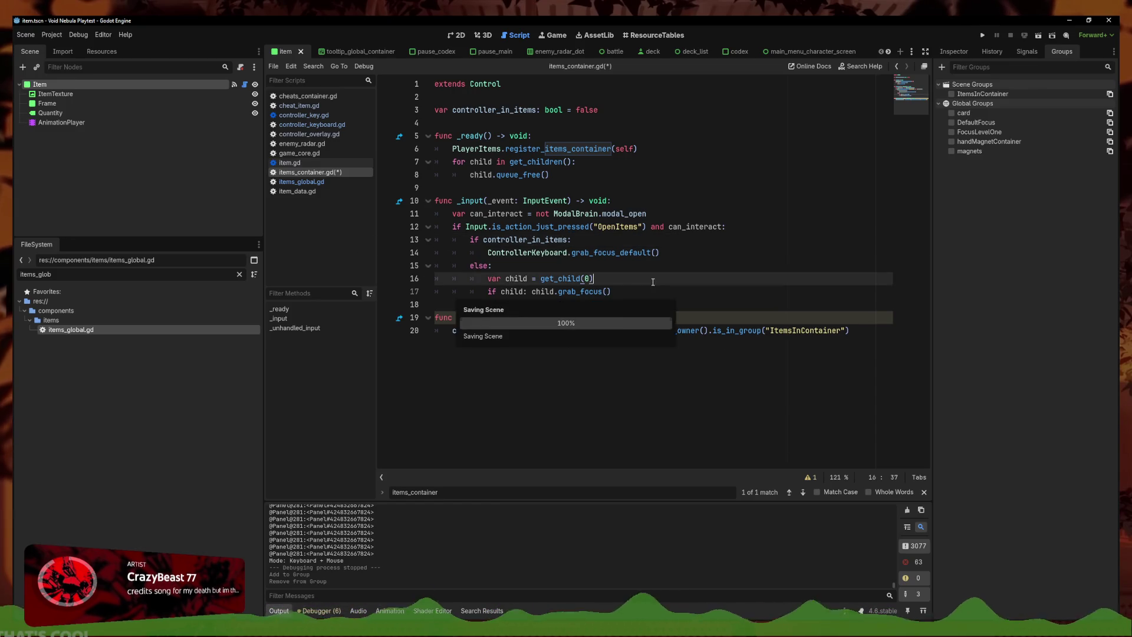
{"action": "key", "text": "ctrl+s"}
Check the unused event parameter warning, then run the project to test focus
{"action": "left_click", "coordinate": [732, 319]}
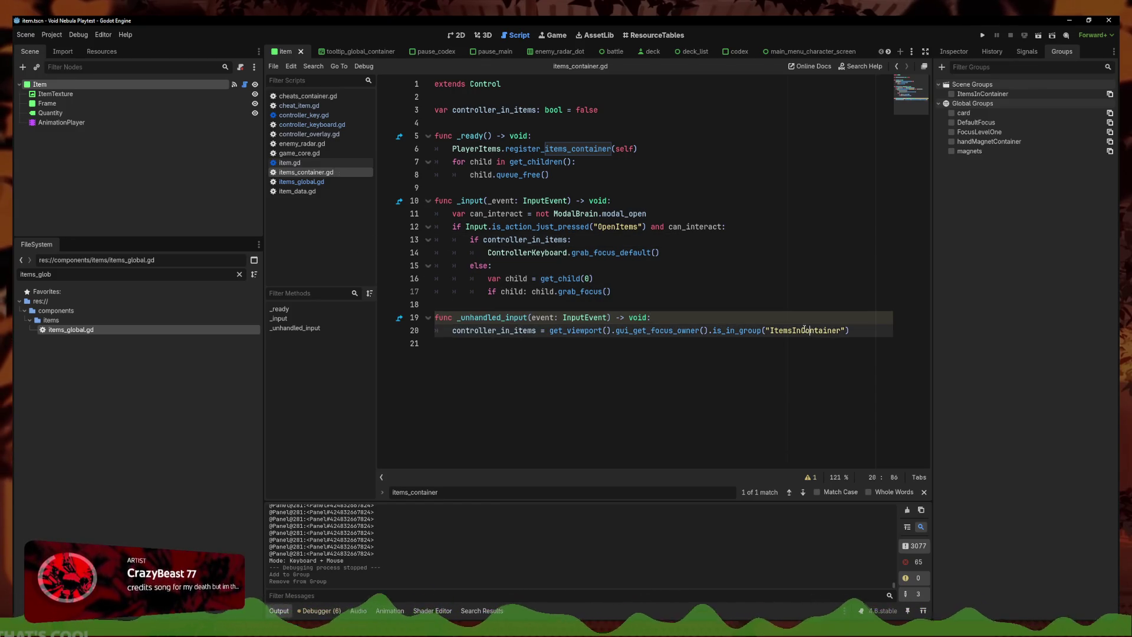
{"action": "left_click", "coordinate": [660, 371]}
{"action": "left_click", "coordinate": [806, 479]}
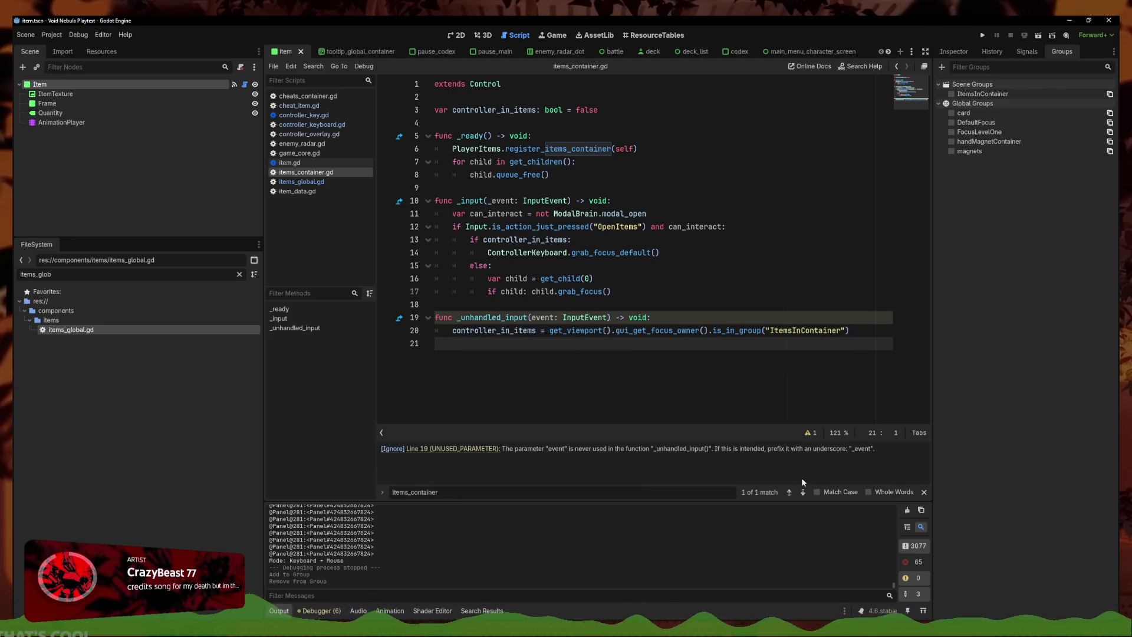
{"action": "left_click", "coordinate": [532, 318]}
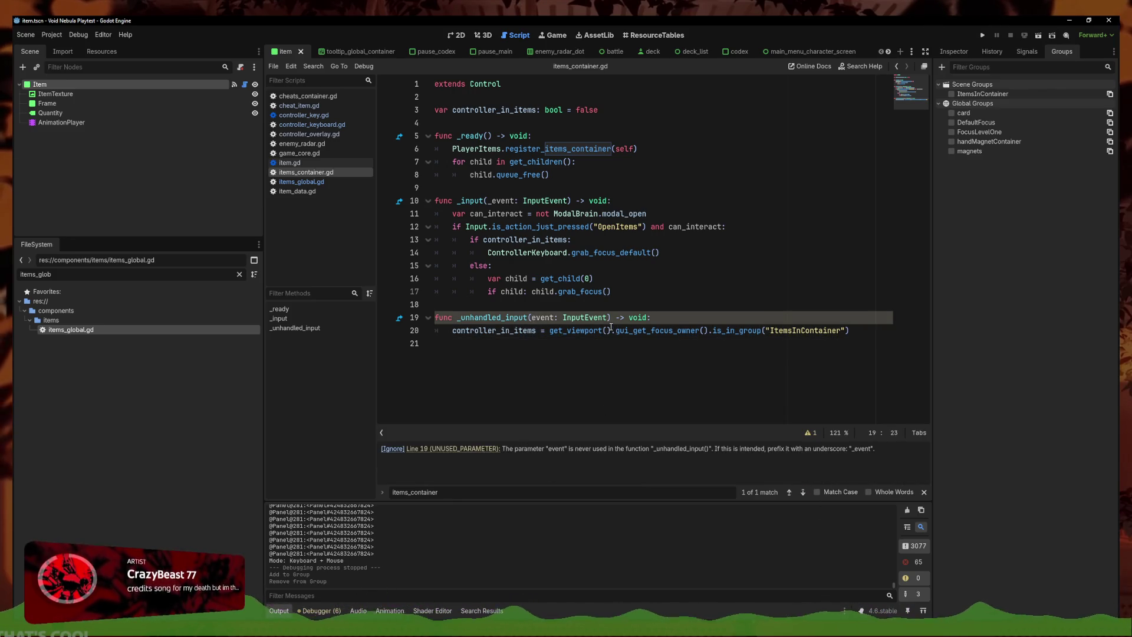
{"action": "type", "text": "_"}
{"action": "left_click", "coordinate": [983, 36]}
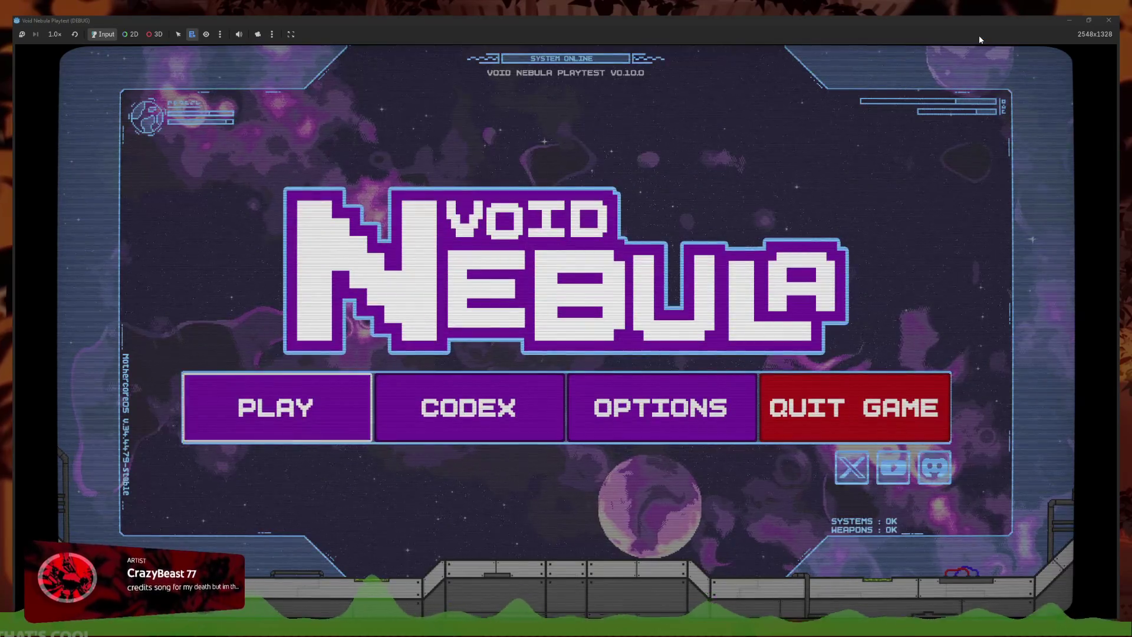
Continue the run, then replace the gui_get_focus_owner() call on line 20 with focus_owner
{"action": "key", "text": "Return"}
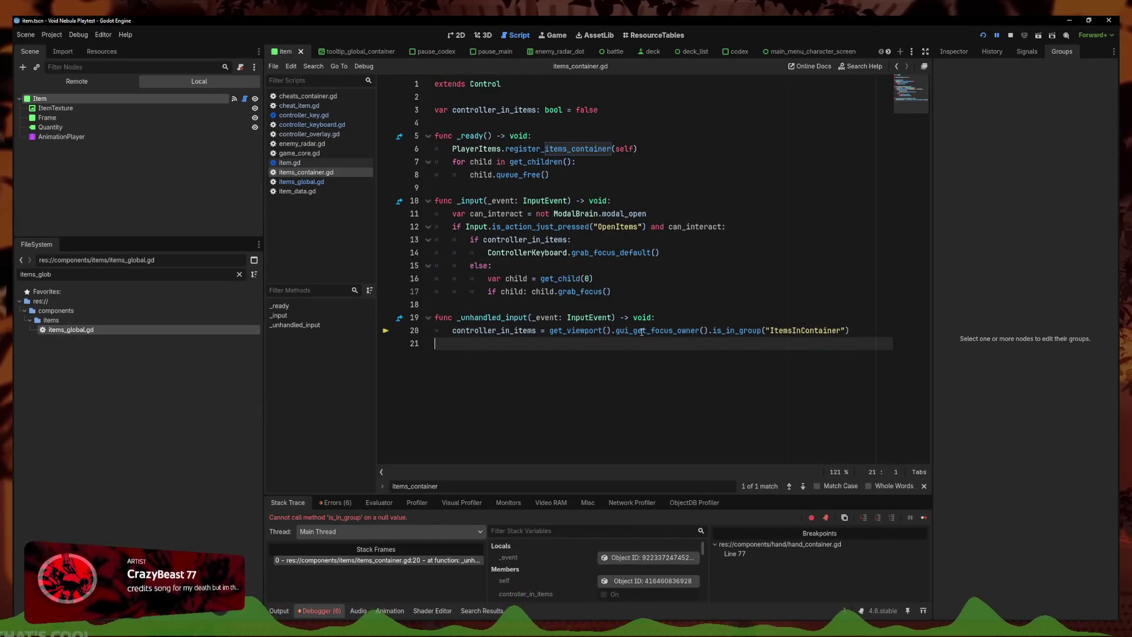
{"action": "left_click", "coordinate": [695, 331]}
{"action": "left_click_drag", "start_coordinate": [709, 331], "coordinate": [553, 332]}
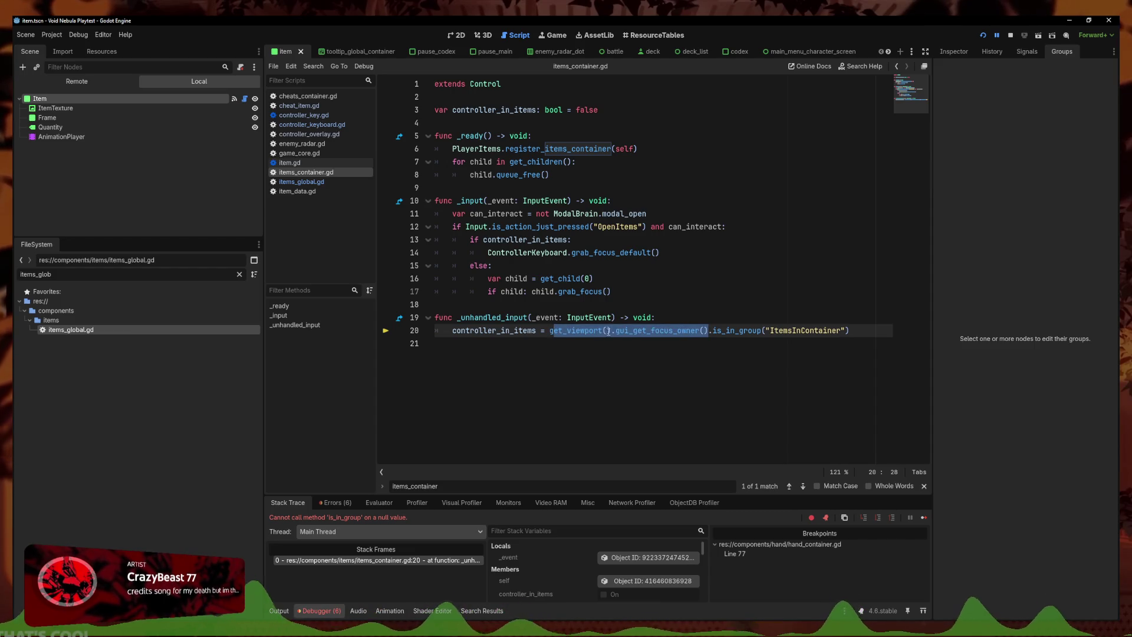
{"action": "left_click", "coordinate": [642, 332]}
{"action": "mouse_move", "coordinate": [707, 332]}
{"action": "left_mouse_down"}
{"action": "mouse_move", "coordinate": [521, 331]}
{"action": "mouse_move", "coordinate": [550, 331]}
{"action": "left_mouse_up"}
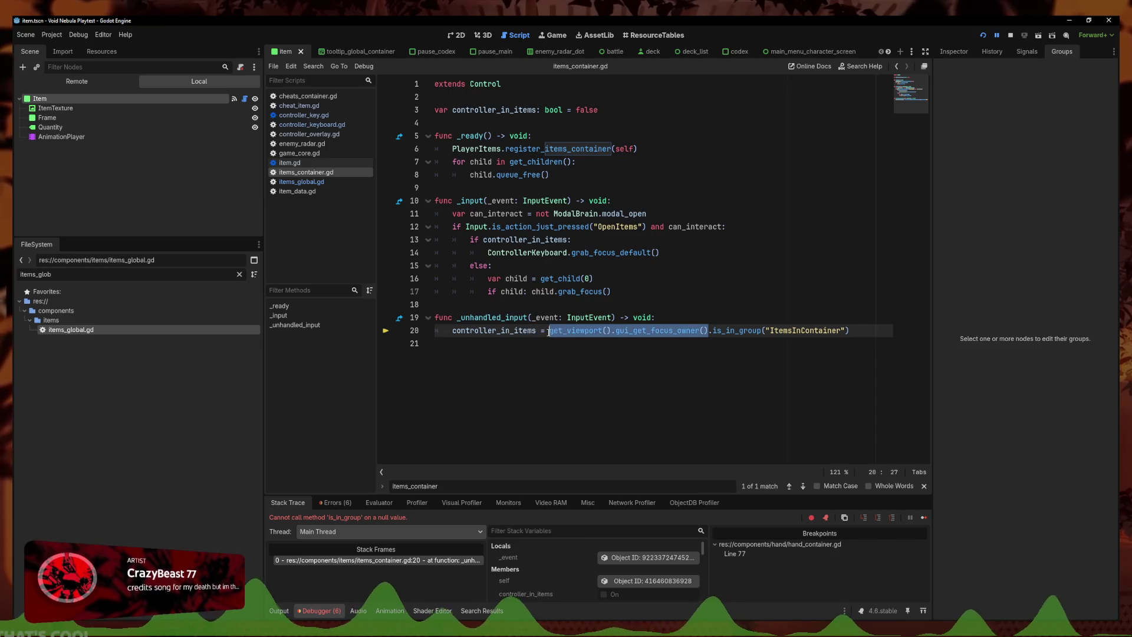
{"action": "key", "text": "BackSpace"}
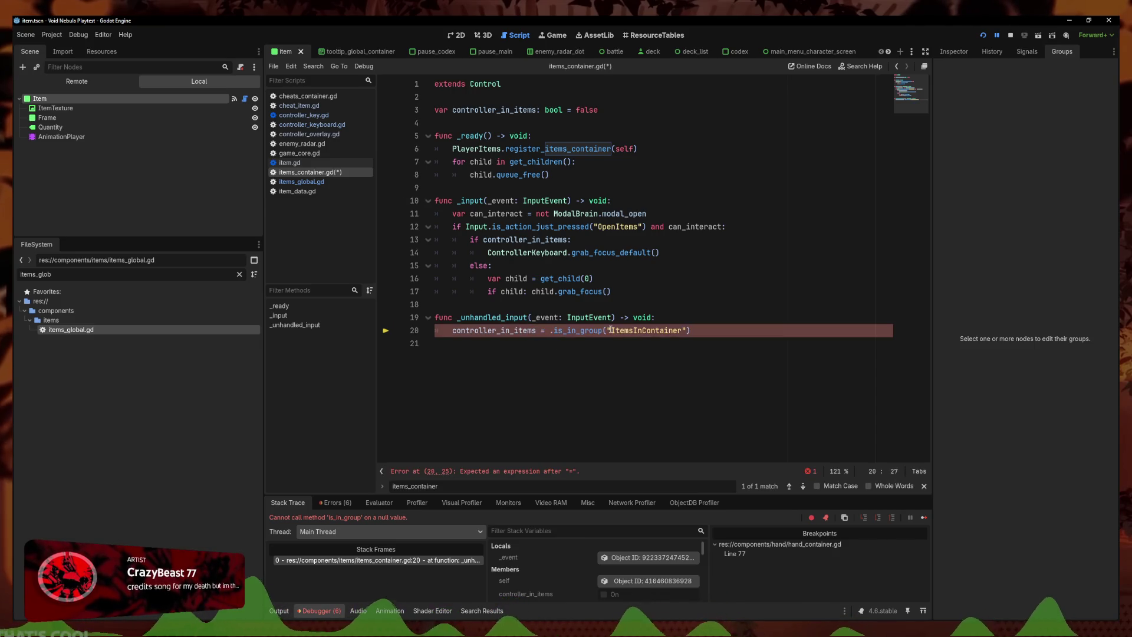
{"action": "type", "text": "focus"}
{"action": "type", "text": "_owner"}
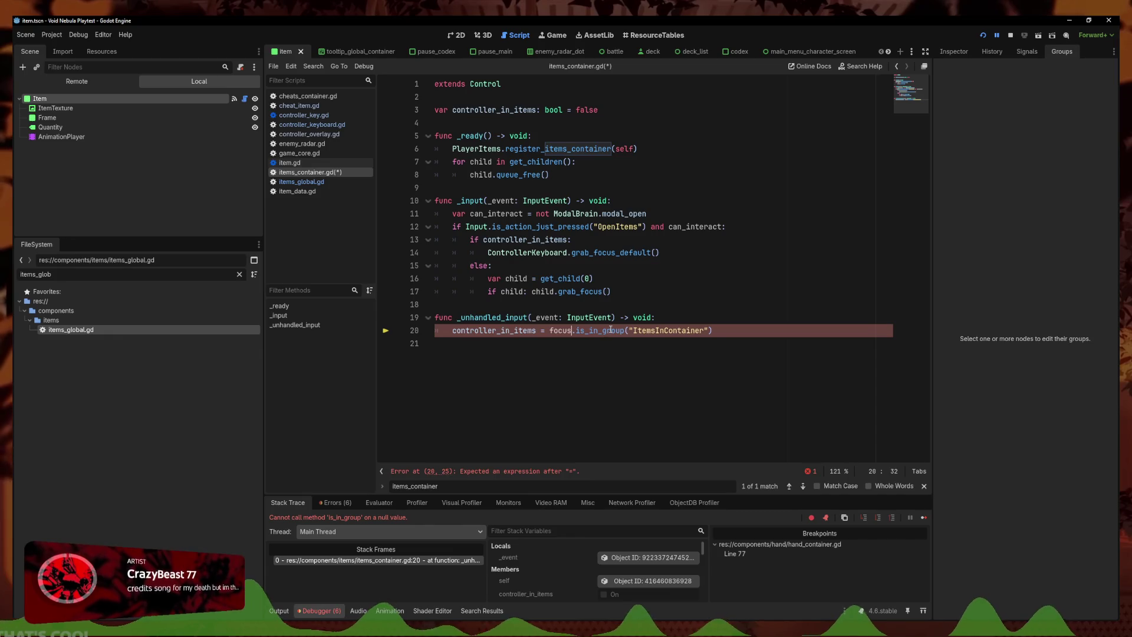
Store focus_owner = get_viewport().gui_get_focus_owner() and guard the assignment with if focus_owner, then save
{"action": "left_click", "coordinate": [680, 318]}
{"action": "key", "text": "Return"}
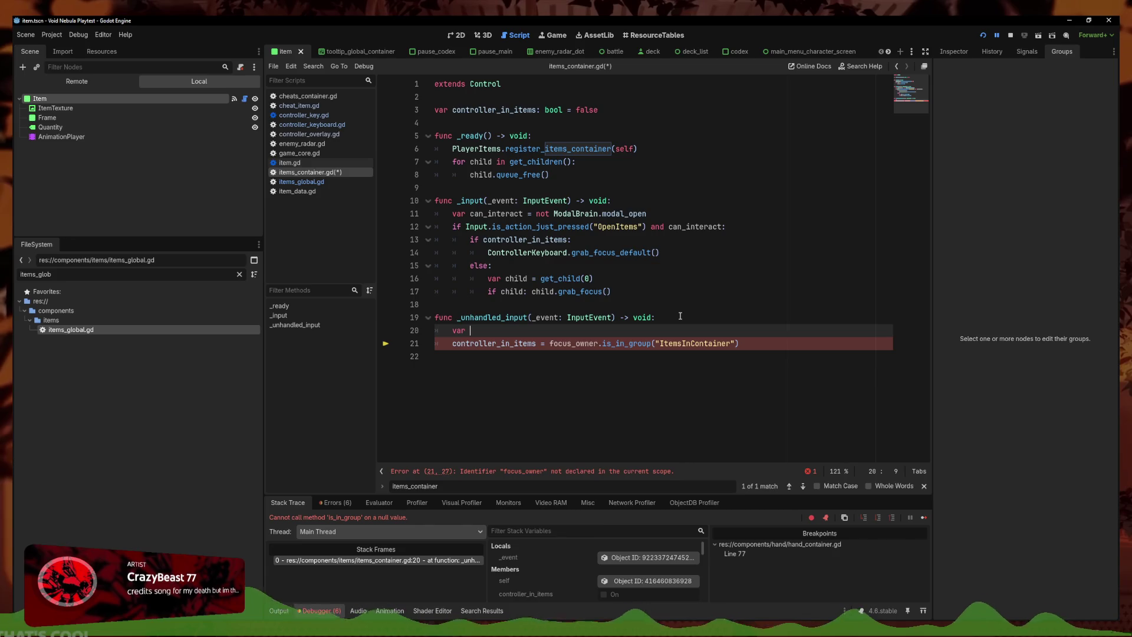
{"action": "type", "text": "focus"}
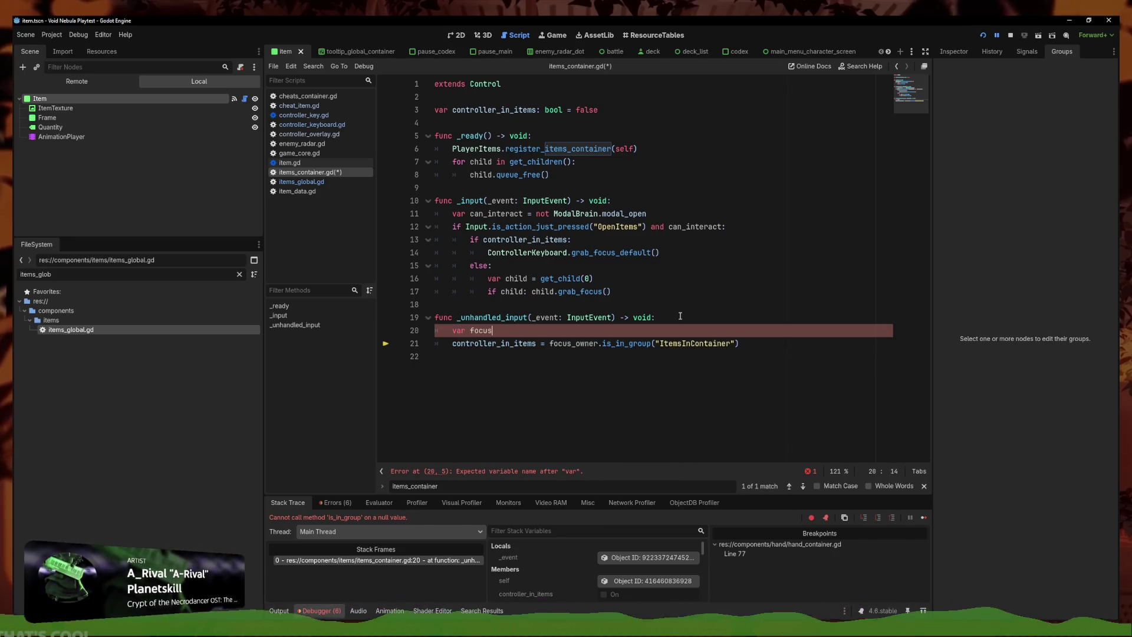
{"action": "type", "text": "_owner = get_viewport().gui_get_focus_owner()"}
{"action": "key", "text": "Return"}
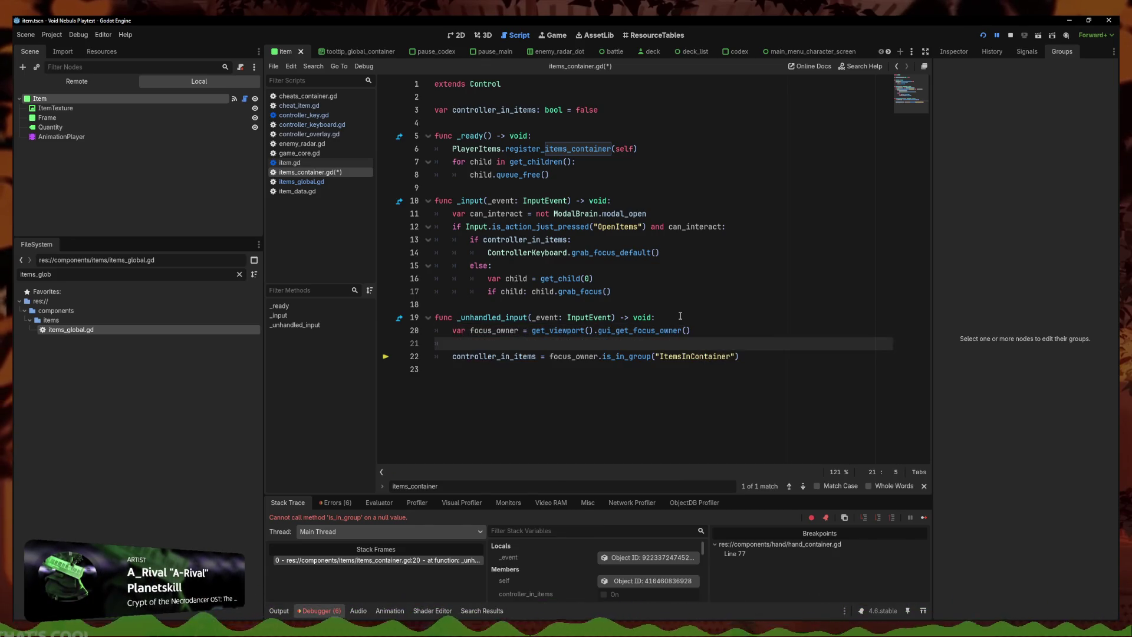
{"action": "type", "text": "if focus_owner:"}
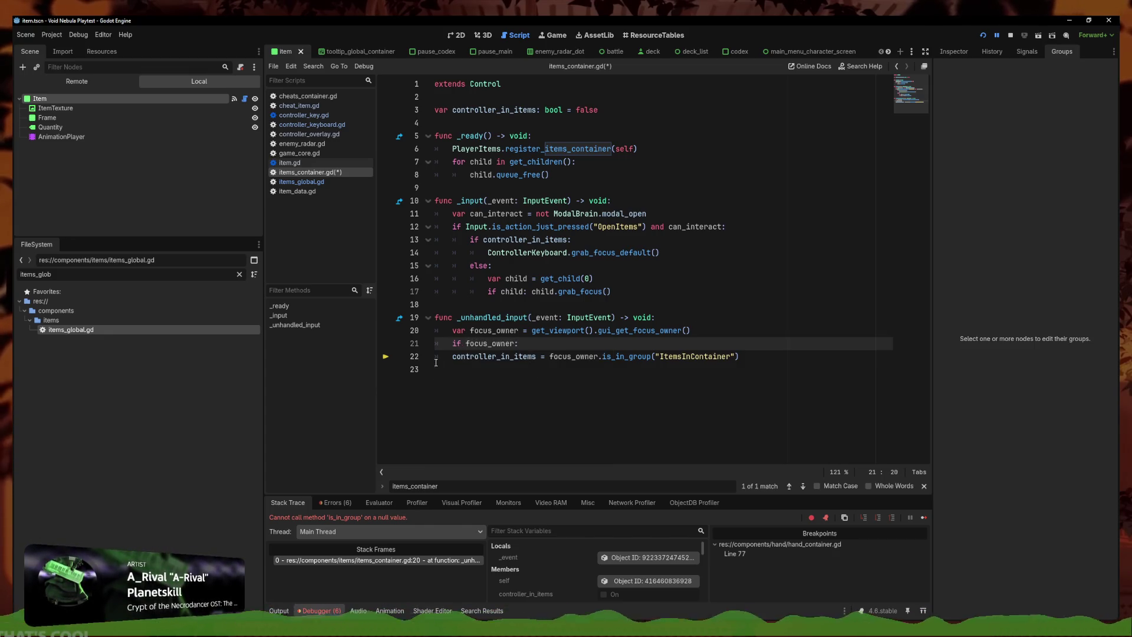
{"action": "left_click", "coordinate": [436, 362]}
{"action": "key", "text": "BackSpace"}
{"action": "key", "text": "ctrl+s"}
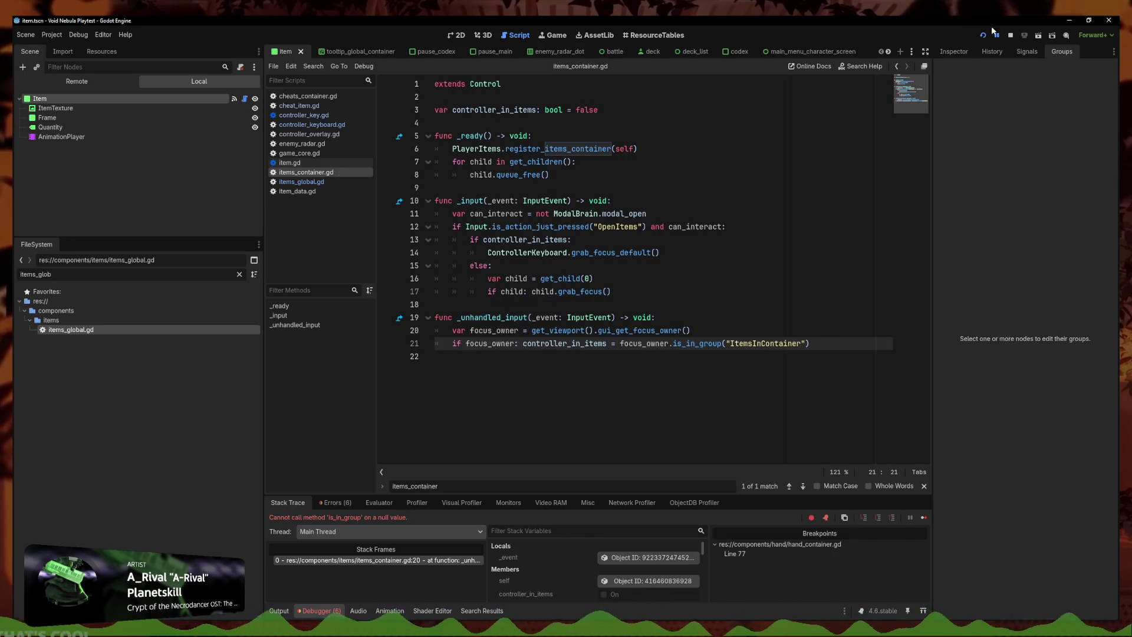
Relaunch the game, check the item tooltips and Claw and Viper enemy cards, then close it
{"action": "left_click", "coordinate": [983, 34]}
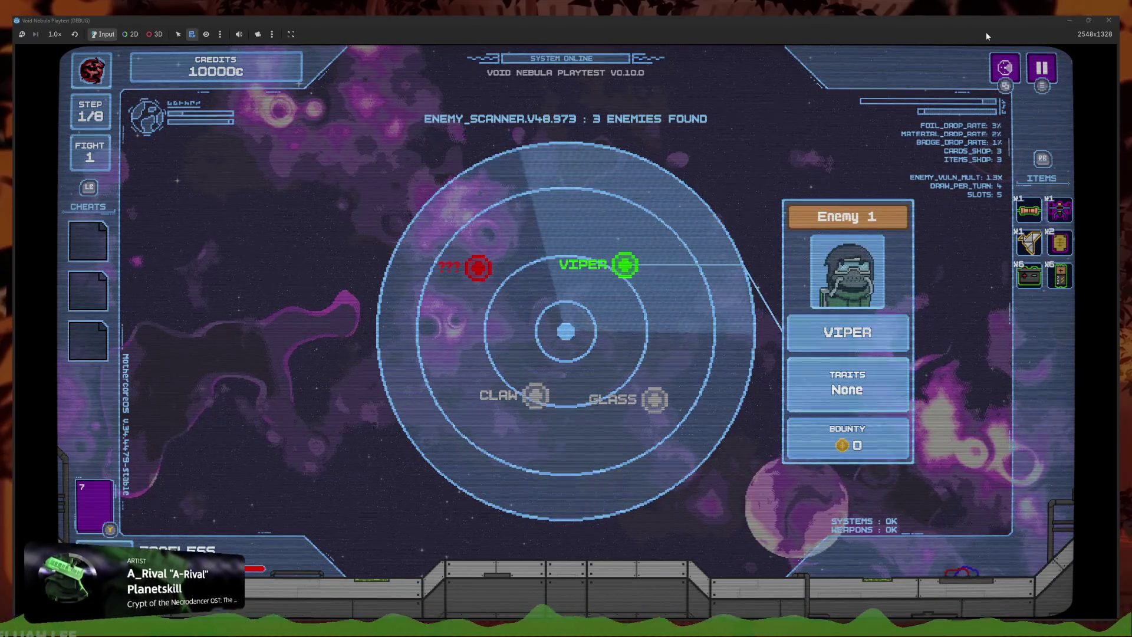
{"action": "key", "text": "alt+F4"}
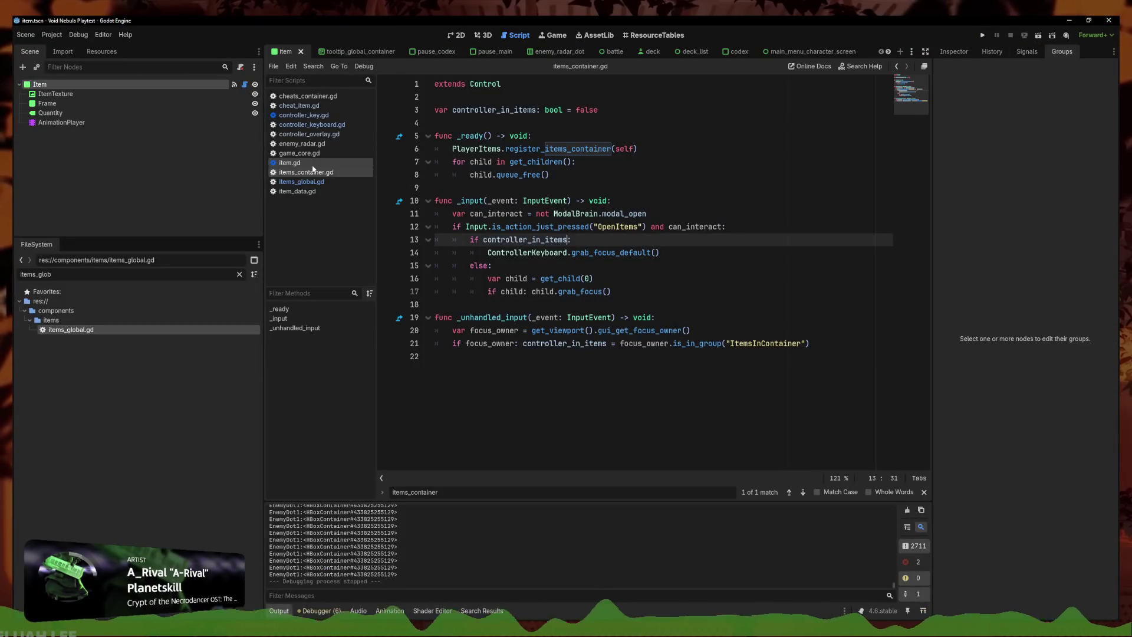
Copy the cheat_lootbox and cheat_chrysopoeia lines from game_core.gd's debug block
{"action": "left_click", "coordinate": [299, 153]}
{"action": "left_click", "coordinate": [531, 369]}
{"action": "left_click_drag", "start_coordinate": [699, 254], "coordinate": [436, 240]}
{"action": "key", "text": "ctrl+c"}
{"action": "key", "text": "alt+Down"}
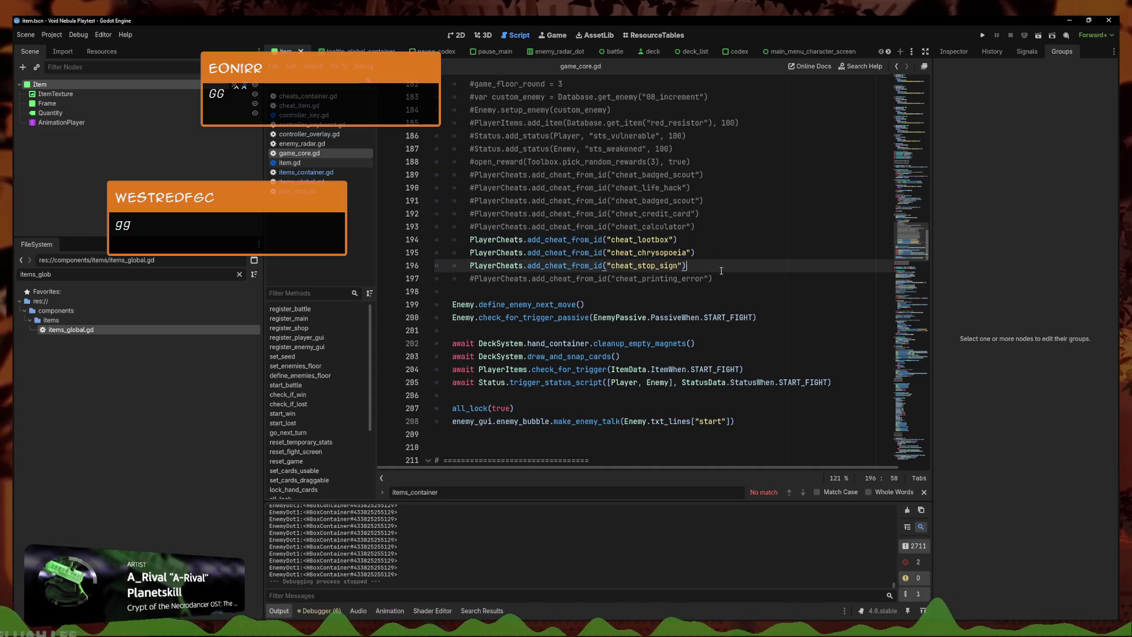
{"action": "key", "text": "alt+Up"}
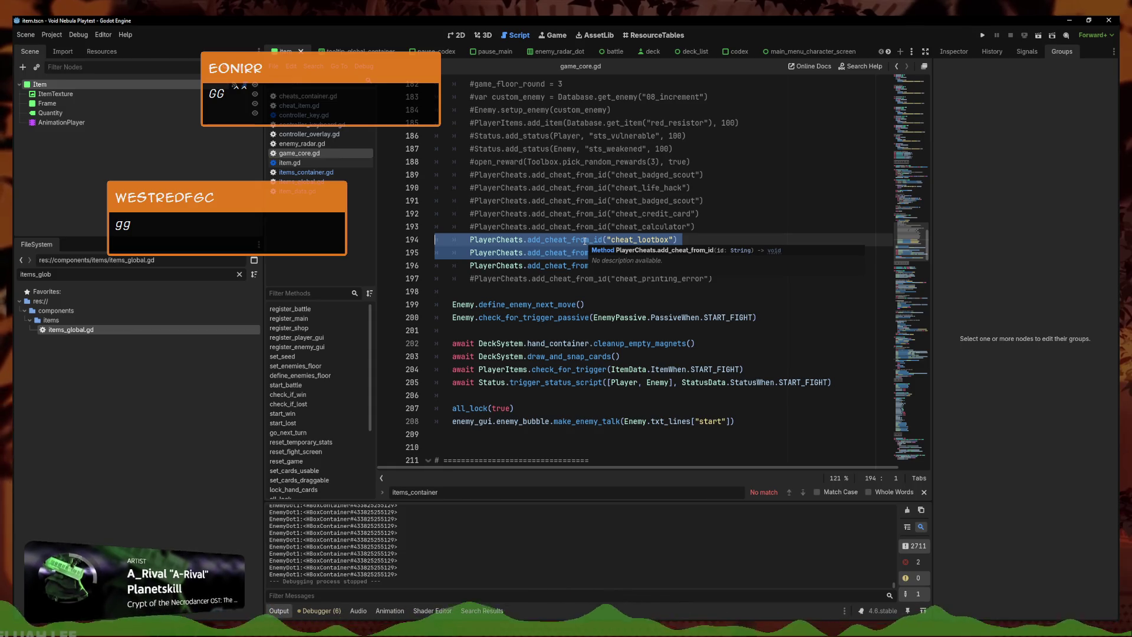
Filter the FileSystem for main_game and open the main_game scene
{"action": "scroll", "coordinate": [578, 244], "scroll_direction": "up", "scroll_amount": 5}
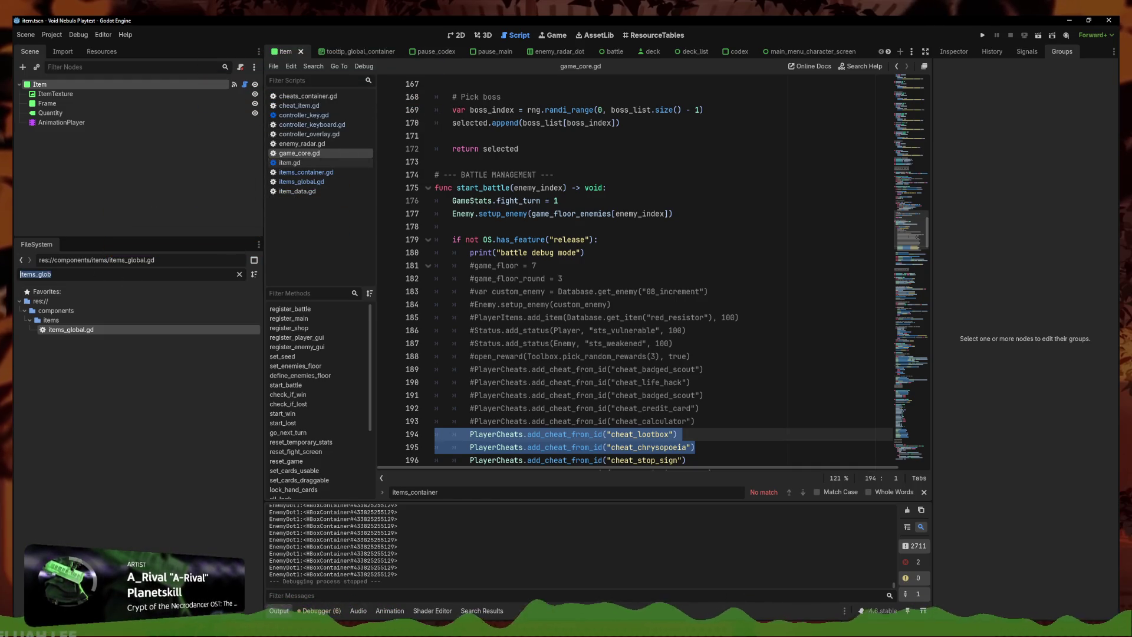
{"action": "type", "text": "main_game"}
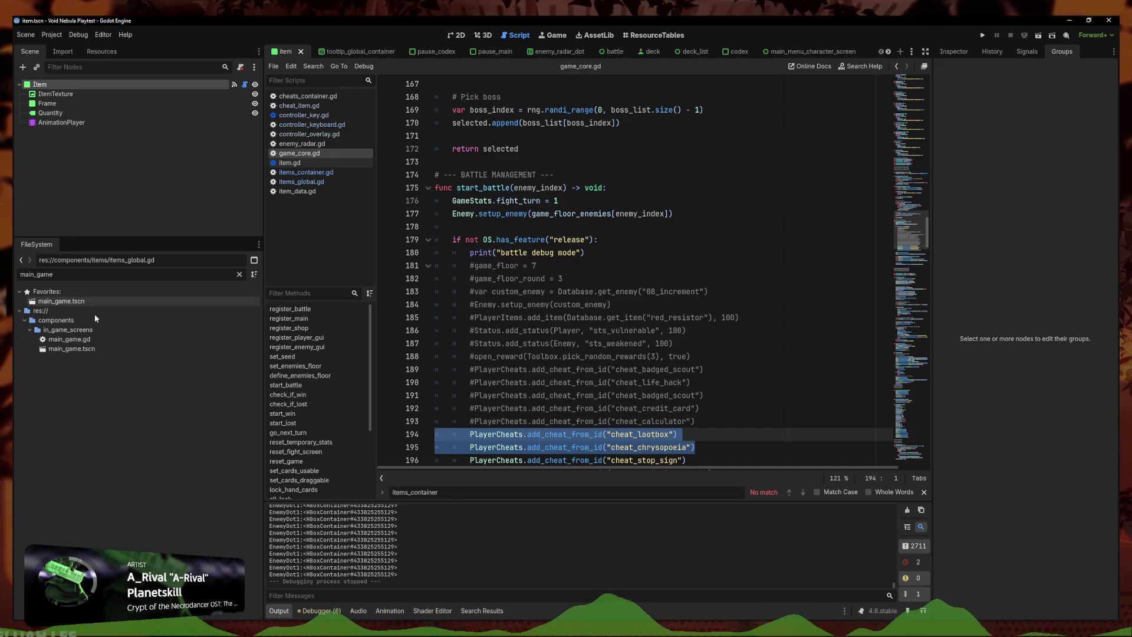
{"action": "double_click", "coordinate": [72, 349]}
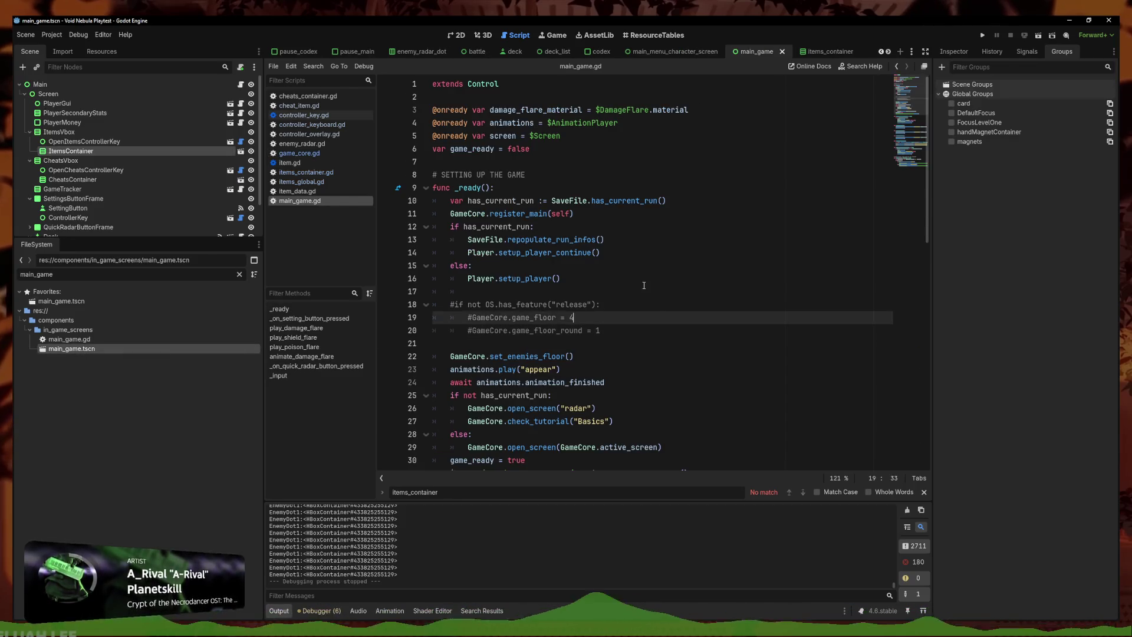
Paste the two add_cheat_from_id lines into main_game.gd's _ready and fix their indentation
{"action": "left_click", "coordinate": [655, 292]}
{"action": "key", "text": "Return"}
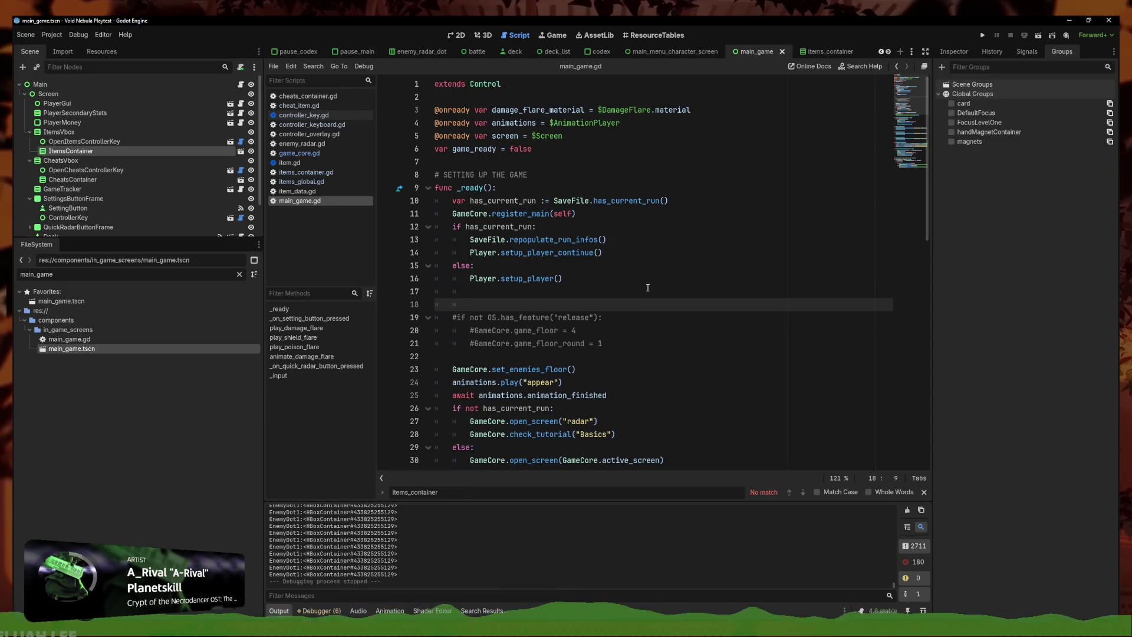
{"action": "key", "text": "ctrl+v"}
{"action": "key", "text": "shift+Tab"}
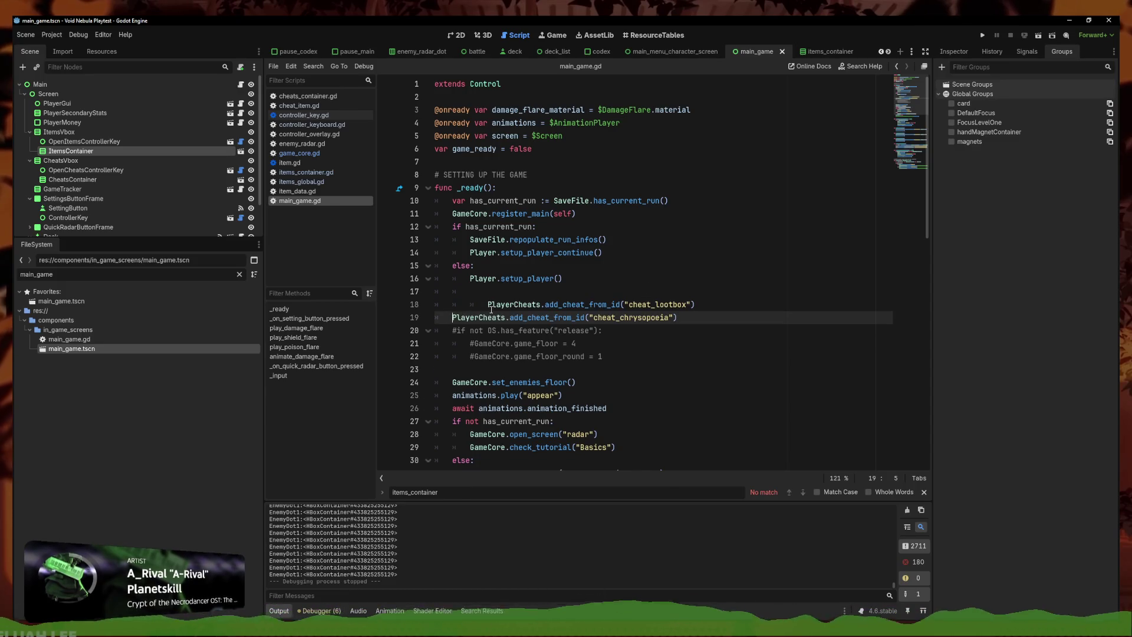
{"action": "key", "text": "Up"}
{"action": "key", "text": "shift+Tab"}
{"action": "key", "text": "shift+Tab"}
Move the cheat lines below the grab_focus line at the end of _ready and save
{"action": "mouse_move", "coordinate": [659, 304]}
{"action": "left_mouse_down"}
{"action": "mouse_move", "coordinate": [395, 303]}
{"action": "mouse_move", "coordinate": [619, 317]}
{"action": "mouse_move", "coordinate": [396, 293]}
{"action": "left_mouse_up"}
{"action": "scroll", "coordinate": [587, 294], "scroll_direction": "down", "scroll_amount": 4}
{"action": "key", "text": "alt+Down"}
{"action": "key", "text": "alt+Down"}
{"action": "key", "text": "alt+Down"}
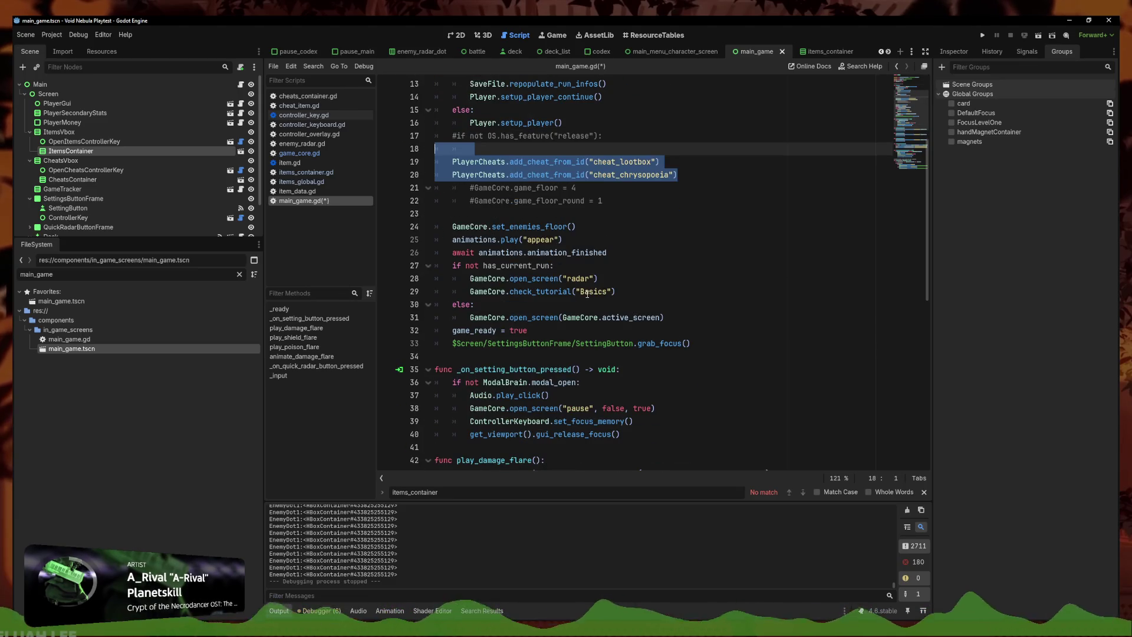
{"action": "key", "text": "ctrl+s"}
{"action": "left_click", "coordinate": [760, 308]}
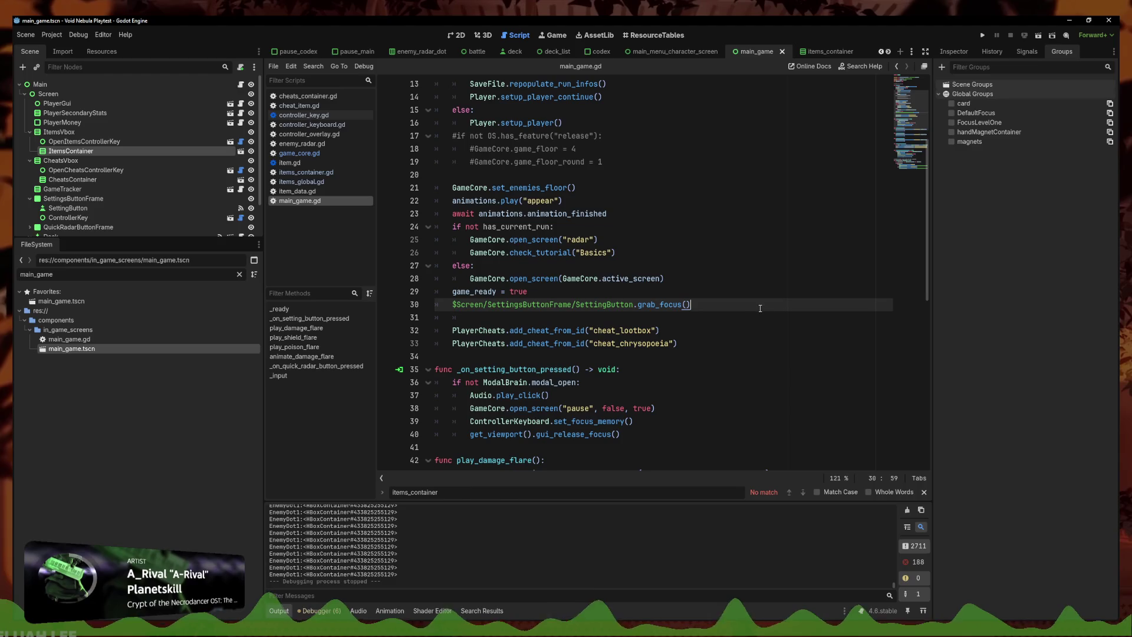
{"action": "left_click_drag", "start_coordinate": [771, 340], "coordinate": [766, 330]}
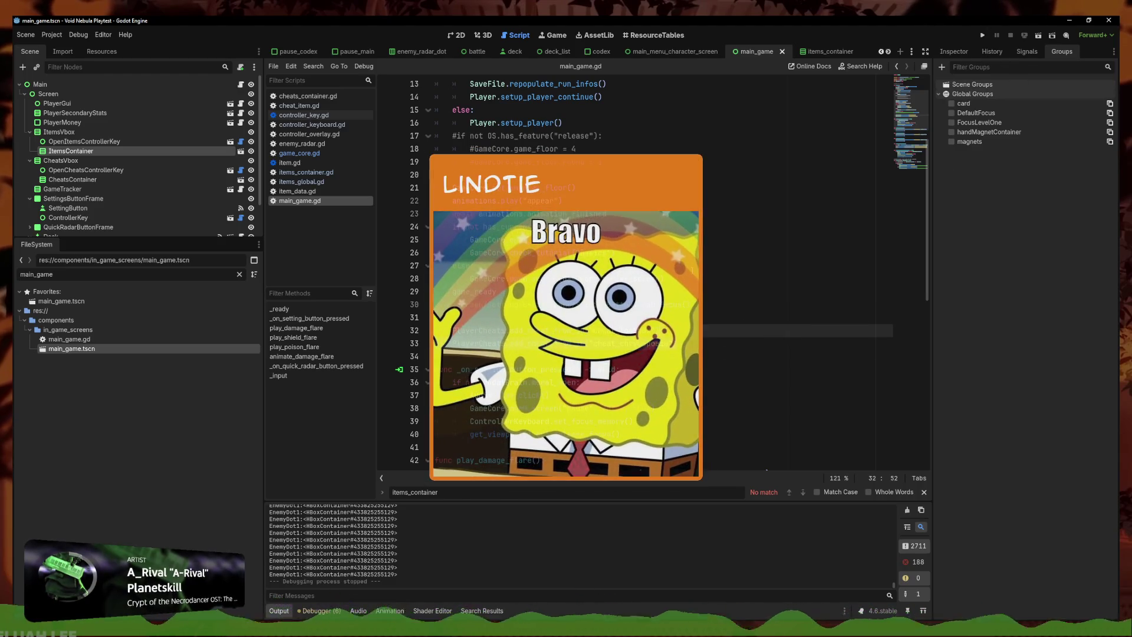
Run the project and continue the saved Faceless run
{"action": "left_click", "coordinate": [982, 36]}
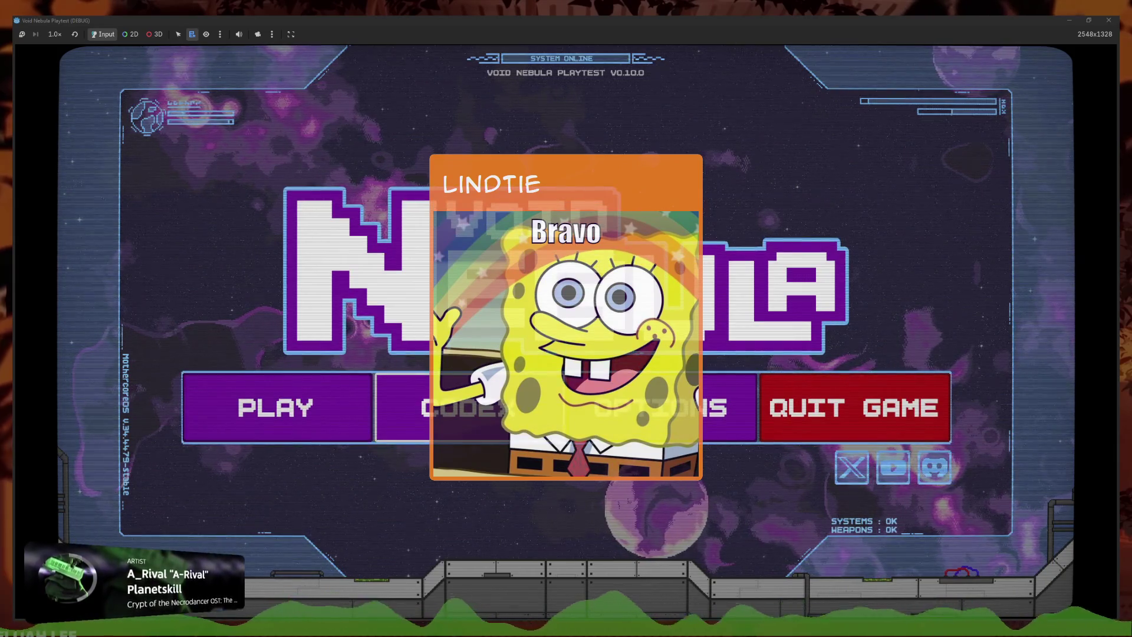
{"action": "key", "text": "Return"}
{"action": "key", "text": "Right"}
{"action": "key", "text": "Left"}
{"action": "key", "text": "Right"}
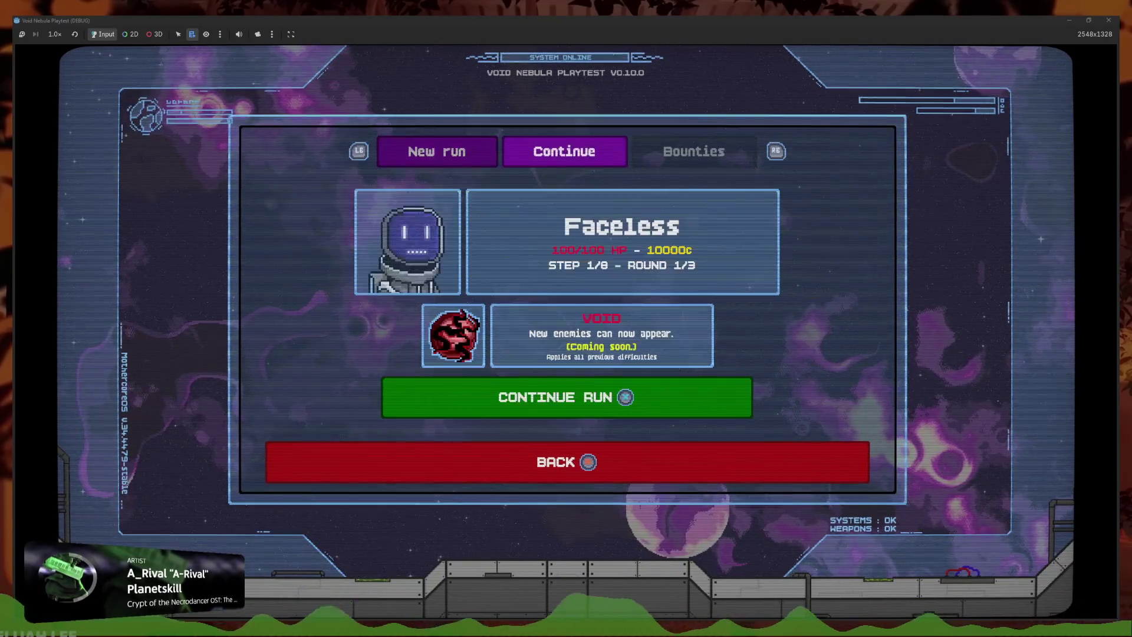
{"action": "key", "text": "Return"}
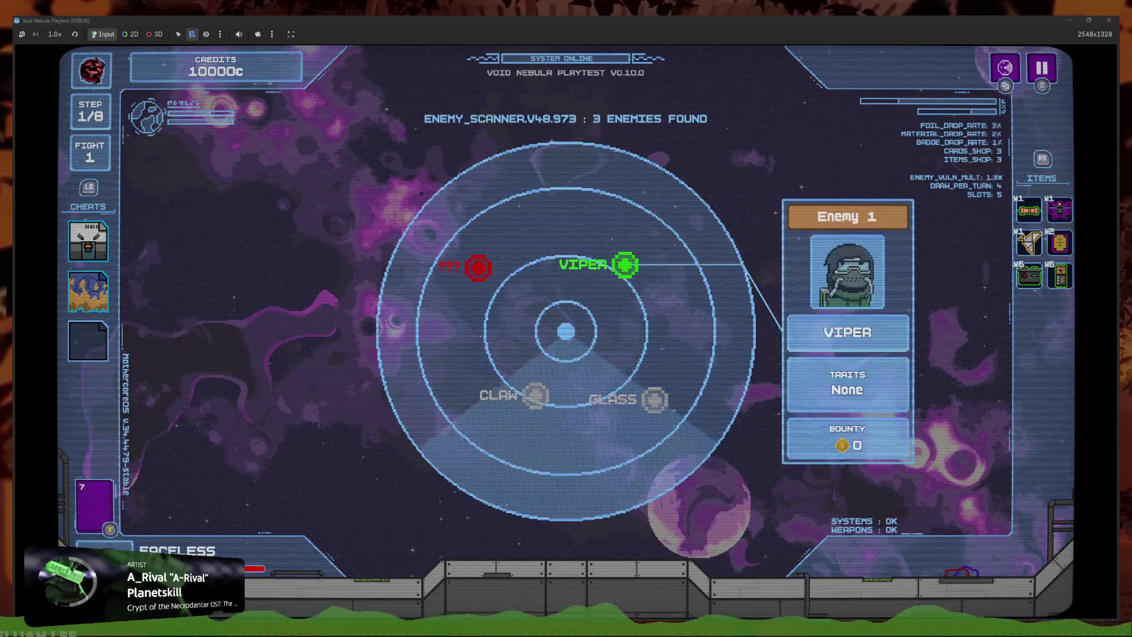
Move controller focus across the cheats, the Combat drone item and the radar enemies
{"action": "key", "text": "Left"}
{"action": "key", "text": "Down"}
{"action": "key", "text": "Right"}
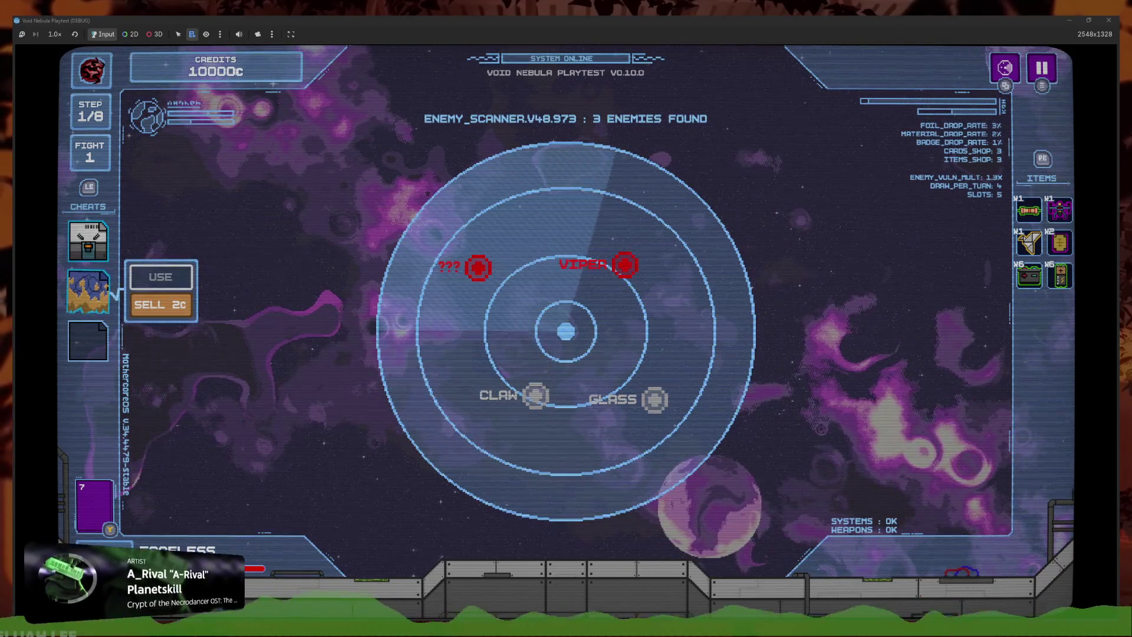
{"action": "key", "text": "Escape"}
{"action": "key", "text": "Left"}
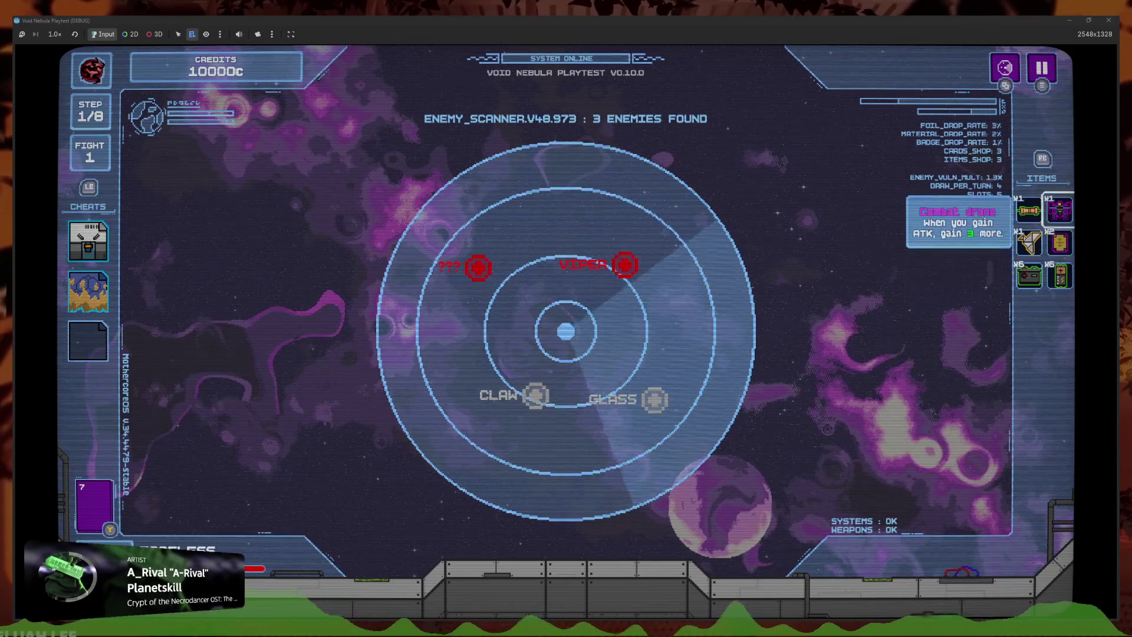
{"action": "key", "text": "Left"}
{"action": "key", "text": "Left"}
{"action": "key", "text": "Down"}
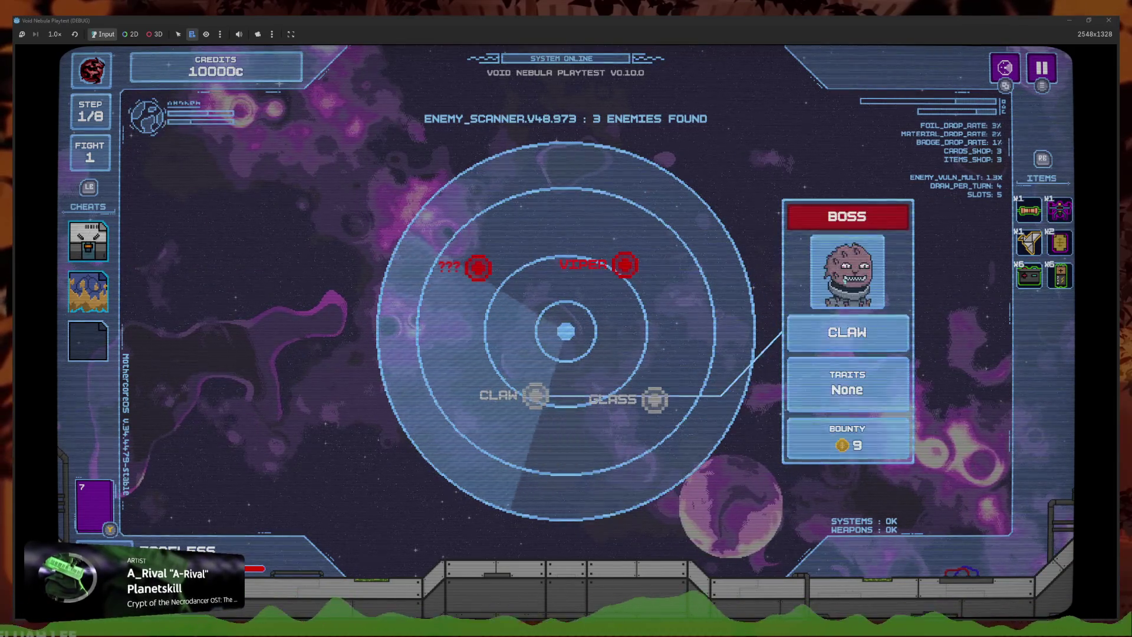
{"action": "key", "text": "Up"}
{"action": "key", "text": "Left"}
Switch focus between the two cheats, show Lootbox's description, then stop the game
{"action": "key", "text": "Return"}
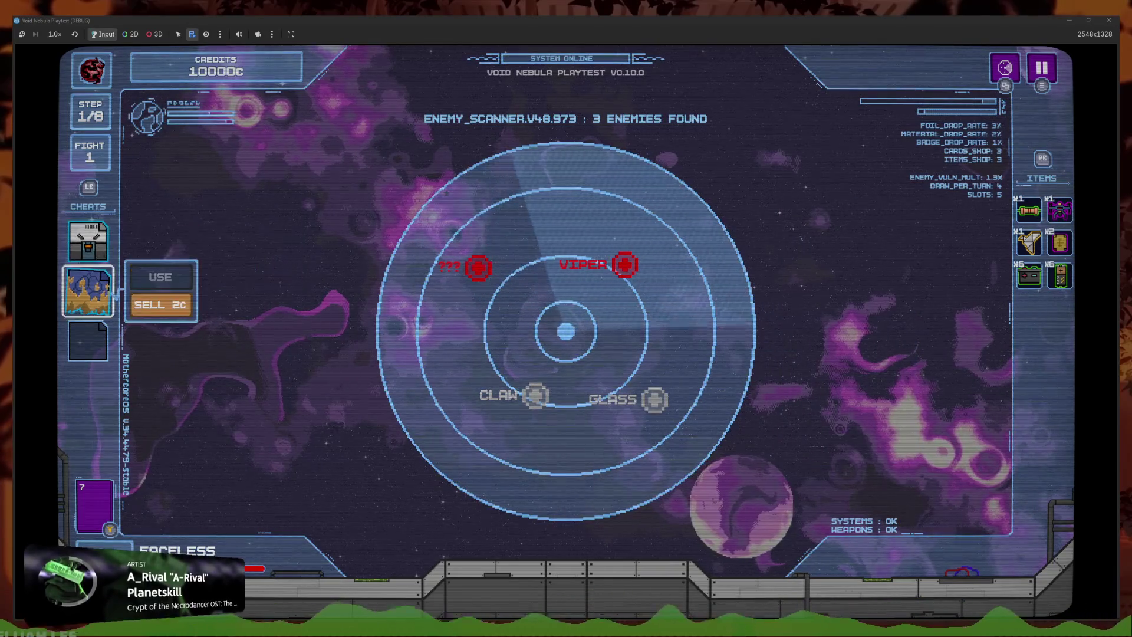
{"action": "key", "text": "Up"}
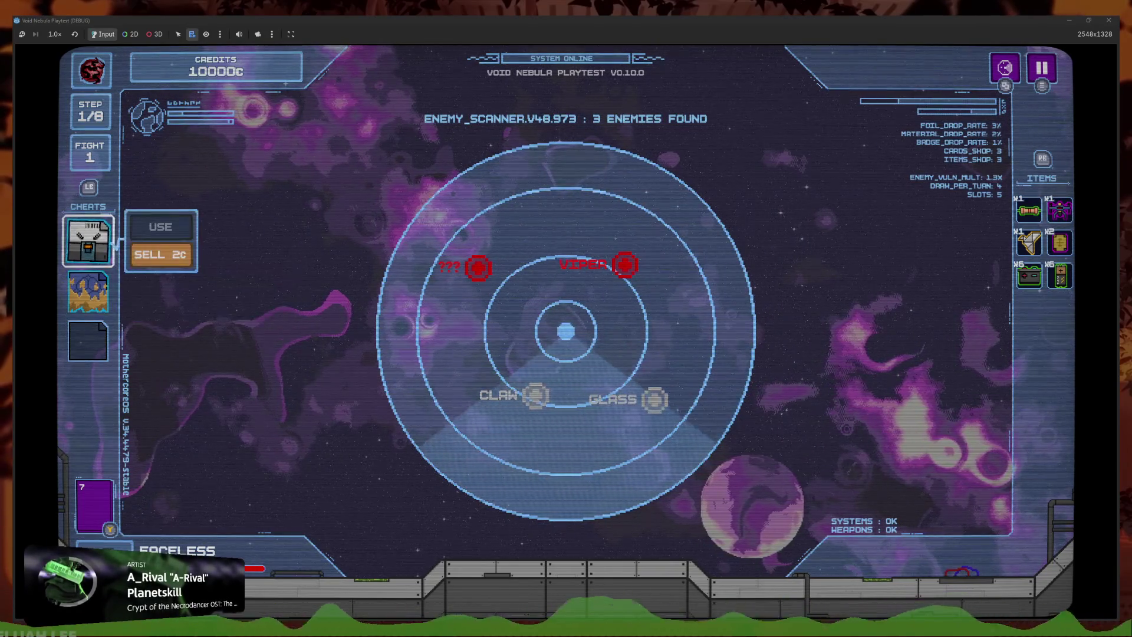
{"action": "key", "text": "Down"}
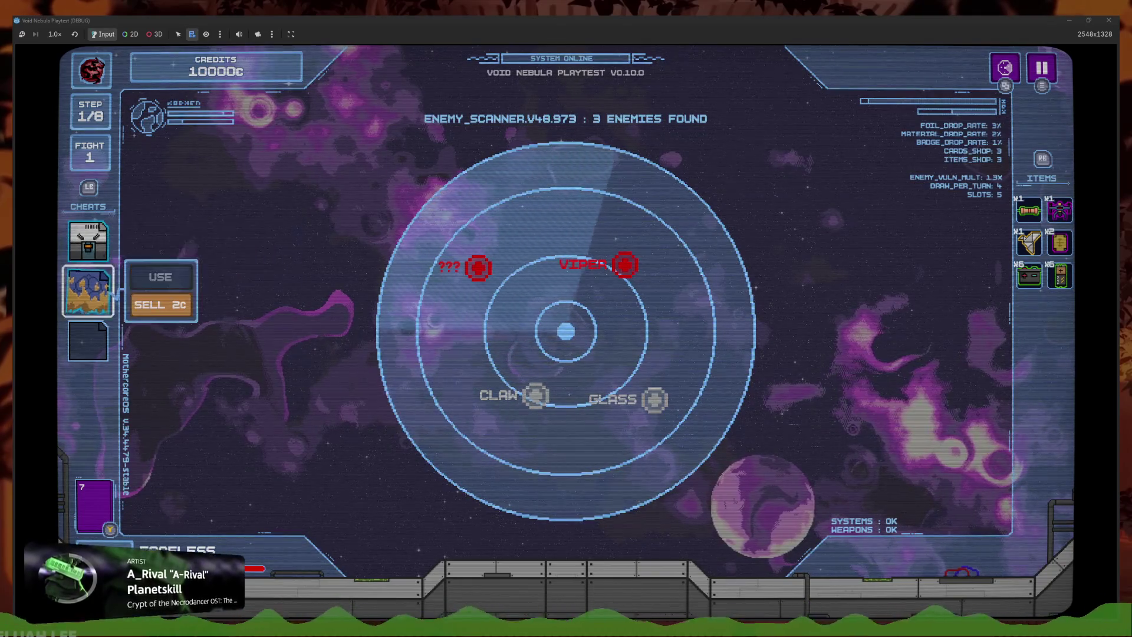
{"action": "key", "text": "Up"}
{"action": "key", "text": "Left"}
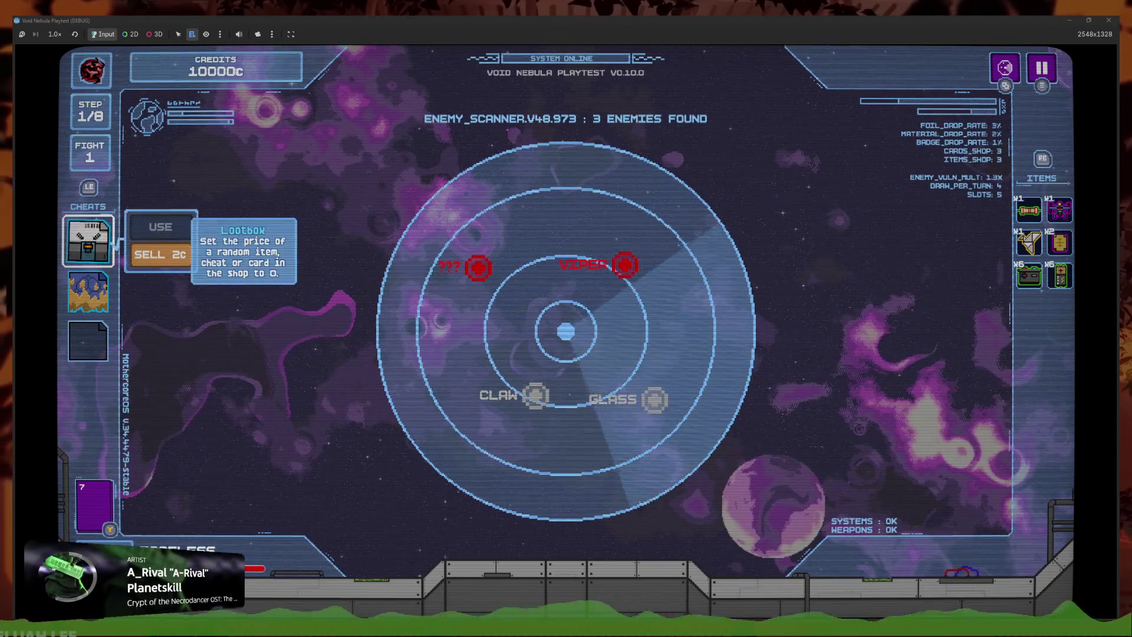
{"action": "key", "text": "F8"}
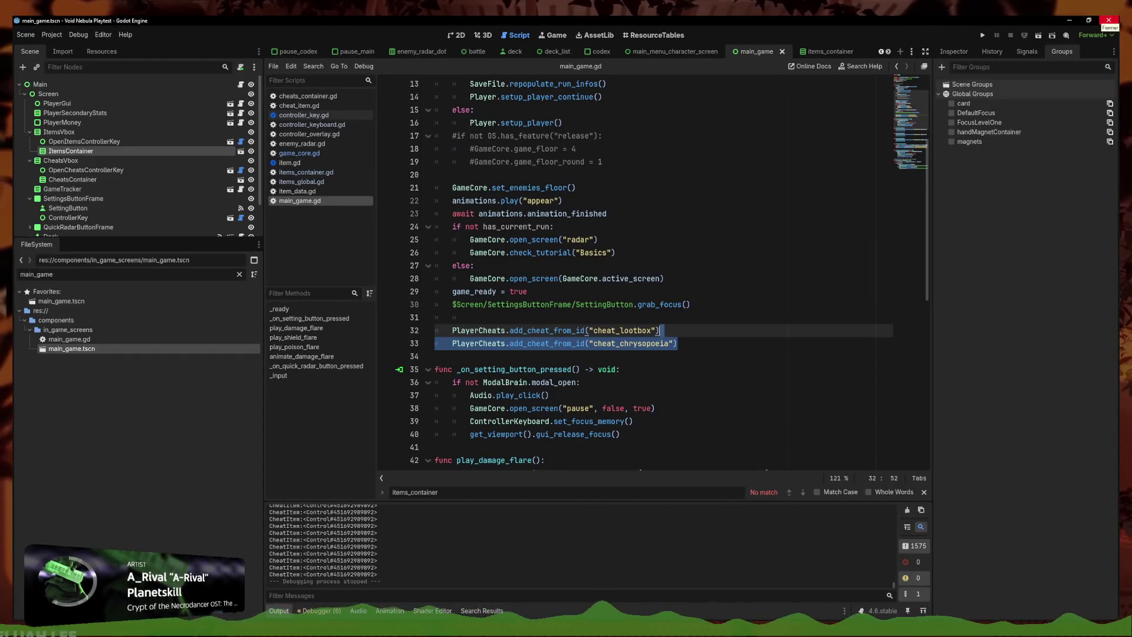
Select the whole _input function in cheats_container.gd for replacement
{"action": "left_click", "coordinate": [625, 292]}
{"action": "scroll", "coordinate": [613, 271], "scroll_direction": "down", "scroll_amount": 10}
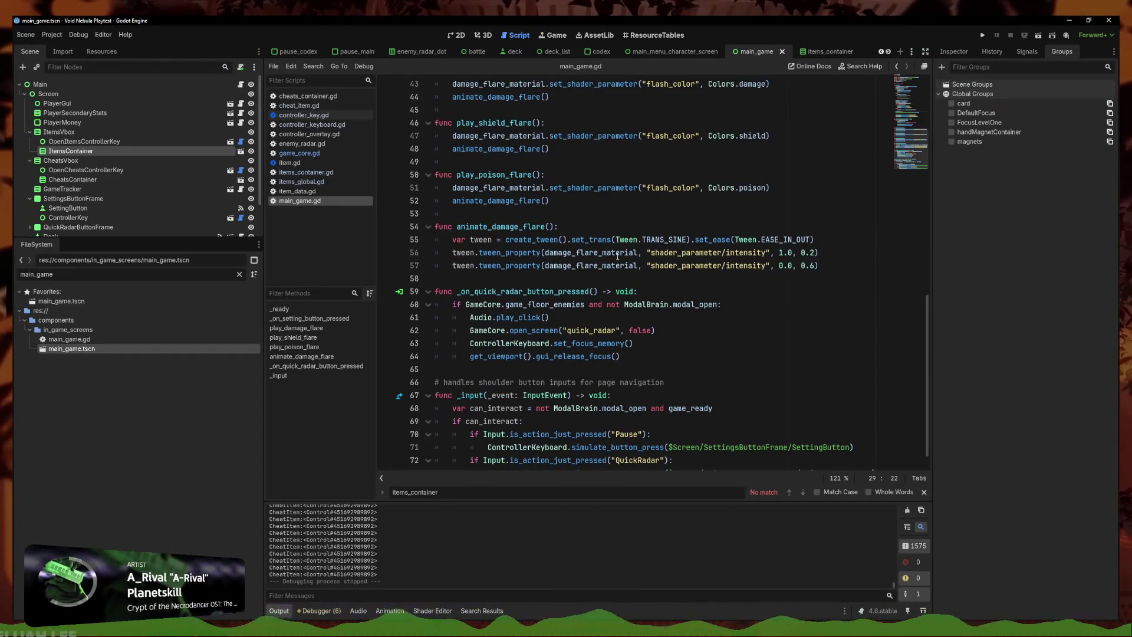
{"action": "left_click", "coordinate": [306, 96]}
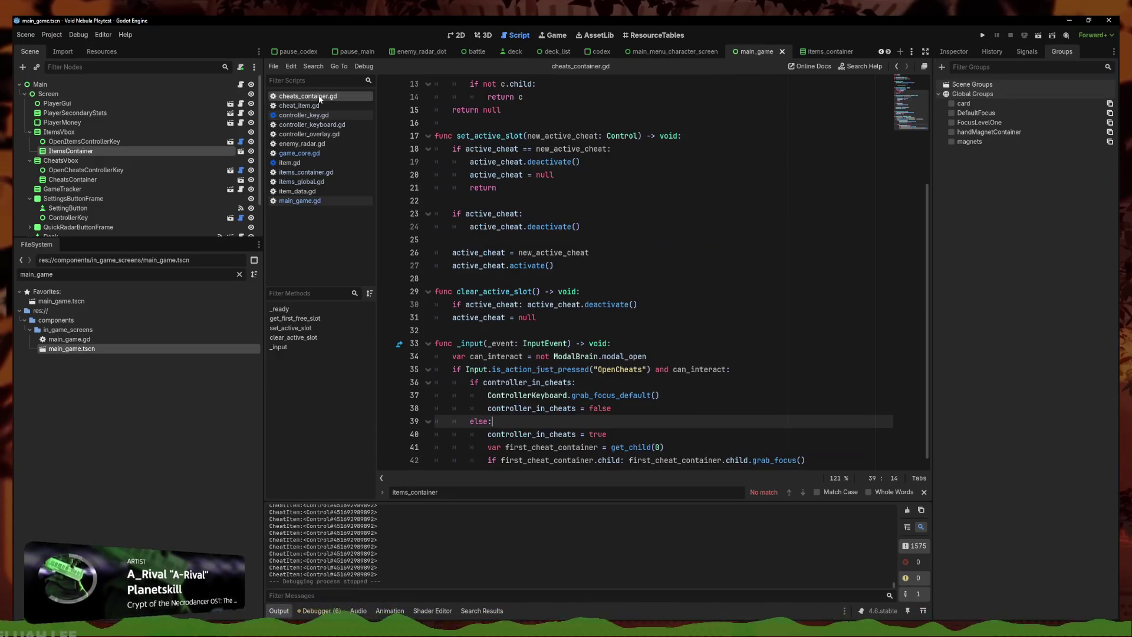
{"action": "scroll", "coordinate": [523, 265], "scroll_direction": "down", "scroll_amount": 1}
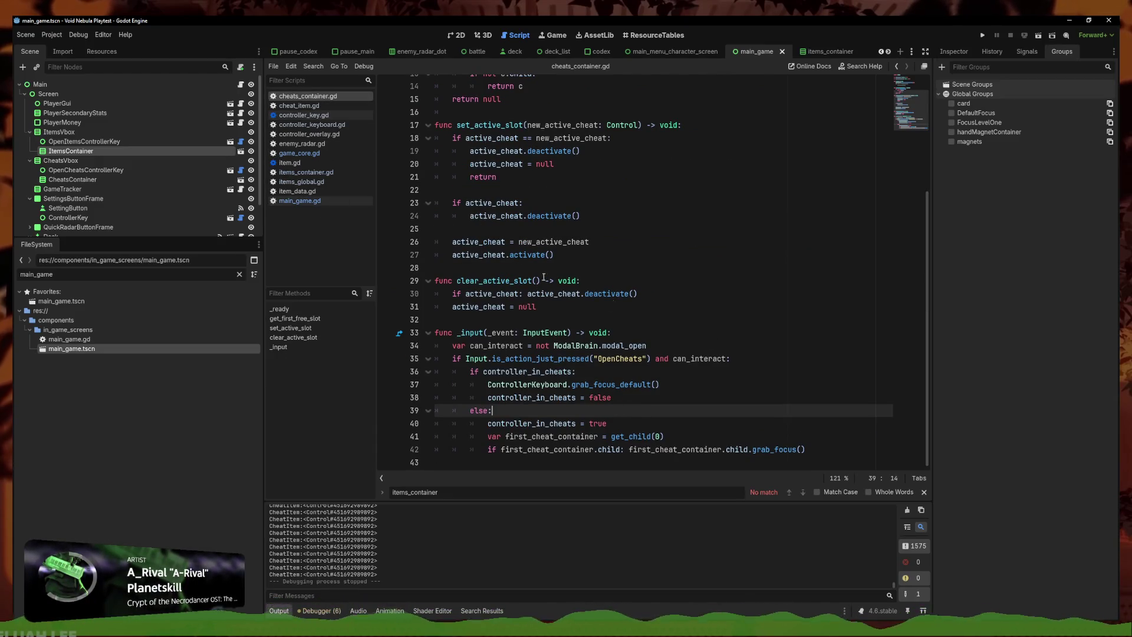
{"action": "mouse_move", "coordinate": [835, 449]}
{"action": "left_mouse_down"}
{"action": "mouse_move", "coordinate": [448, 371]}
{"action": "mouse_move", "coordinate": [435, 333]}
{"action": "left_mouse_up"}
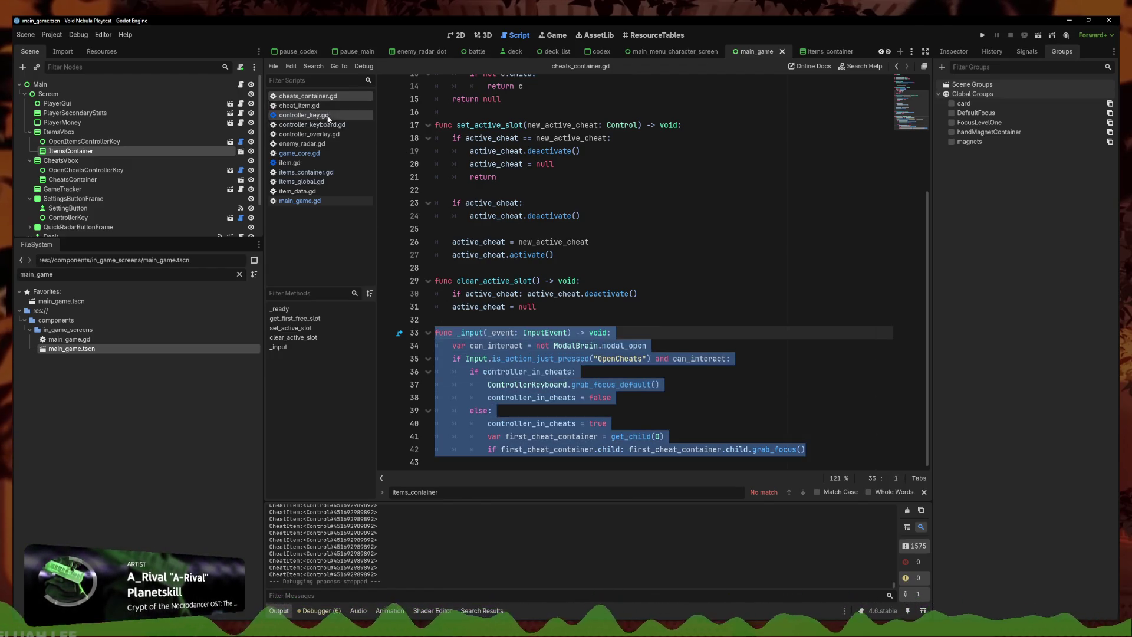
Take the input-handling code from items_container.gd and return to cheats_container.gd
{"action": "left_click", "coordinate": [306, 171]}
{"action": "left_click_drag", "start_coordinate": [527, 369], "coordinate": [435, 200]}
{"action": "key", "text": "ctrl+c"}
{"action": "left_click", "coordinate": [322, 97]}
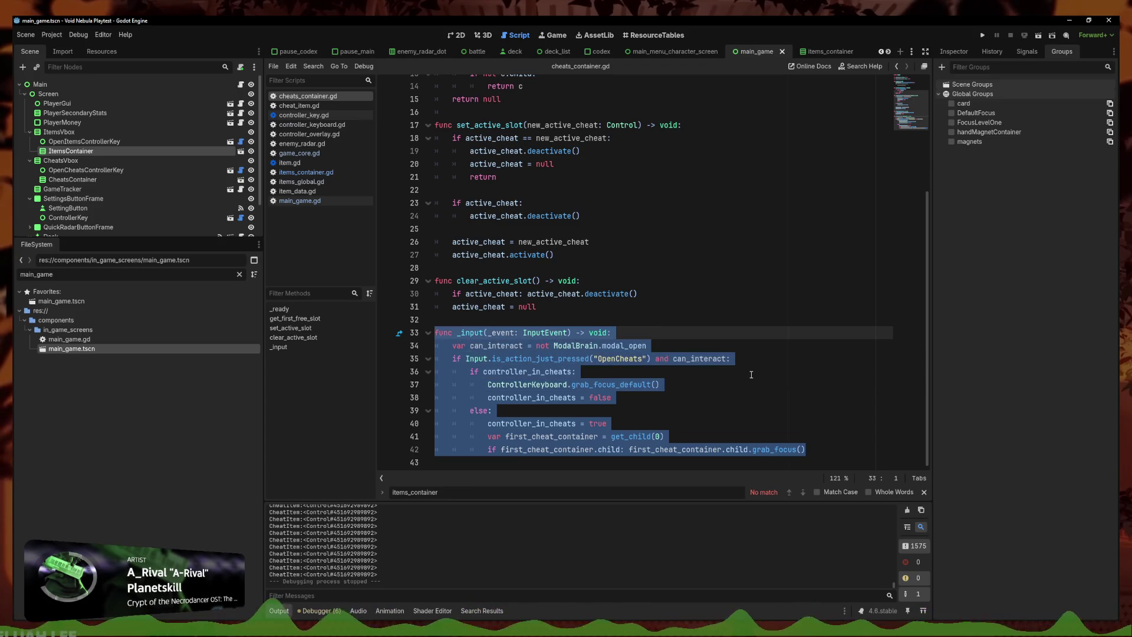
Paste the items input code over _input and rename controller_in_items to controller_in_cheats
{"action": "key", "text": "ctrl+v"}
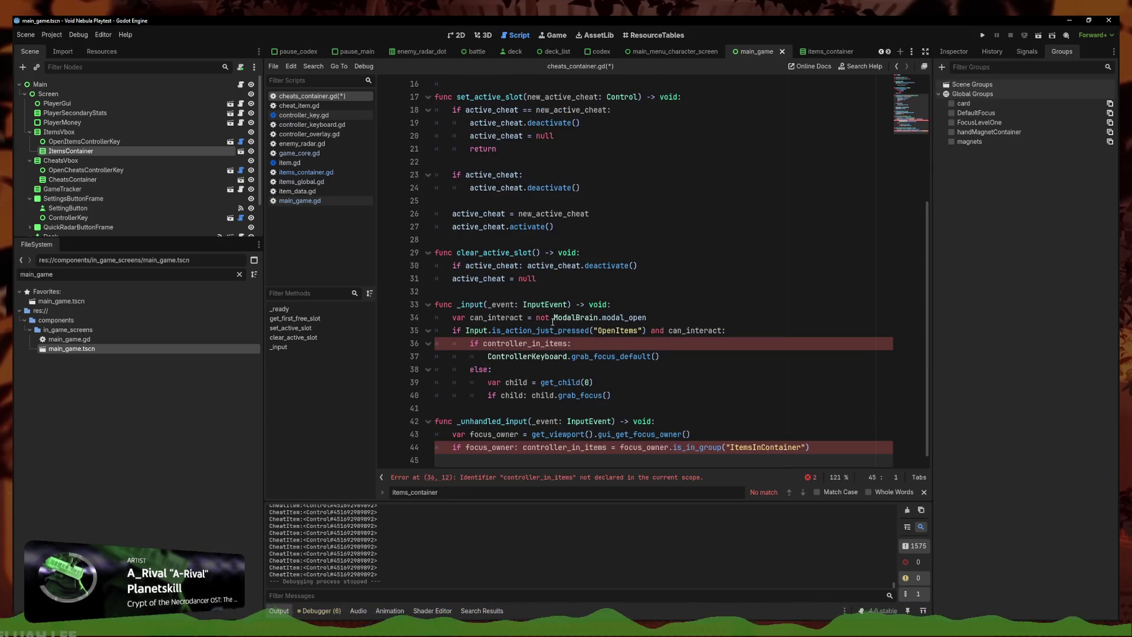
{"action": "left_click", "coordinate": [566, 343]}
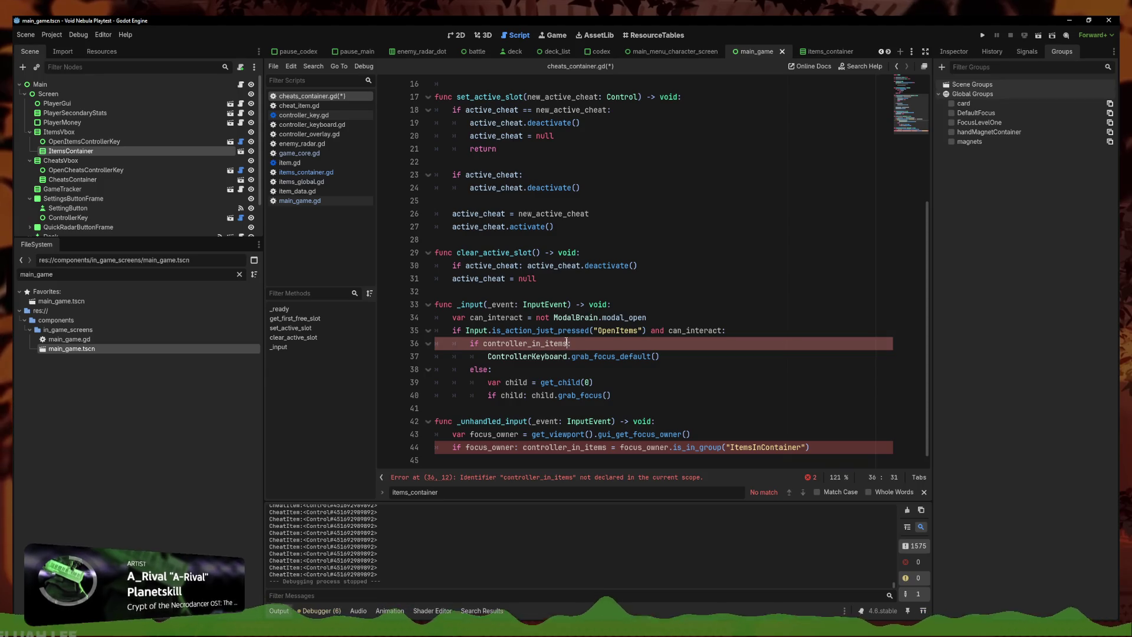
{"action": "left_click", "coordinate": [608, 446], "text": "alt"}
{"action": "key", "text": "BackSpace"}
{"action": "key", "text": "BackSpace"}
{"action": "key", "text": "BackSpace"}
{"action": "type", "text": "c"}
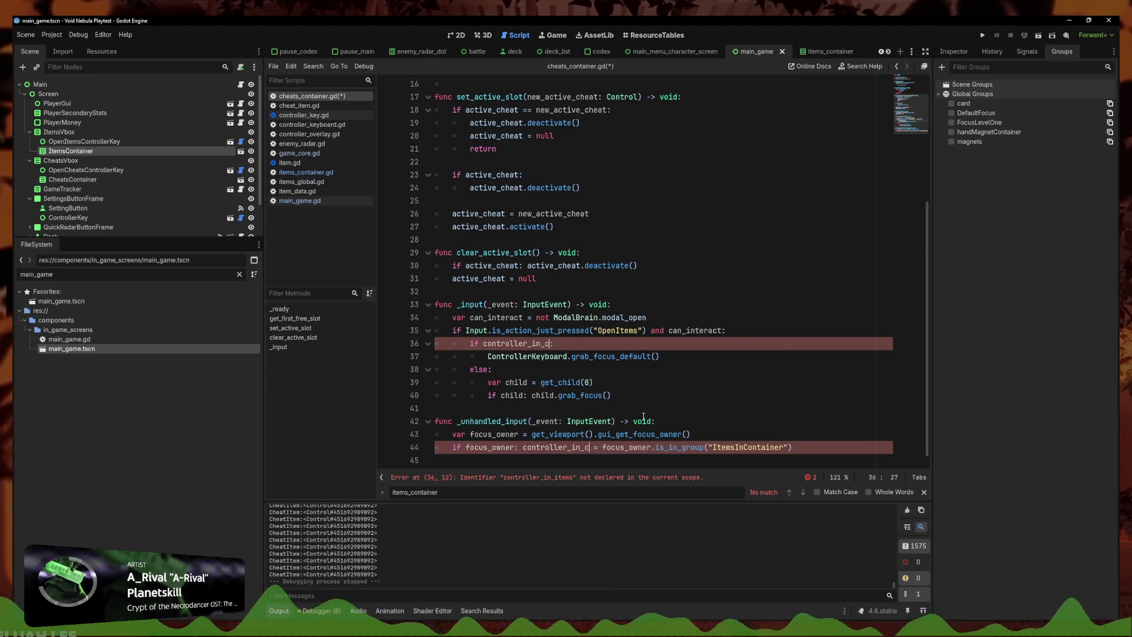
{"action": "type", "text": "heats"}
{"action": "left_click", "coordinate": [601, 398]}
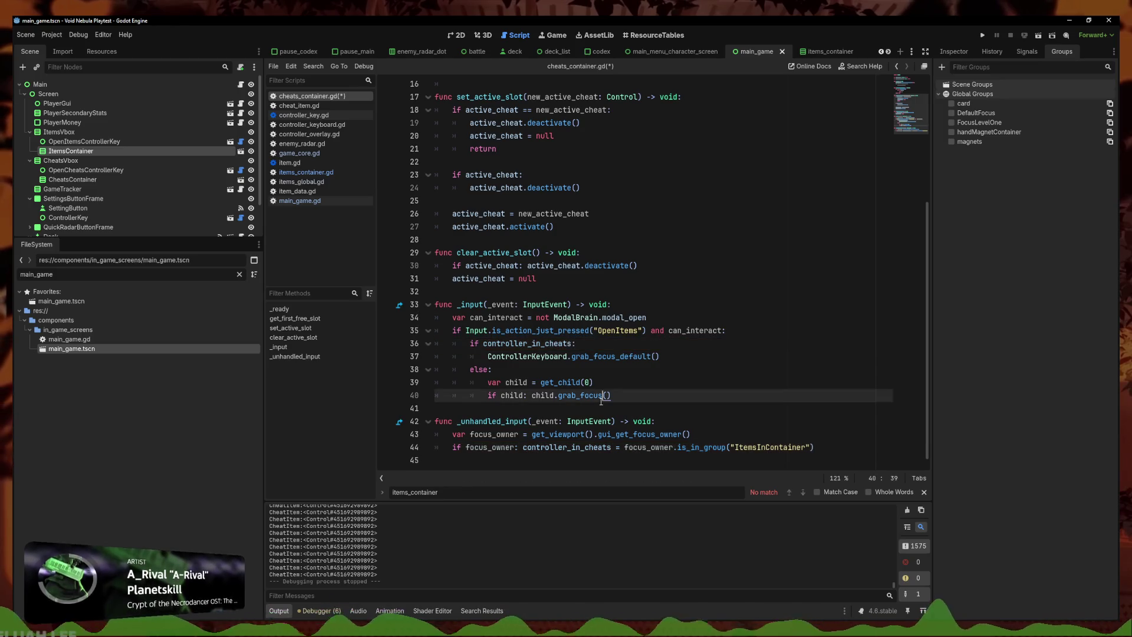
Remove the duplicate OpenItems block and the controller_in_cheats true/false lines, then save
{"action": "key", "text": "ctrl+z"}
{"action": "key", "text": "ctrl+z"}
{"action": "key", "text": "ctrl+z"}
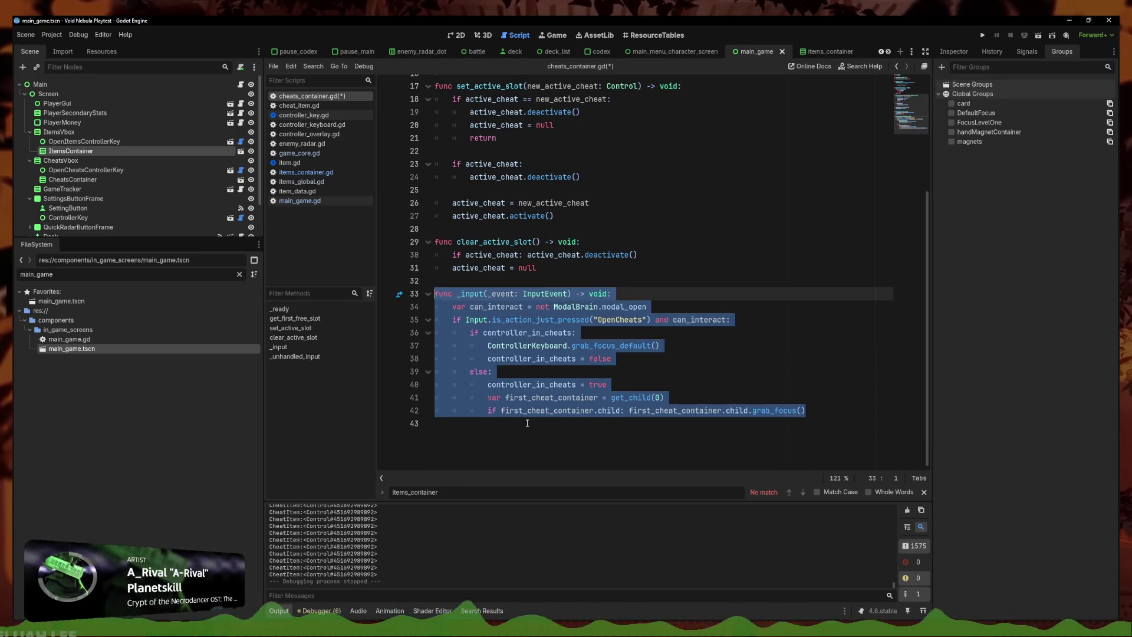
{"action": "key", "text": "ctrl+z"}
{"action": "key", "text": "ctrl+z"}
{"action": "key", "text": "ctrl+z"}
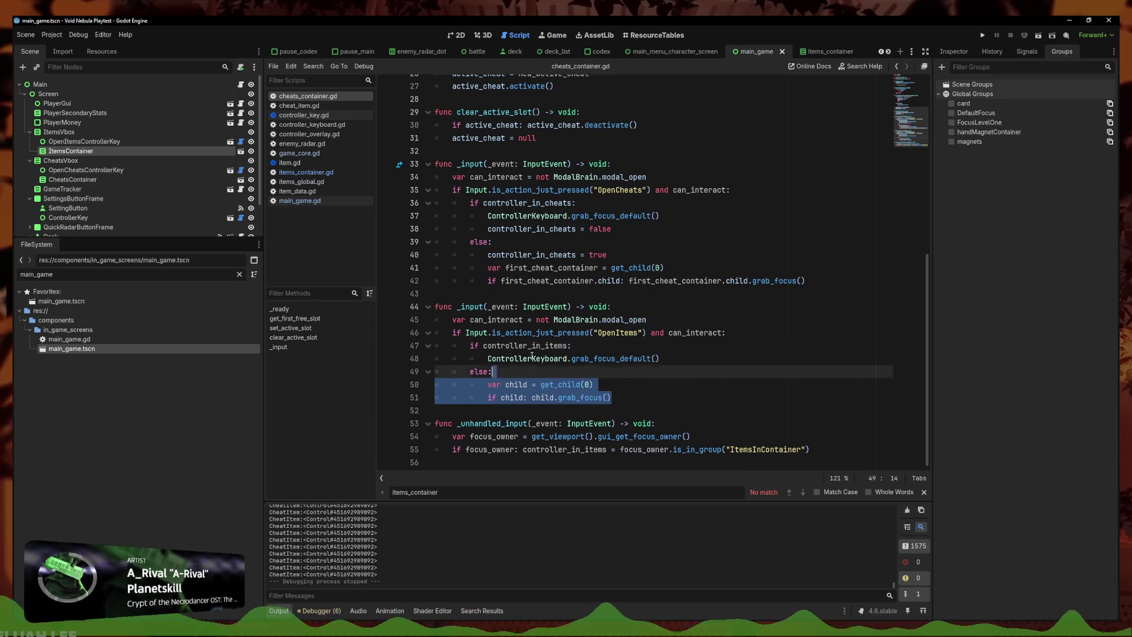
{"action": "key", "text": "ctrl+z"}
{"action": "key", "text": "ctrl+z"}
{"action": "left_click", "coordinate": [628, 255]}
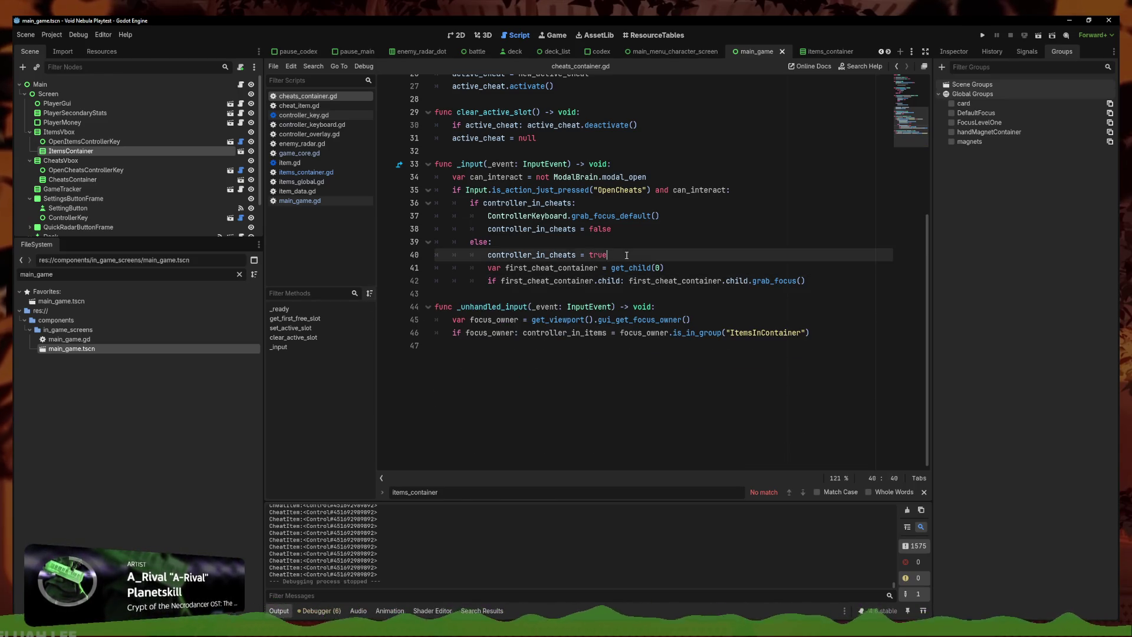
{"action": "key", "text": "ctrl+z"}
{"action": "double_click", "coordinate": [541, 369]}
{"action": "key", "text": "ctrl+z"}
{"action": "key", "text": "ctrl+z"}
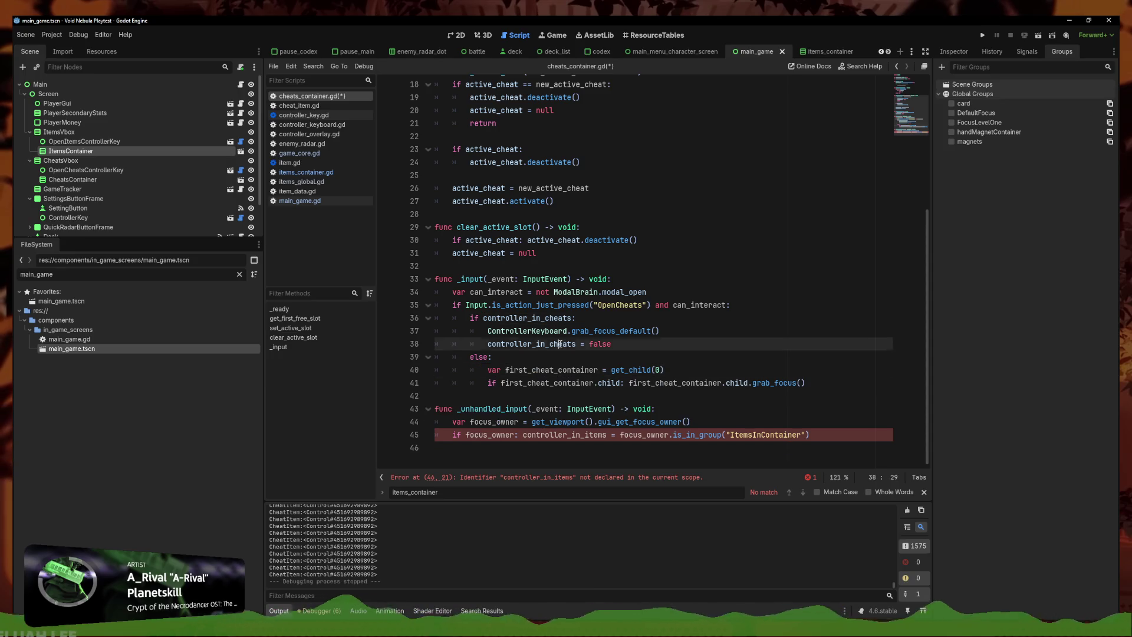
{"action": "key", "text": "ctrl+s"}
Rename the line 44 variable from items to cheats
{"action": "left_click_drag", "start_coordinate": [608, 423], "coordinate": [583, 422]}
{"action": "type", "text": "cheats"}
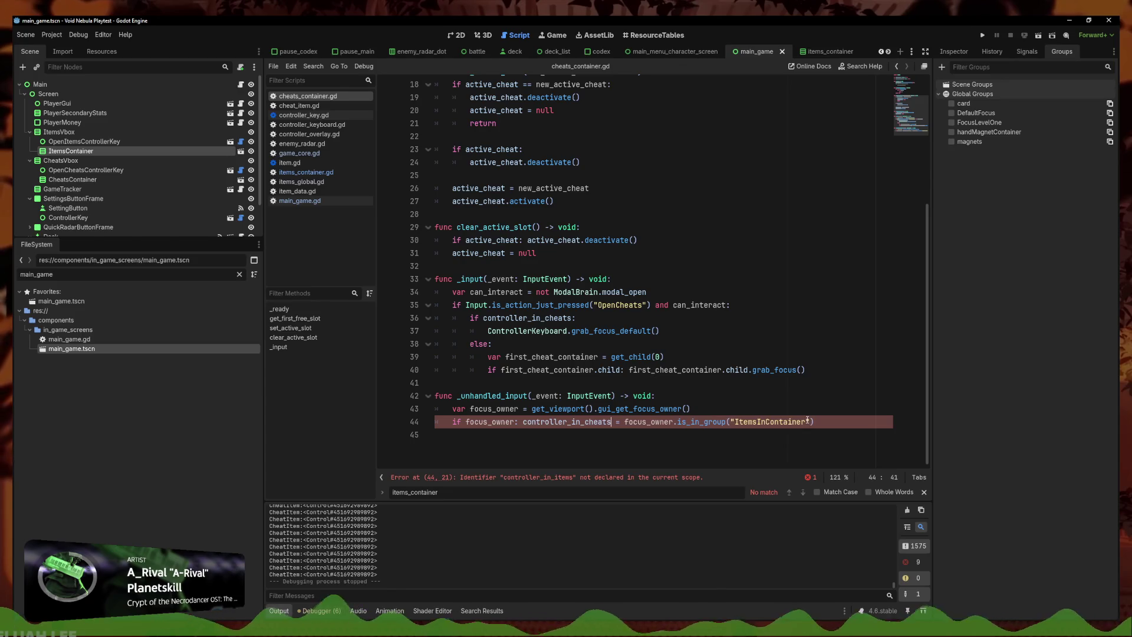
{"action": "left_click", "coordinate": [711, 433]}
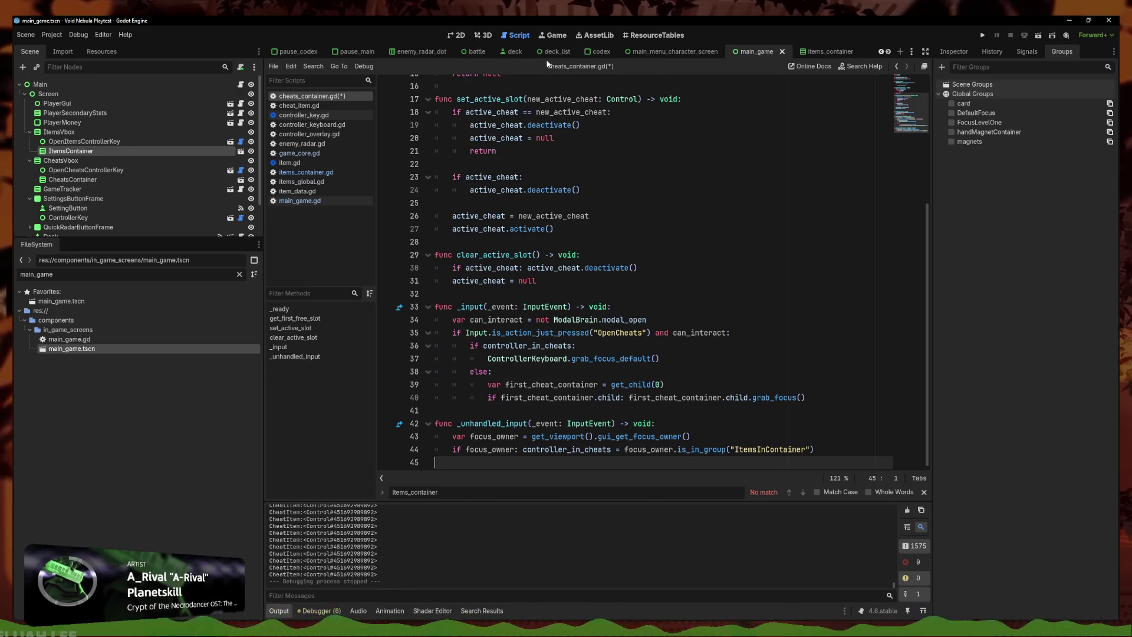
Bring the hidden script tabs into view and open cheat_item.gd
{"action": "left_click", "coordinate": [881, 52]}
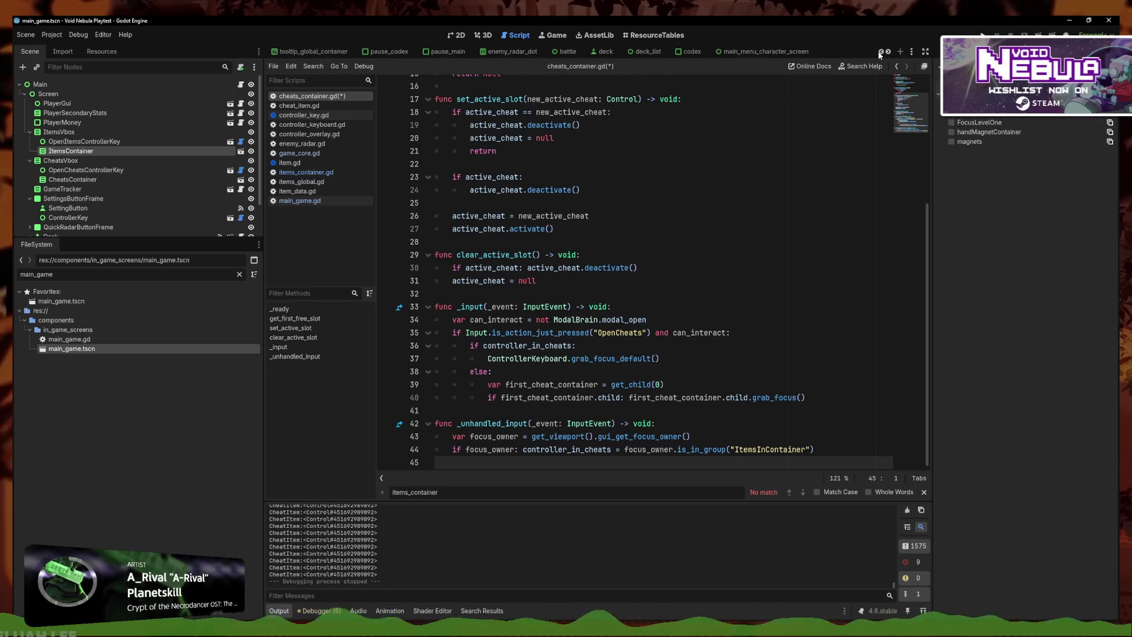
{"action": "left_click", "coordinate": [881, 52]}
{"action": "scroll", "coordinate": [891, 53], "scroll_direction": "down", "scroll_amount": 6}
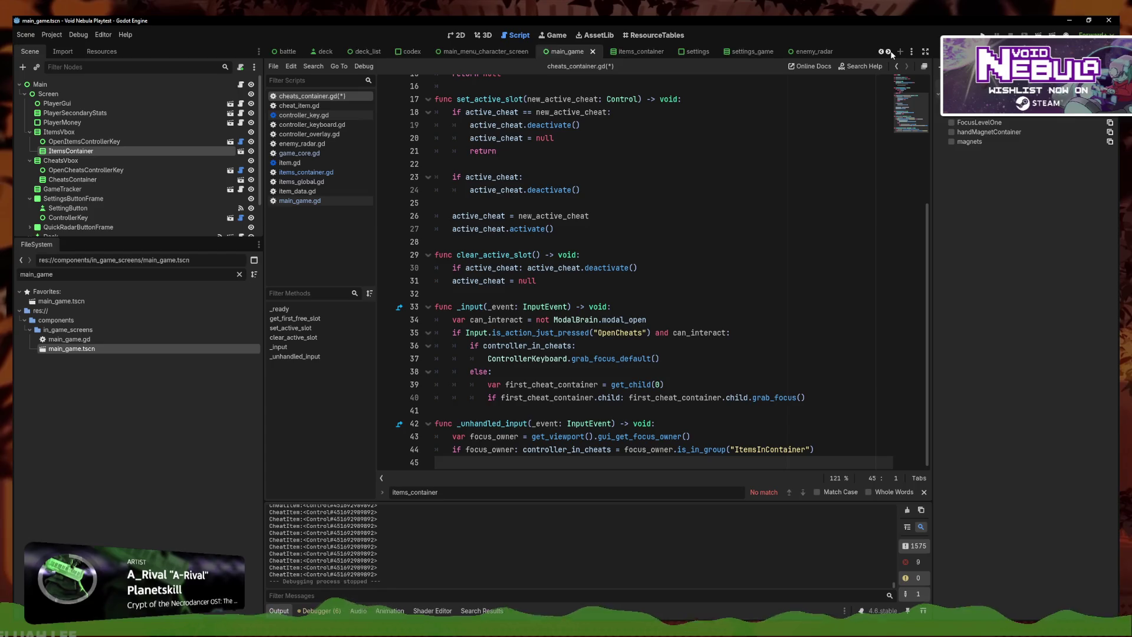
{"action": "left_click", "coordinate": [781, 53]}
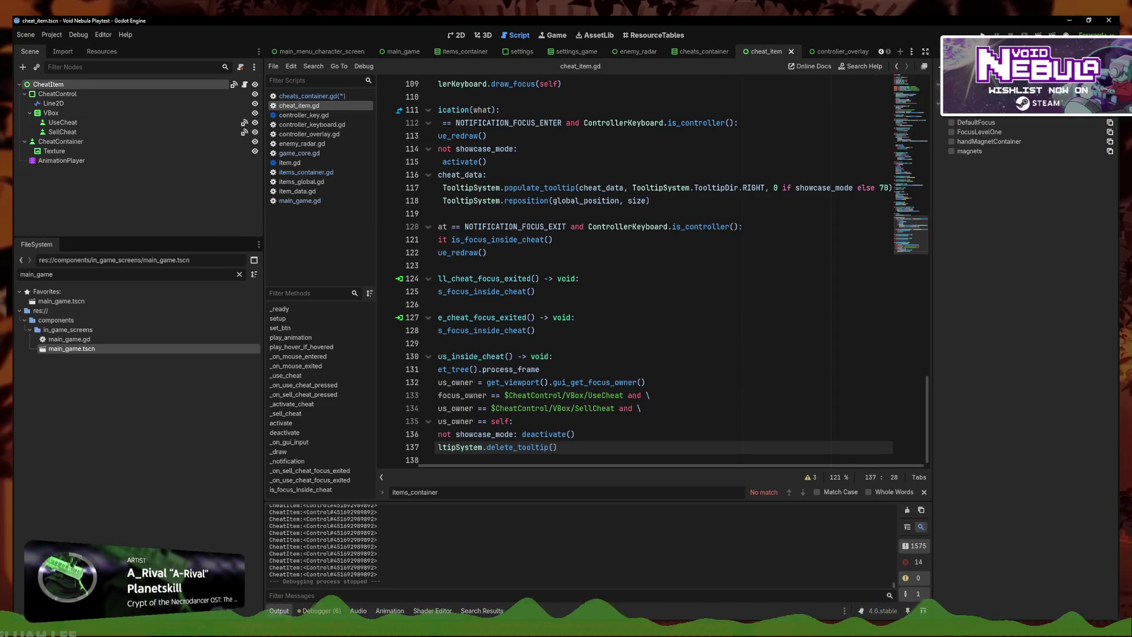
Rename the cheat item's scene group to CheatsInContainer
{"action": "left_click", "coordinate": [1002, 127]}
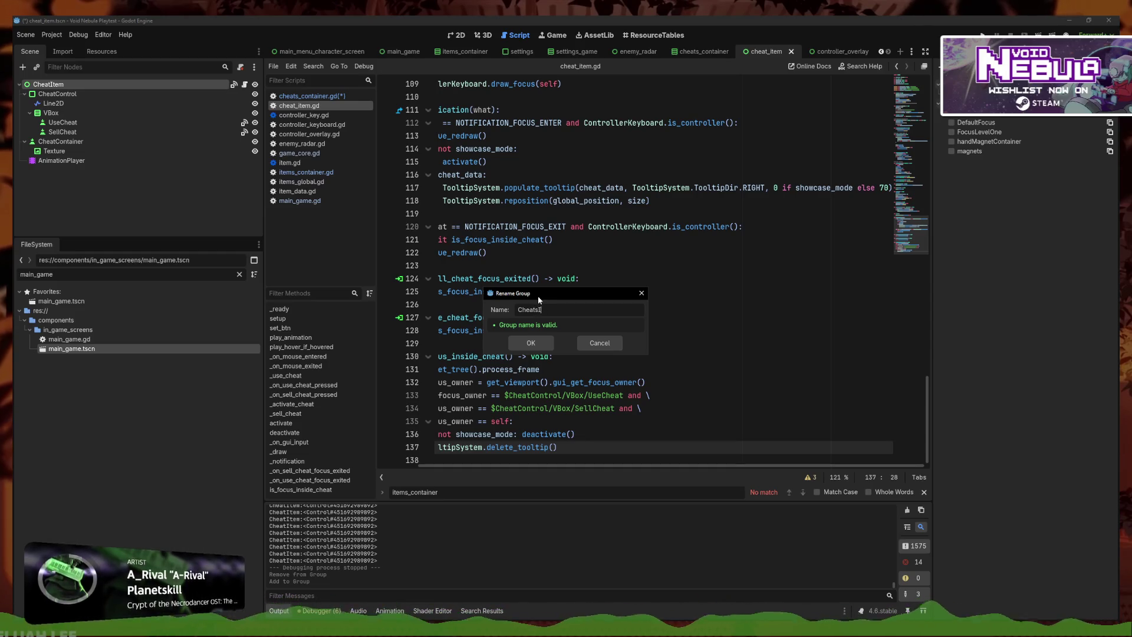
{"action": "type", "text": "nContainer"}
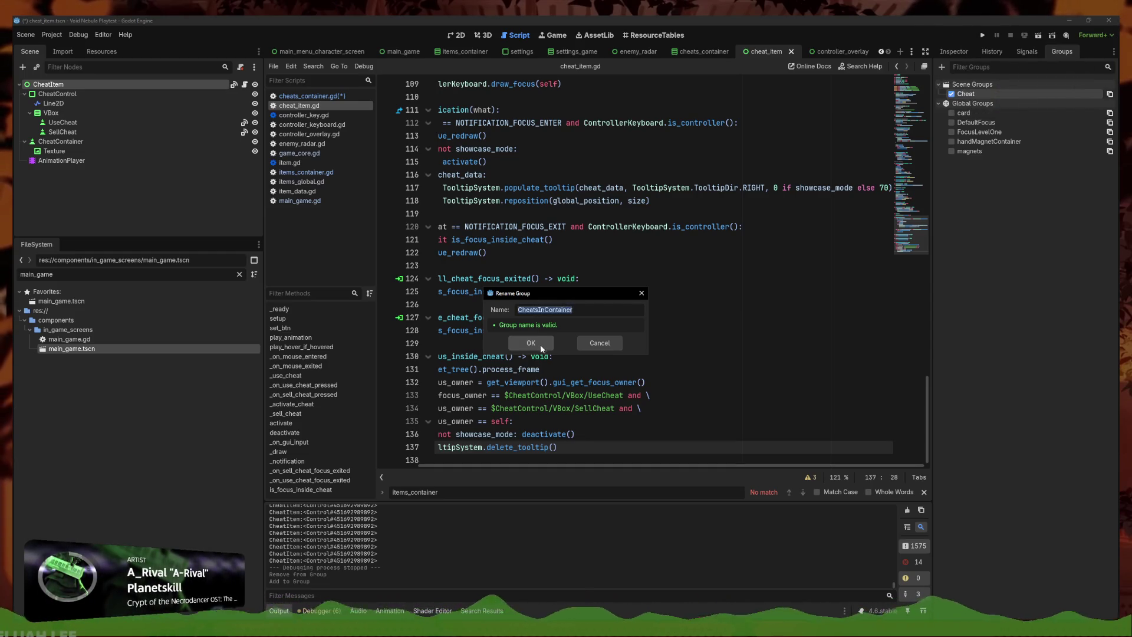
{"action": "left_click", "coordinate": [531, 343]}
{"action": "left_click", "coordinate": [596, 317]}
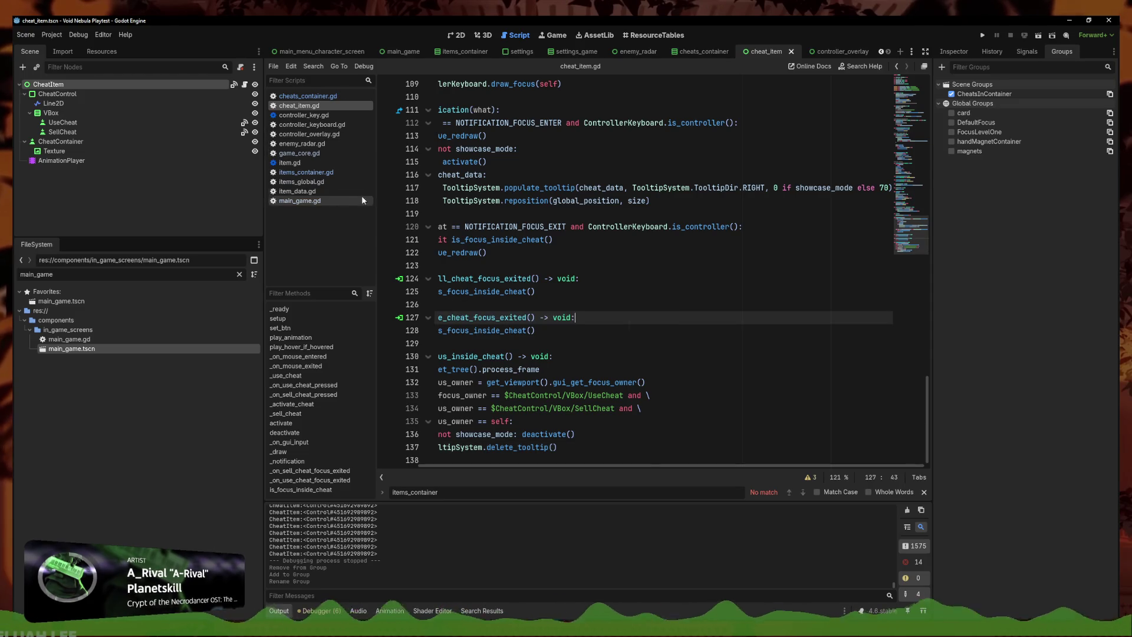
{"action": "key", "text": "Down"}
{"action": "key", "text": "Down"}
{"action": "key", "text": "Down"}
Replace ItemsInContainer with CheatsInContainer on line 44 of cheats_container.gd
{"action": "left_click", "coordinate": [306, 96]}
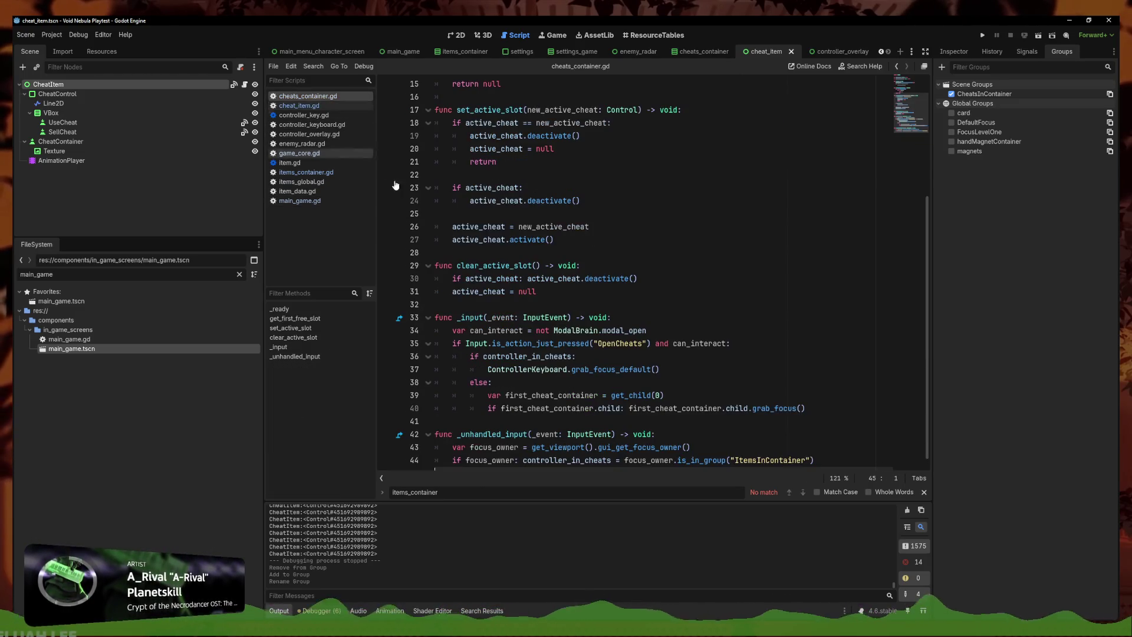
{"action": "double_click", "coordinate": [806, 461]}
{"action": "type", "text": "CheatsInContainer"}
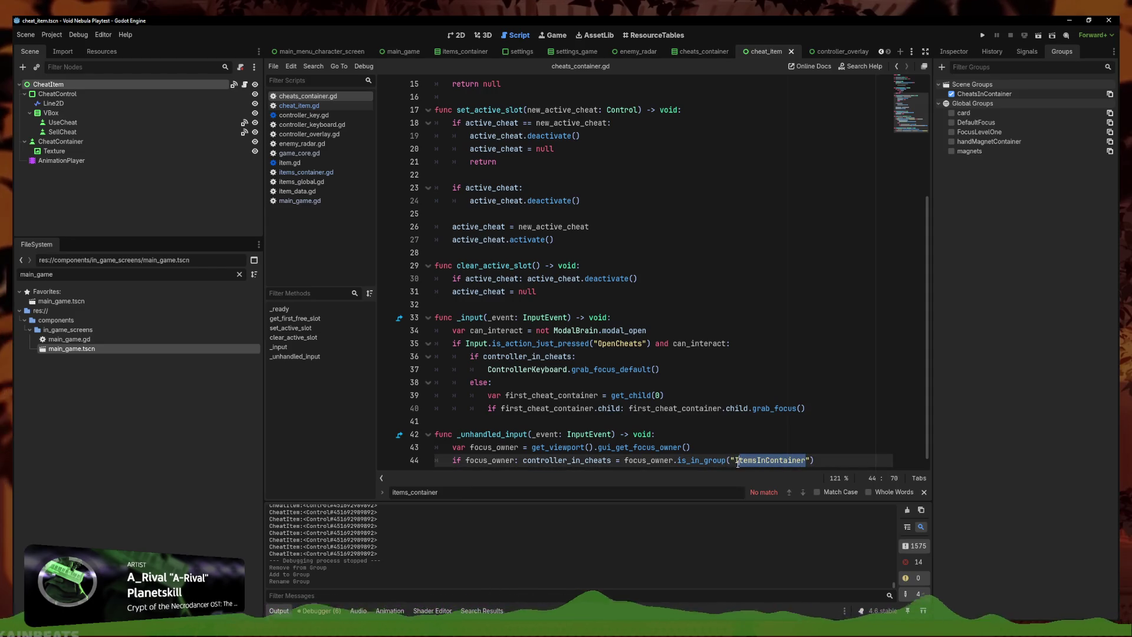
Filter the project files for cheat_ite and open cheat_item.gd
{"action": "left_click", "coordinate": [239, 275]}
{"action": "type", "text": "c"}
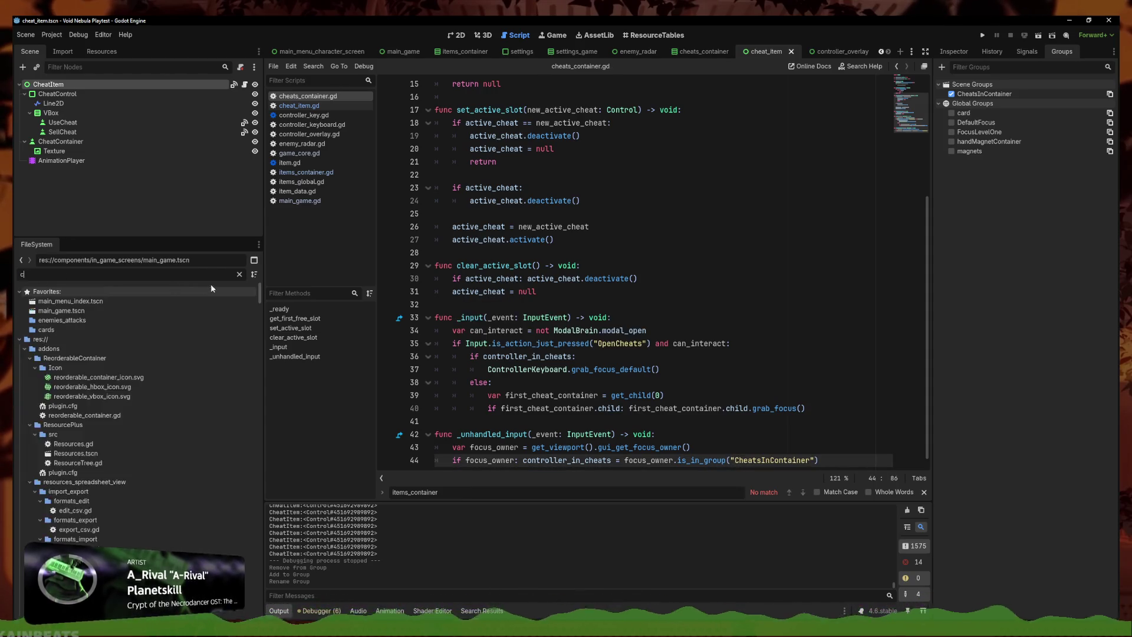
{"action": "type", "text": "heat_ite"}
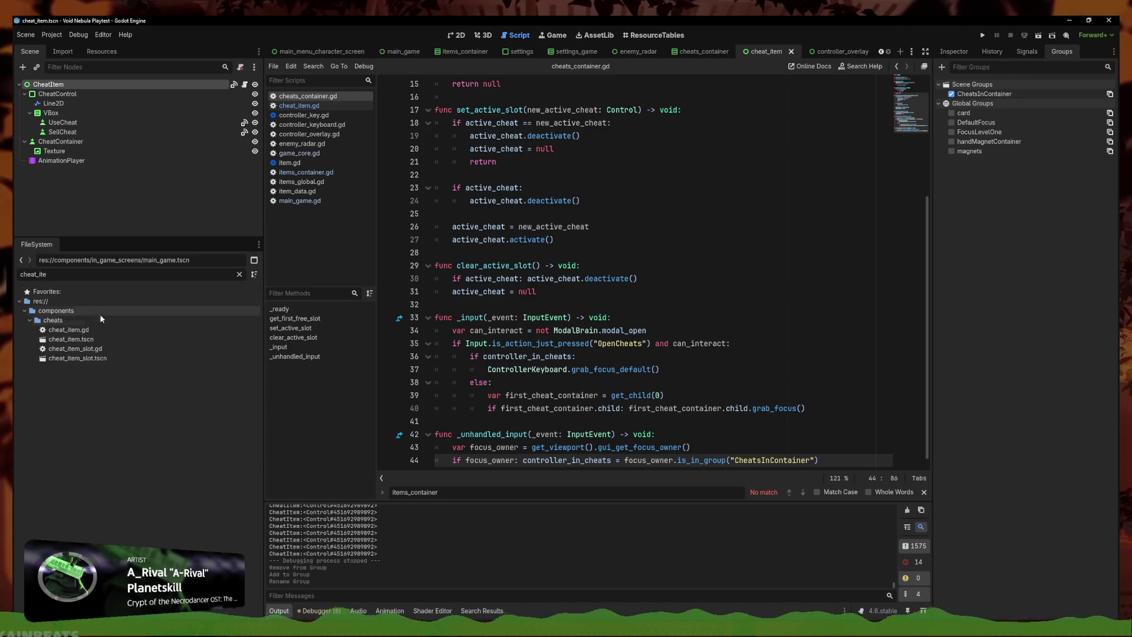
{"action": "double_click", "coordinate": [105, 328]}
{"action": "left_click", "coordinate": [745, 337]}
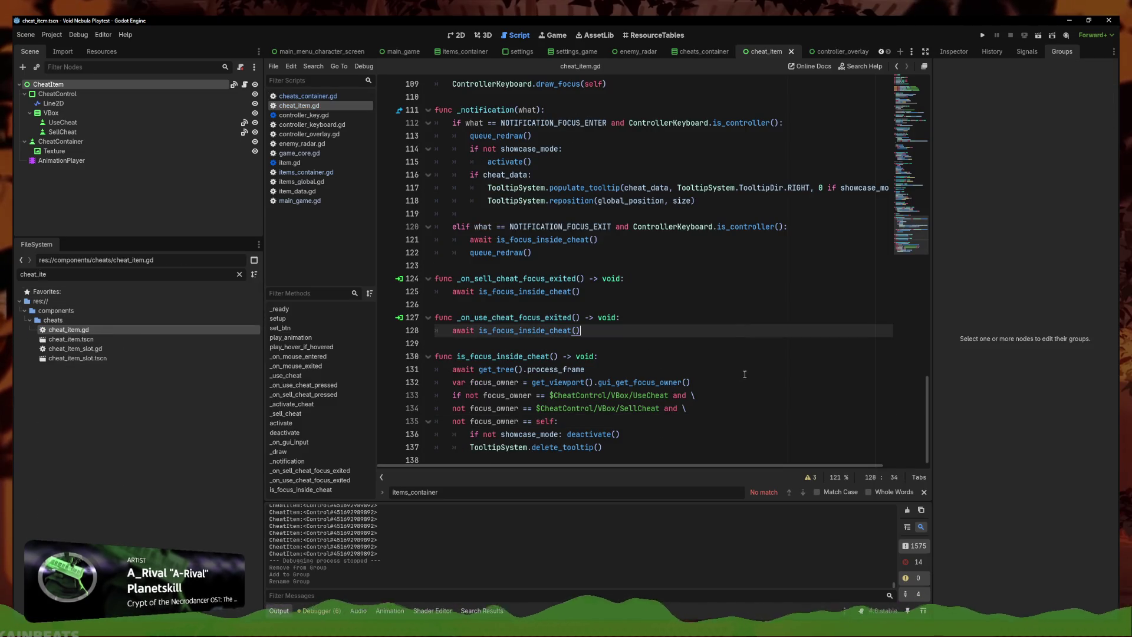
{"action": "scroll", "coordinate": [649, 341], "scroll_direction": "up", "scroll_amount": 6}
{"action": "scroll", "coordinate": [555, 346], "scroll_direction": "down", "scroll_amount": 6}
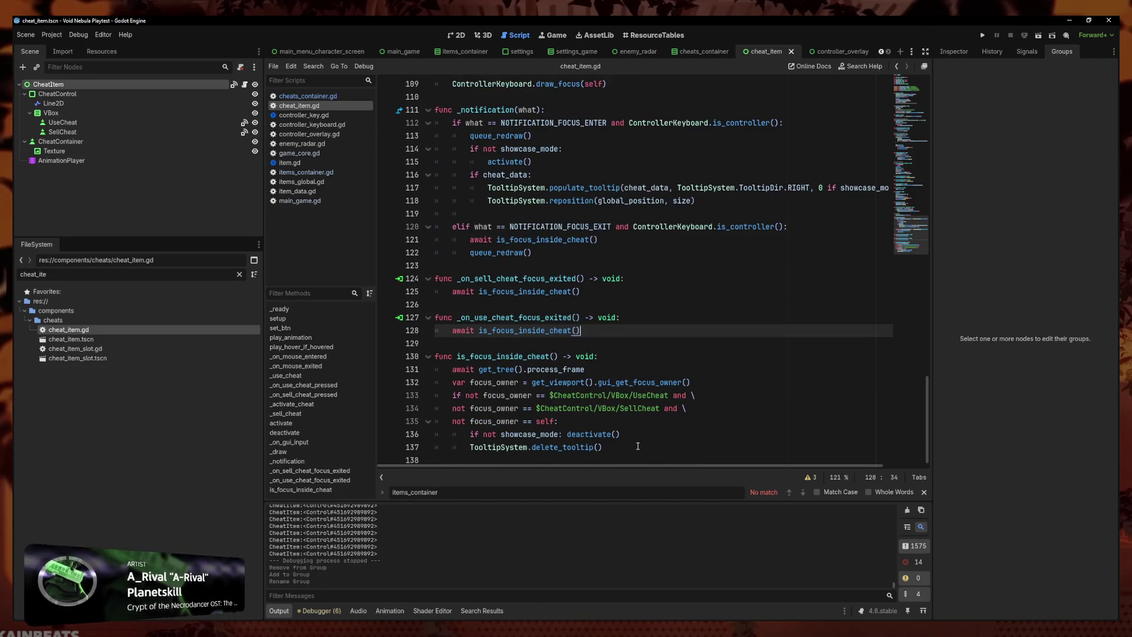
{"action": "scroll", "coordinate": [727, 335], "scroll_direction": "up", "scroll_amount": 6}
{"action": "scroll", "coordinate": [708, 324], "scroll_direction": "up", "scroll_amount": 9}
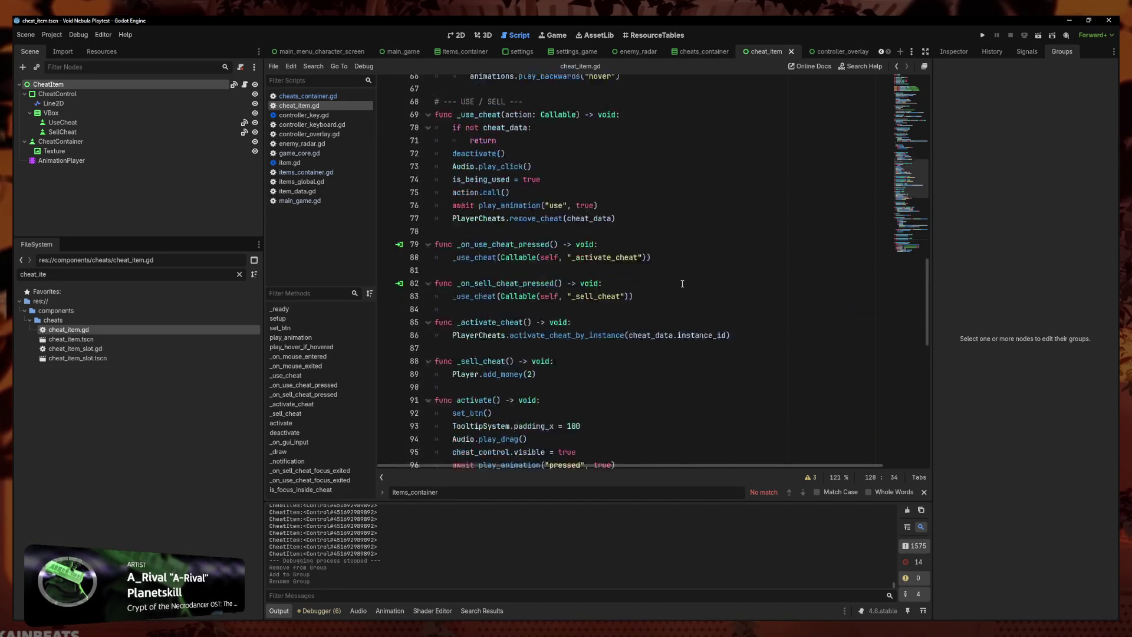
{"action": "scroll", "coordinate": [678, 283], "scroll_direction": "down", "scroll_amount": 10}
{"action": "scroll", "coordinate": [677, 281], "scroll_direction": "down", "scroll_amount": 5}
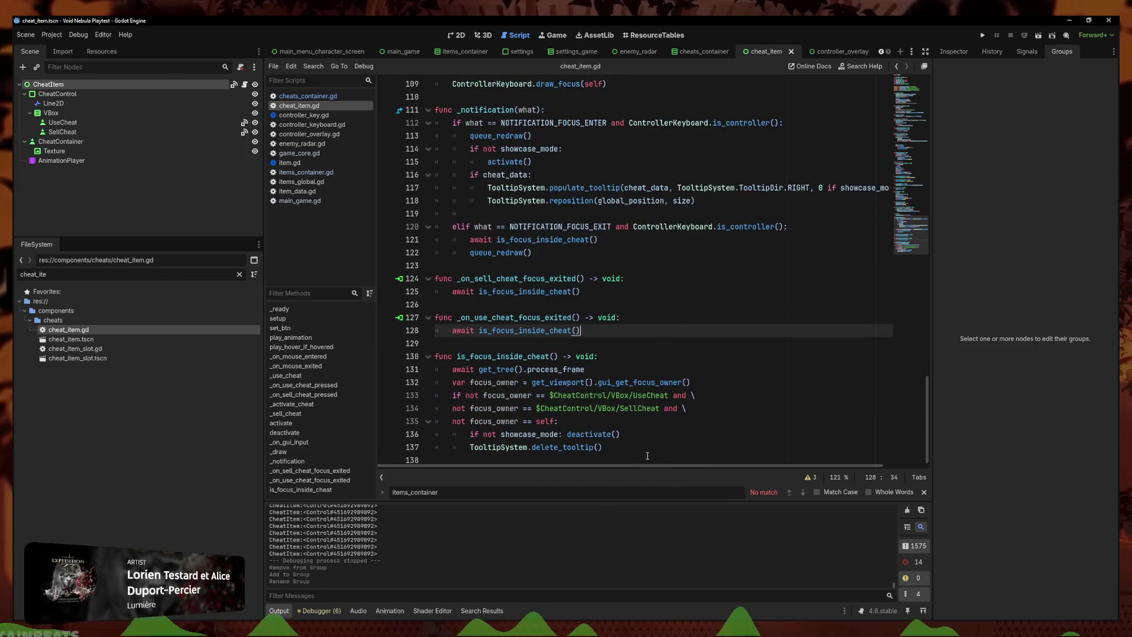
{"action": "left_click", "coordinate": [652, 408]}
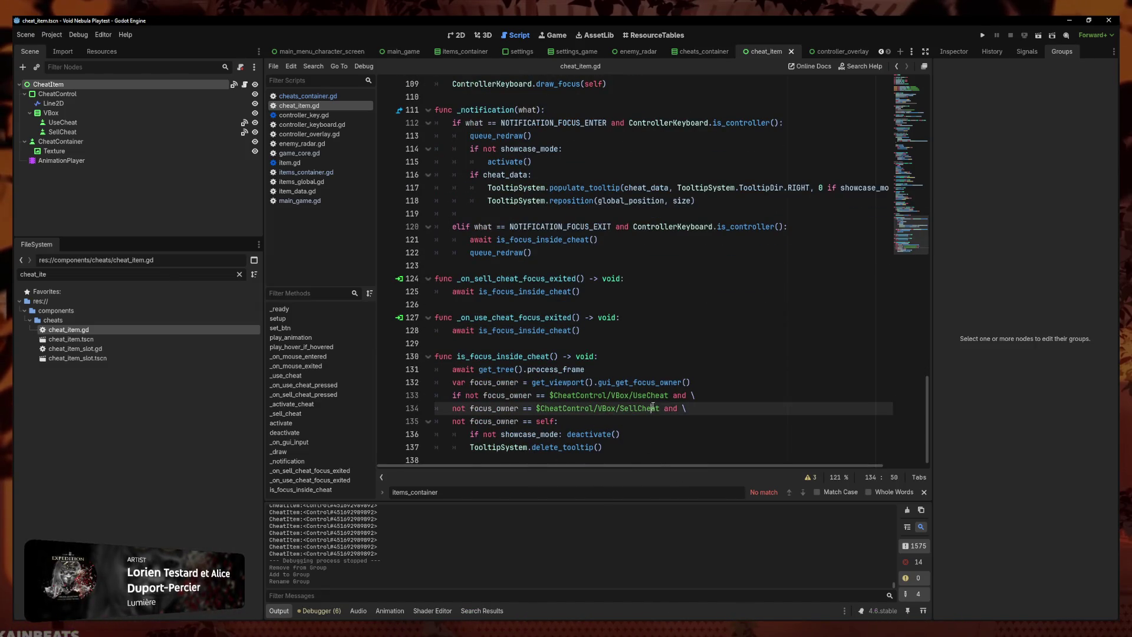
{"action": "left_click_drag", "start_coordinate": [660, 408], "coordinate": [536, 409]}
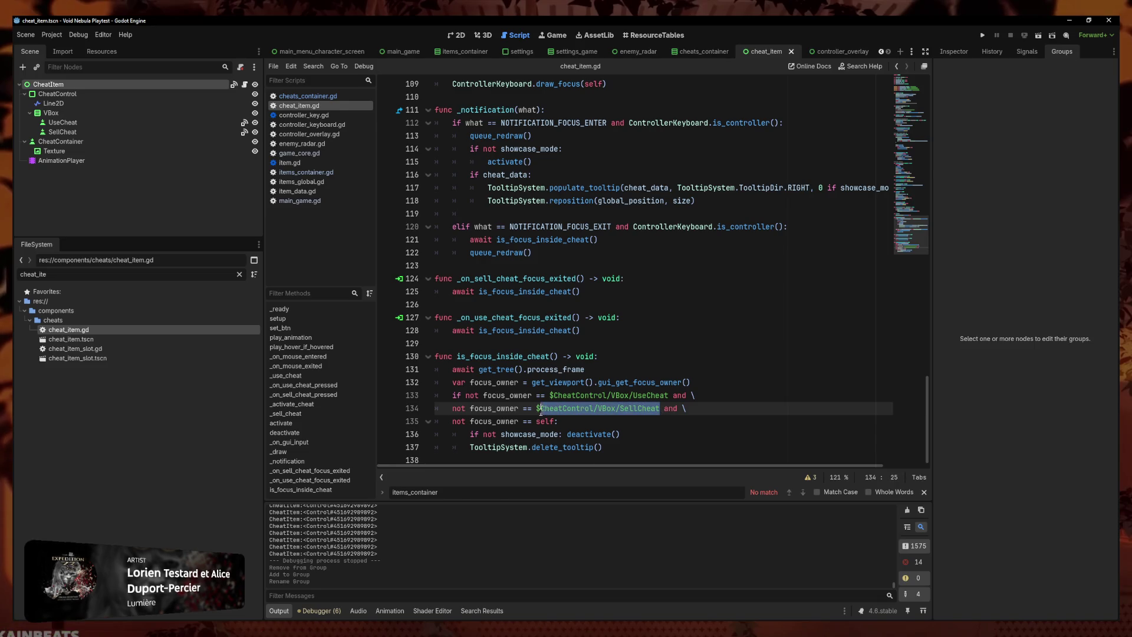
{"action": "left_click", "coordinate": [560, 421]}
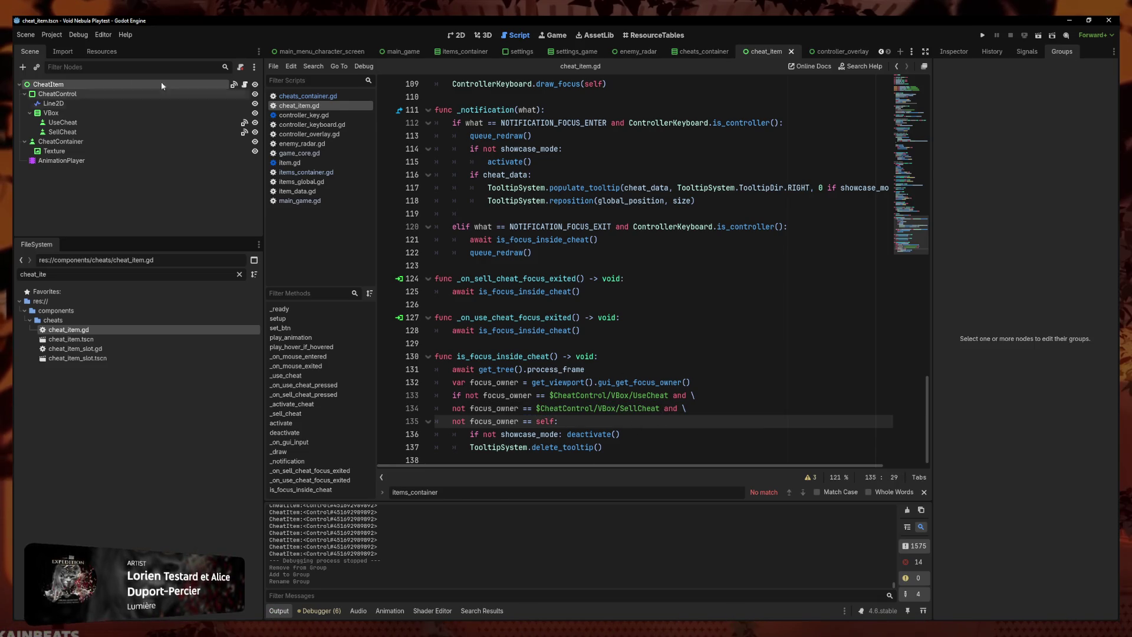
Remove the UseCheat and SellCheat buttons from the CheatsInContainer group
{"action": "left_click", "coordinate": [108, 85]}
{"action": "left_click", "coordinate": [97, 121]}
{"action": "left_click", "coordinate": [98, 132], "text": "ctrl"}
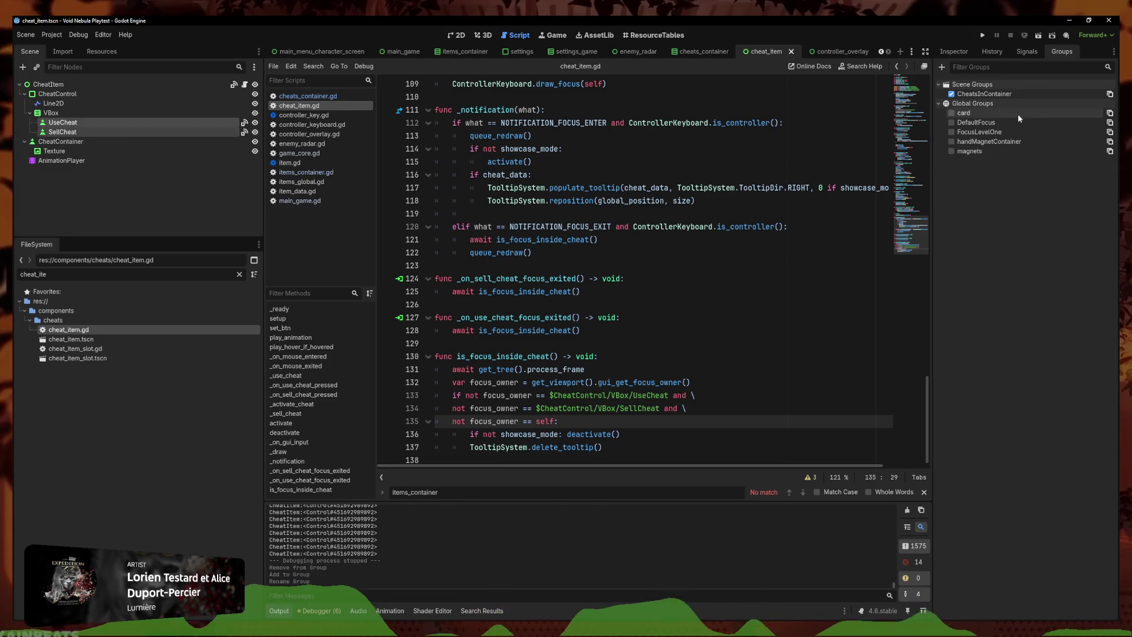
{"action": "left_click", "coordinate": [952, 94]}
Take the CheatItem root node out of the CheatsInContainer group
{"action": "left_click", "coordinate": [642, 184]}
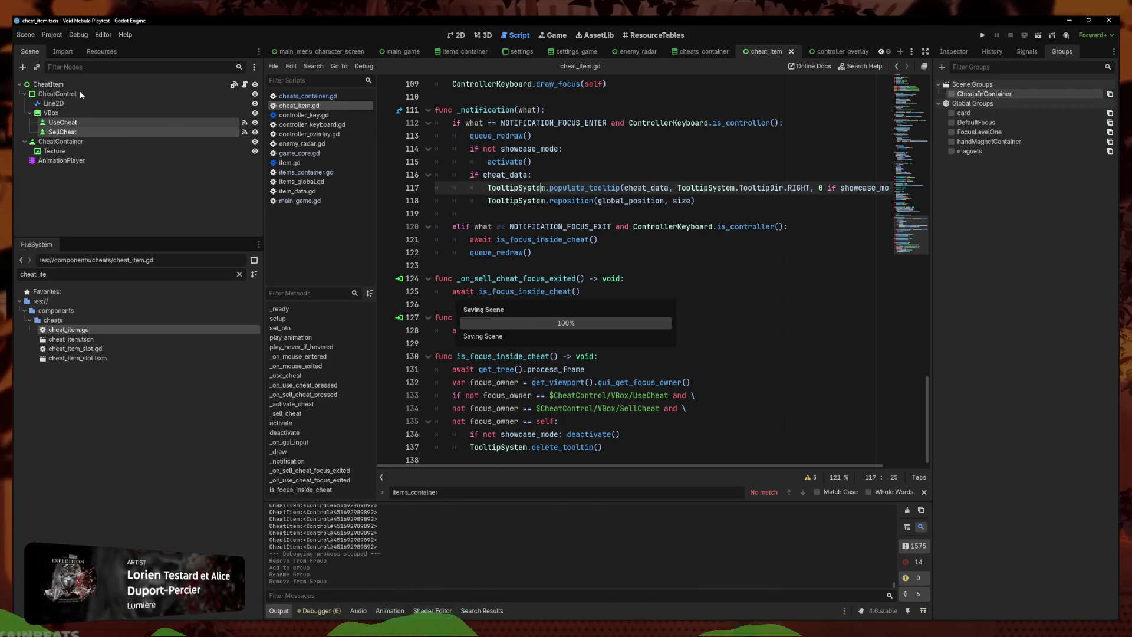
{"action": "left_click", "coordinate": [590, 304]}
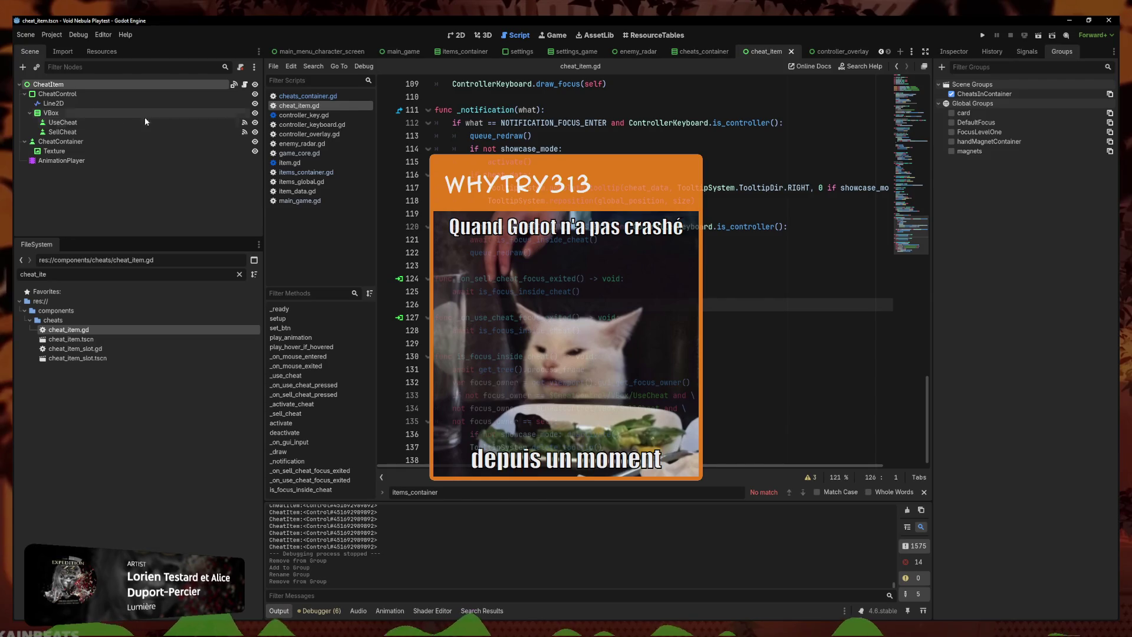
{"action": "left_click", "coordinate": [951, 93]}
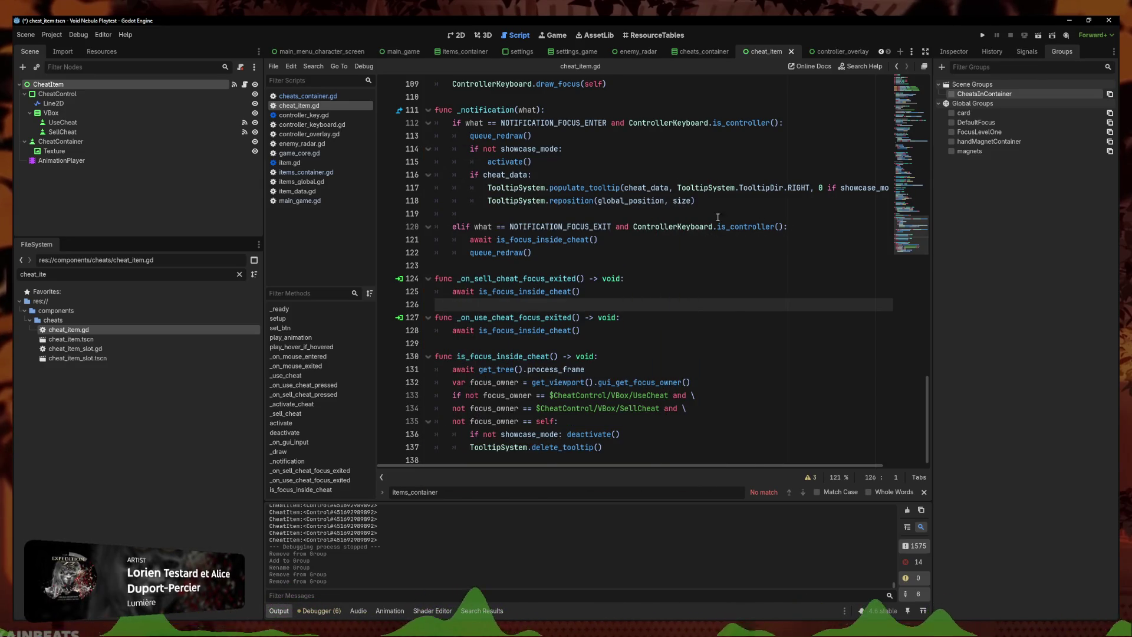
{"action": "left_click", "coordinate": [723, 276]}
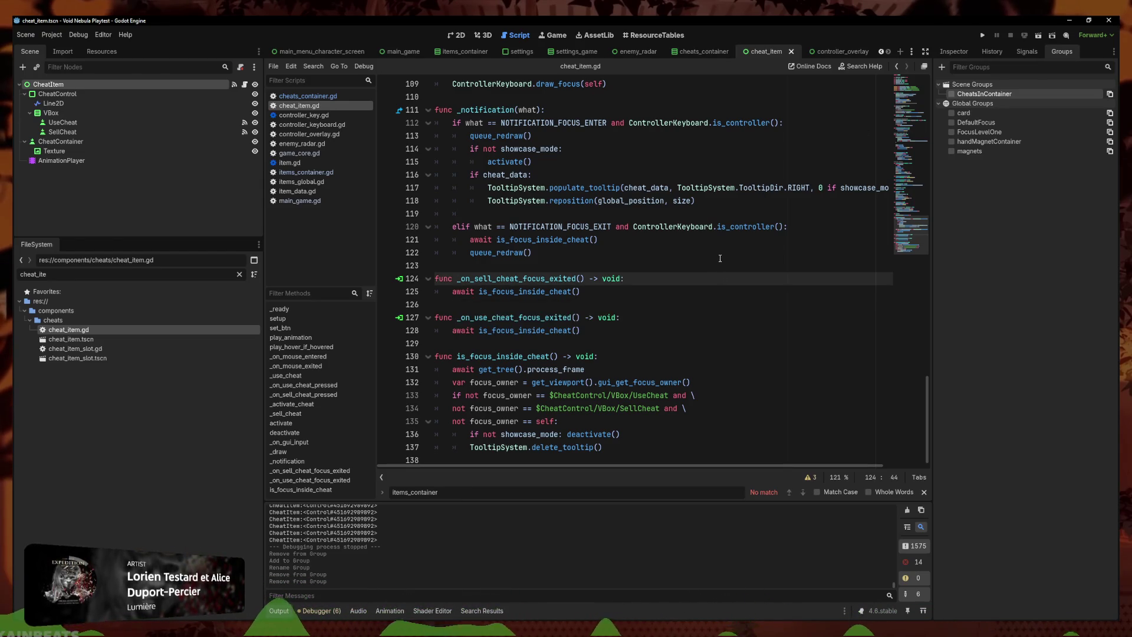
{"action": "key", "text": "Up"}
{"action": "left_click", "coordinate": [951, 113]}
{"action": "left_click", "coordinate": [951, 113]}
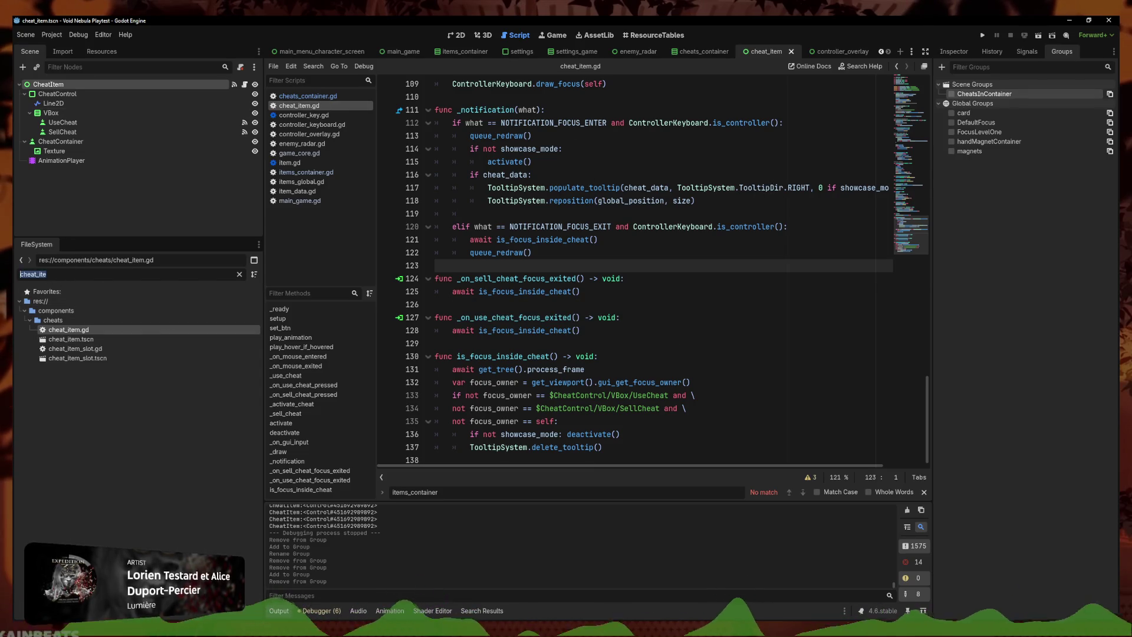
Filter the files for cheats_global and open cheats_global.gd to read it
{"action": "type", "text": "cheat_glo"}
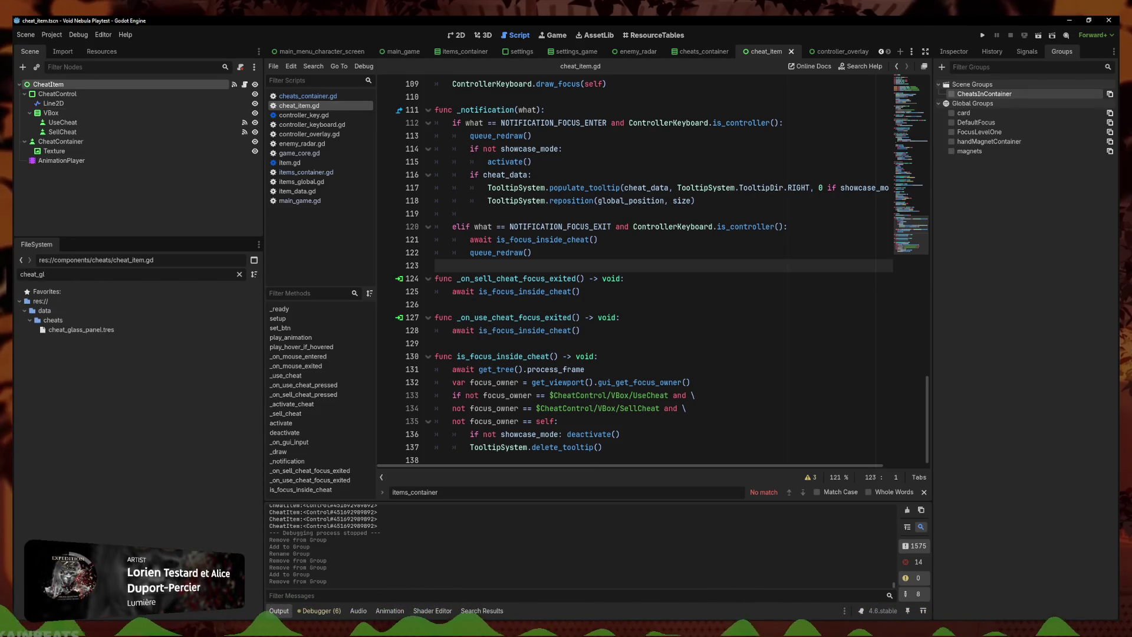
{"action": "key", "text": "BackSpace"}
{"action": "key", "text": "BackSpace"}
{"action": "key", "text": "BackSpace"}
{"action": "type", "text": "s_glob"}
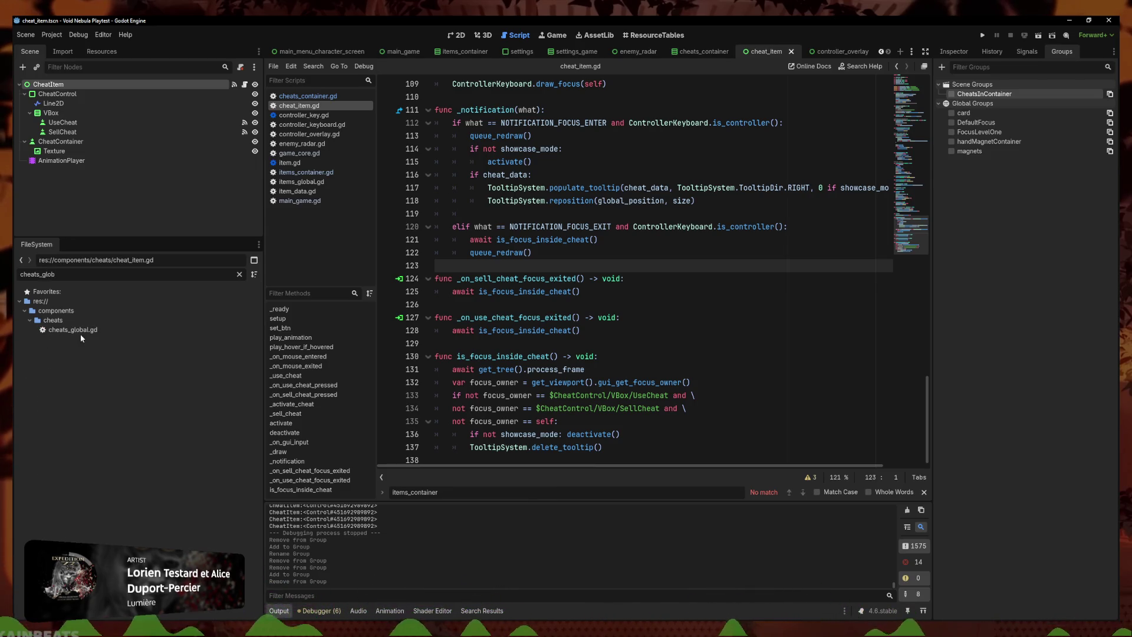
{"action": "double_click", "coordinate": [82, 335]}
{"action": "left_click", "coordinate": [626, 356]}
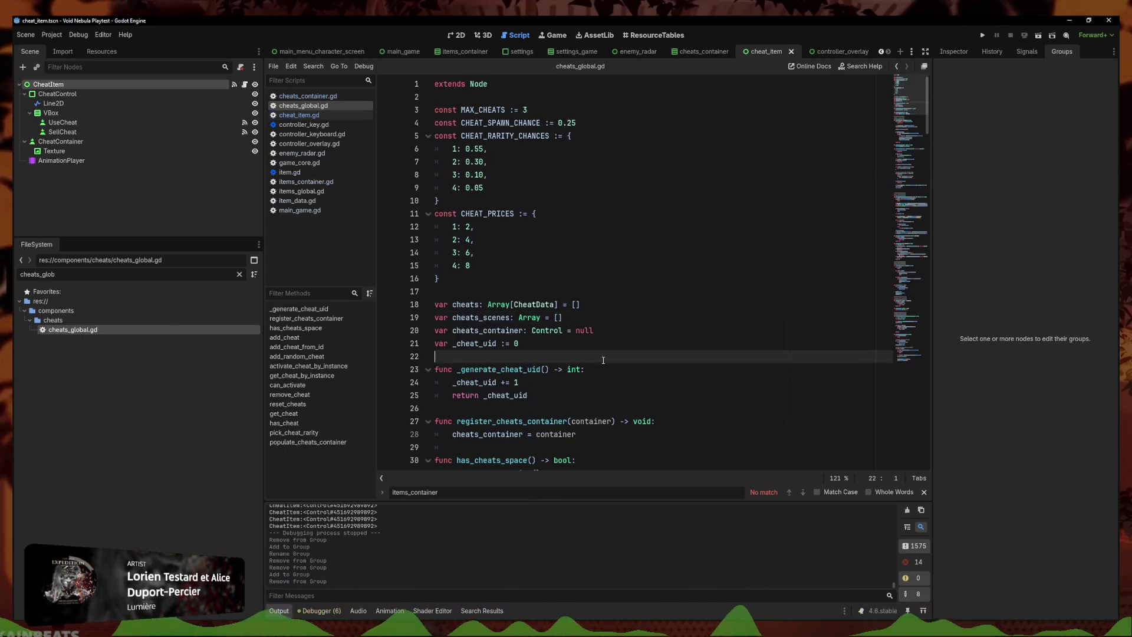
{"action": "scroll", "coordinate": [624, 330], "scroll_direction": "down", "scroll_amount": 6}
{"action": "scroll", "coordinate": [624, 330], "scroll_direction": "down", "scroll_amount": 4}
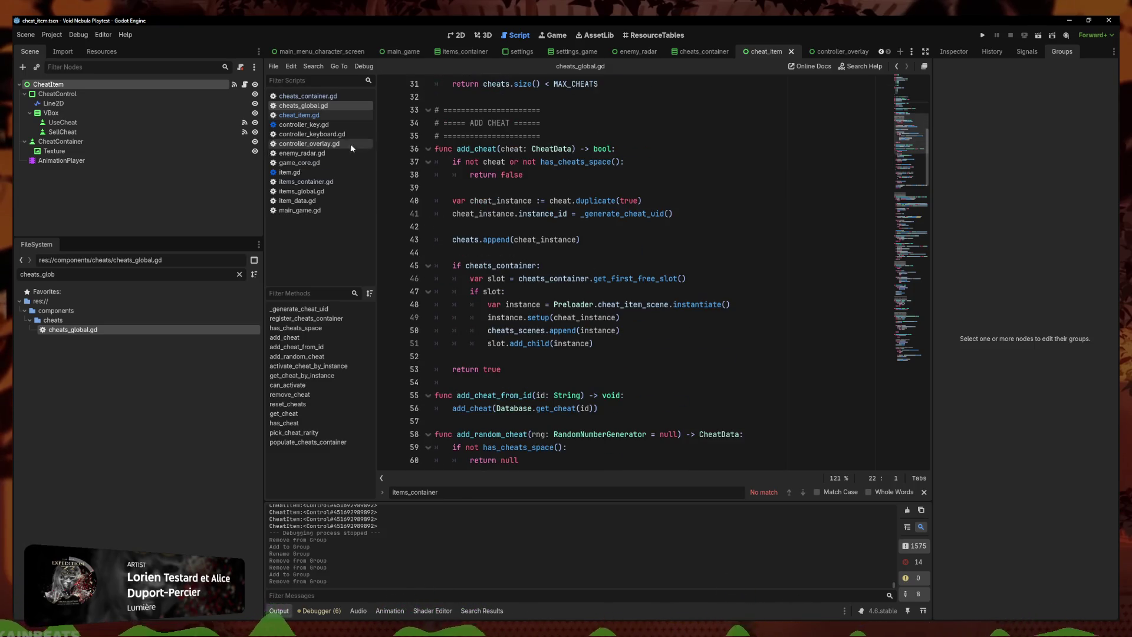
Search items_global.gd for "Items" to see how items are added to their group
{"action": "left_click", "coordinate": [310, 195]}
{"action": "scroll", "coordinate": [662, 319], "scroll_direction": "down", "scroll_amount": 20}
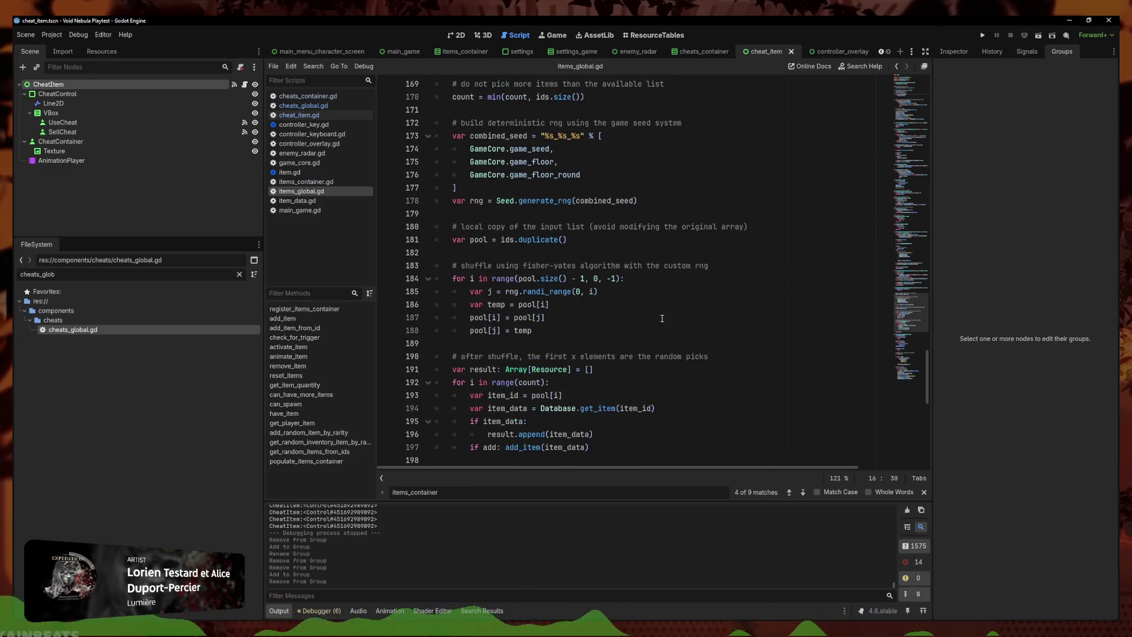
{"action": "scroll", "coordinate": [661, 319], "scroll_direction": "up", "scroll_amount": 7}
{"action": "left_click", "coordinate": [659, 303]}
{"action": "key", "text": "ctrl+f"}
{"action": "type", "text": "\""}
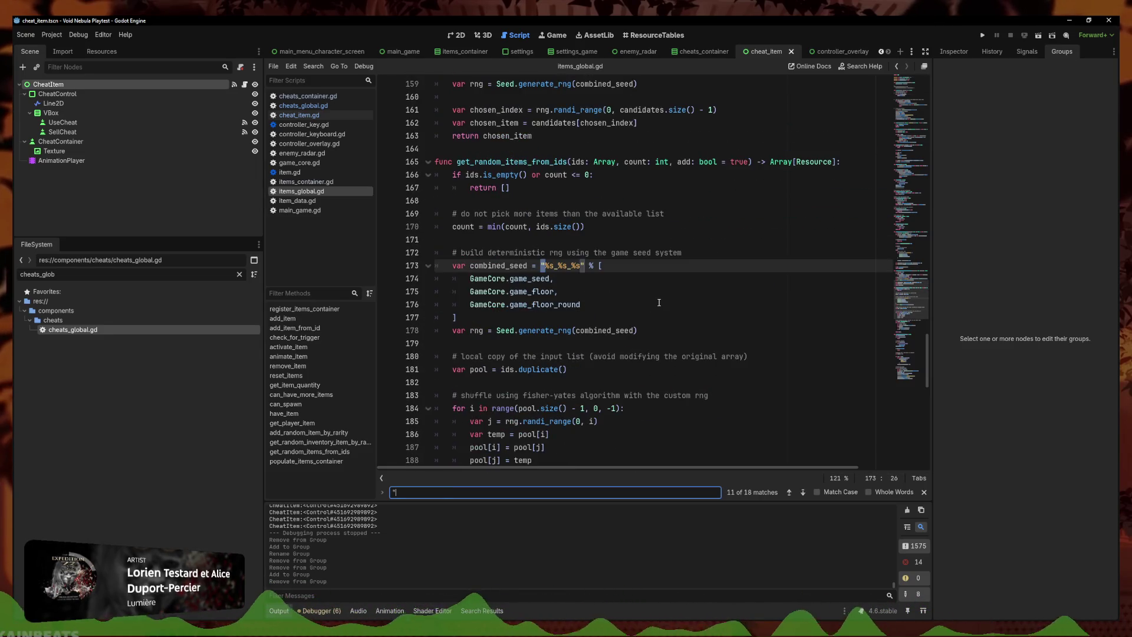
{"action": "type", "text": "Items"}
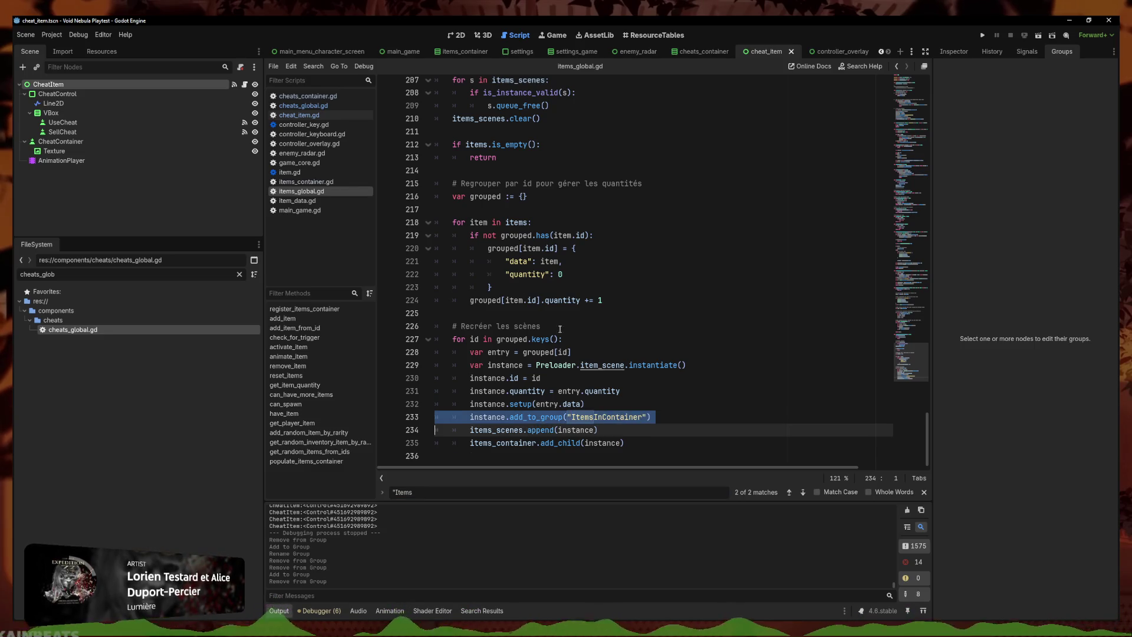
Paste an add_to_group line after line 50 in cheats_global.gd's add_cheat
{"action": "left_click", "coordinate": [303, 106]}
{"action": "left_click", "coordinate": [625, 241]}
{"action": "key", "text": "ctrl+f"}
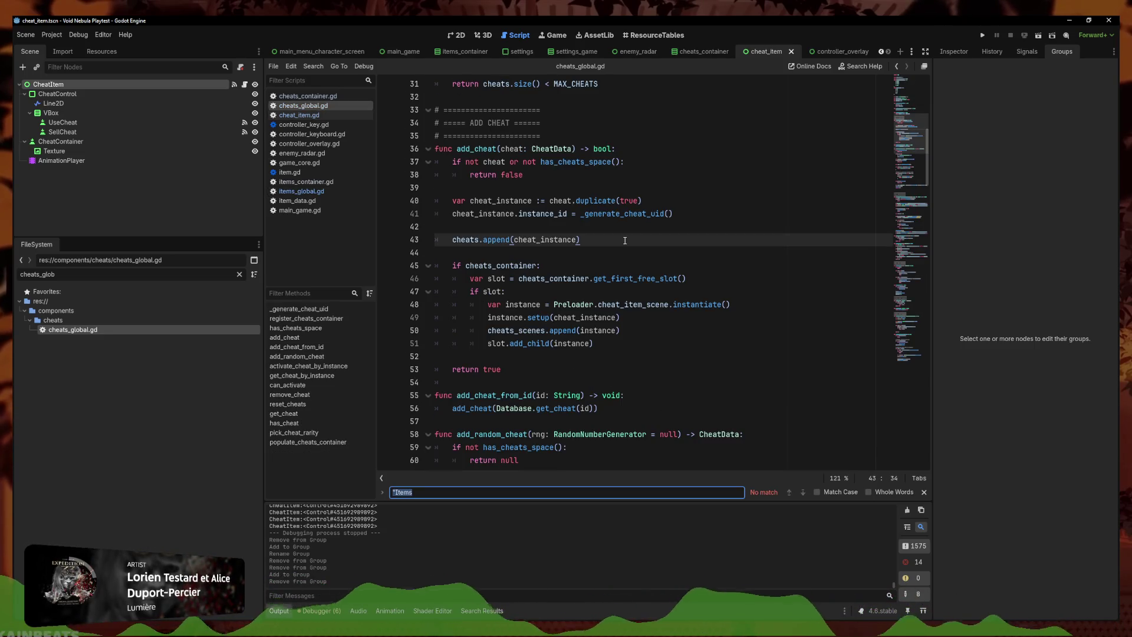
{"action": "type", "text": "container"}
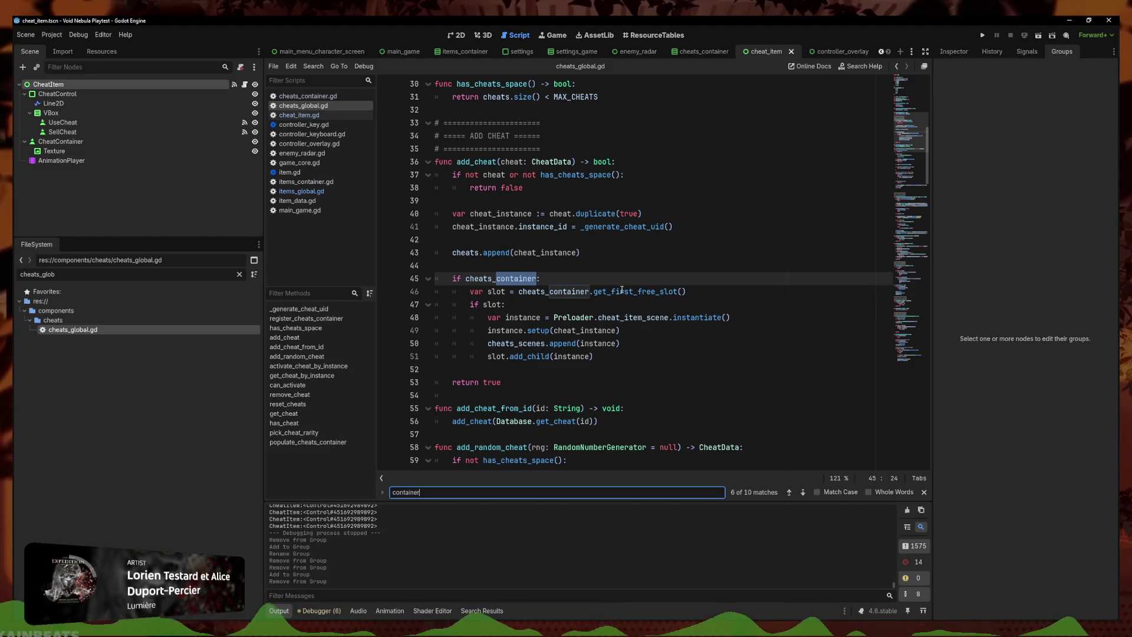
{"action": "left_click", "coordinate": [661, 343]}
{"action": "key", "text": "Return"}
{"action": "type", "text": "instance.add_to_group(\"ItemsInContainer\")"}
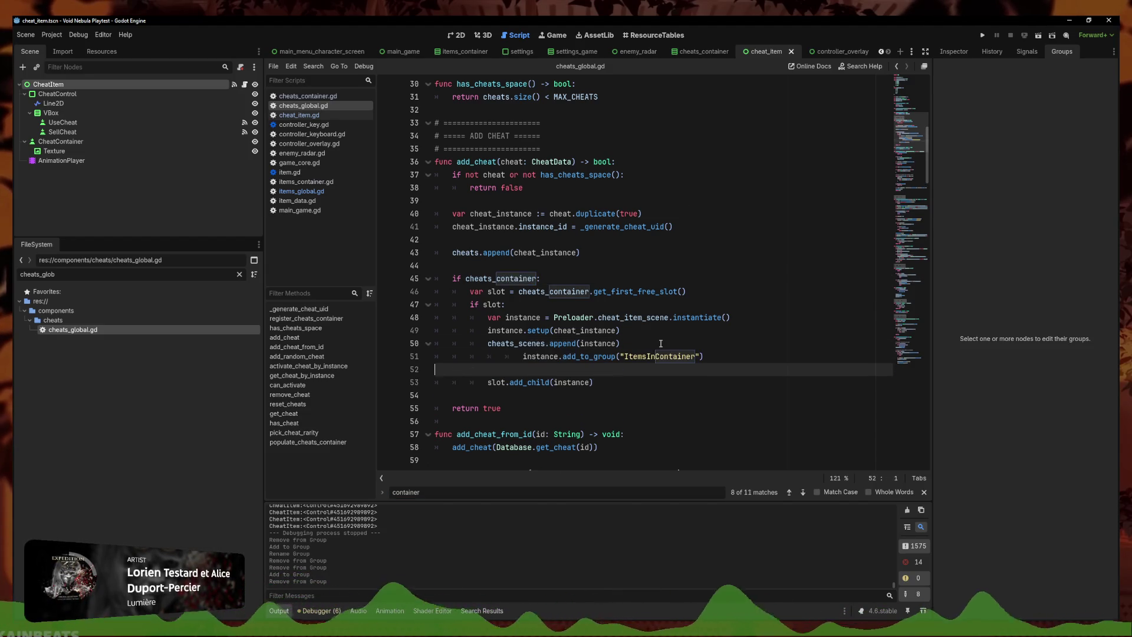
{"action": "key", "text": "BackSpace"}
{"action": "left_click", "coordinate": [524, 356]}
{"action": "key", "text": "BackSpace"}
{"action": "key", "text": "BackSpace"}
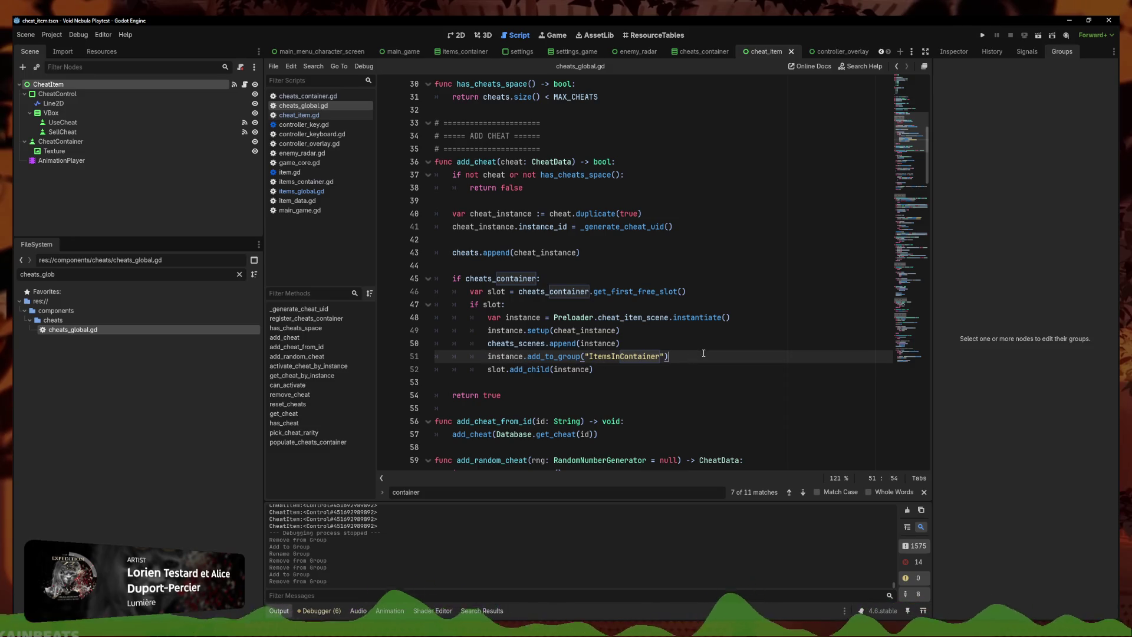
Change the pasted group name to CheatsInContainer and save cheats_global.gd
{"action": "left_click_drag", "start_coordinate": [703, 353], "coordinate": [509, 356]}
{"action": "left_click", "coordinate": [612, 356]}
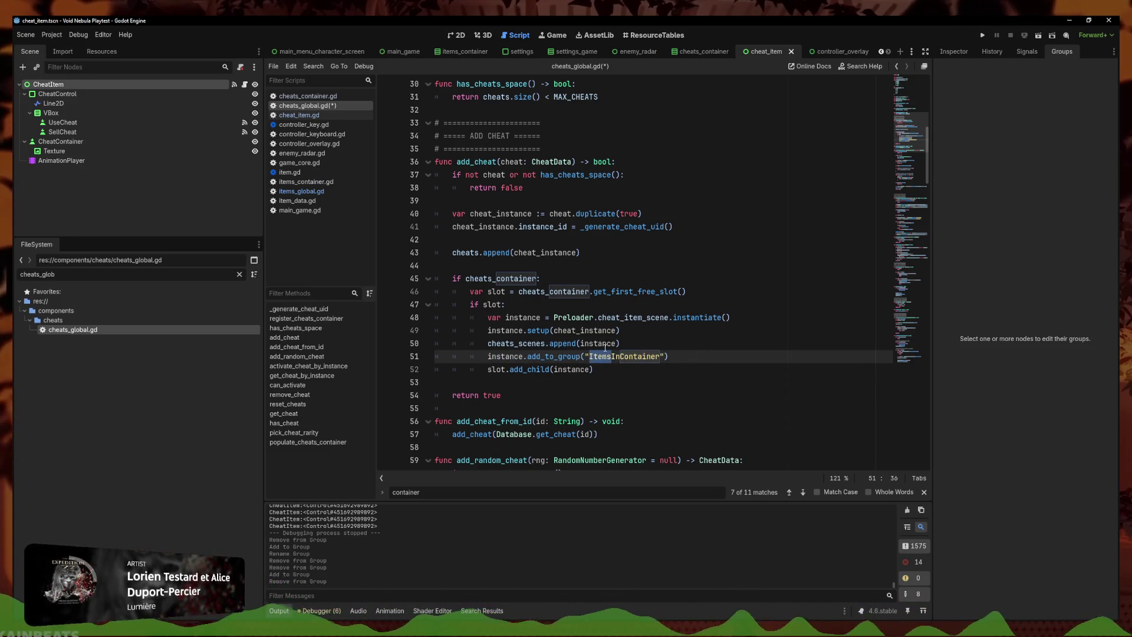
{"action": "type", "text": "Cheats"}
{"action": "triple_click", "coordinate": [683, 356]}
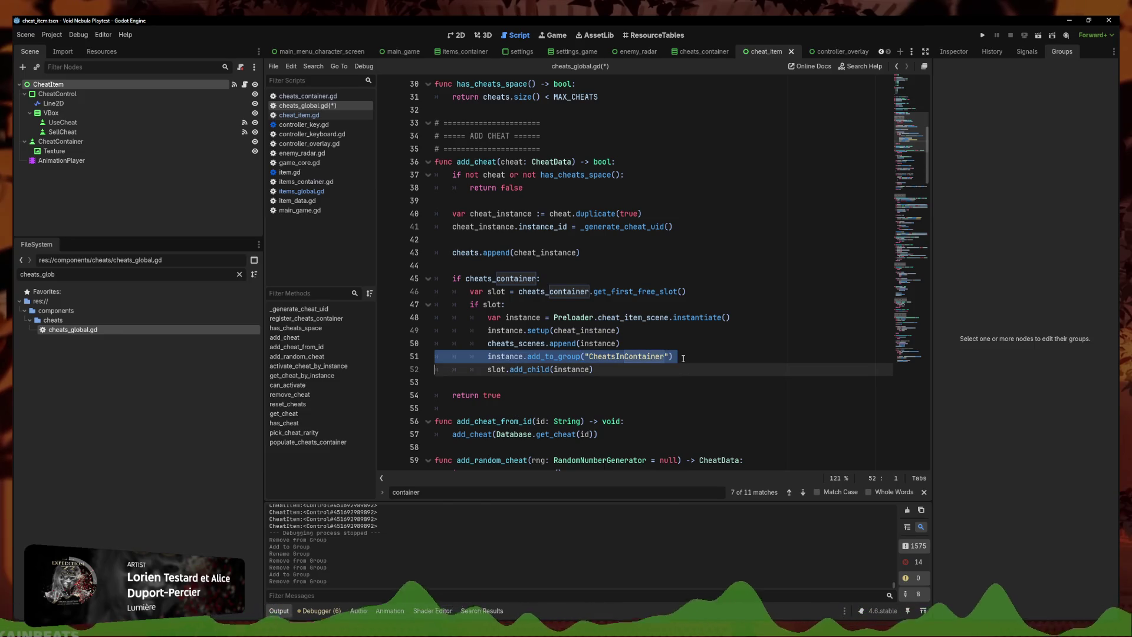
{"action": "key", "text": "ctrl+s"}
{"action": "left_click", "coordinate": [735, 355]}
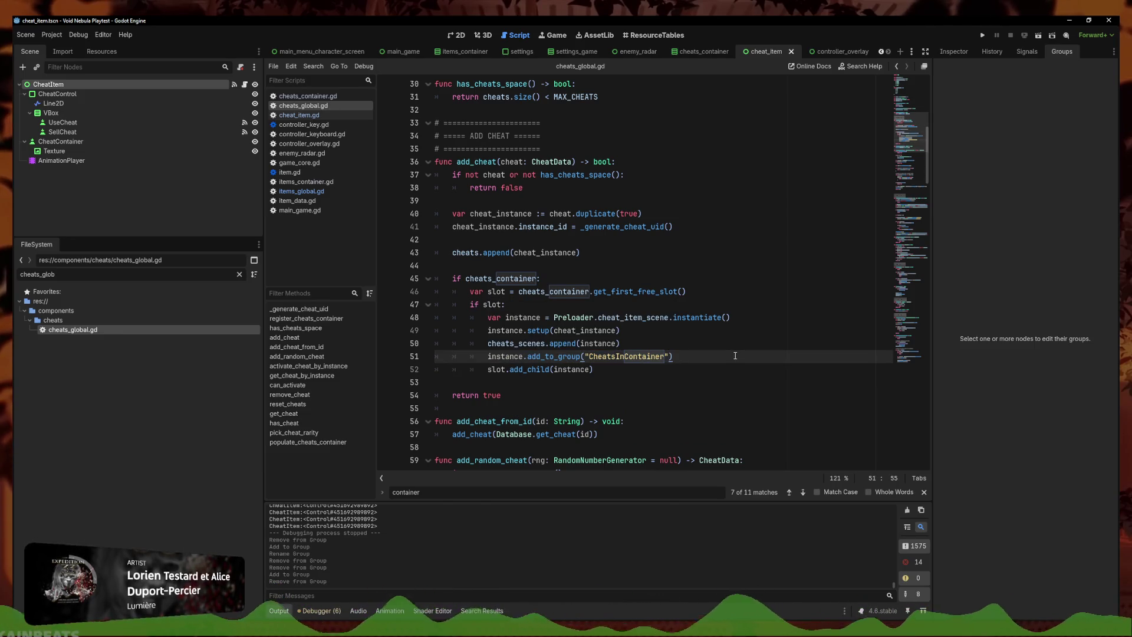
Add the CheatsInContainer add_to_group call before slot.add_child at line 222, then relaunch the game
{"action": "key", "text": "ctrl+f"}
{"action": "type", "text": "add_child("}
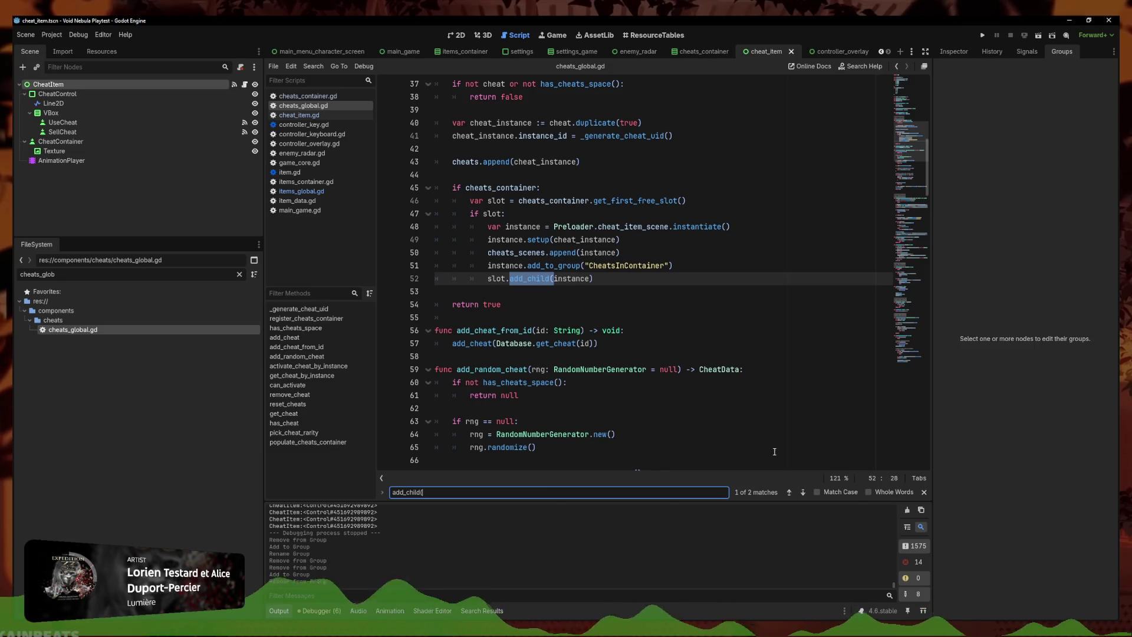
{"action": "left_click", "coordinate": [790, 492]}
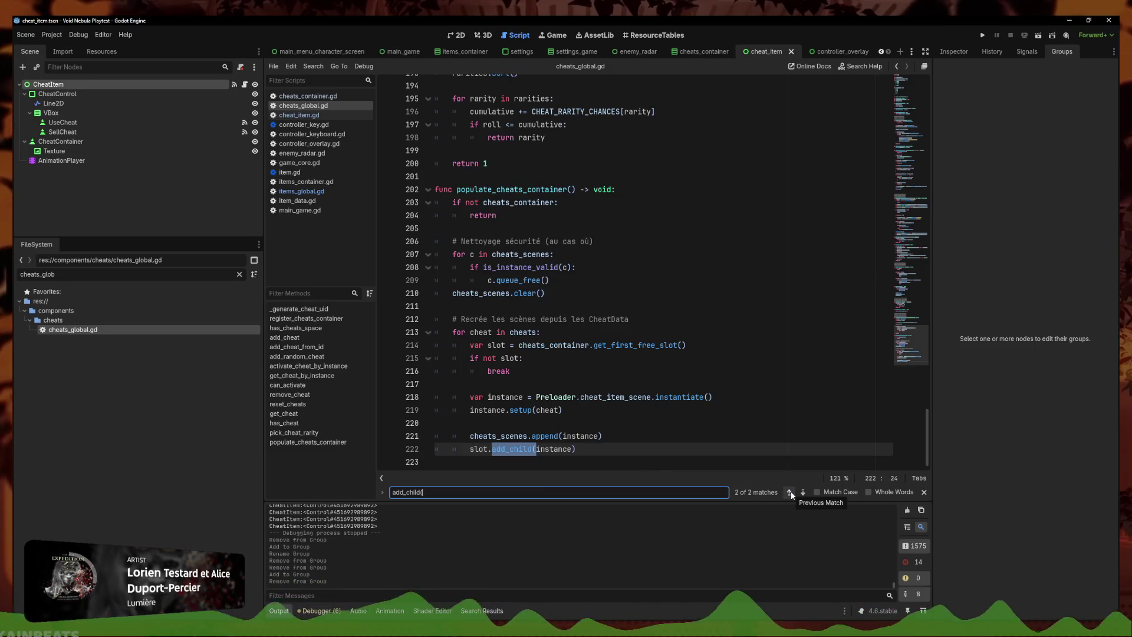
{"action": "left_click", "coordinate": [632, 435]}
{"action": "key", "text": "ctrl+z"}
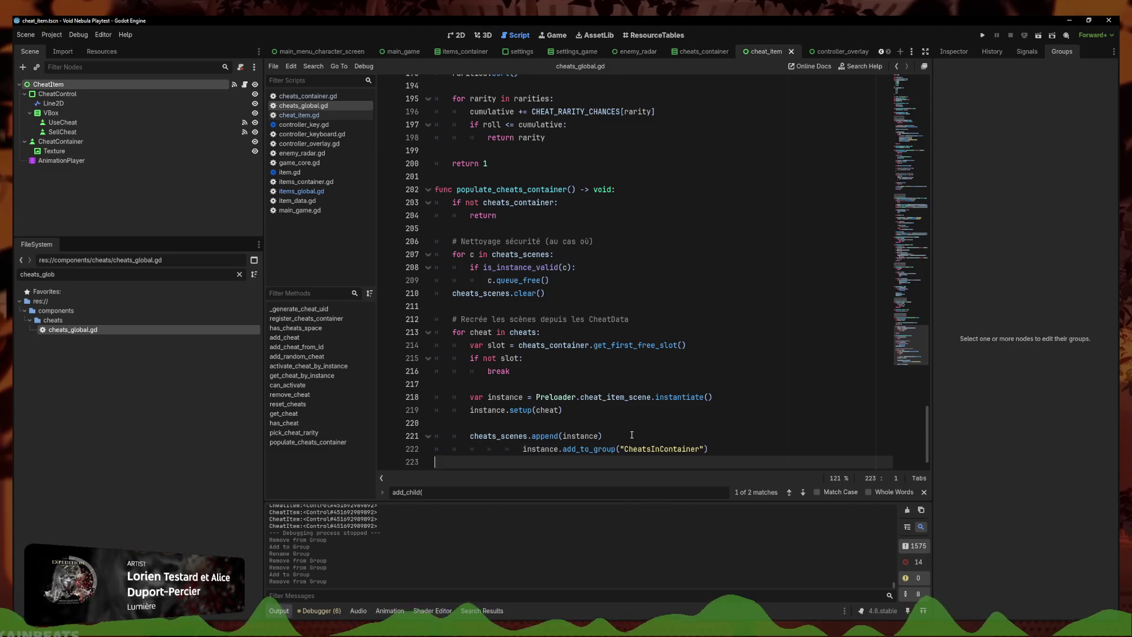
{"action": "key", "text": "ctrl+z"}
{"action": "key", "text": "ctrl+y"}
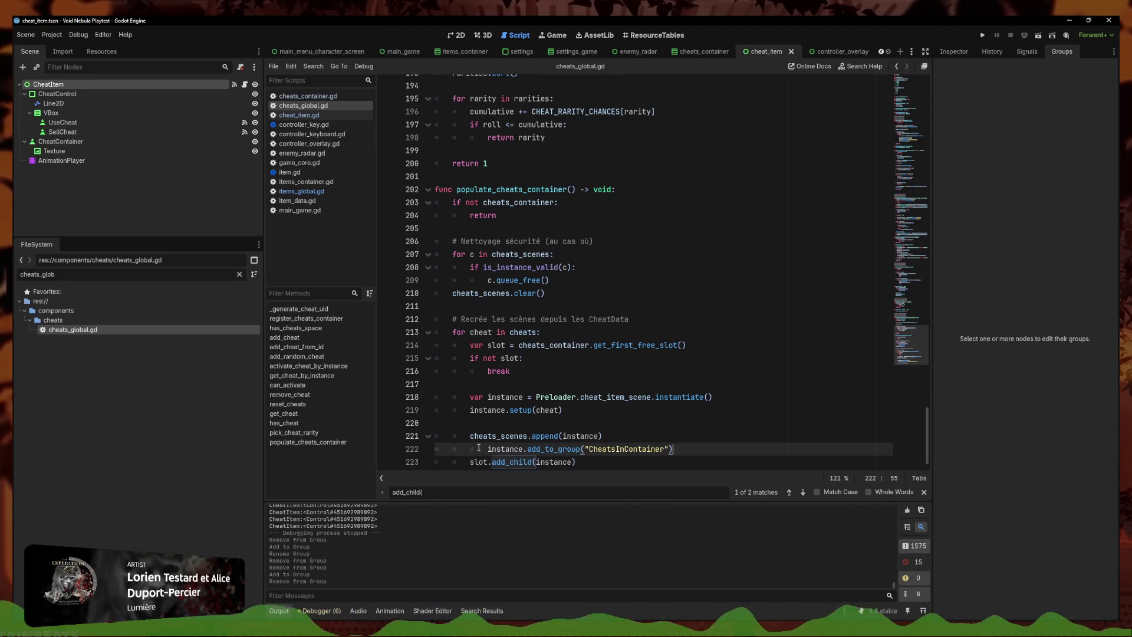
{"action": "key", "text": "BackSpace"}
{"action": "left_click", "coordinate": [702, 441]}
{"action": "left_click", "coordinate": [702, 446]}
{"action": "left_click", "coordinate": [982, 35]}
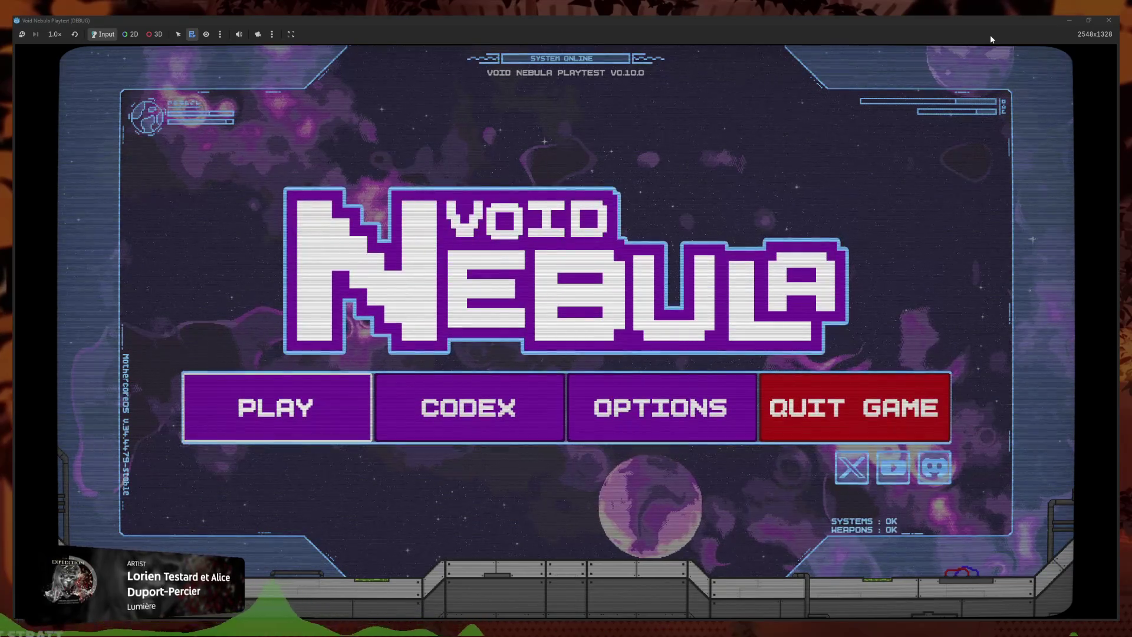
Continue into the game scene and move focus down to the battery, then across radar enemies to Red Resistor
{"action": "key", "text": "Return"}
{"action": "key", "text": "Return"}
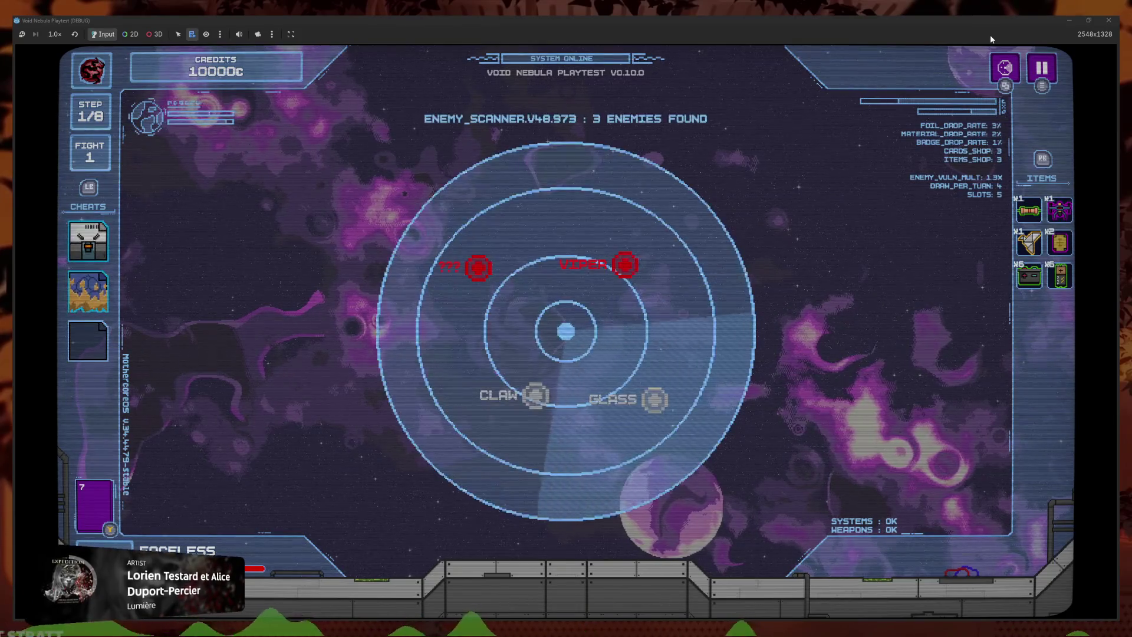
{"action": "key", "text": "Down"}
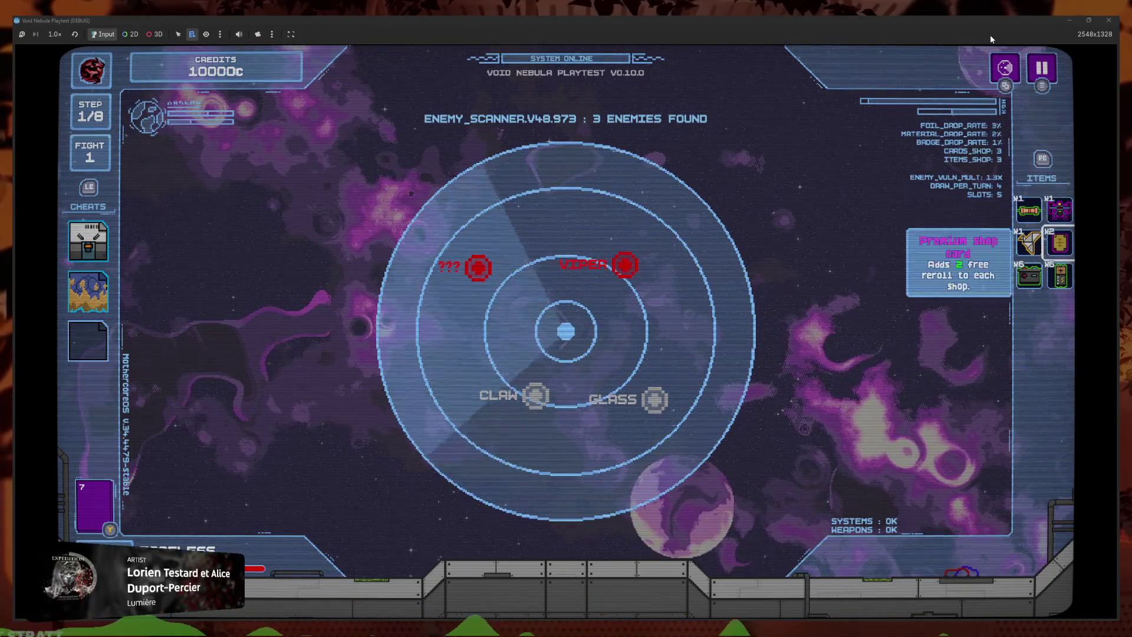
{"action": "key", "text": "Down"}
{"action": "key", "text": "Left"}
{"action": "key", "text": "Left"}
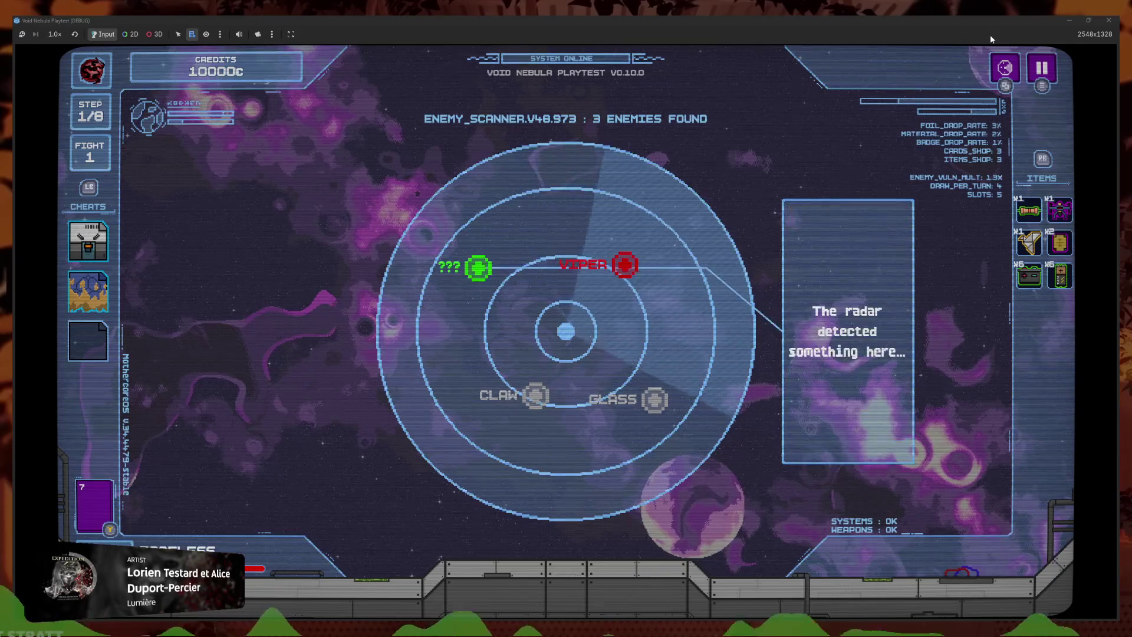
{"action": "key", "text": "Right"}
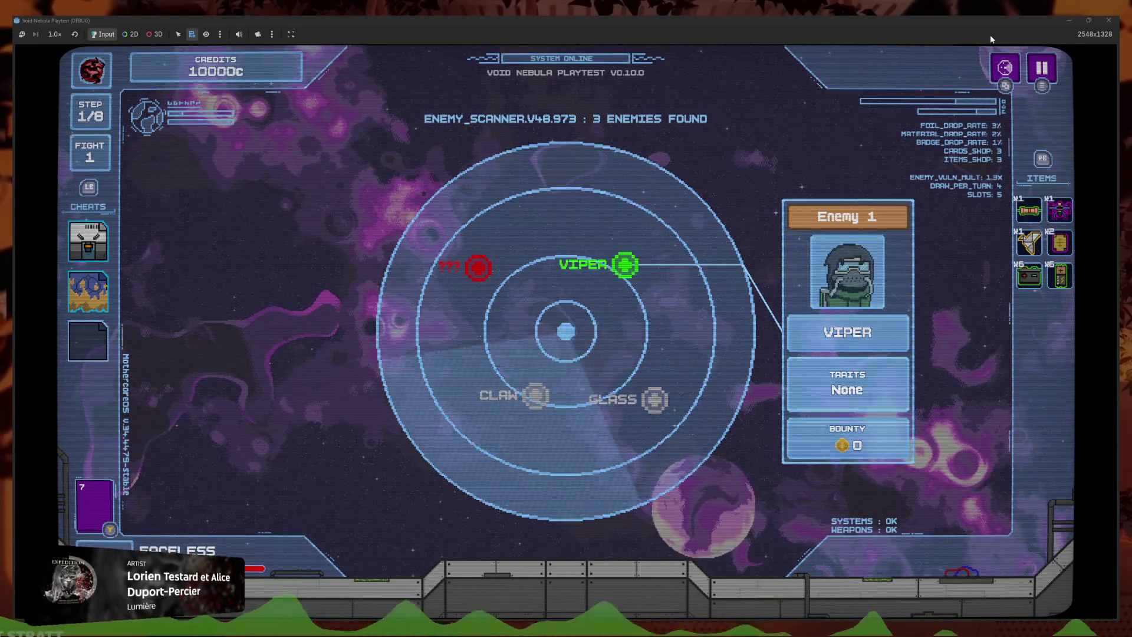
{"action": "key", "text": "Right"}
{"action": "key", "text": "Right"}
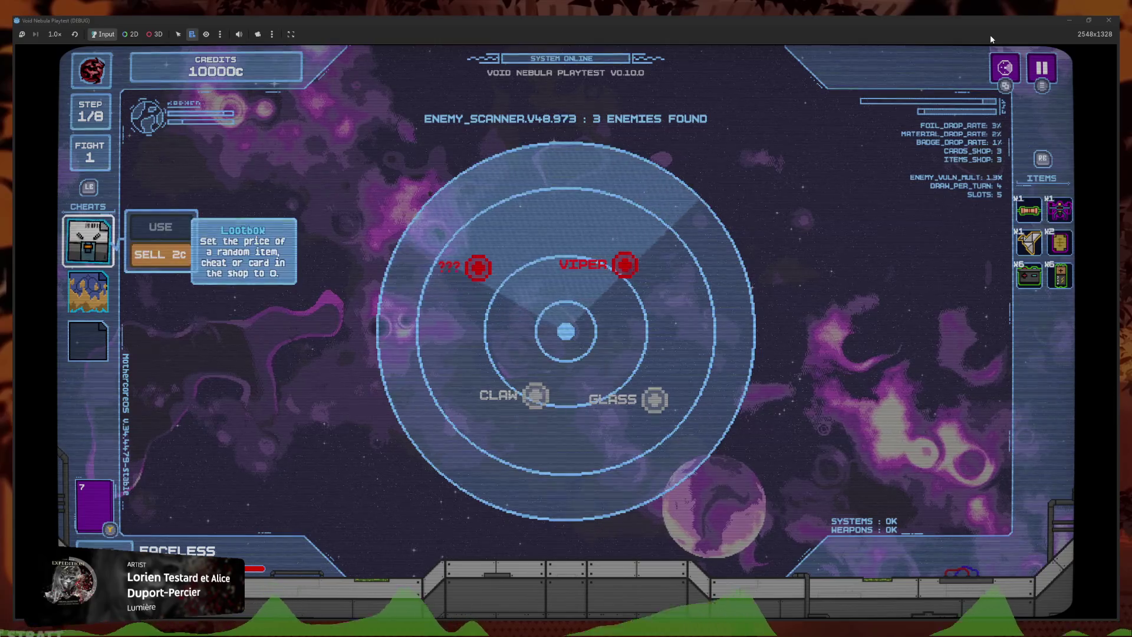
Move focus between the Lootbox cheat, second cheat card, Red Resistor item and VIPER enemy
{"action": "key", "text": "Down"}
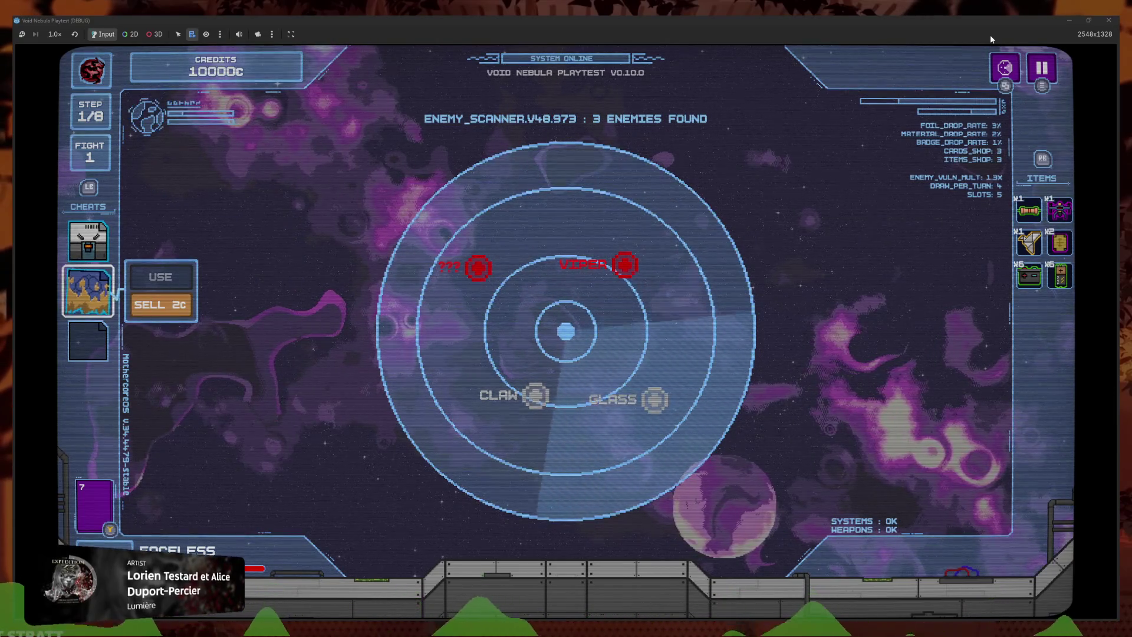
{"action": "key", "text": "Left"}
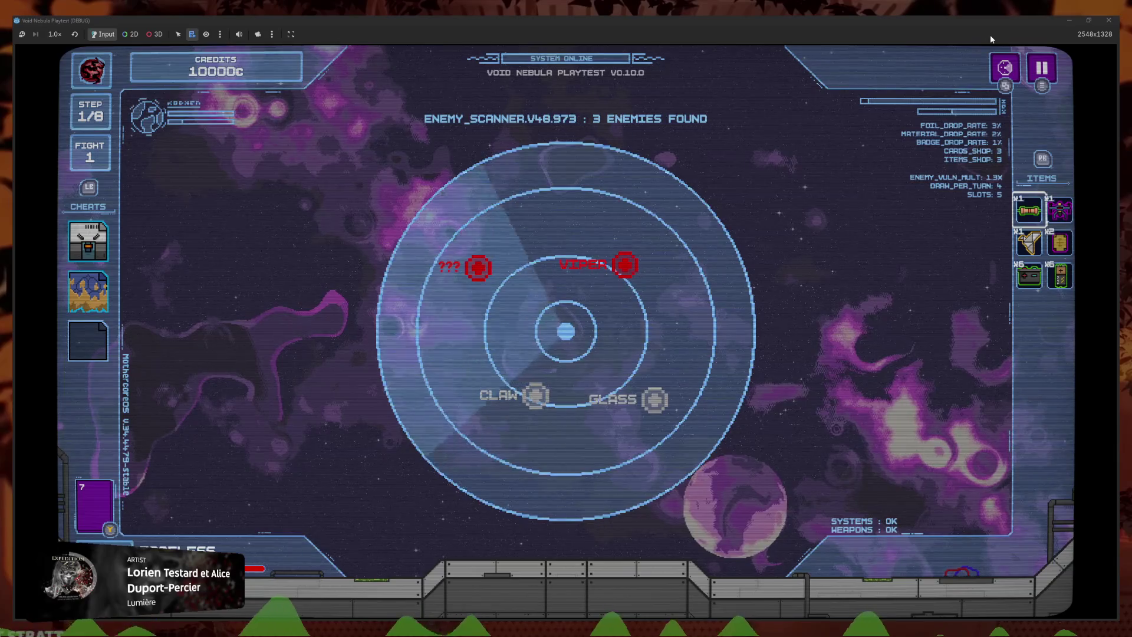
{"action": "key", "text": "Right"}
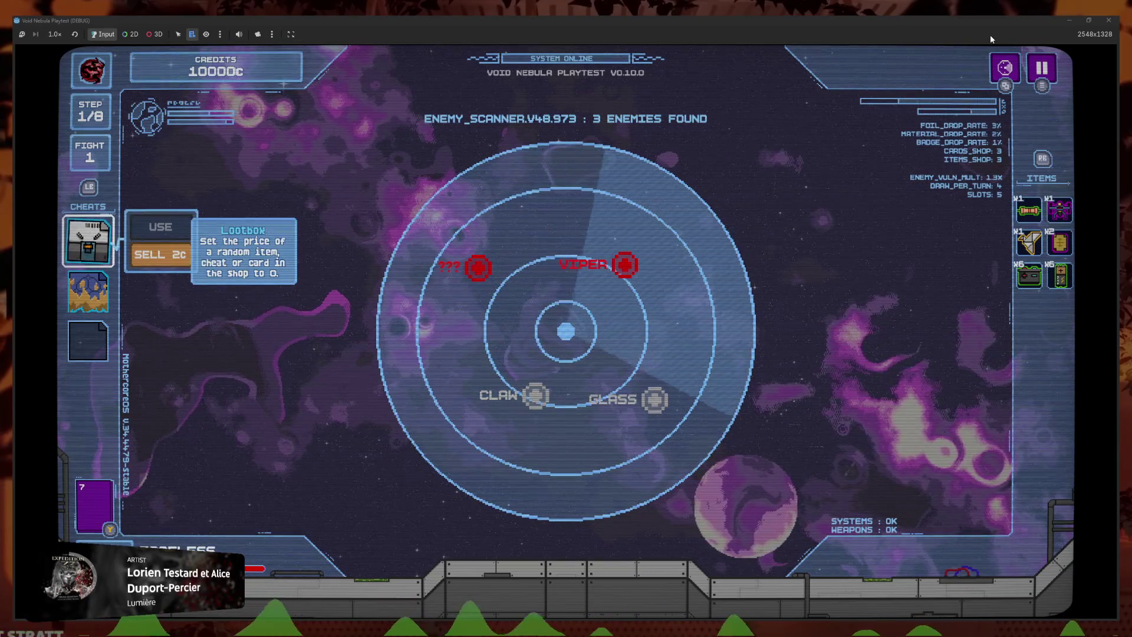
{"action": "key", "text": "Right"}
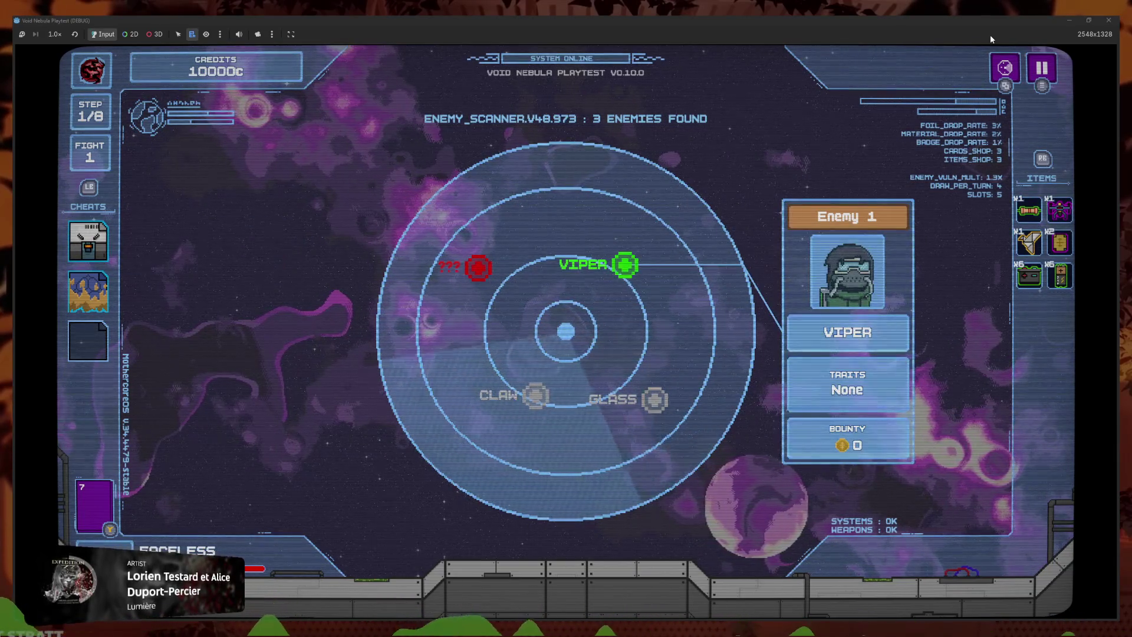
{"action": "key", "text": "Left"}
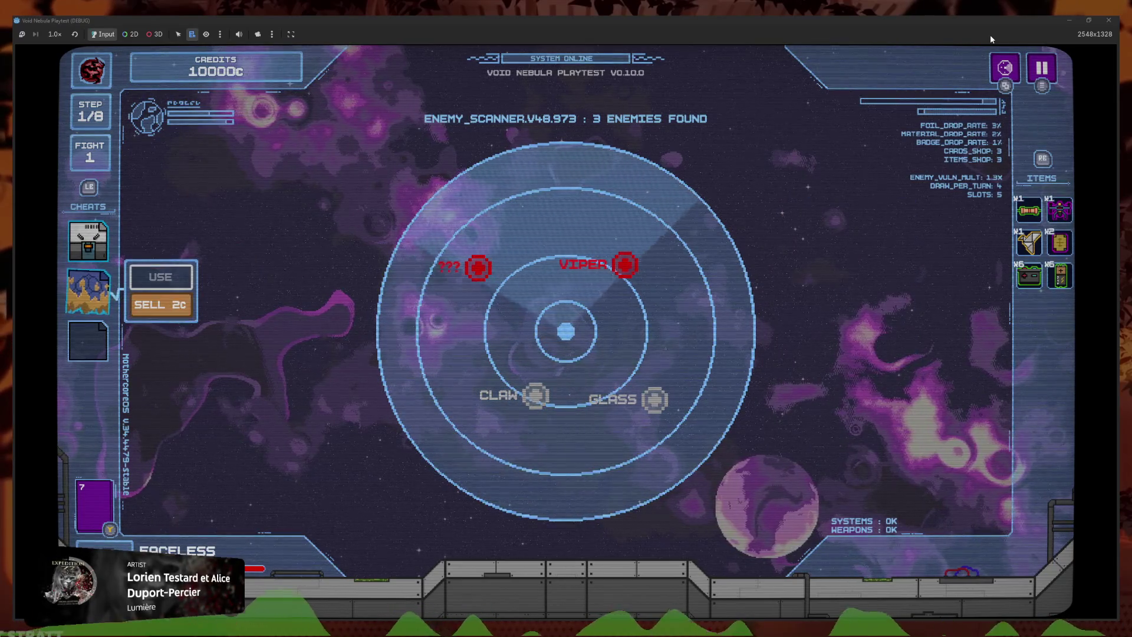
{"action": "key", "text": "Left"}
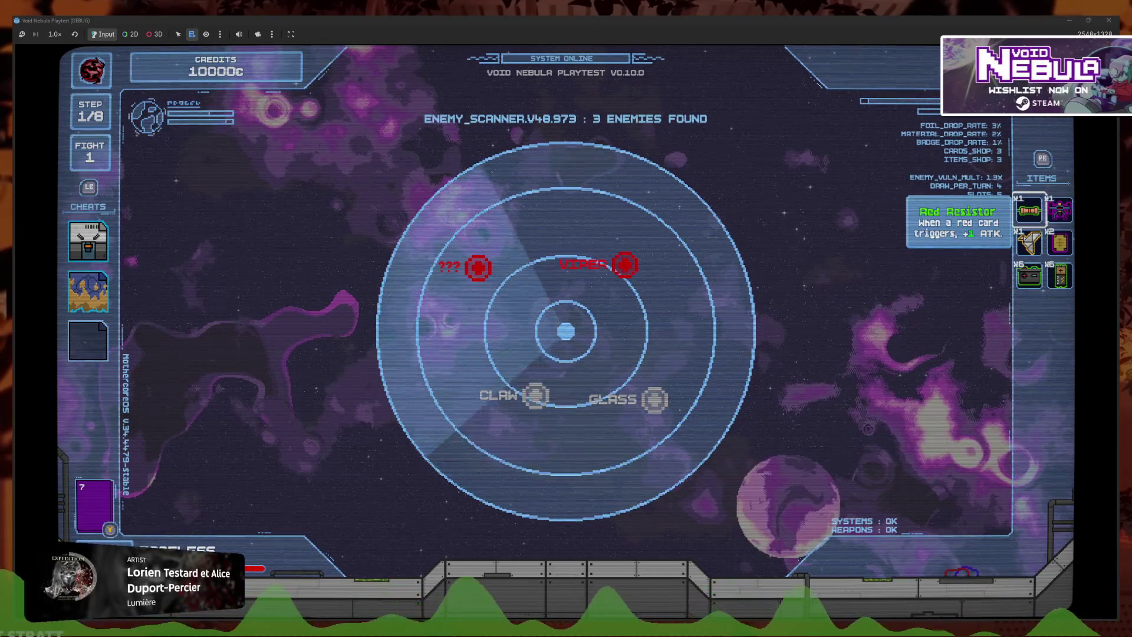
Cycle focus through VIPER, Lootbox, the ??? radar target and the second cheat card, ending on VIPER
{"action": "key", "text": "Left"}
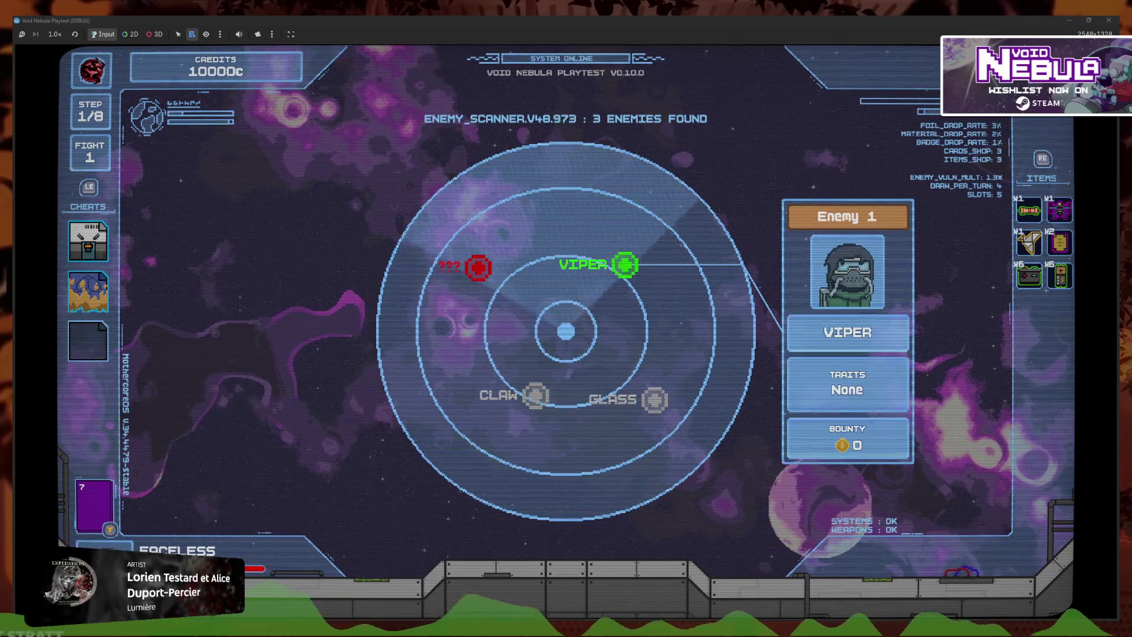
{"action": "key", "text": "Left"}
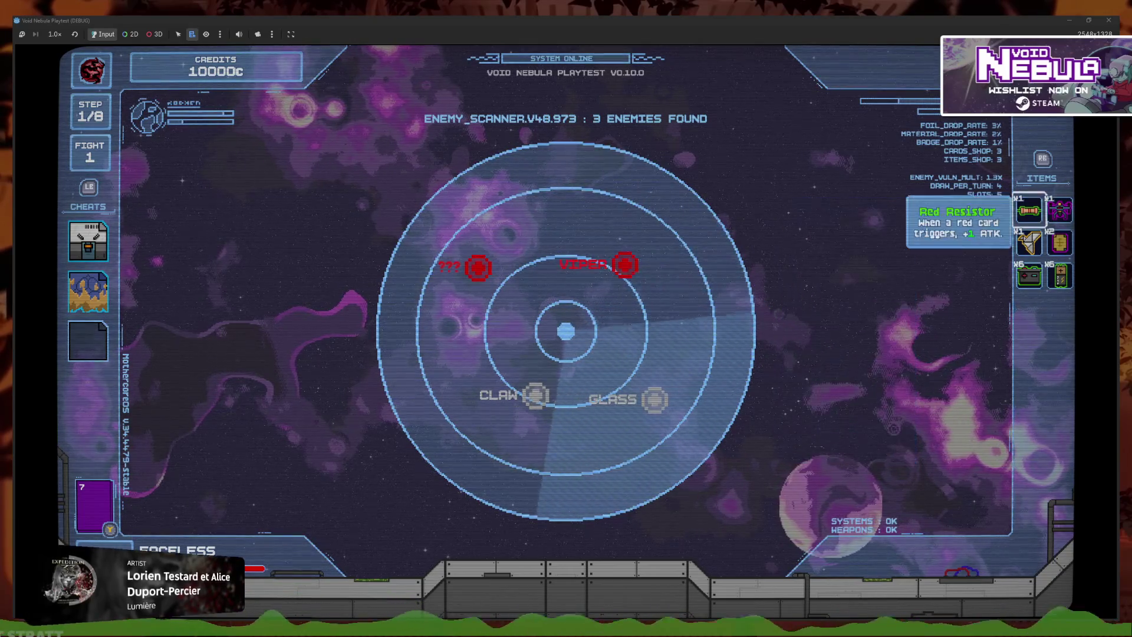
{"action": "key", "text": "Right"}
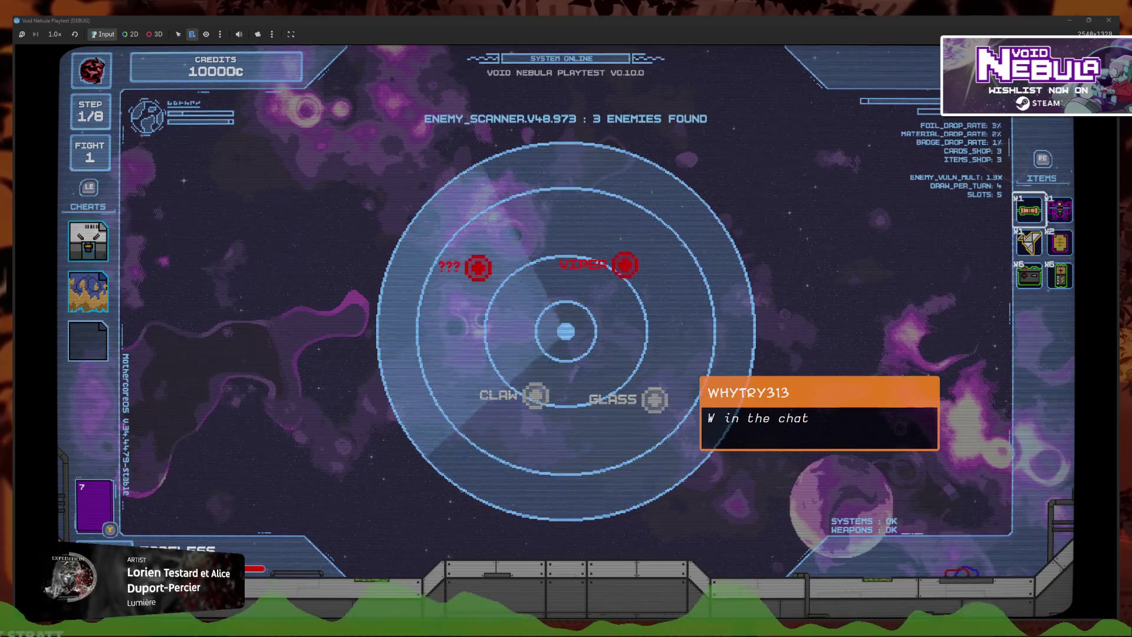
{"action": "key", "text": "Left"}
{"action": "key", "text": "Down"}
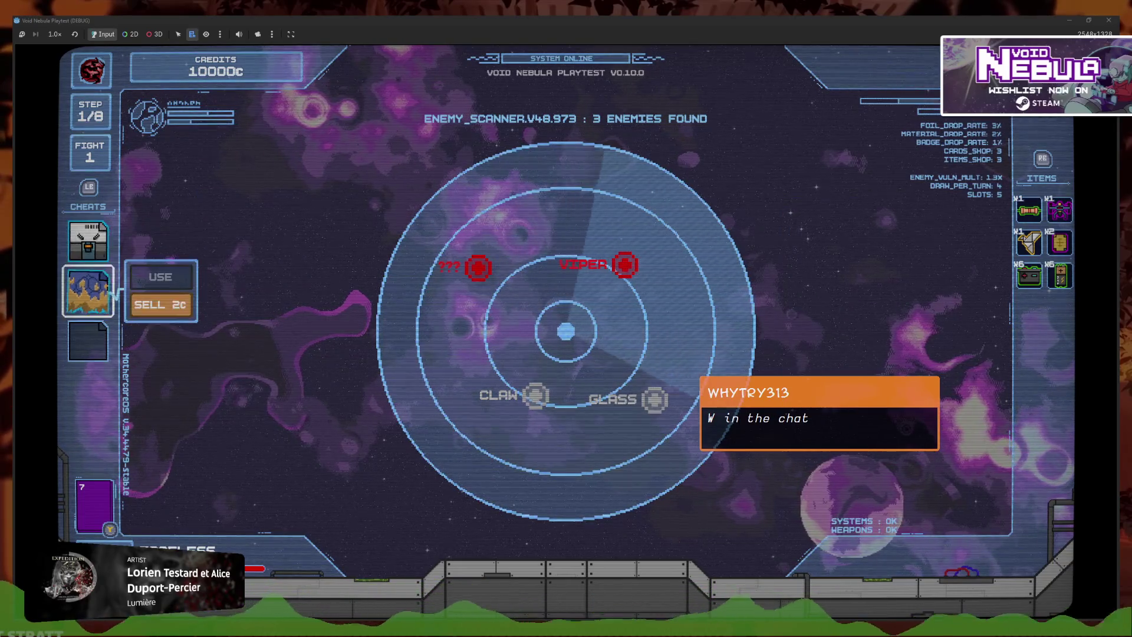
{"action": "key", "text": "Up"}
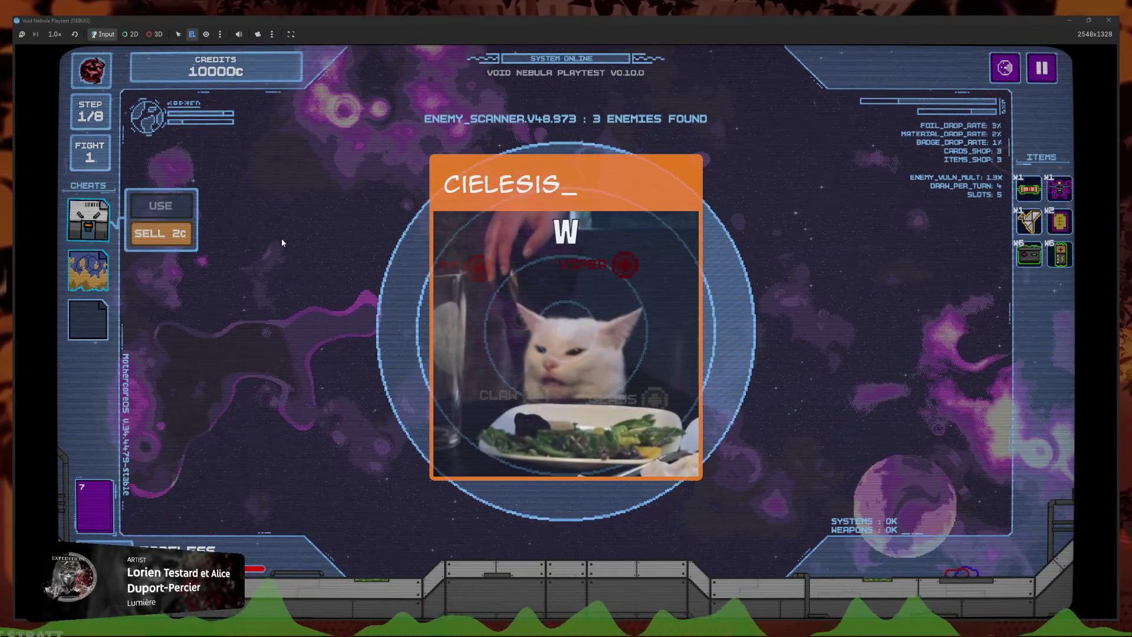
{"action": "key", "text": "Tab"}
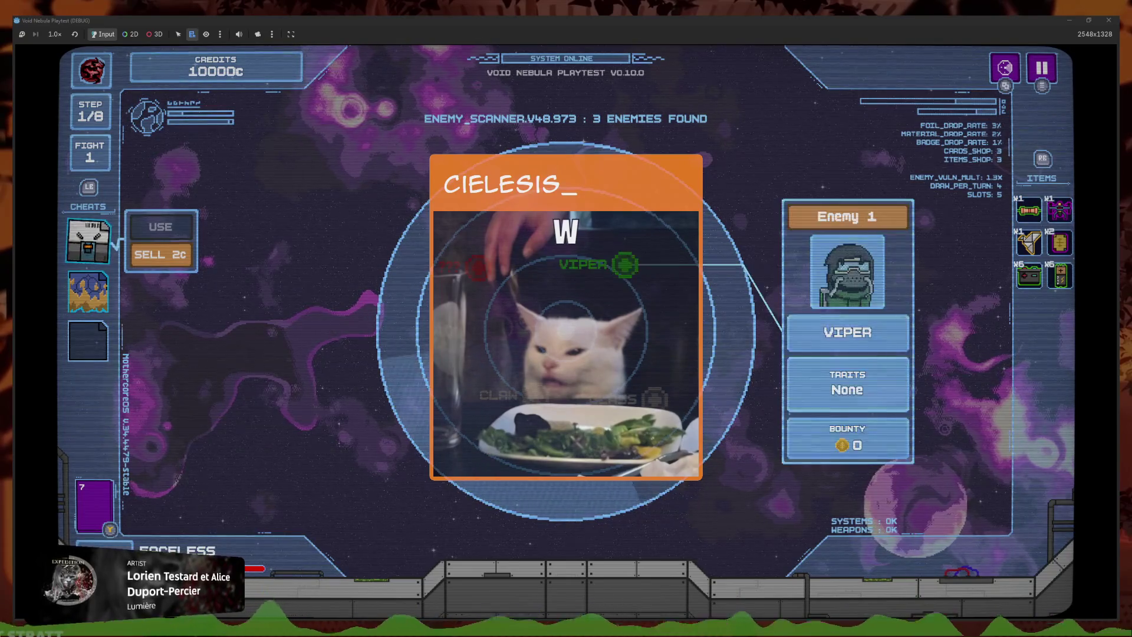
{"action": "key", "text": "Left"}
{"action": "key", "text": "Right"}
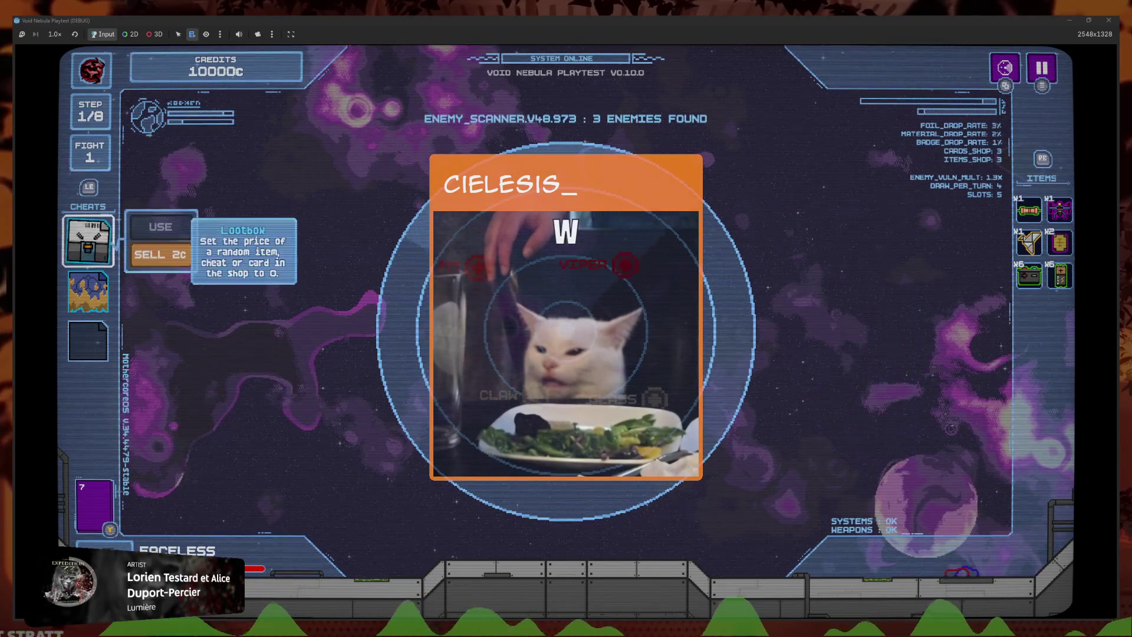
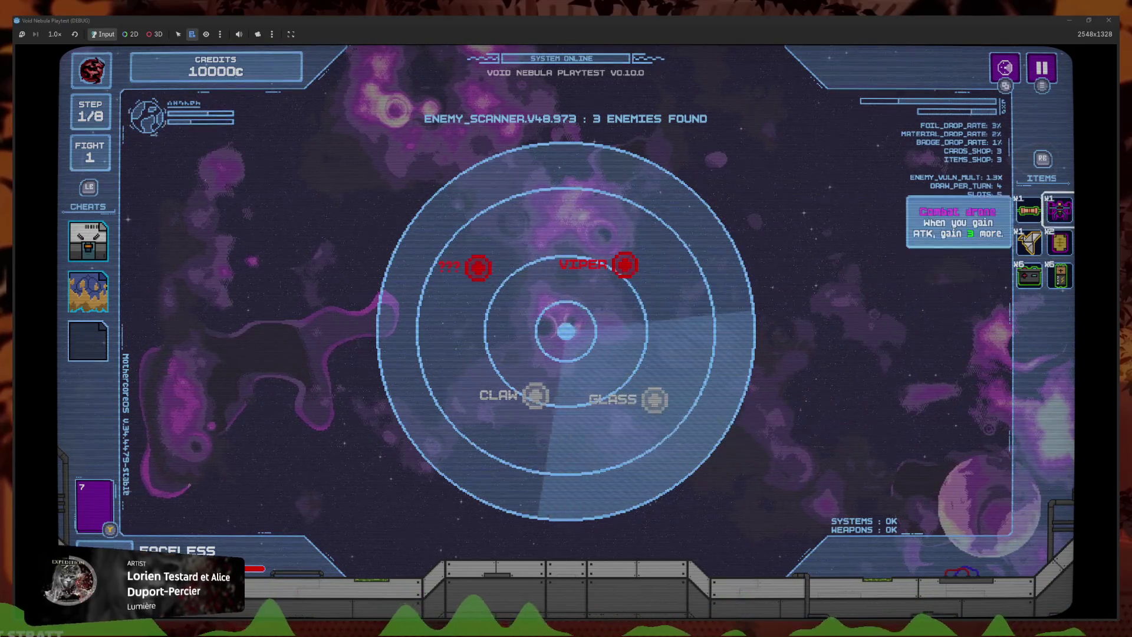
In the running game, toggle the deck view and pause menu repeatedly to check controller focus
{"action": "left_click", "coordinate": [88, 291]}
{"action": "key", "text": "y"}
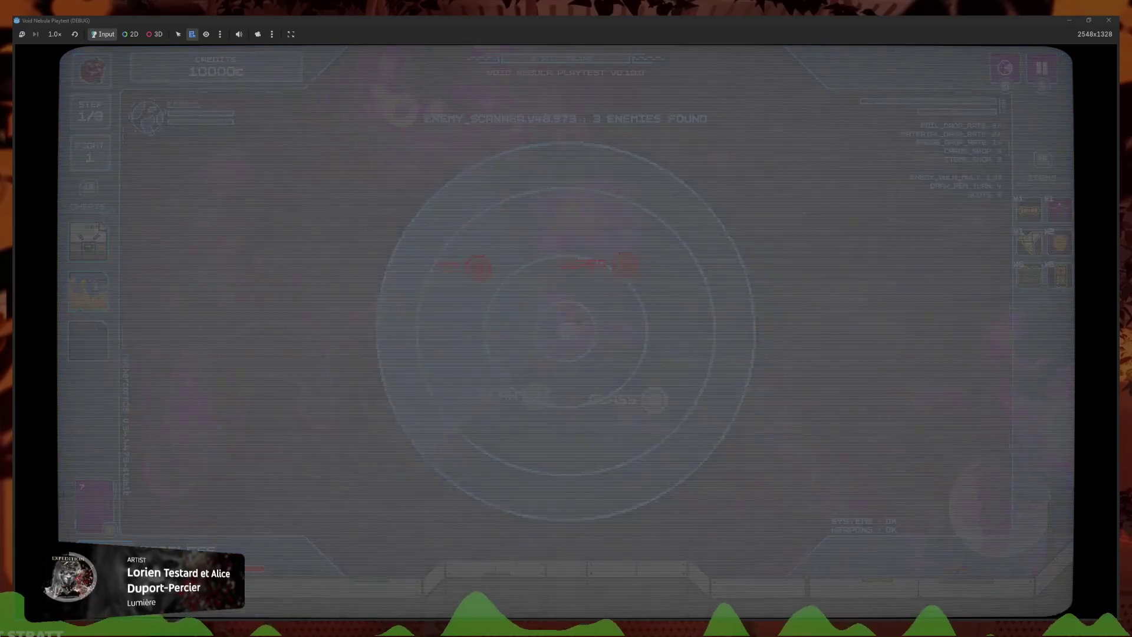
{"action": "key", "text": "Escape"}
{"action": "key", "text": "y"}
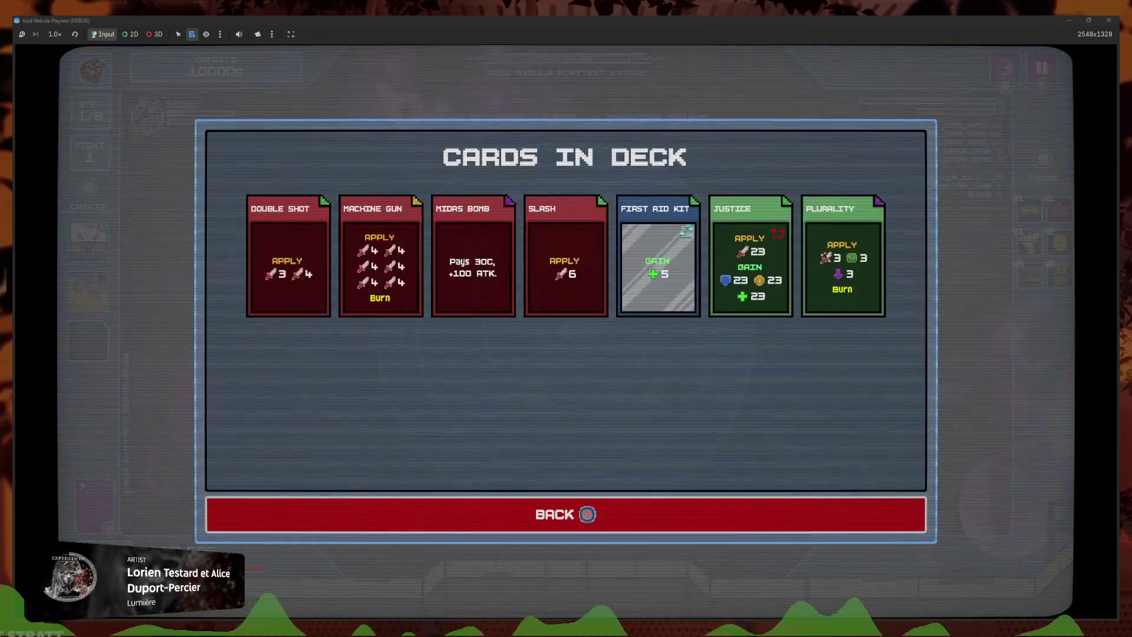
{"action": "key", "text": "Escape"}
{"action": "key", "text": "y"}
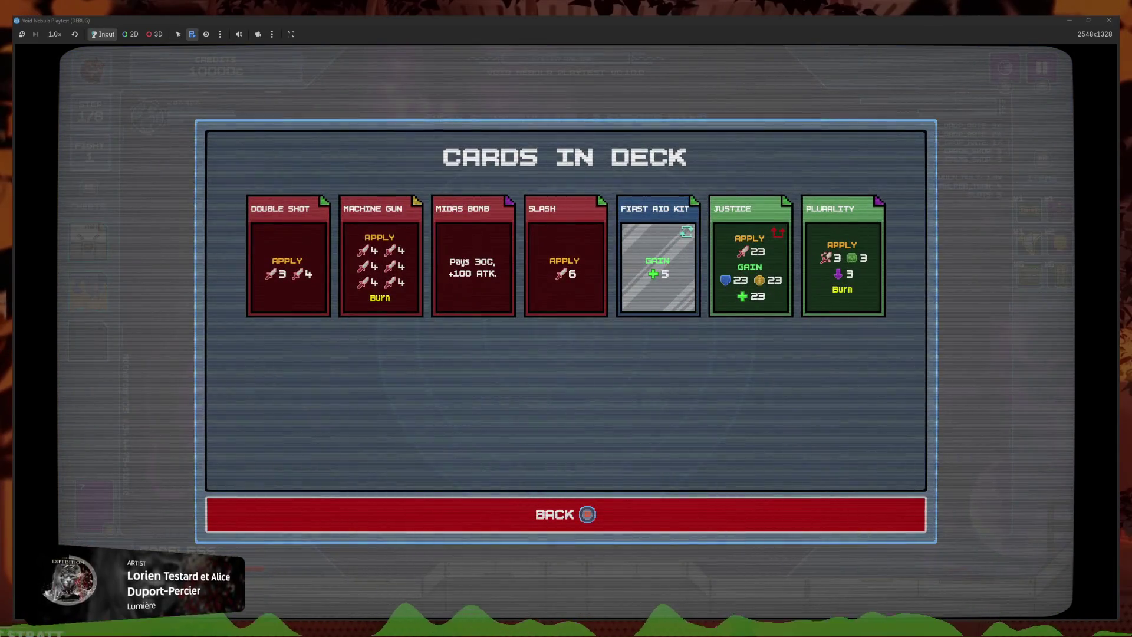
{"action": "key", "text": "Escape"}
{"action": "key", "text": "y"}
{"action": "key", "text": "Escape"}
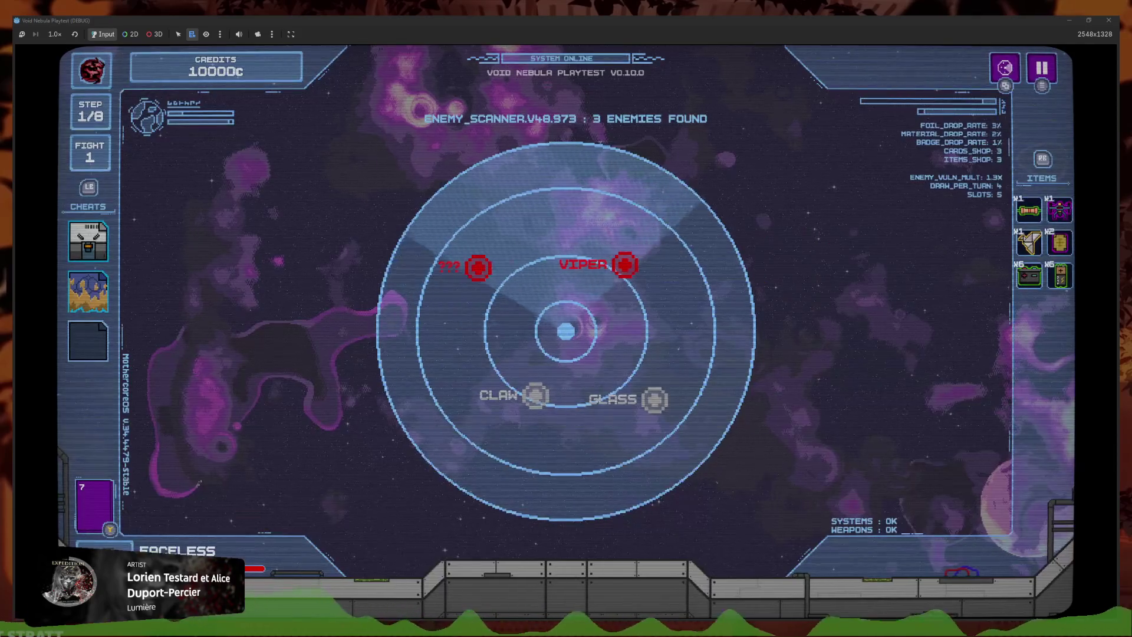
{"action": "key", "text": "y"}
{"action": "key", "text": "Escape"}
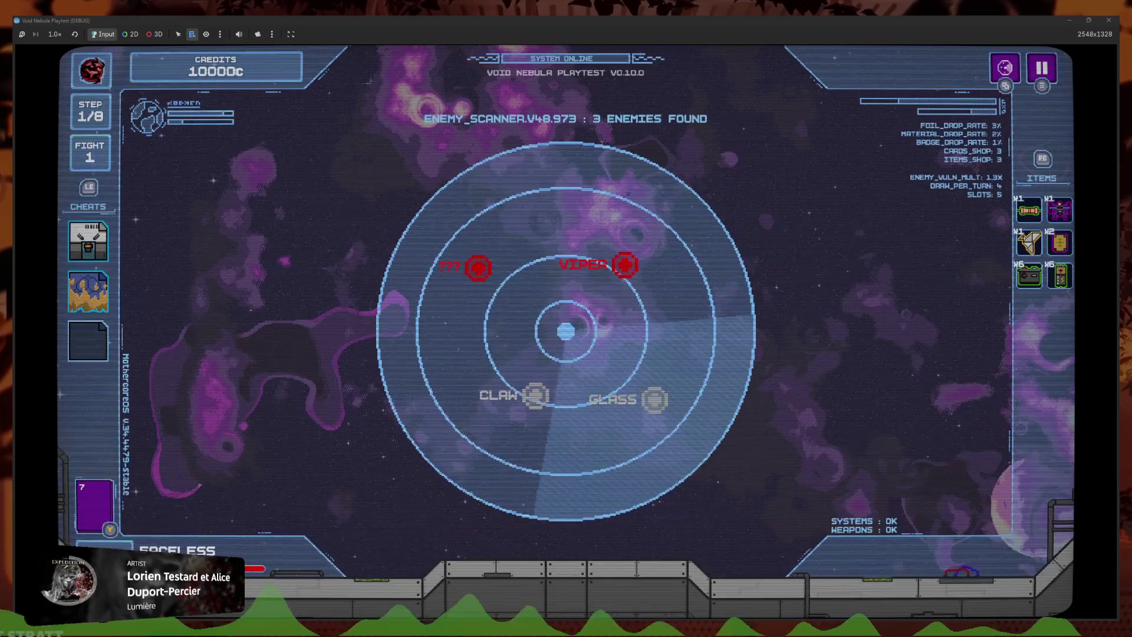
{"action": "key", "text": "y"}
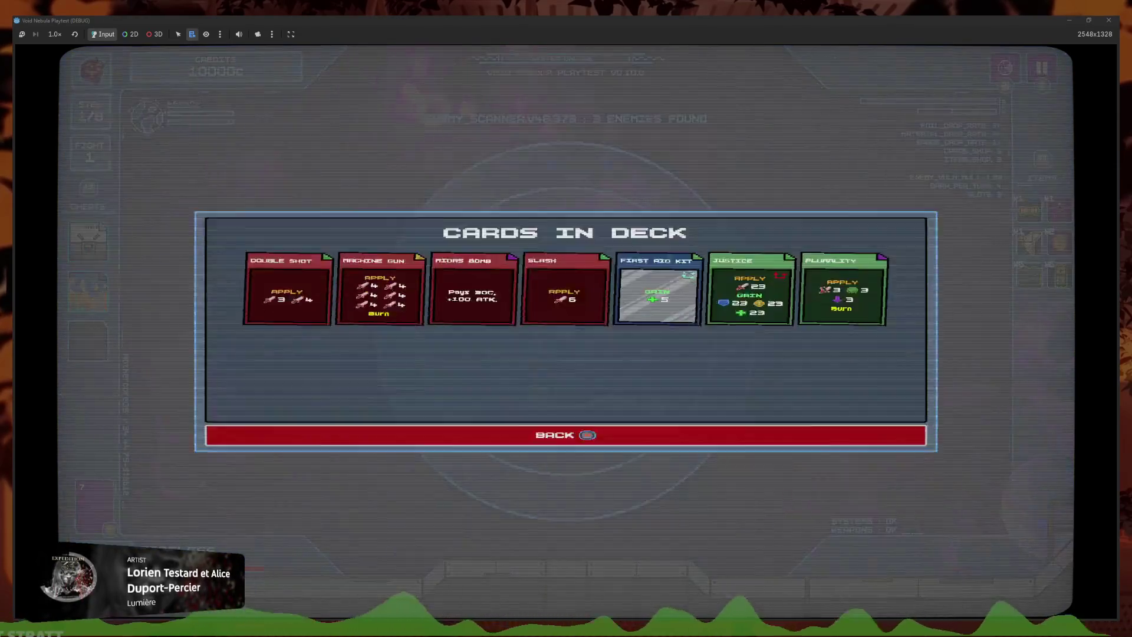
{"action": "key", "text": "Escape"}
{"action": "key", "text": "y"}
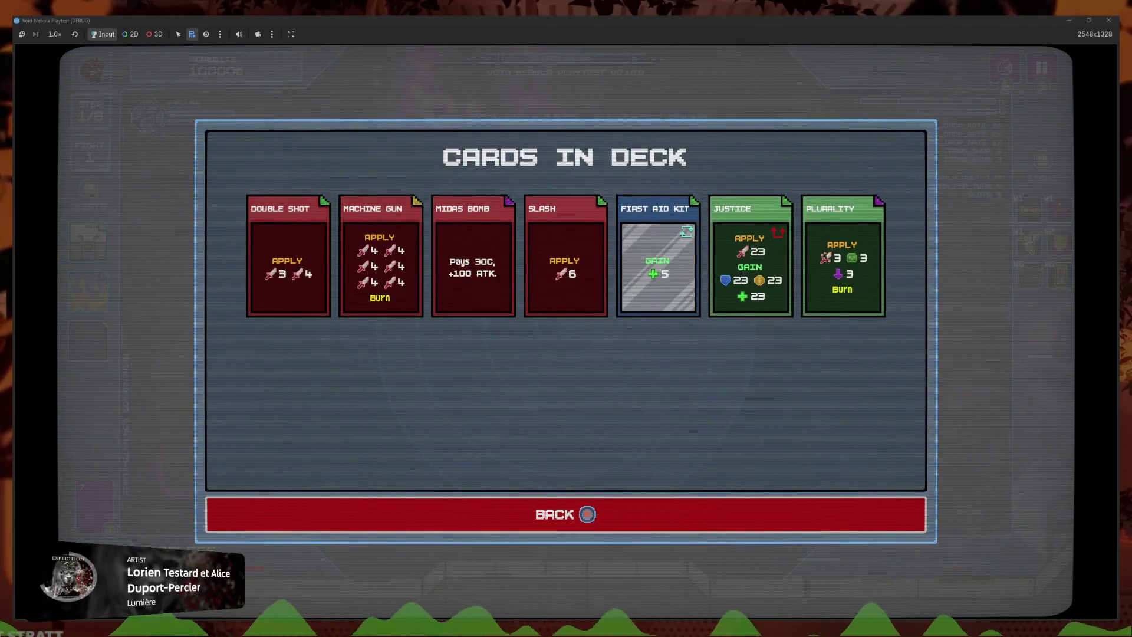
{"action": "key", "text": "Escape"}
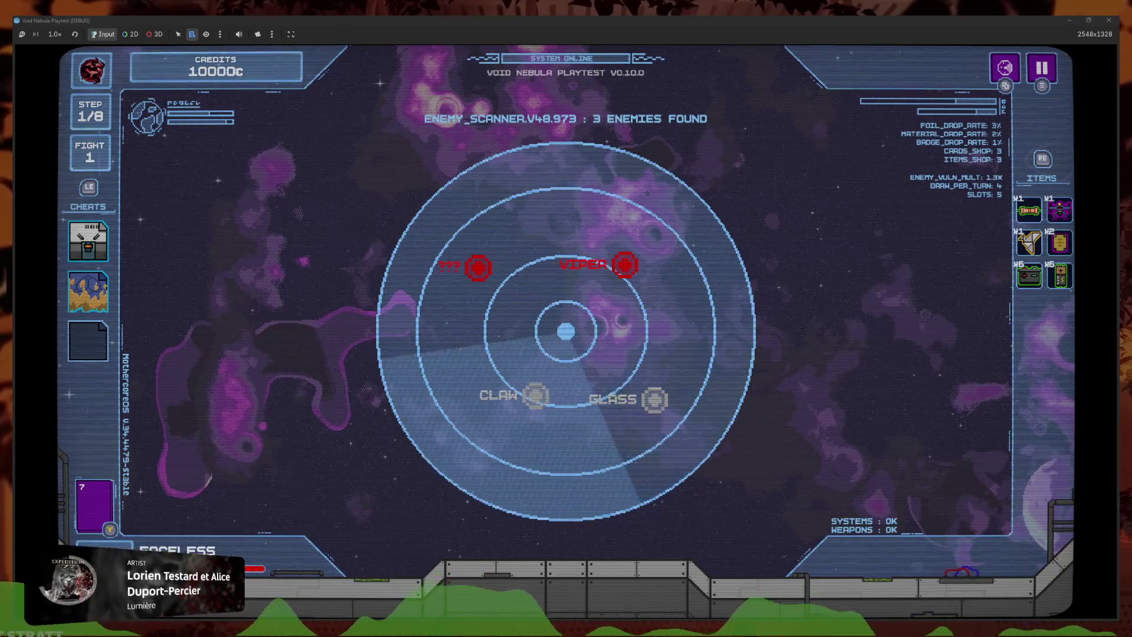
{"action": "key", "text": "Escape"}
{"action": "key", "text": "Escape"}
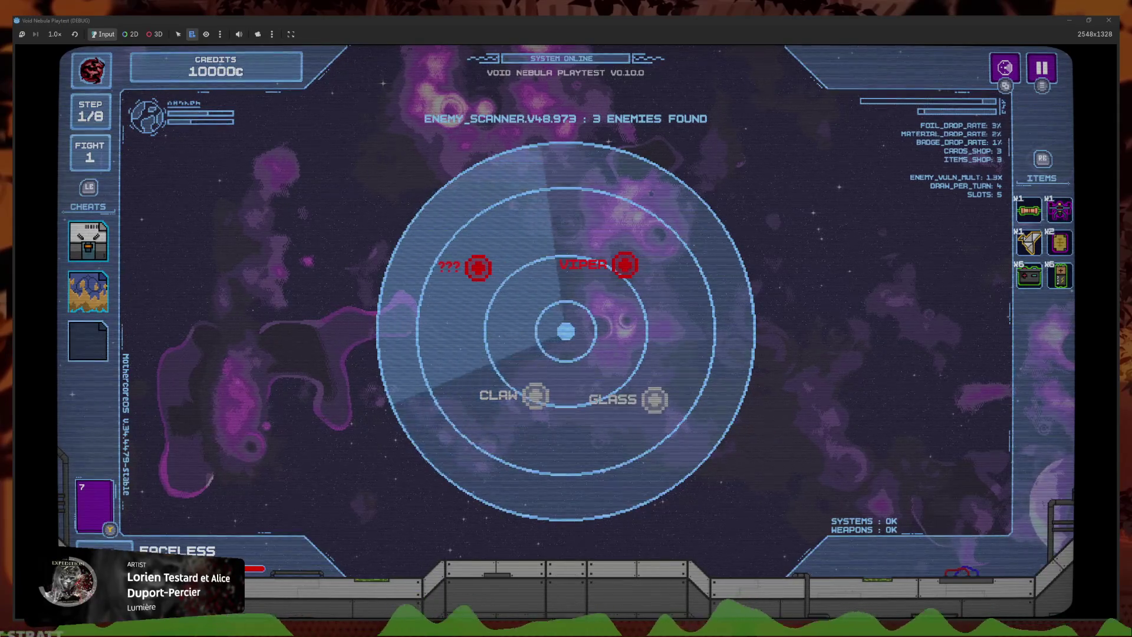
{"action": "key", "text": "Escape"}
{"action": "key", "text": "Escape"}
Stop the game and bring up controller_keyboard.gd in the script editor
{"action": "key", "text": "alt+Tab"}
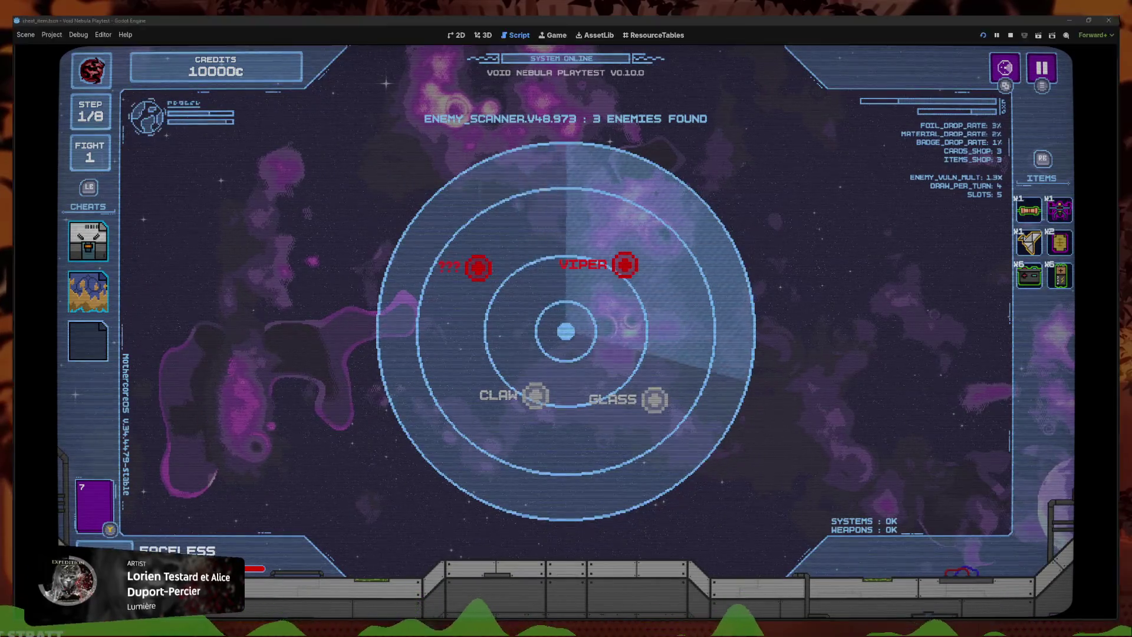
{"action": "key", "text": "F8"}
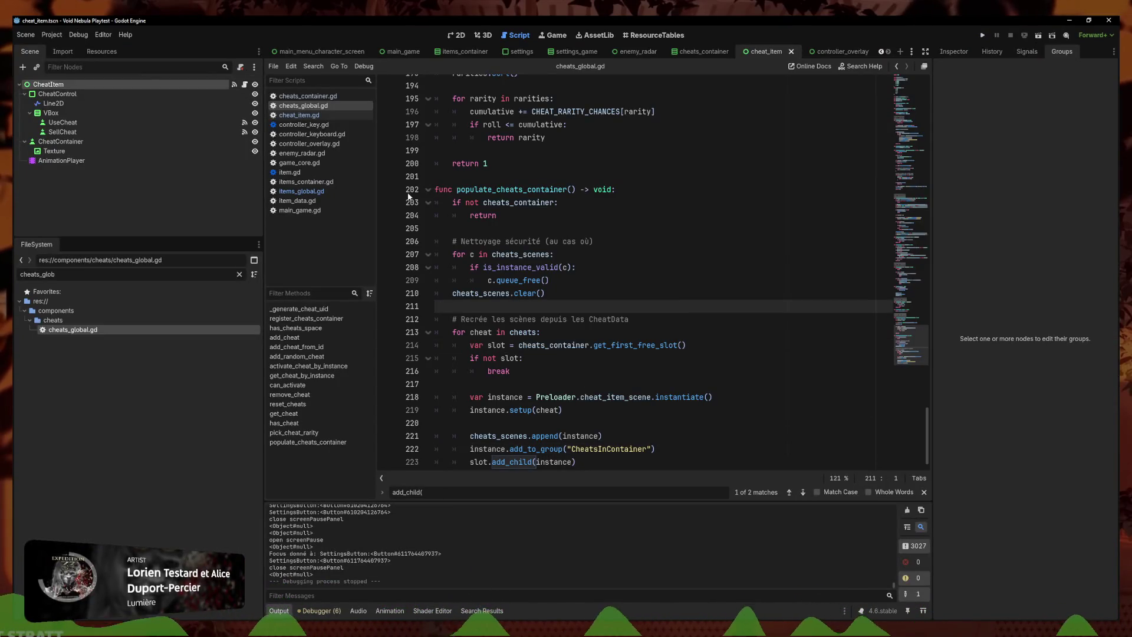
{"action": "mouse_move", "coordinate": [307, 575]}
{"action": "left_mouse_down"}
{"action": "mouse_move", "coordinate": [324, 581]}
{"action": "mouse_move", "coordinate": [270, 574]}
{"action": "left_mouse_up"}
{"action": "left_click", "coordinate": [531, 371]}
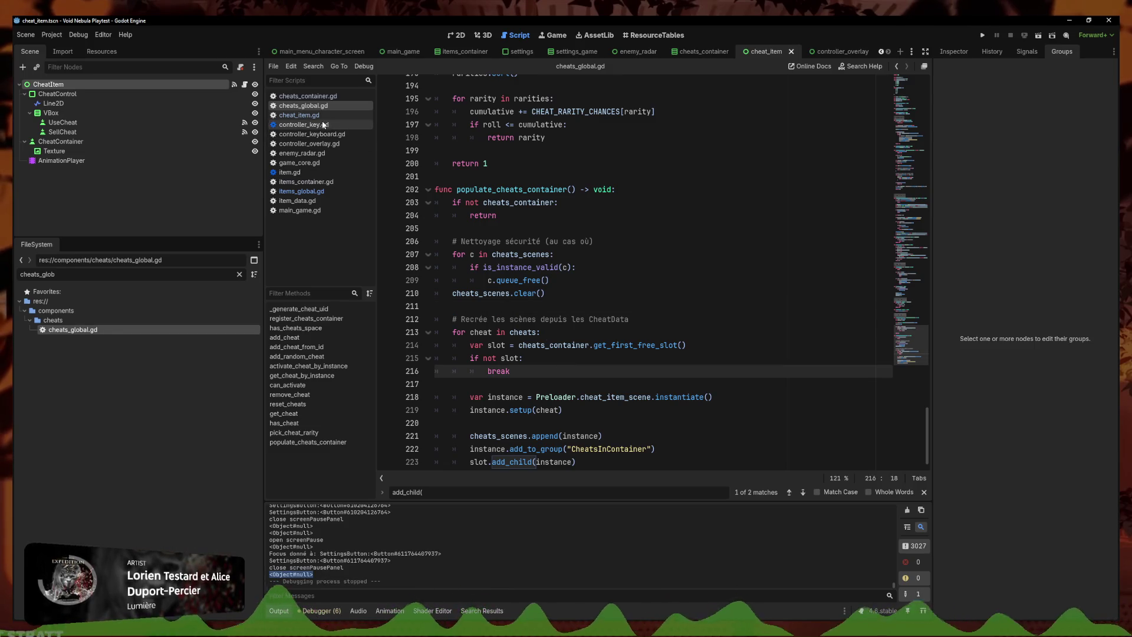
{"action": "scroll", "coordinate": [547, 375], "scroll_direction": "down", "scroll_amount": 1}
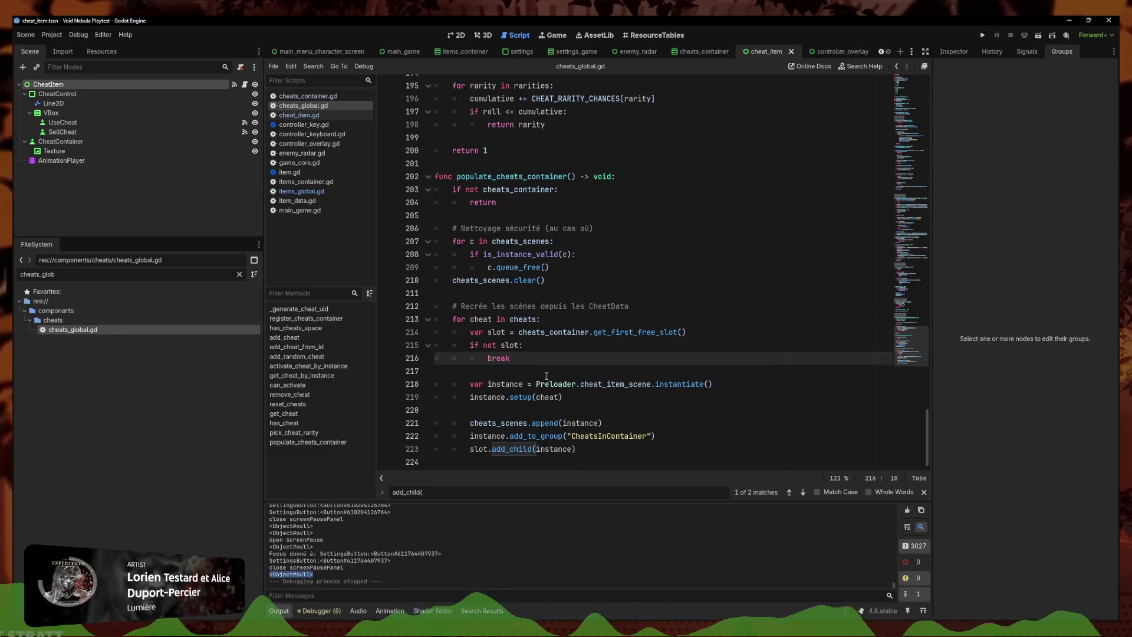
{"action": "left_click", "coordinate": [309, 143]}
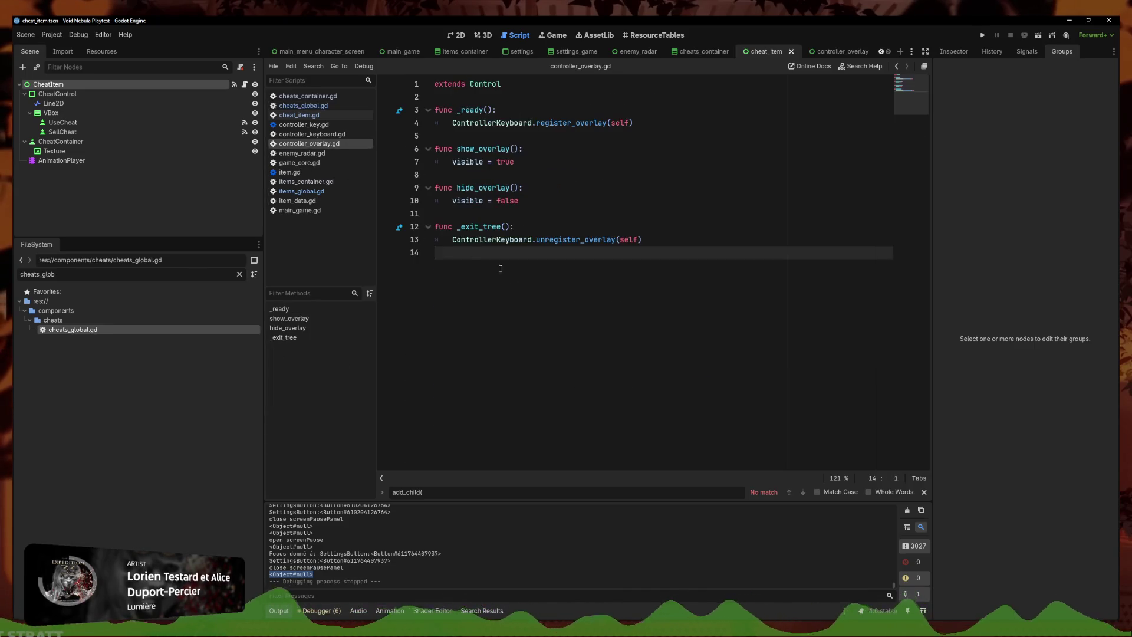
{"action": "left_click", "coordinate": [311, 134]}
{"action": "scroll", "coordinate": [914, 270], "scroll_direction": "down", "scroll_amount": 10}
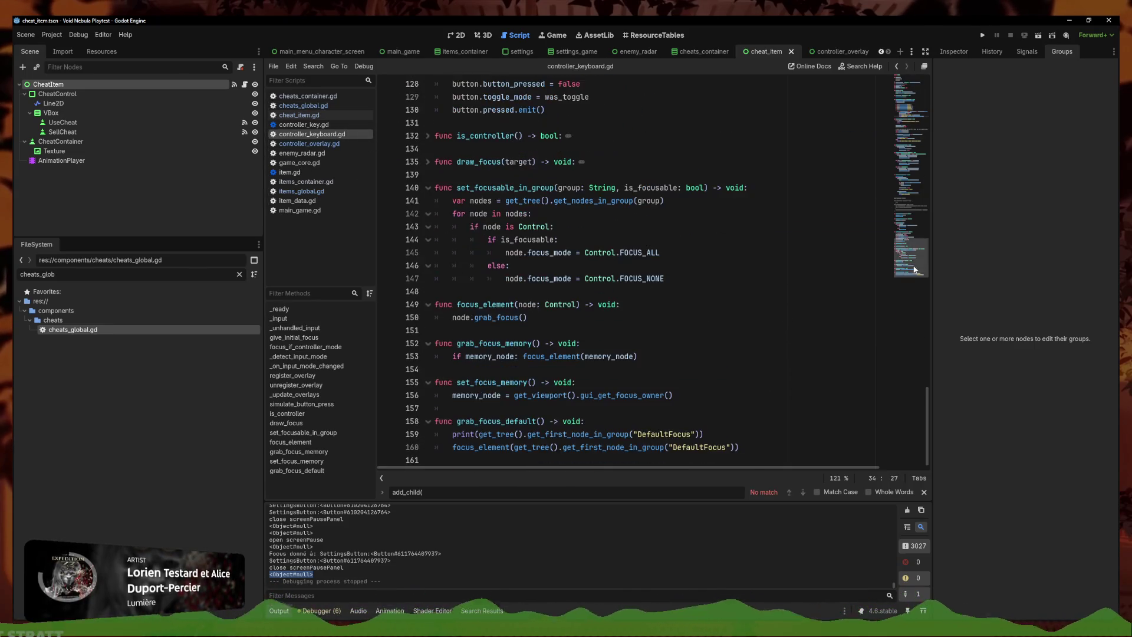
Wrap focus_element(memory_node) in an if/else whose else branch calls grab_focus_default()
{"action": "left_click", "coordinate": [519, 356]}
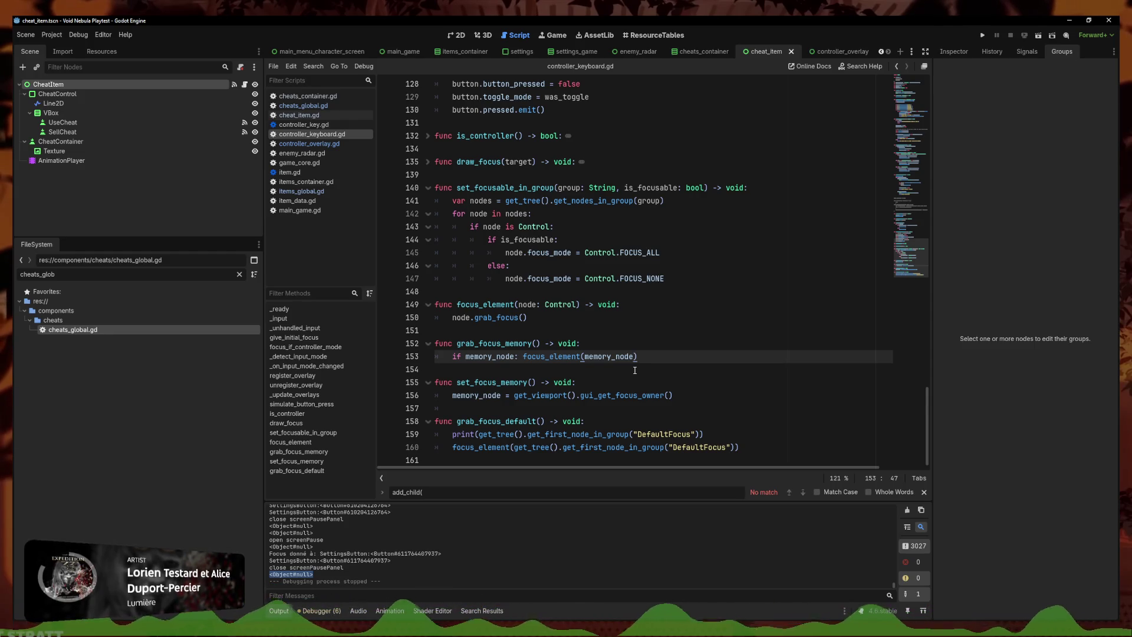
{"action": "key", "text": "Return"}
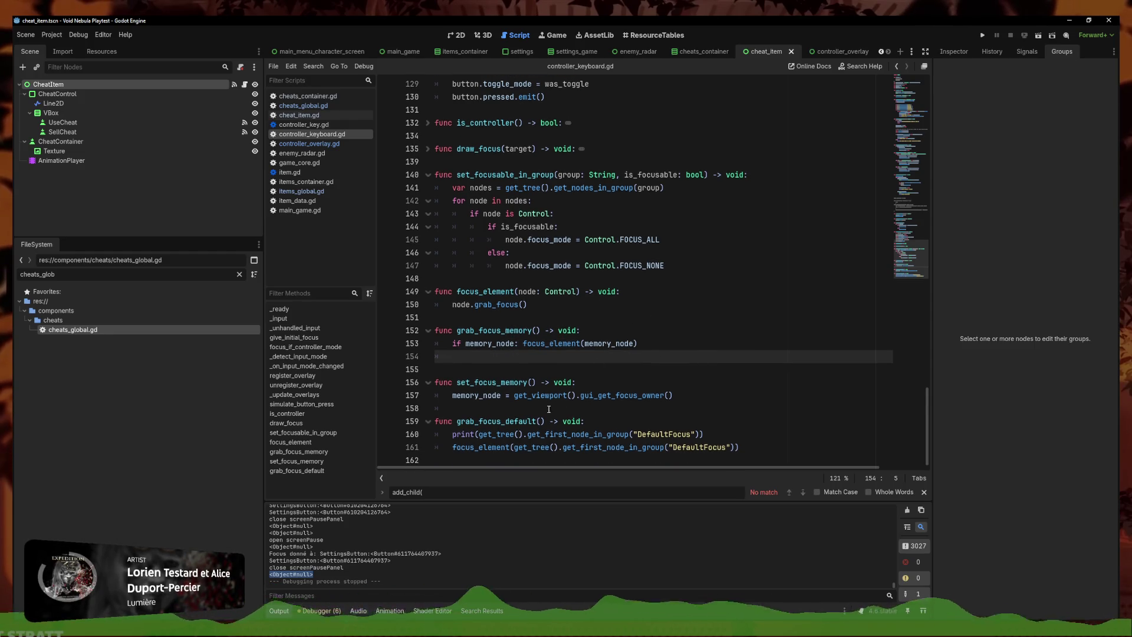
{"action": "type", "text": "grab_f"}
{"action": "key", "text": "Return"}
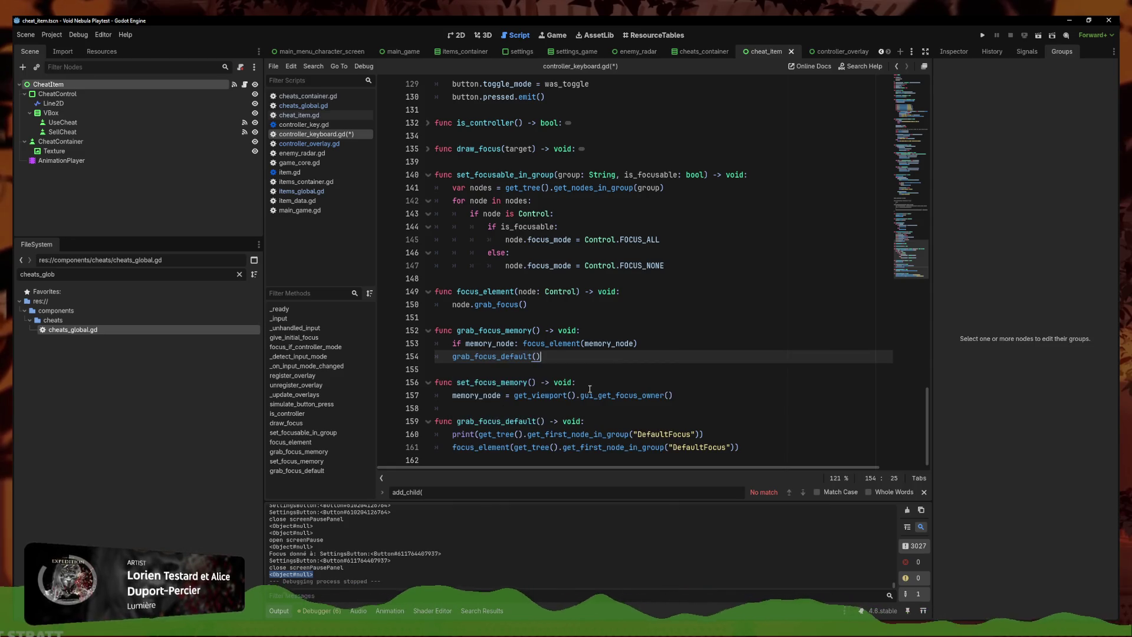
{"action": "left_click", "coordinate": [523, 344]}
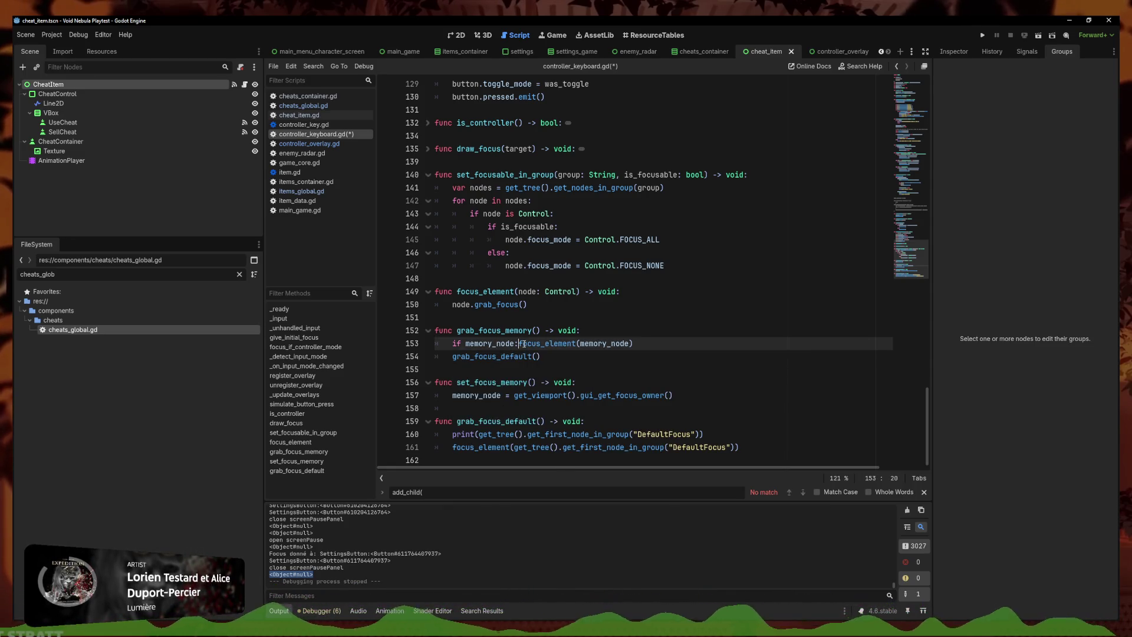
{"action": "key", "text": "Return"}
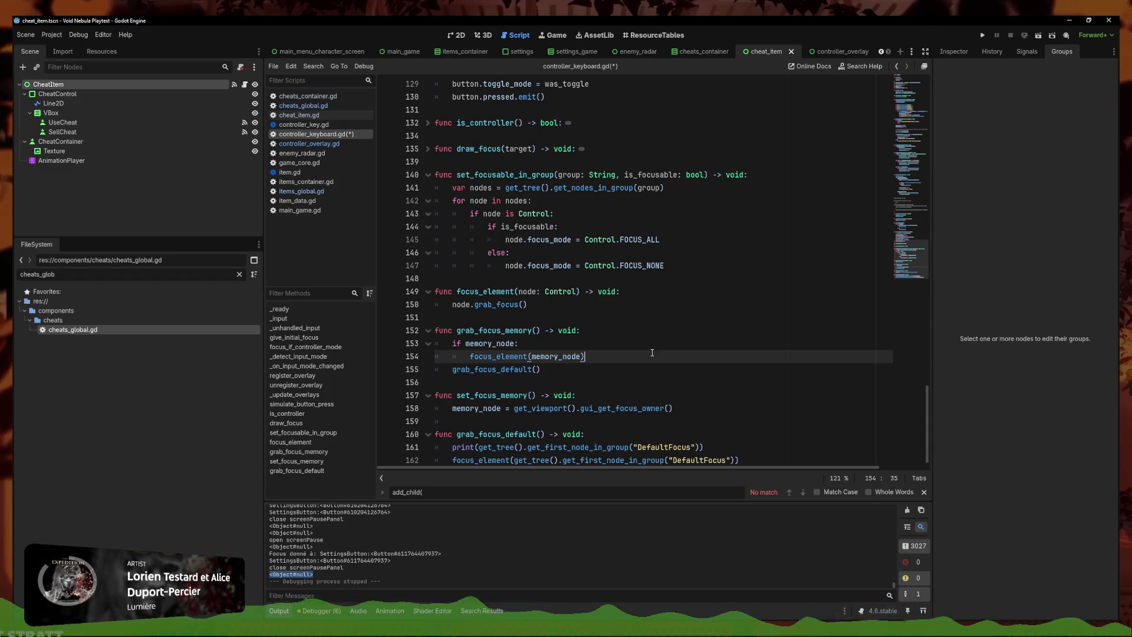
{"action": "key", "text": "Return"}
{"action": "key", "text": "BackSpace"}
{"action": "type", "text": "e"}
{"action": "left_click", "coordinate": [443, 382]}
{"action": "key", "text": "Tab"}
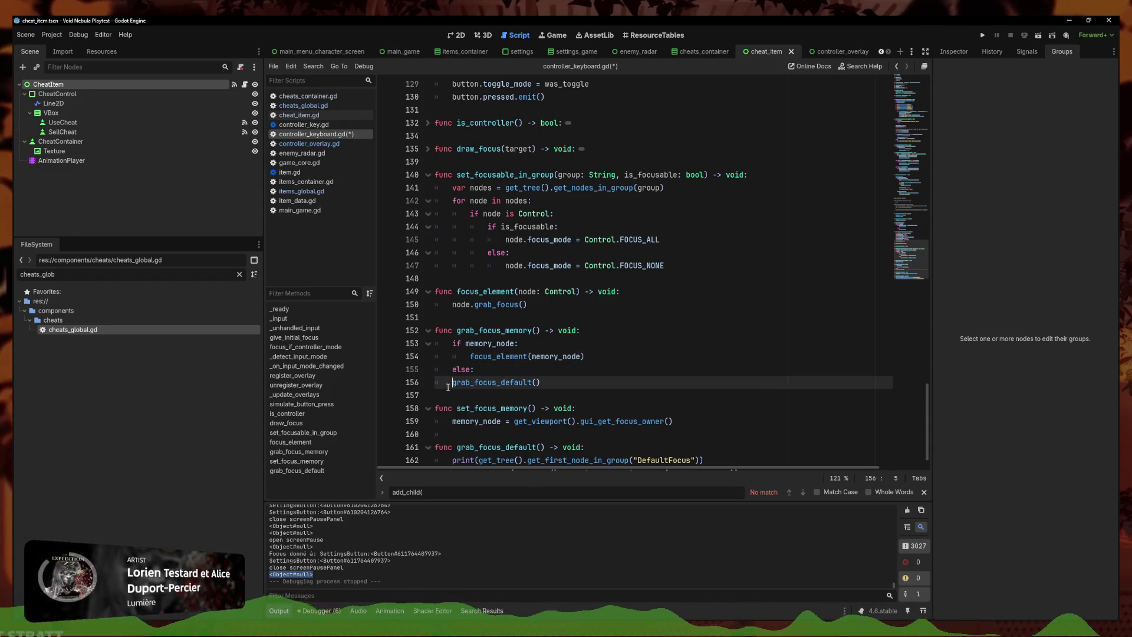
Delete the debug print in grab_focus_default, save the script, and run the project
{"action": "scroll", "coordinate": [443, 389], "scroll_direction": "down", "scroll_amount": 1}
{"action": "key", "text": "ctrl+v"}
{"action": "key", "text": "ctrl+s"}
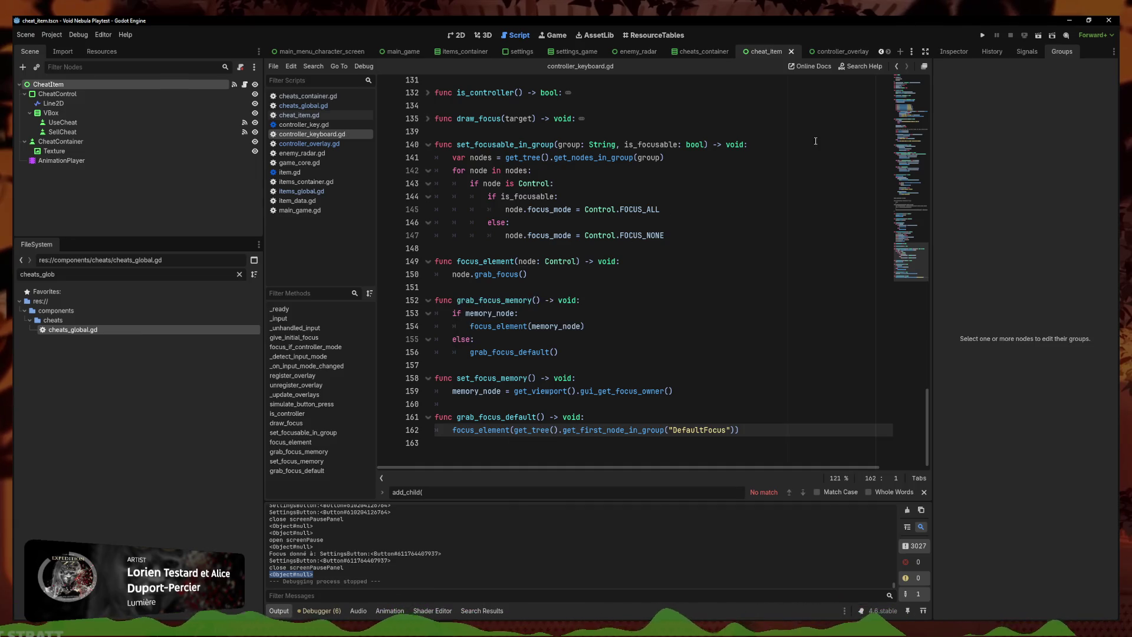
{"action": "left_click", "coordinate": [981, 35]}
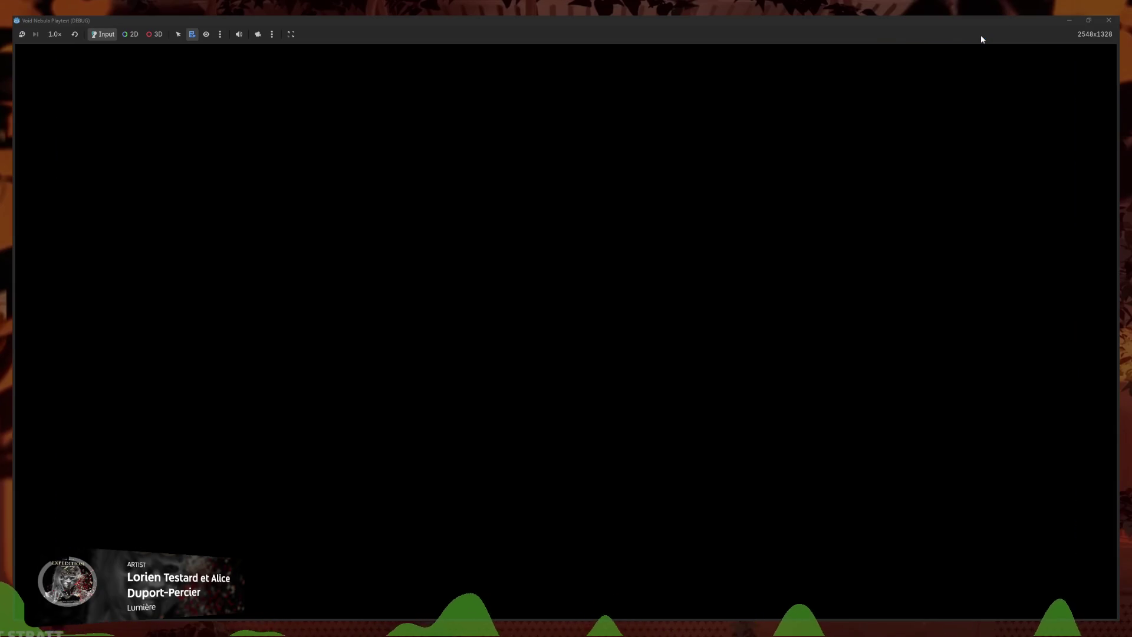
Continue the saved Faceless run and move focus among the radar enemies and items
{"action": "key", "text": "Return"}
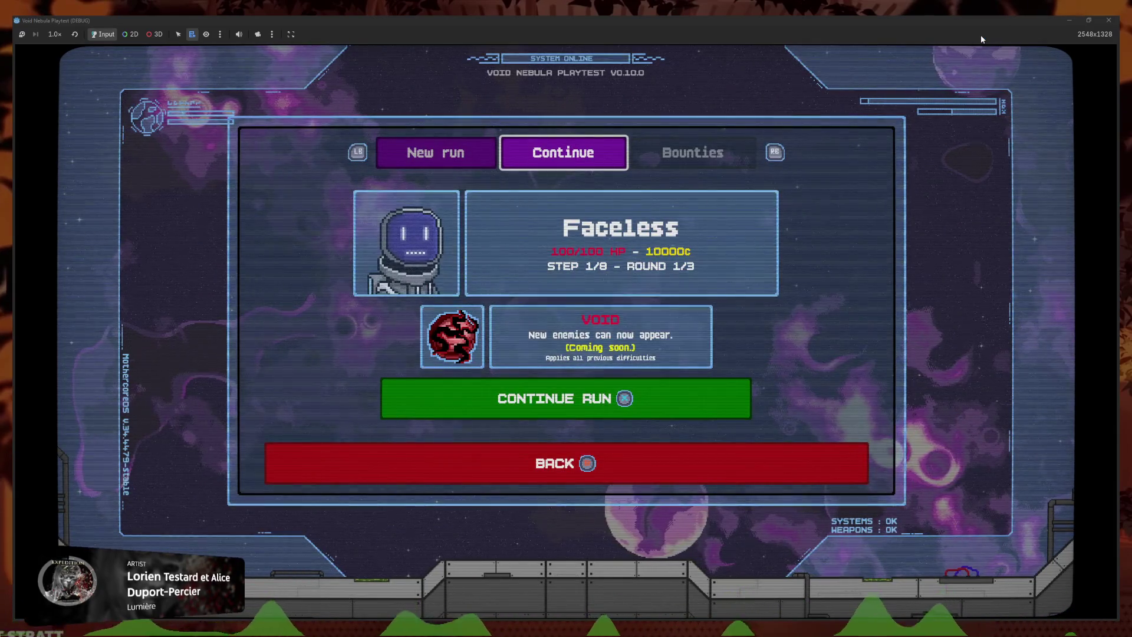
{"action": "key", "text": "Return"}
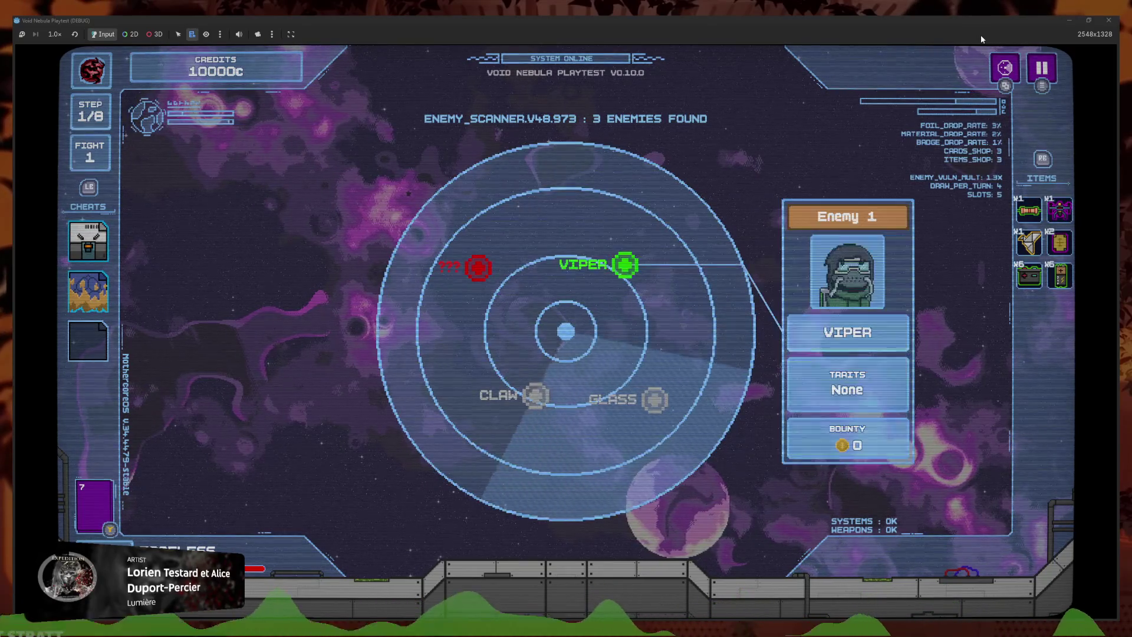
{"action": "key", "text": "Left"}
{"action": "key", "text": "Right"}
{"action": "key", "text": "Right"}
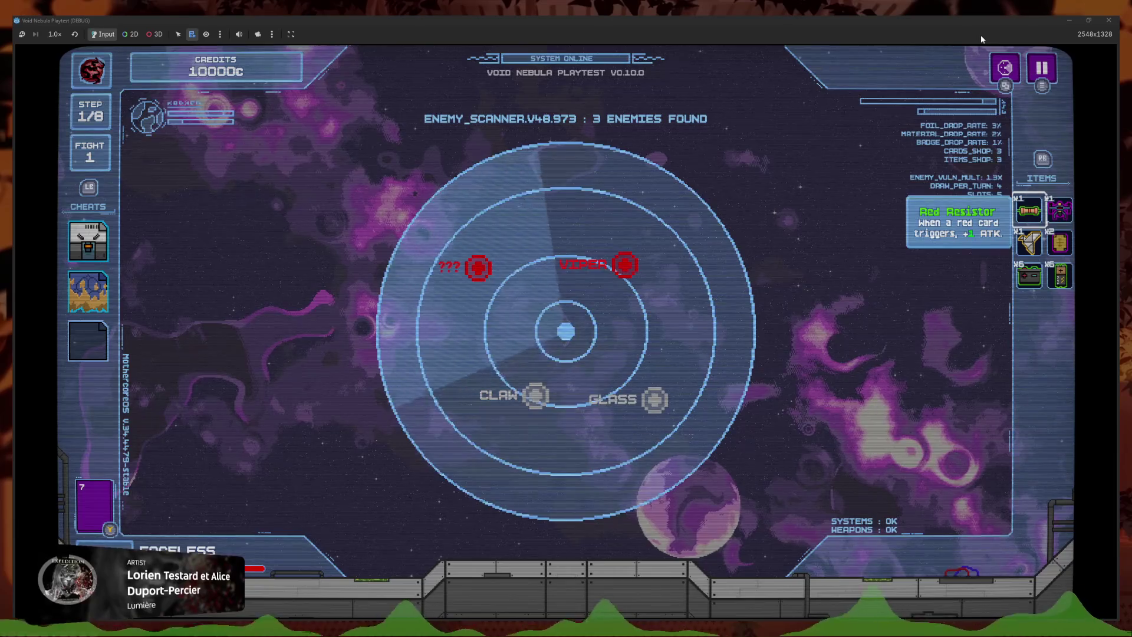
Pause and resume while moving focus to Viper and Lootbox, then stop the playtest
{"action": "key", "text": "Escape"}
{"action": "key", "text": "Escape"}
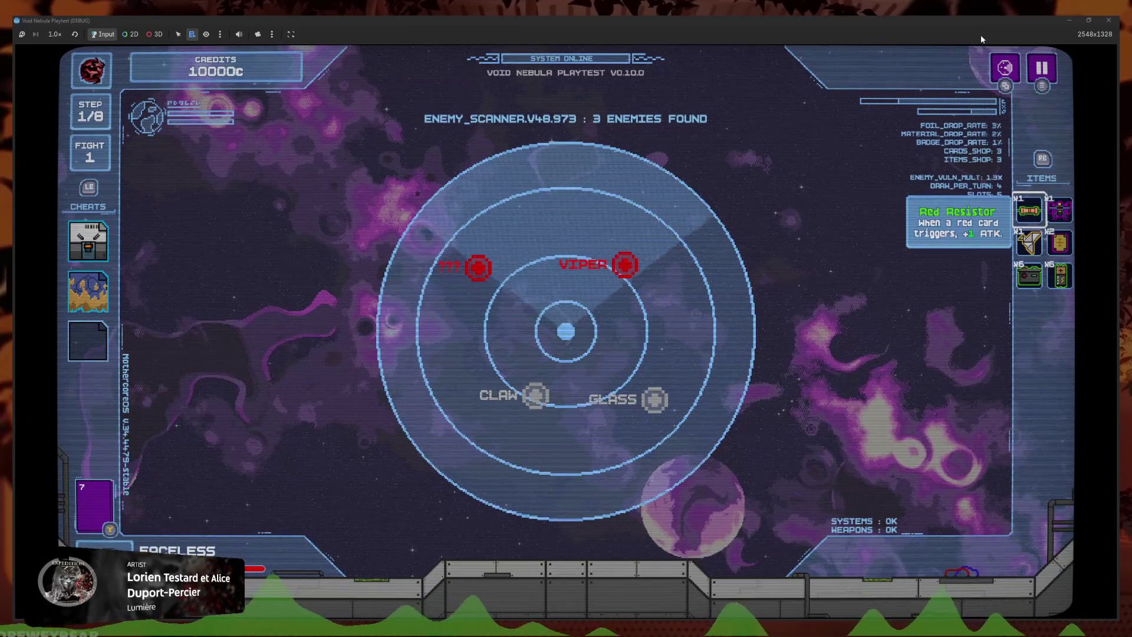
{"action": "key", "text": "Left"}
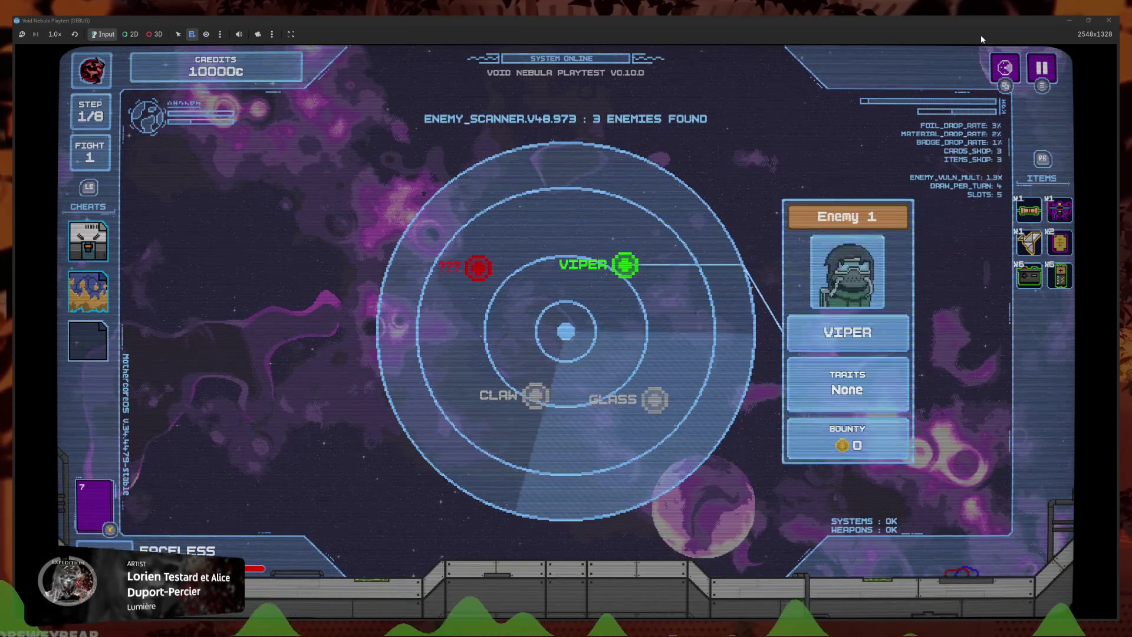
{"action": "key", "text": "Left"}
{"action": "key", "text": "Left"}
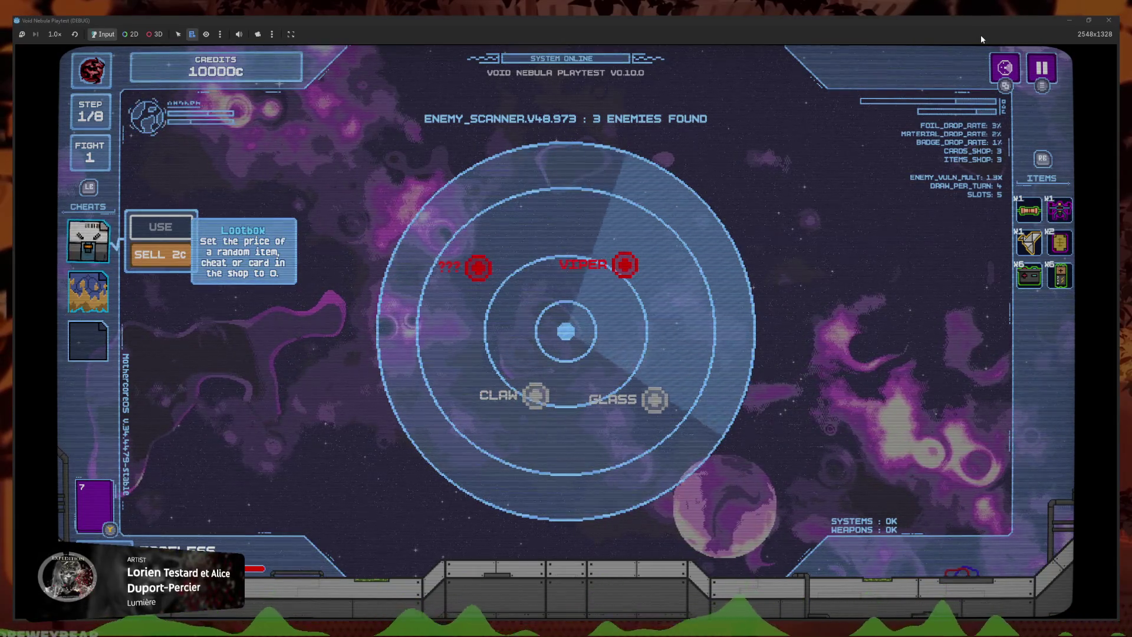
{"action": "key", "text": "Escape"}
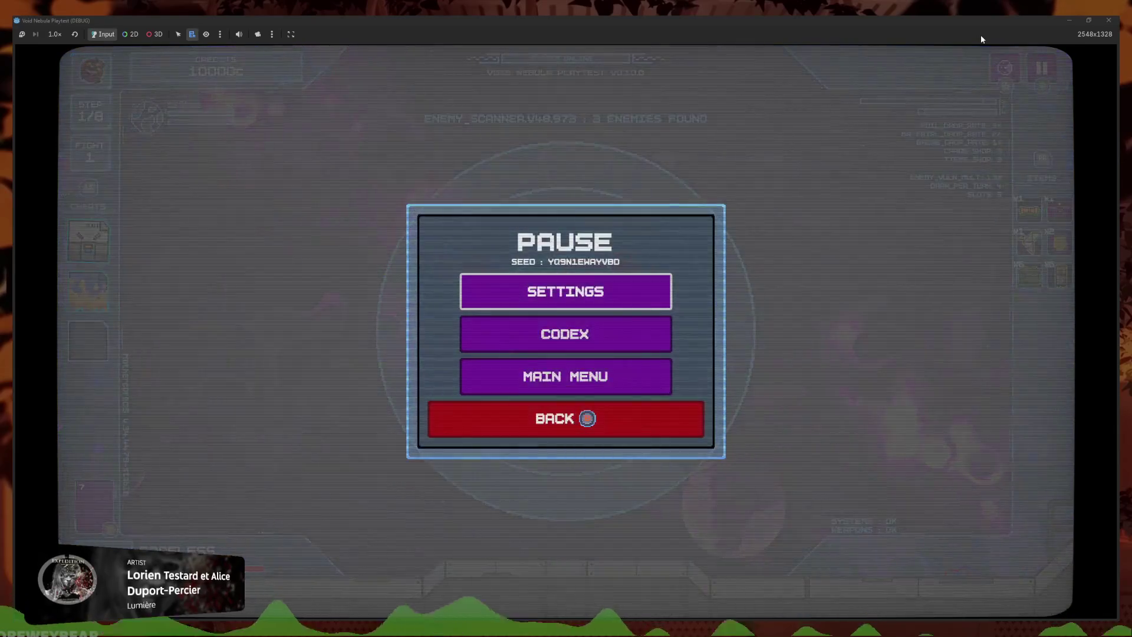
{"action": "key", "text": "Escape"}
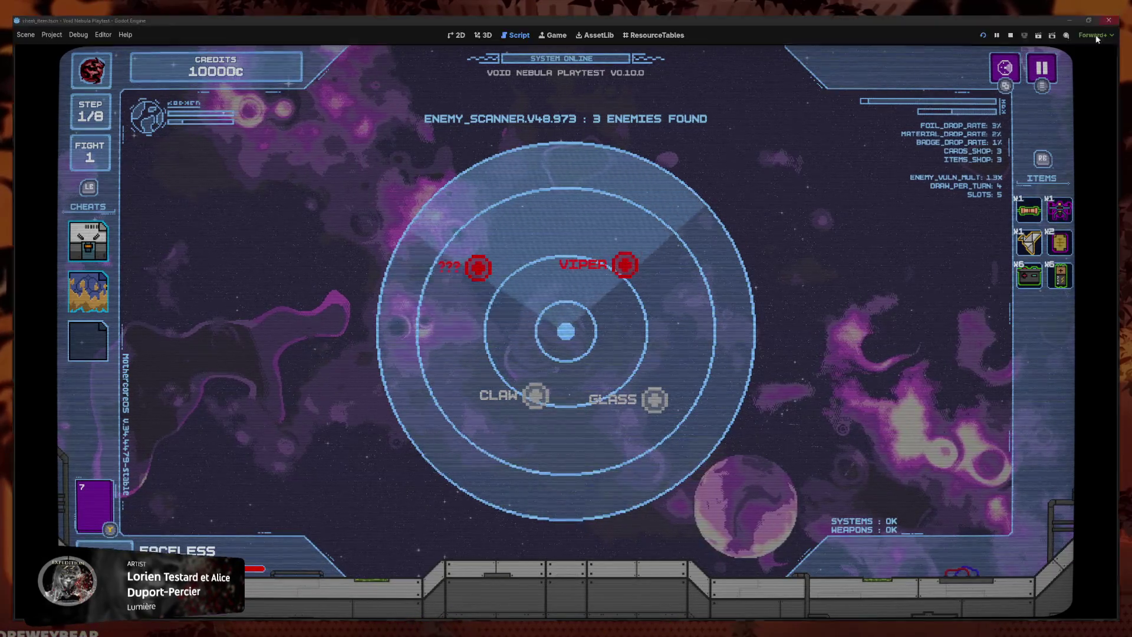
{"action": "key", "text": "F8"}
Add print(memory_node) as grab_focus_memory's first line, then run the game past the title screen
{"action": "left_click", "coordinate": [622, 297]}
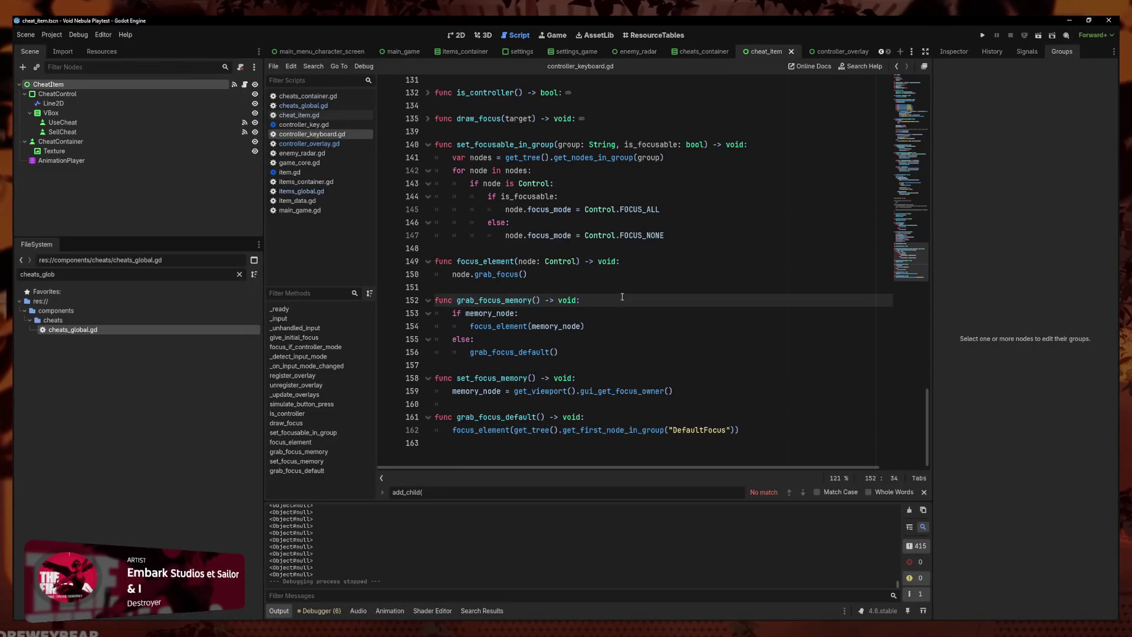
{"action": "key", "text": "Return"}
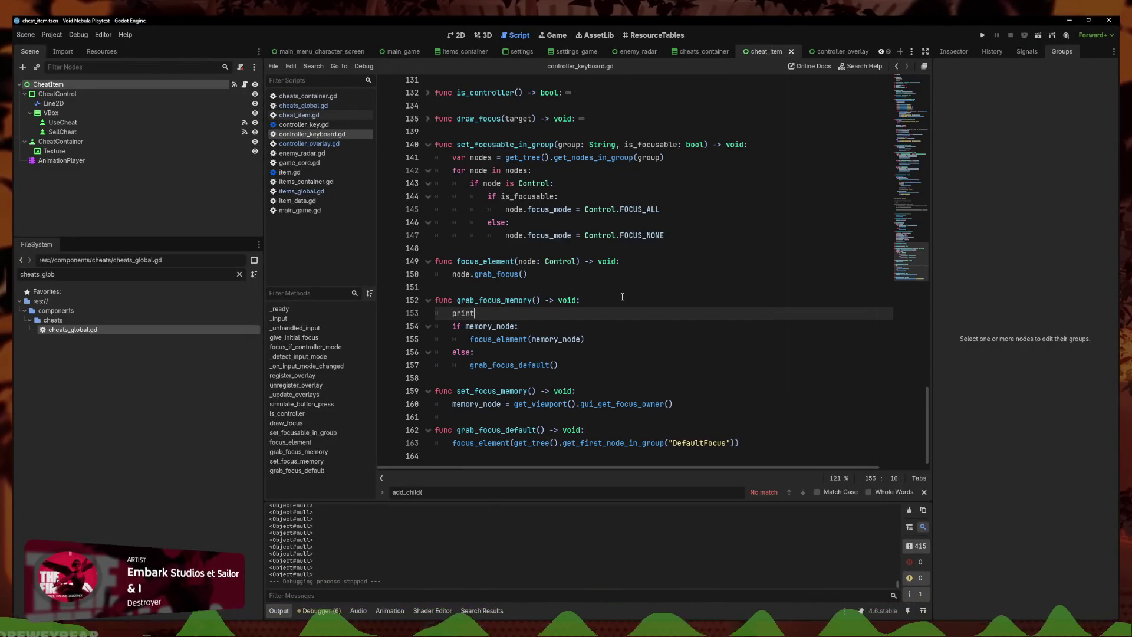
{"action": "type", "text": "memory_node)"}
{"action": "key", "text": "Return"}
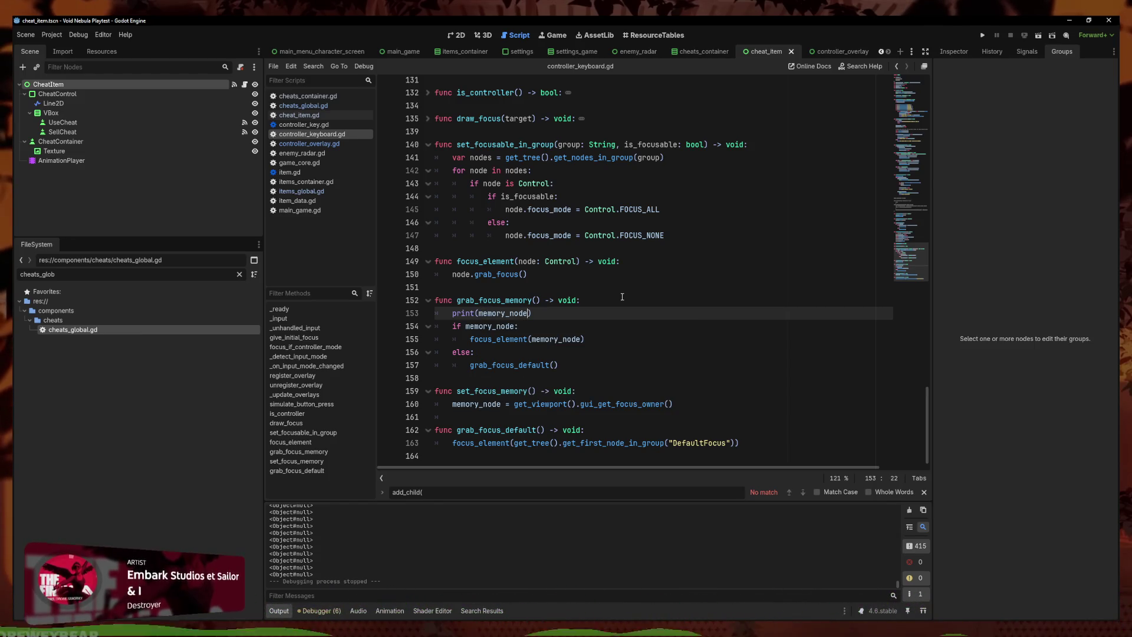
{"action": "left_click", "coordinate": [579, 326]}
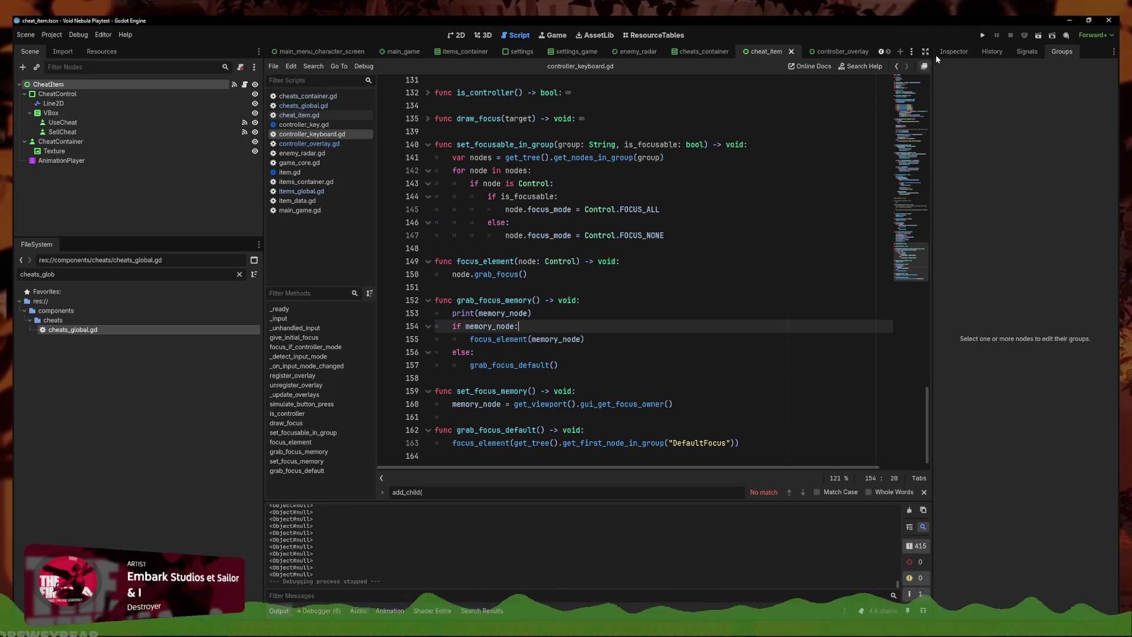
{"action": "left_click", "coordinate": [983, 36]}
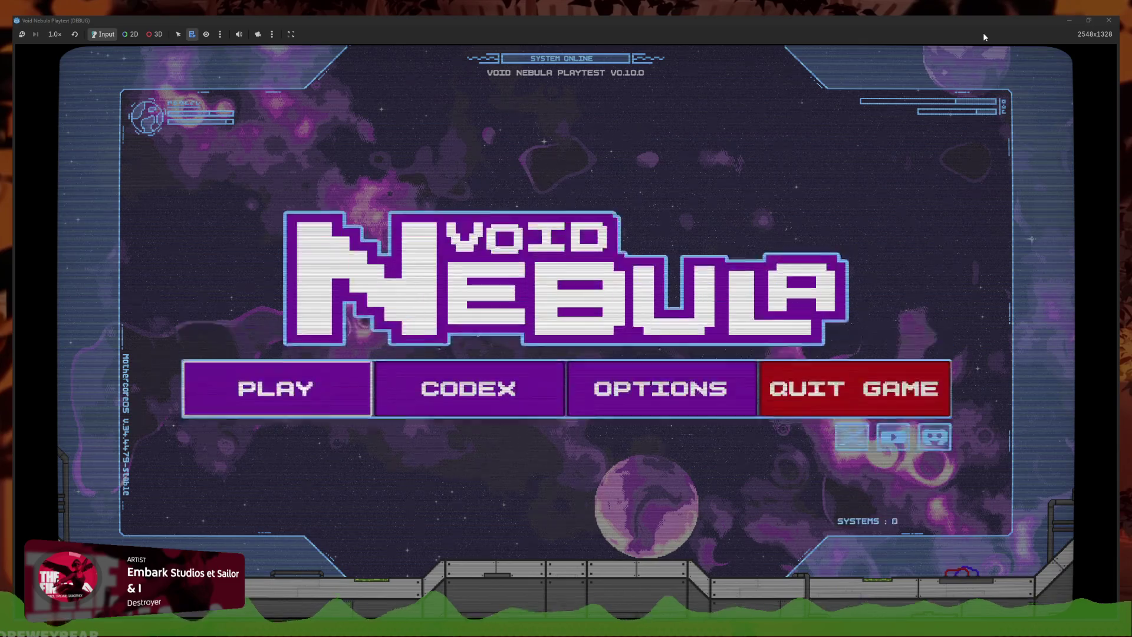
{"action": "key", "text": "Return"}
Continue the existing run, shrink the game window, and pause then resume once
{"action": "key", "text": "Right"}
{"action": "key", "text": "Return"}
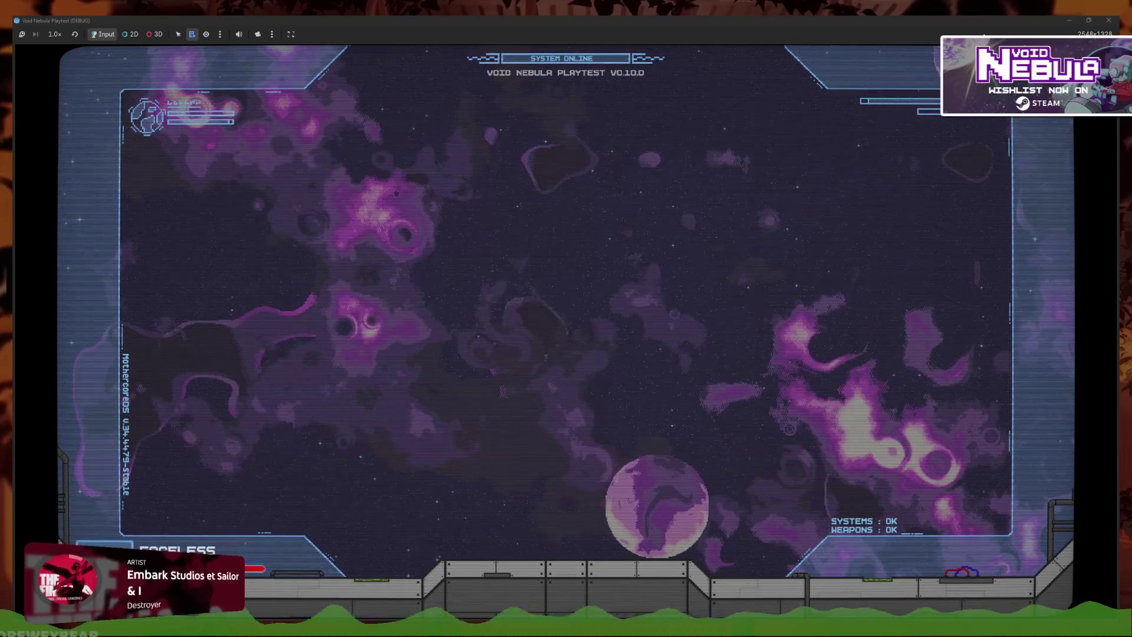
{"action": "left_click_drag", "start_coordinate": [837, 20], "coordinate": [846, 97]}
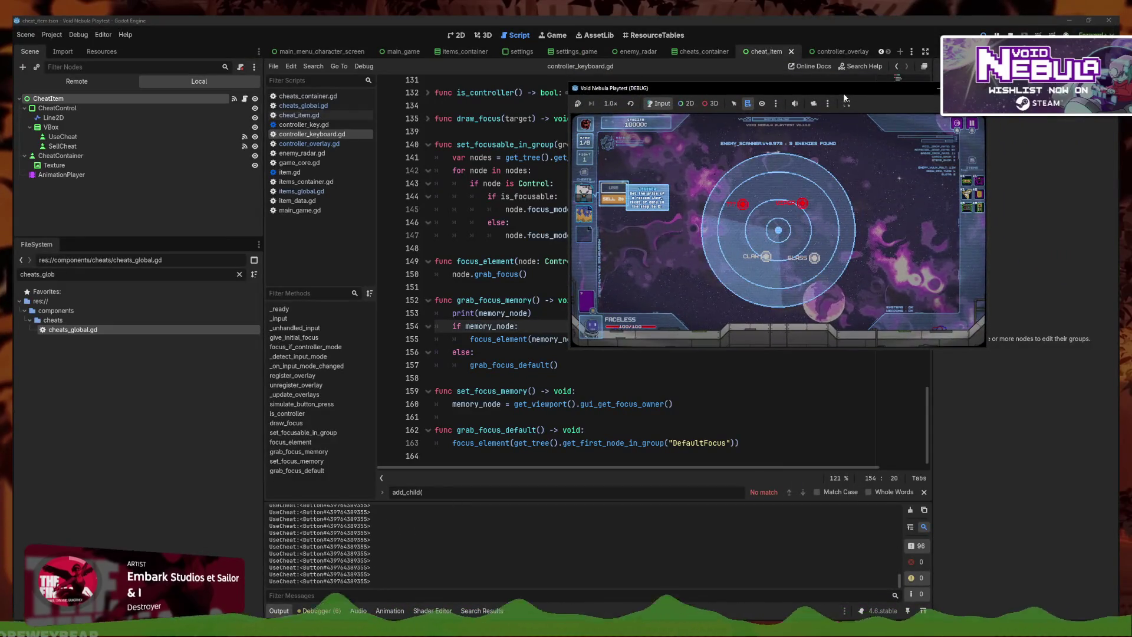
{"action": "key", "text": "Escape"}
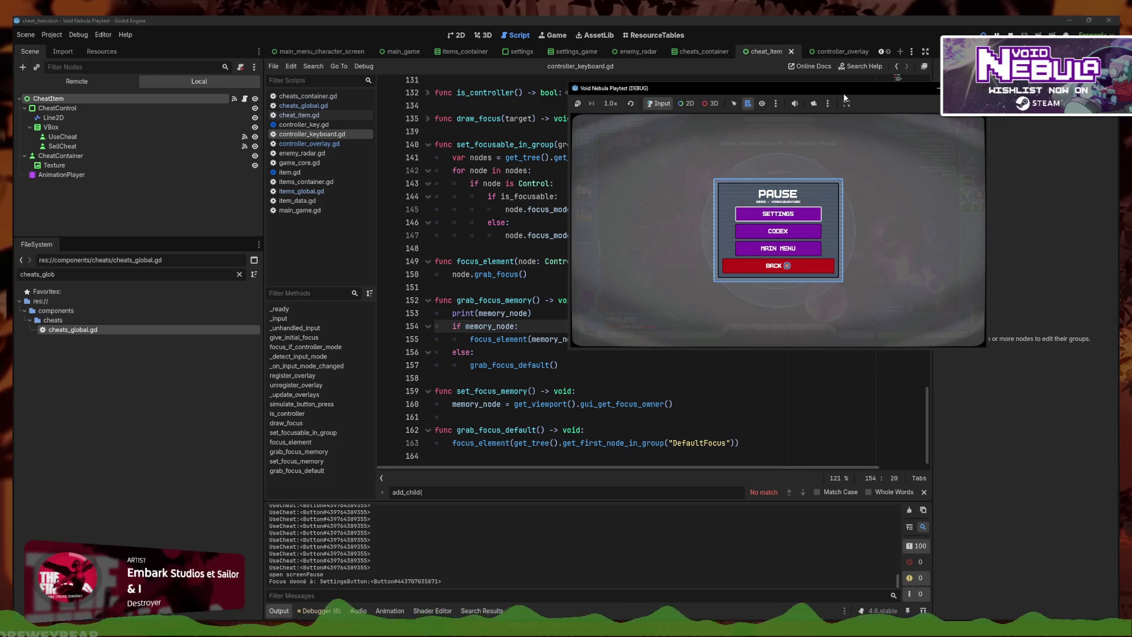
{"action": "key", "text": "Escape"}
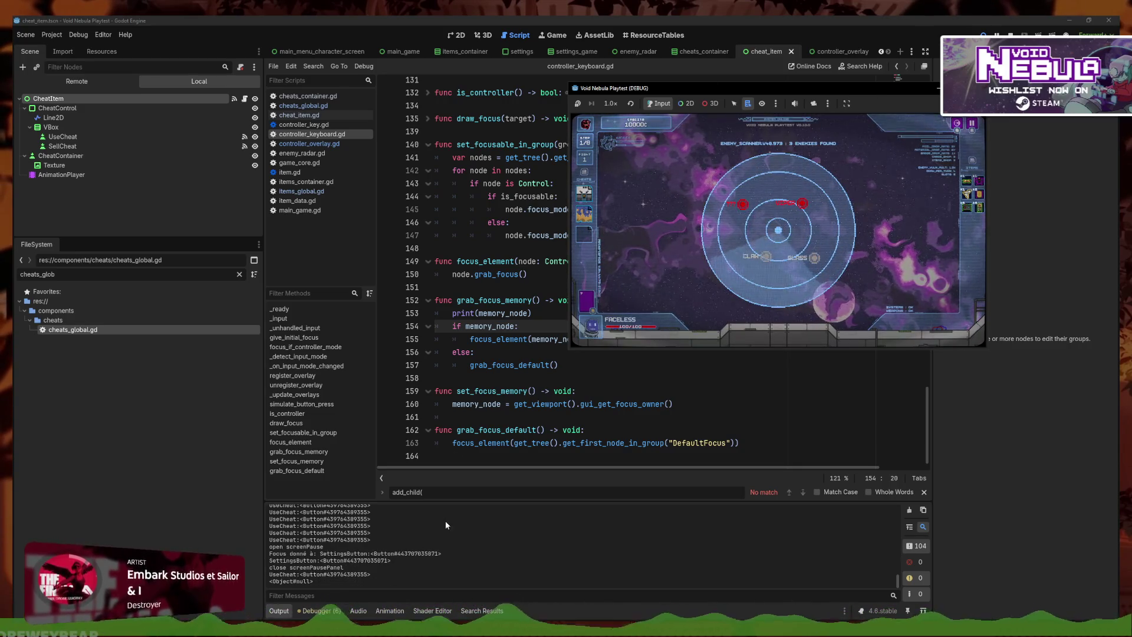
Change the debug line to print("test ", memory_node), save, and rerun with F5
{"action": "left_click", "coordinate": [453, 313]}
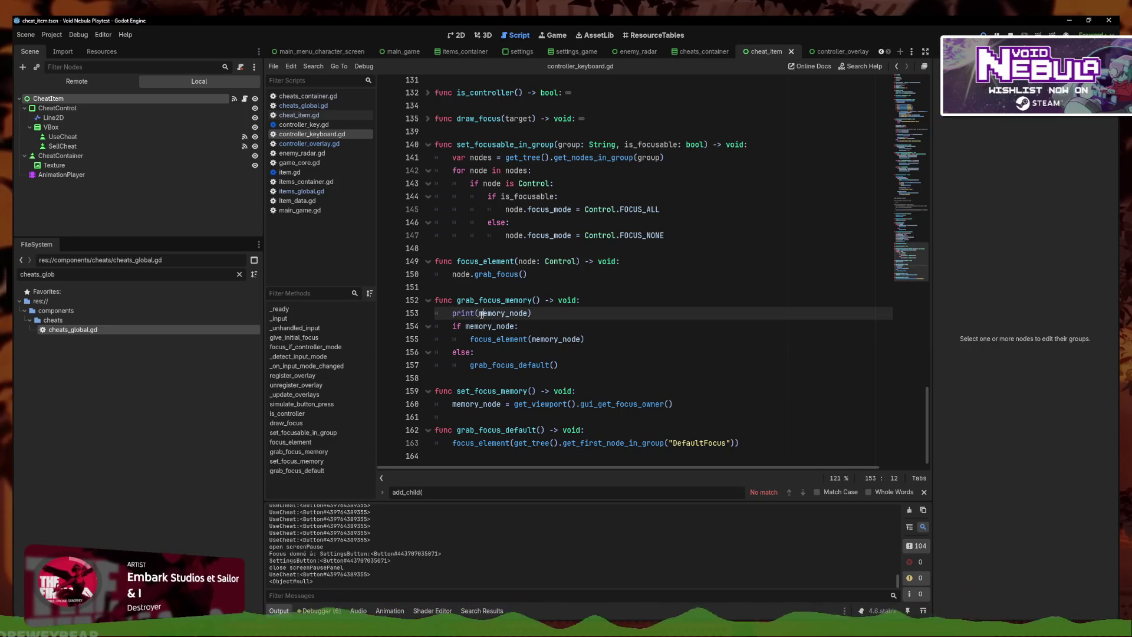
{"action": "type", "text": "\"test\""}
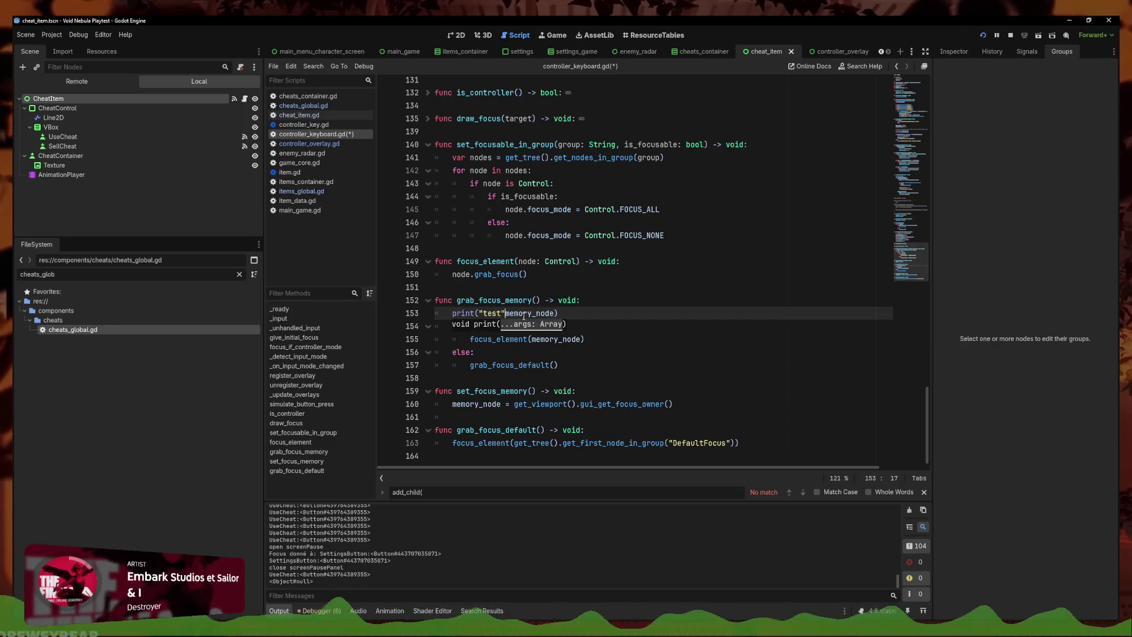
{"action": "key", "text": "Left"}
{"action": "key", "text": "Right"}
{"action": "type", "text": ","}
{"action": "key", "text": "ctrl+s"}
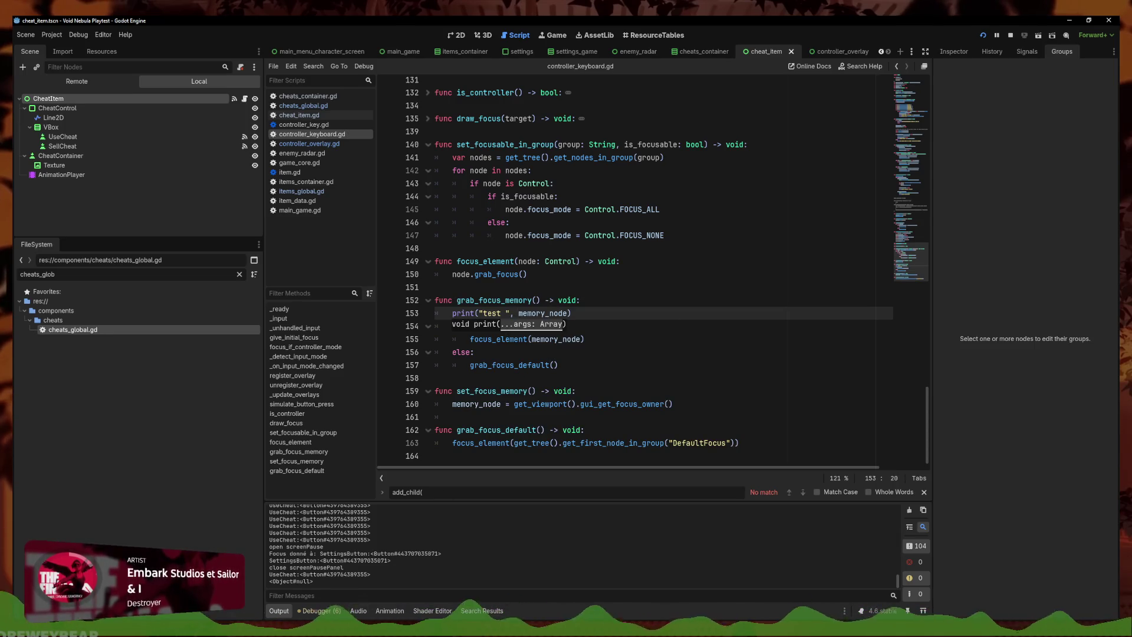
{"action": "key", "text": "F5"}
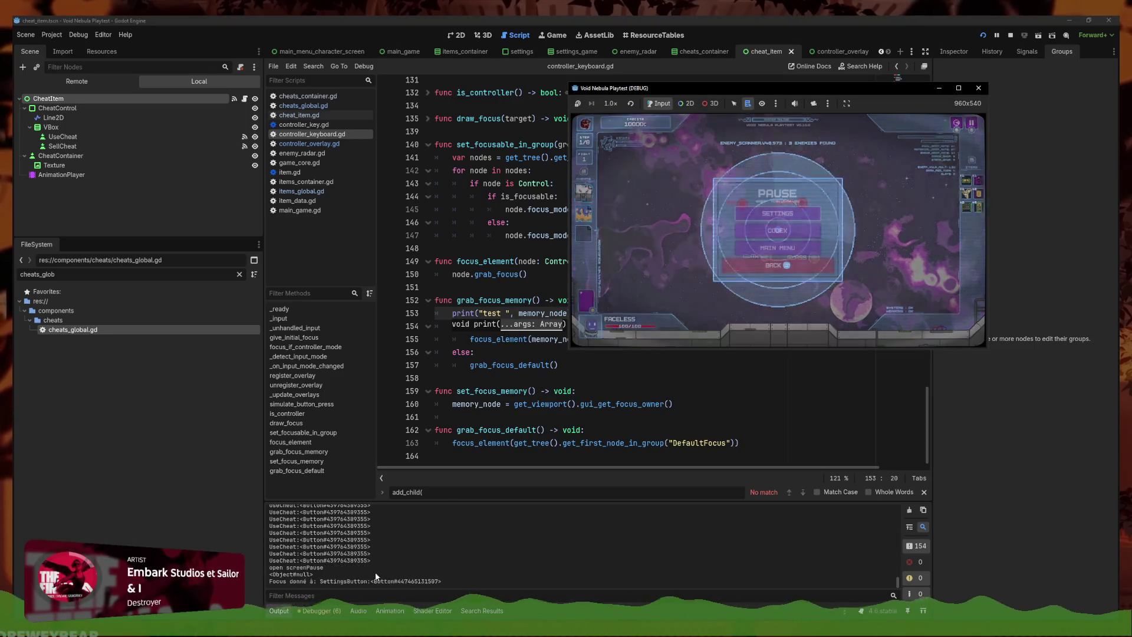
Unpause the game and scroll the Output panel to read the 'test UseCheat' log line
{"action": "key", "text": "Escape"}
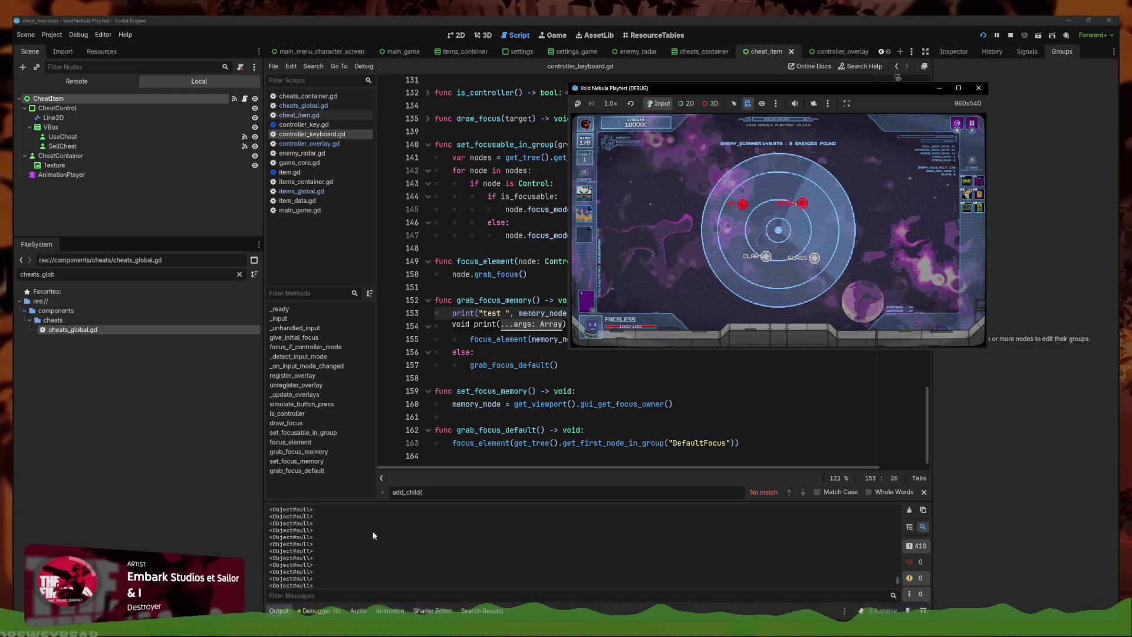
{"action": "left_click_drag", "start_coordinate": [897, 580], "coordinate": [884, 533]}
{"action": "scroll", "coordinate": [883, 533], "scroll_direction": "down", "scroll_amount": 3}
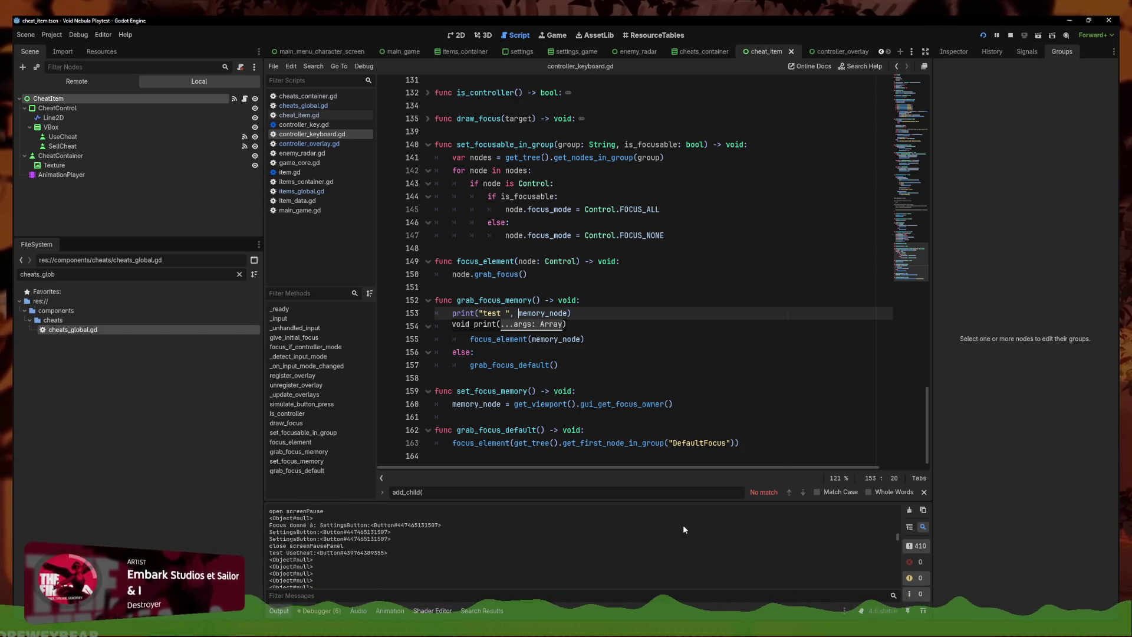
{"action": "left_click", "coordinate": [609, 314]}
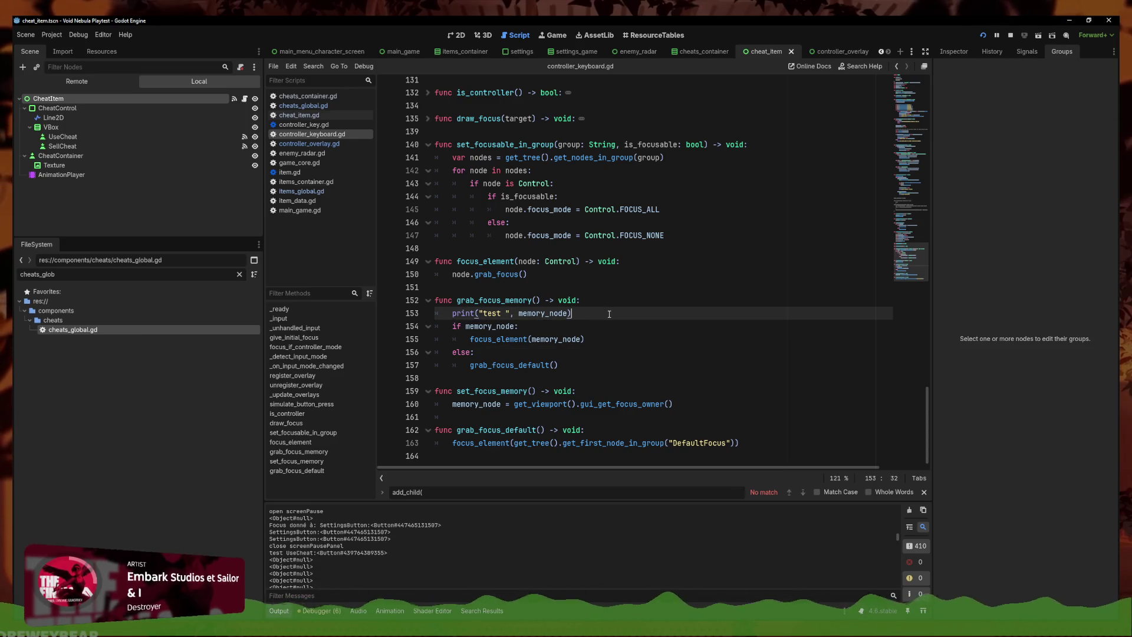
Insert await get_tree().process_frame above the print line in grab_focus_memory
{"action": "key", "text": "Return"}
{"action": "type", "text": "await get_tree("}
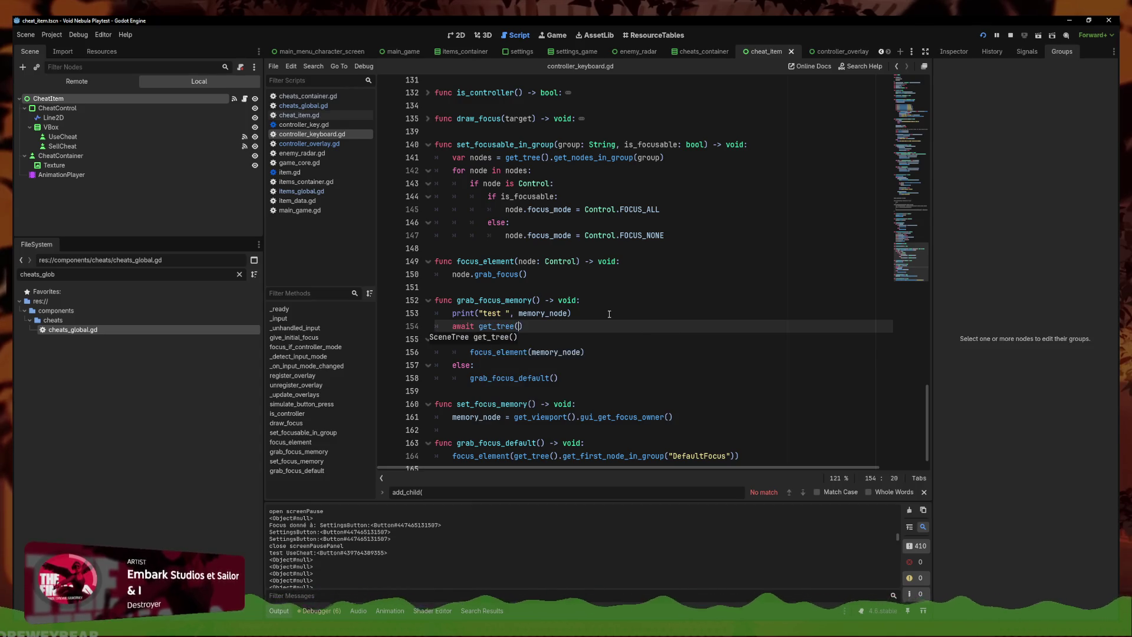
{"action": "type", "text": ").proces"}
{"action": "double_click", "coordinate": [578, 337]}
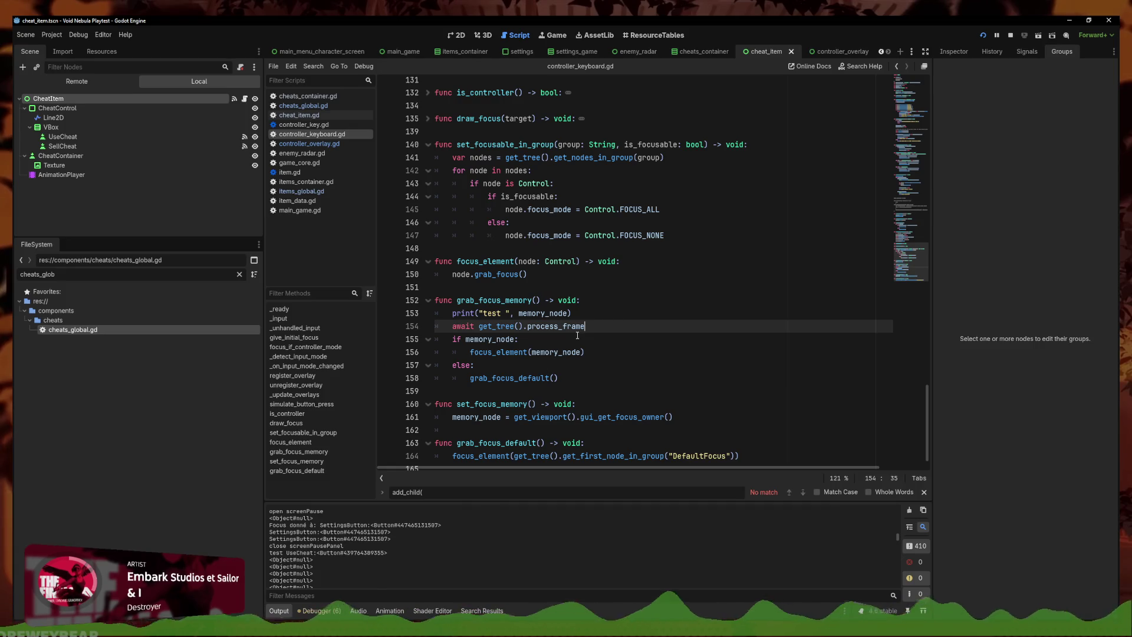
{"action": "key", "text": "alt+Up"}
Pause and resume in the game window, then check the Output log for the focus message
{"action": "mouse_move", "coordinate": [357, 616]}
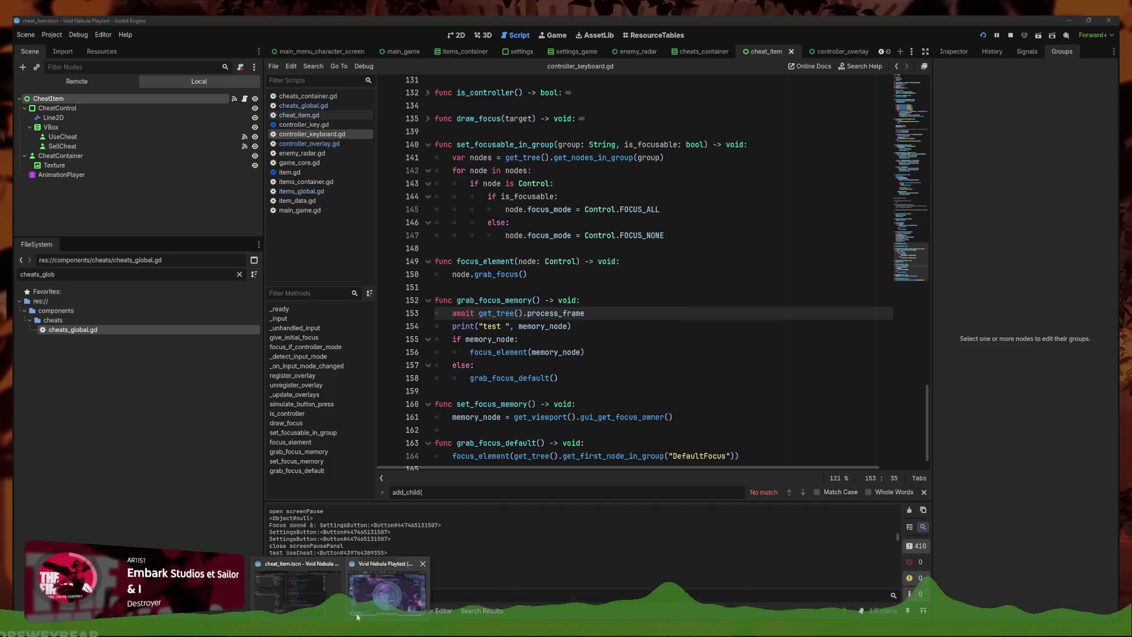
{"action": "left_click", "coordinate": [371, 590]}
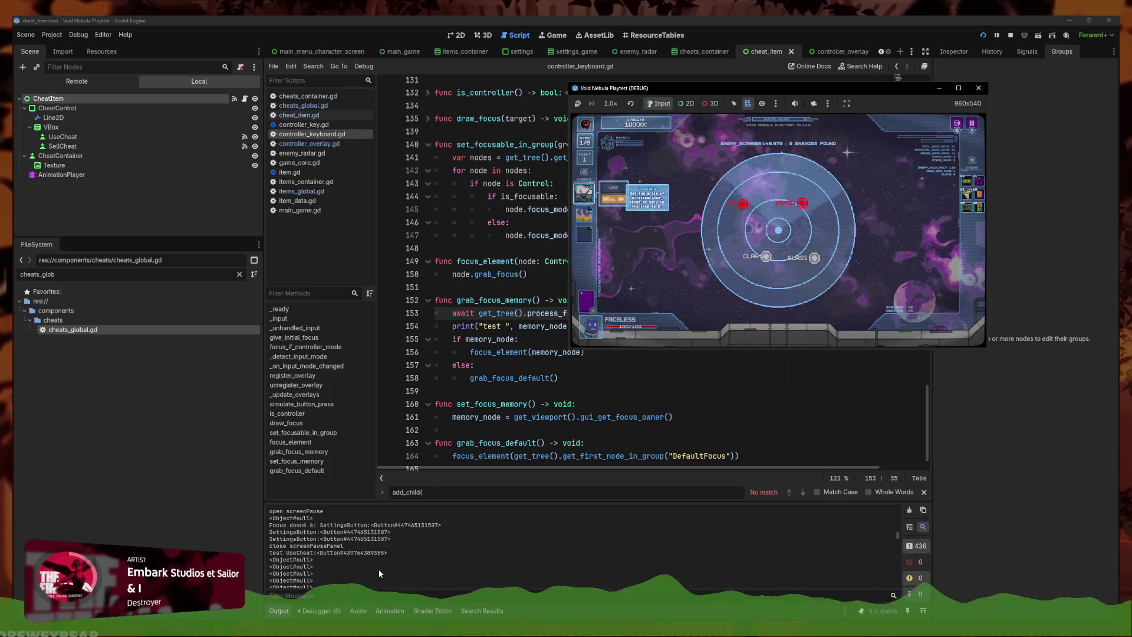
{"action": "key", "text": "Escape"}
{"action": "key", "text": "Escape"}
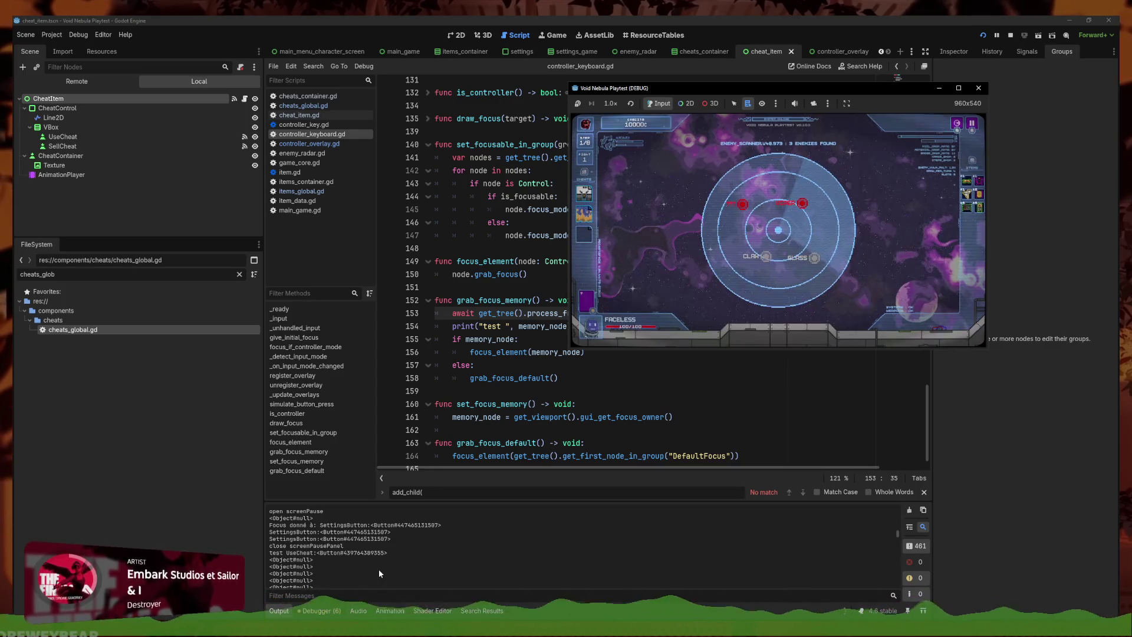
{"action": "left_click", "coordinate": [897, 540]}
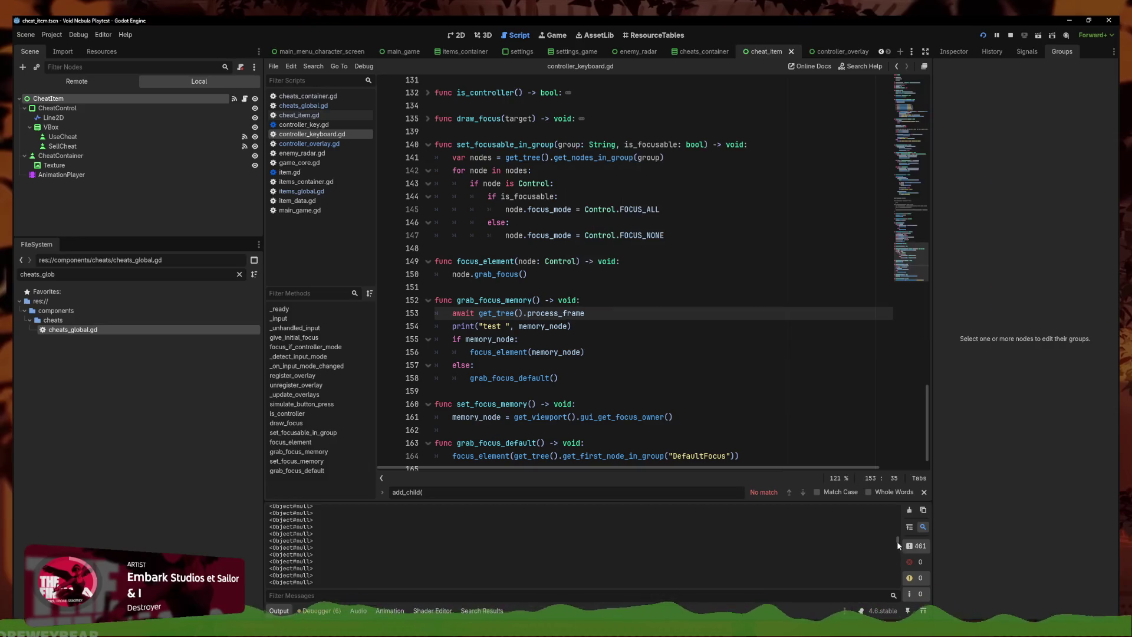
{"action": "scroll", "coordinate": [896, 541], "scroll_direction": "down", "scroll_amount": 10}
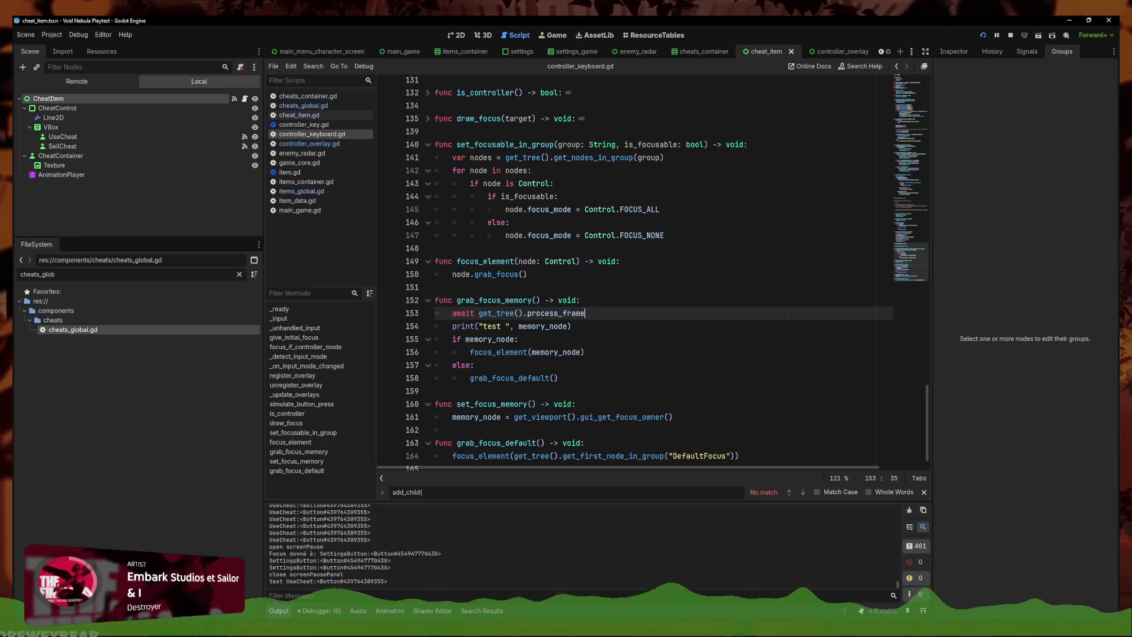
{"action": "key", "text": "alt+Tab"}
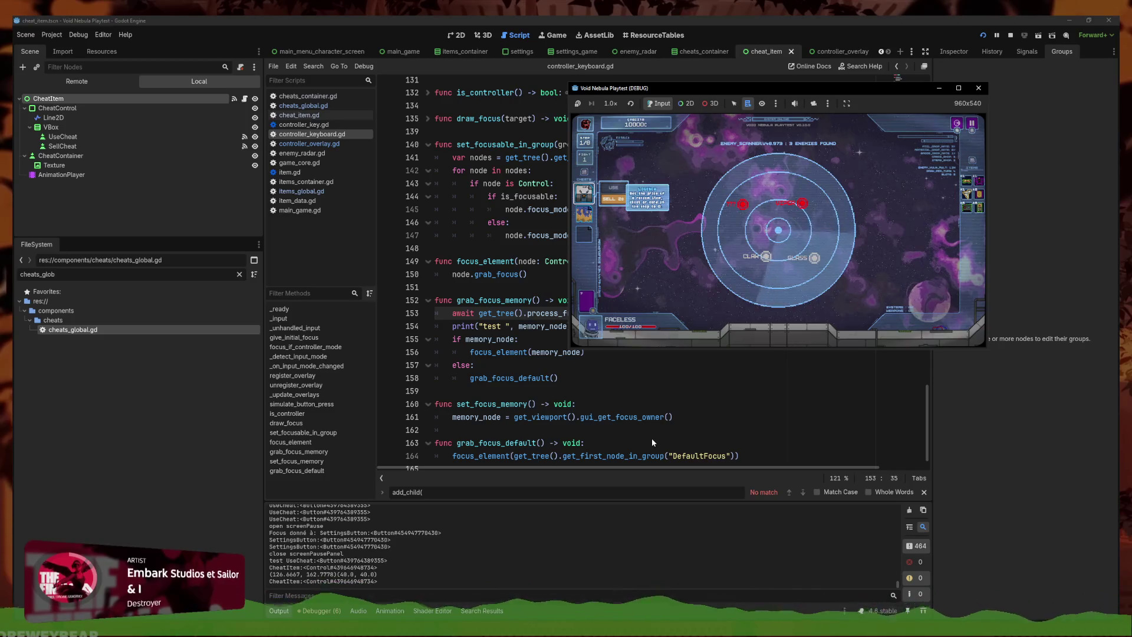
Restart the game and begin a run with the FACELESS character
{"action": "left_click", "coordinate": [983, 35]}
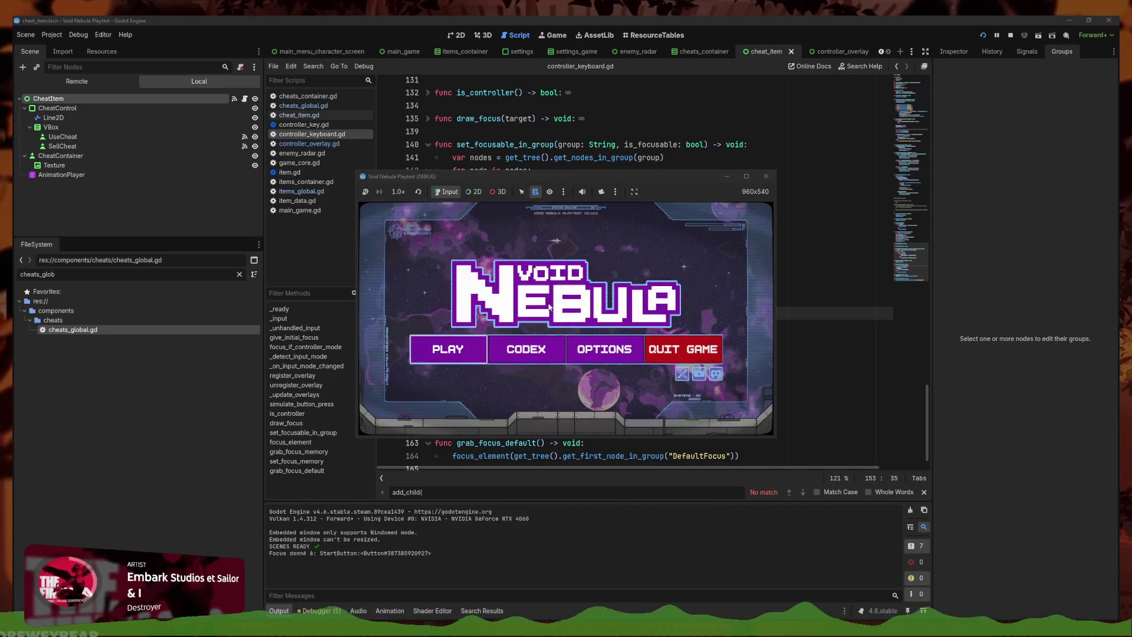
{"action": "left_click", "coordinate": [465, 341]}
{"action": "key", "text": "Return"}
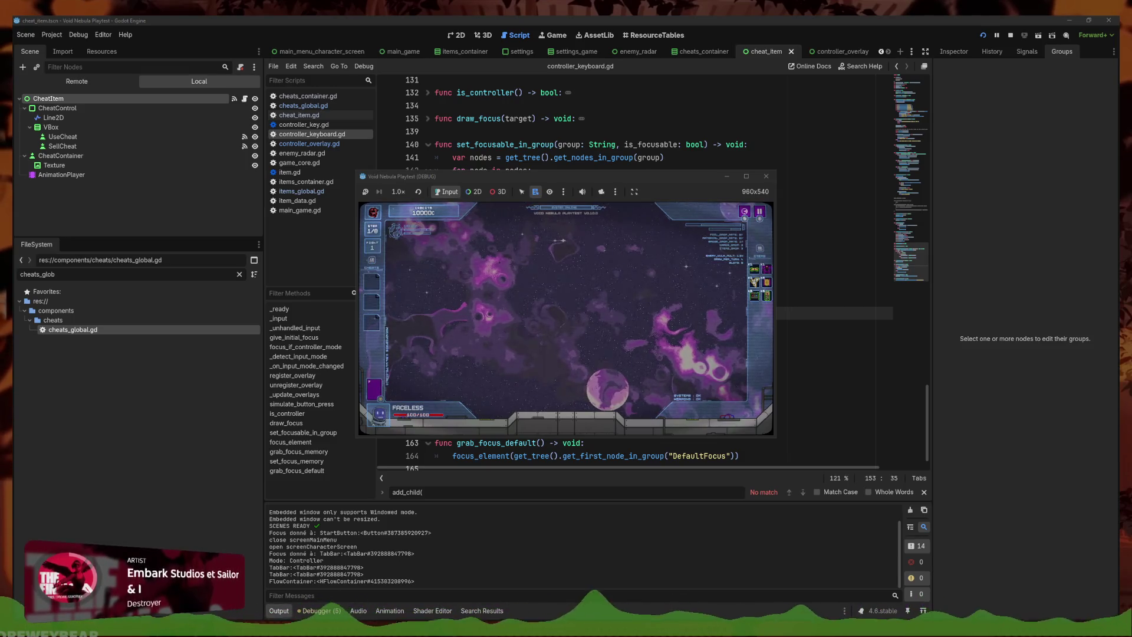
Open and close the pause menu several times, then select the debug print on line 154
{"action": "key", "text": "r"}
{"action": "key", "text": "Escape"}
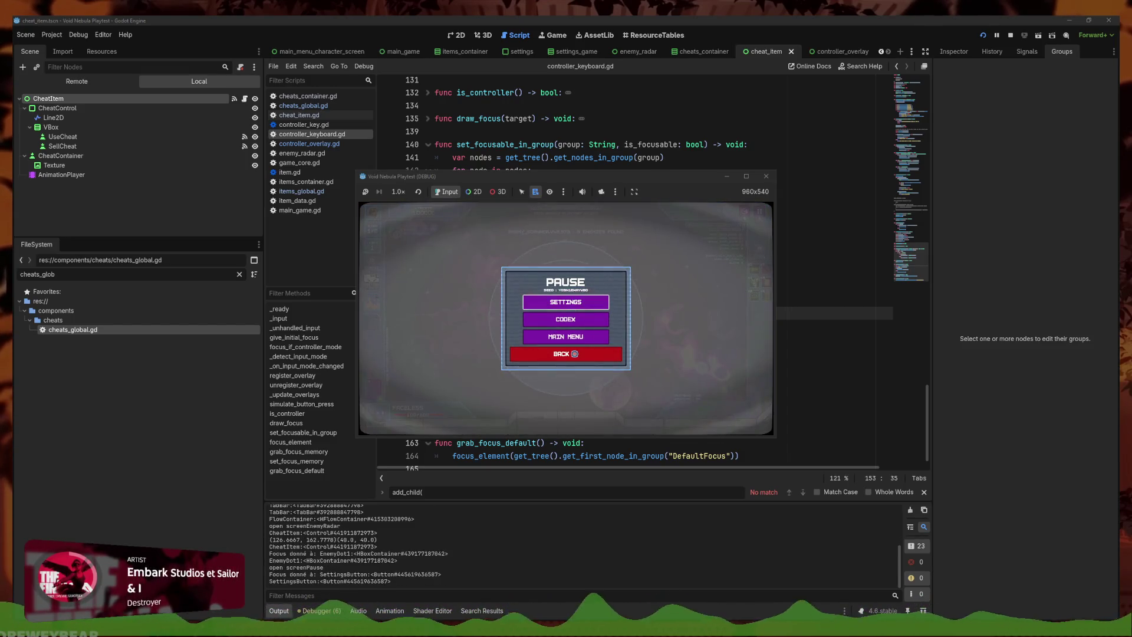
{"action": "key", "text": "Escape"}
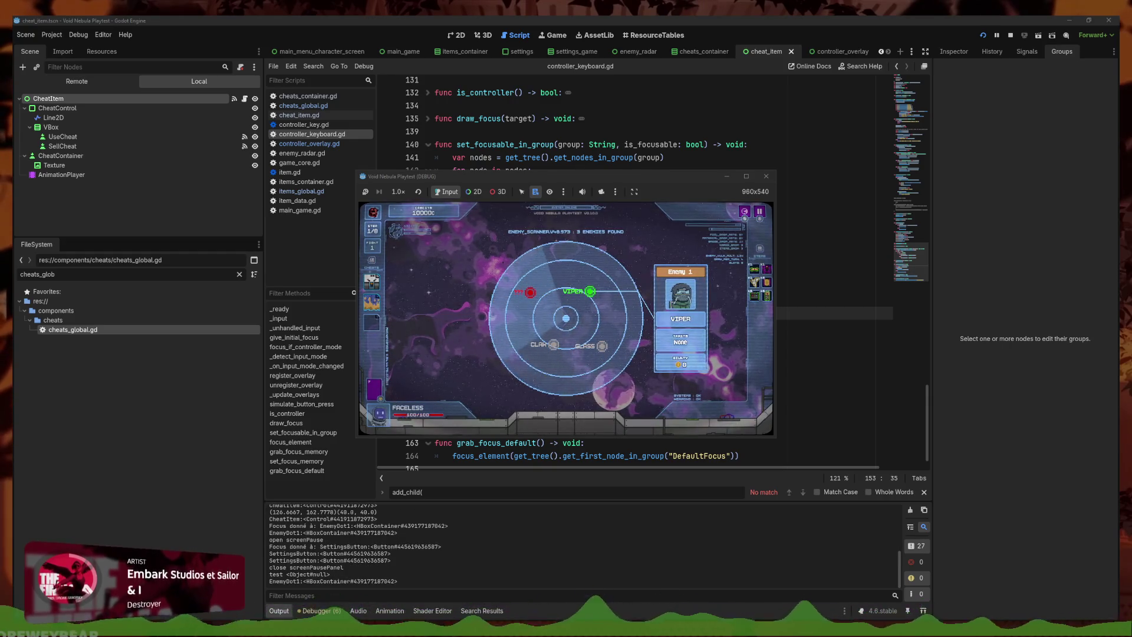
{"action": "key", "text": "Escape"}
{"action": "key", "text": "Escape"}
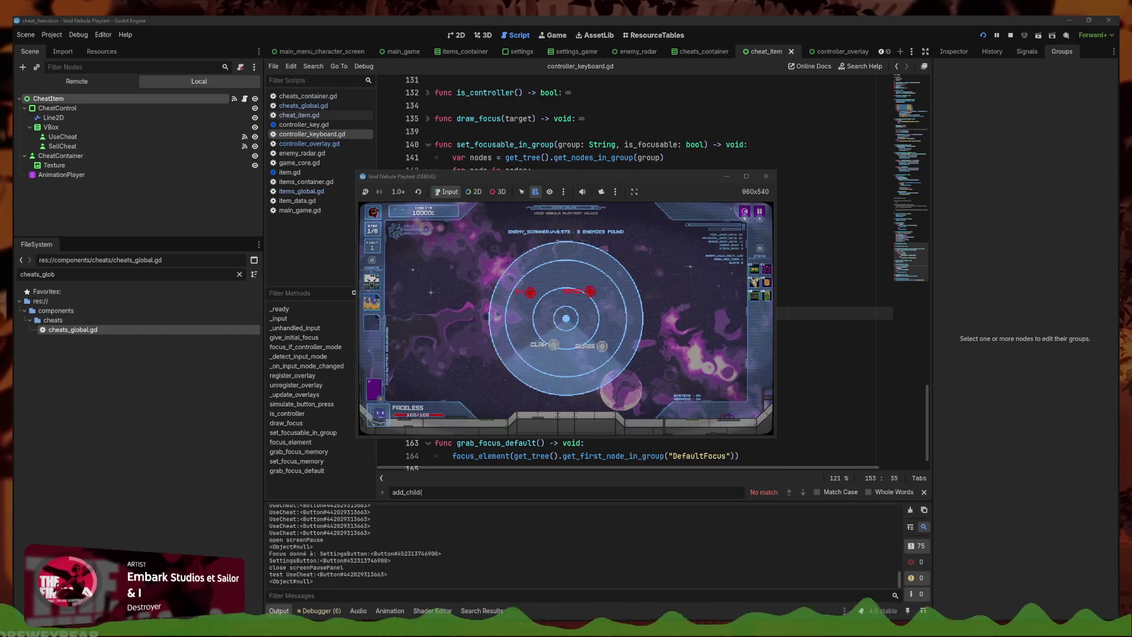
{"action": "key", "text": "Escape"}
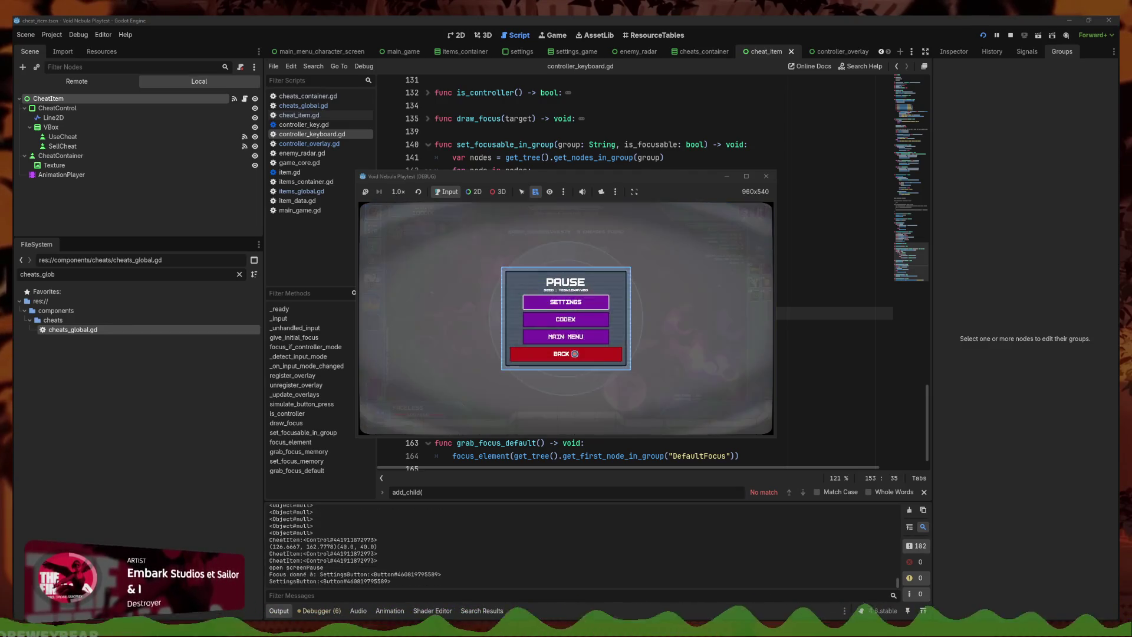
{"action": "key", "text": "Escape"}
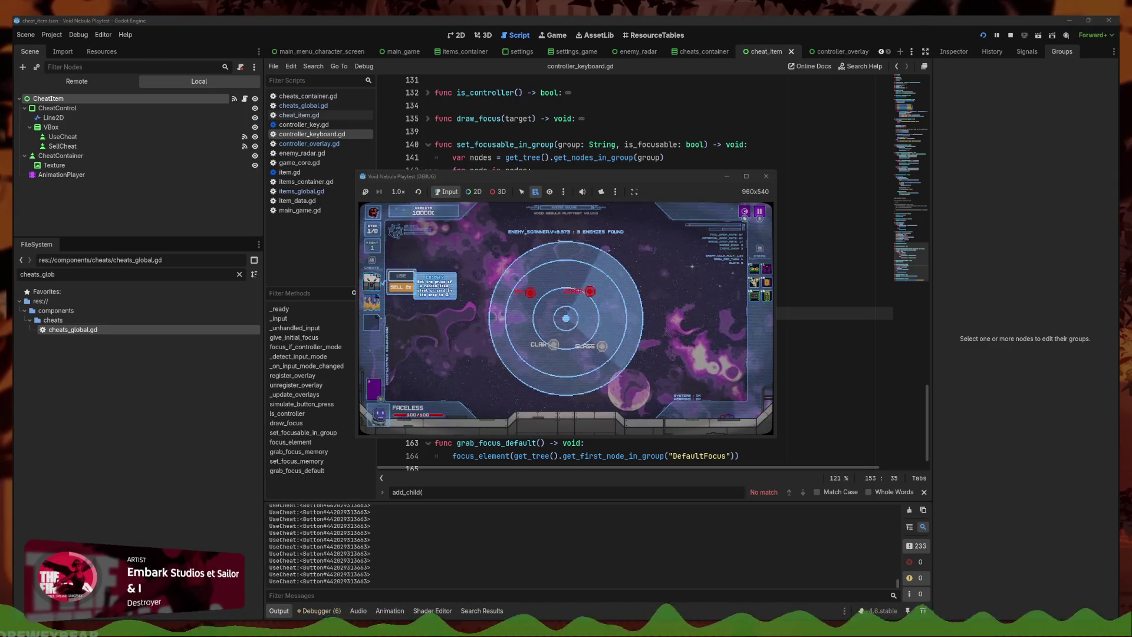
{"action": "key", "text": "Escape"}
{"action": "key", "text": "Escape"}
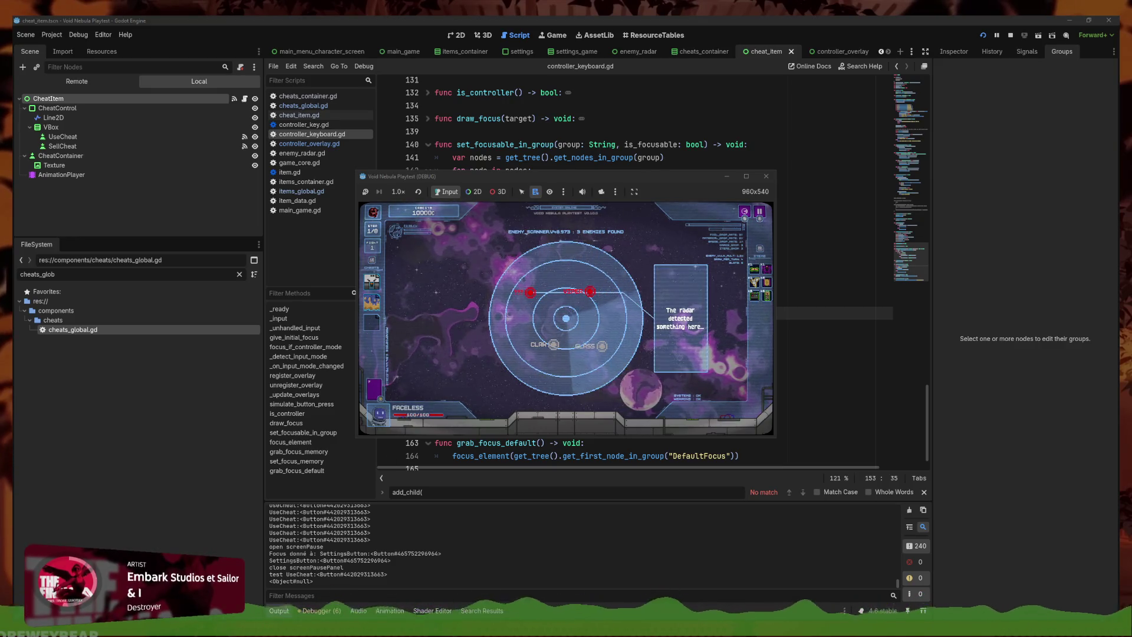
{"action": "left_click", "coordinate": [590, 132]}
{"action": "left_click", "coordinate": [602, 339]}
{"action": "left_click", "coordinate": [602, 327]}
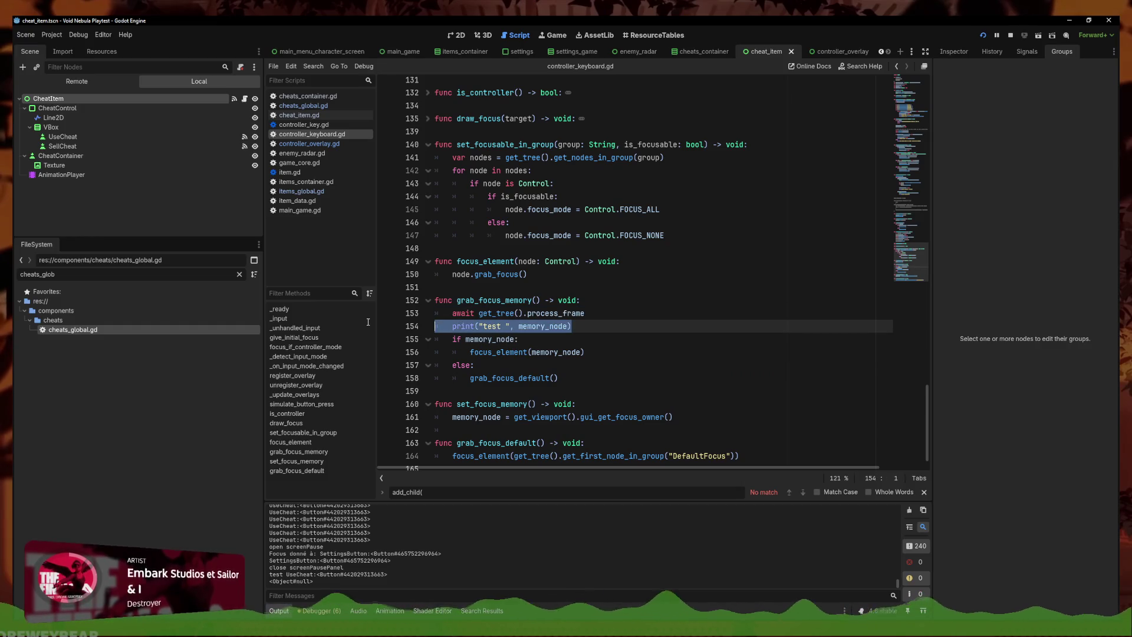
Review lines 153–156 and the grab_focus_default name, then filter FileSystem by 'pause_'
{"action": "mouse_move", "coordinate": [593, 354]}
{"action": "left_mouse_down"}
{"action": "mouse_move", "coordinate": [484, 352]}
{"action": "mouse_move", "coordinate": [407, 301]}
{"action": "mouse_move", "coordinate": [400, 309]}
{"action": "left_mouse_up"}
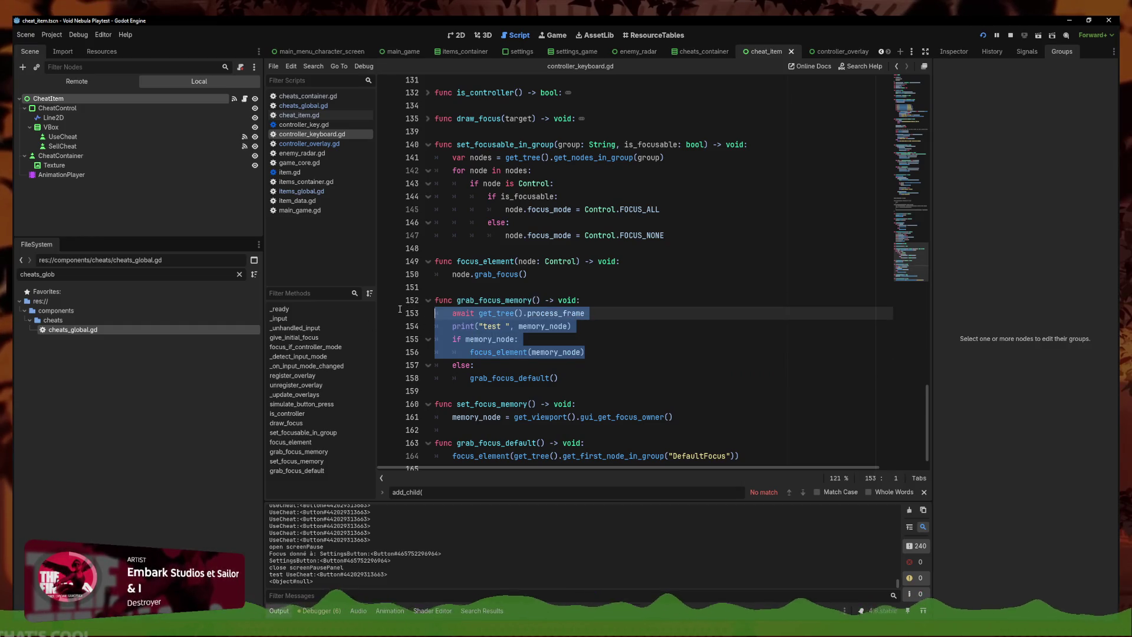
{"action": "mouse_move", "coordinate": [585, 352]}
{"action": "left_mouse_down"}
{"action": "mouse_move", "coordinate": [472, 352]}
{"action": "mouse_move", "coordinate": [413, 301]}
{"action": "mouse_move", "coordinate": [331, 313]}
{"action": "mouse_move", "coordinate": [531, 352]}
{"action": "mouse_move", "coordinate": [466, 352]}
{"action": "mouse_move", "coordinate": [436, 312]}
{"action": "left_mouse_up"}
{"action": "left_click", "coordinate": [530, 339]}
{"action": "left_click", "coordinate": [584, 353]}
{"action": "left_click", "coordinate": [629, 331]}
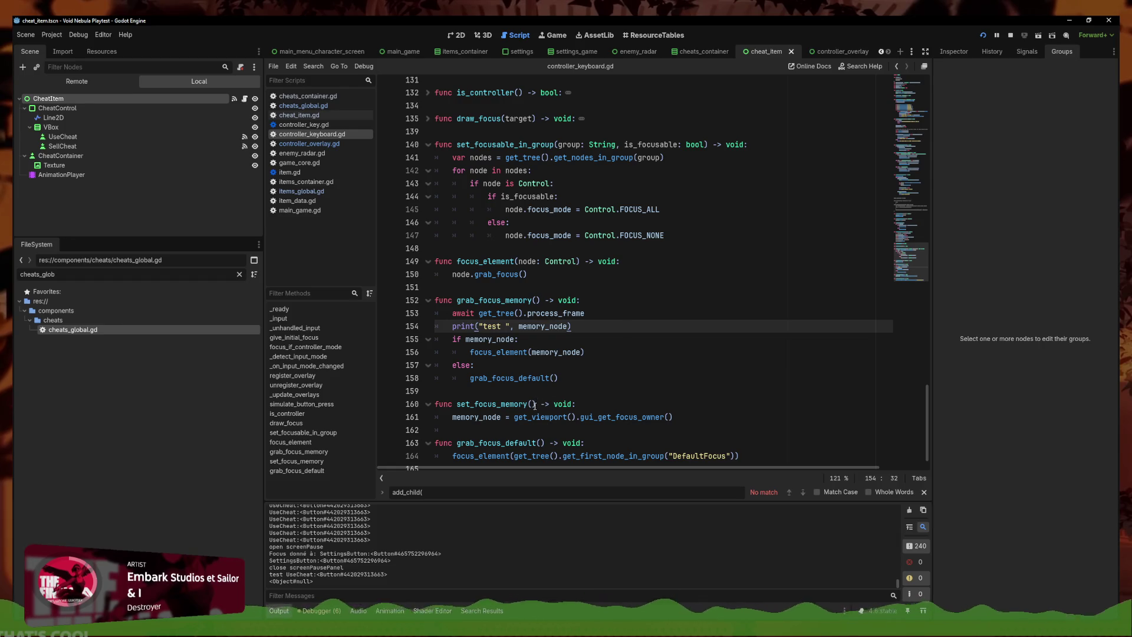
{"action": "scroll", "coordinate": [536, 413], "scroll_direction": "down", "scroll_amount": 1}
{"action": "left_click_drag", "start_coordinate": [549, 437], "coordinate": [459, 435]}
{"action": "key", "text": "ctrl+c"}
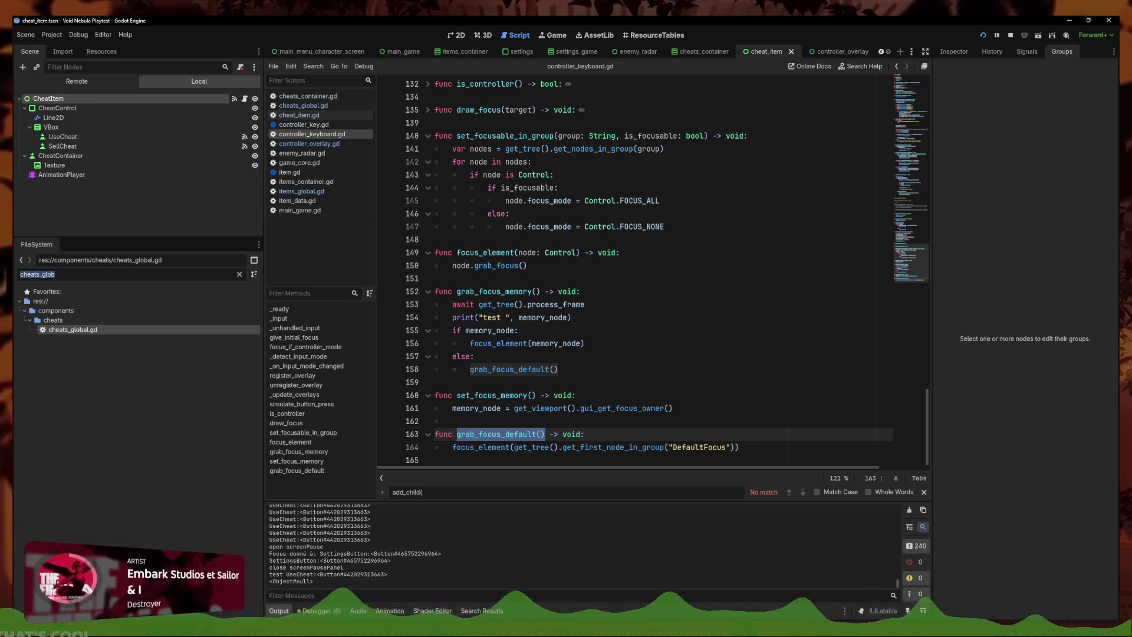
{"action": "type", "text": "pause_"}
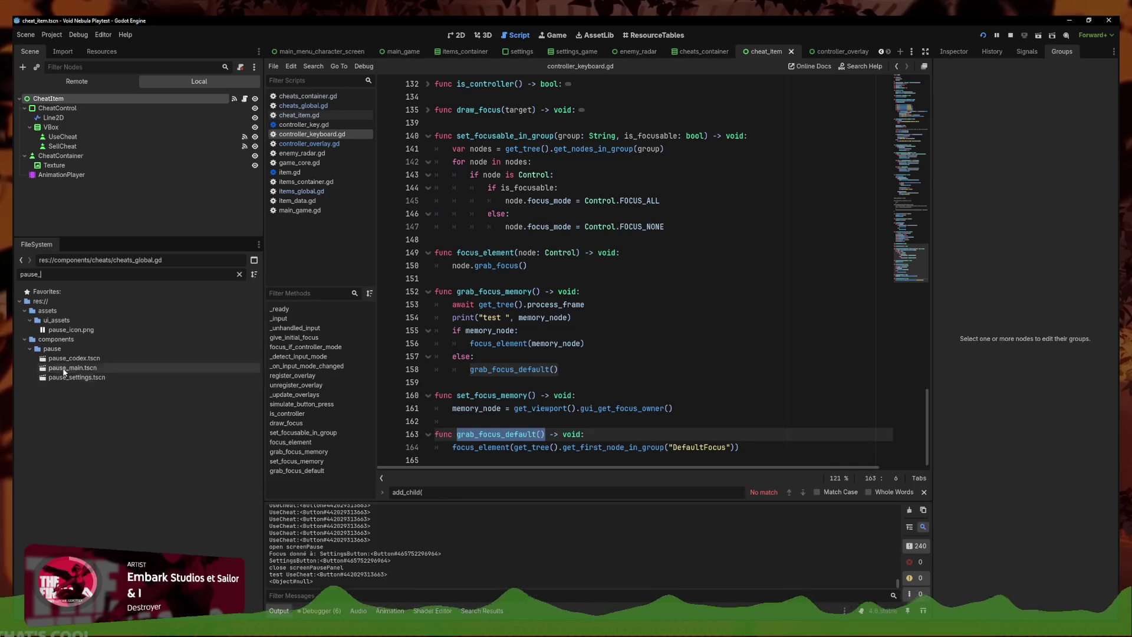
Open pause_main.tscn and change line 17's grab_focus_memory call to grab_focus_default
{"action": "double_click", "coordinate": [66, 368]}
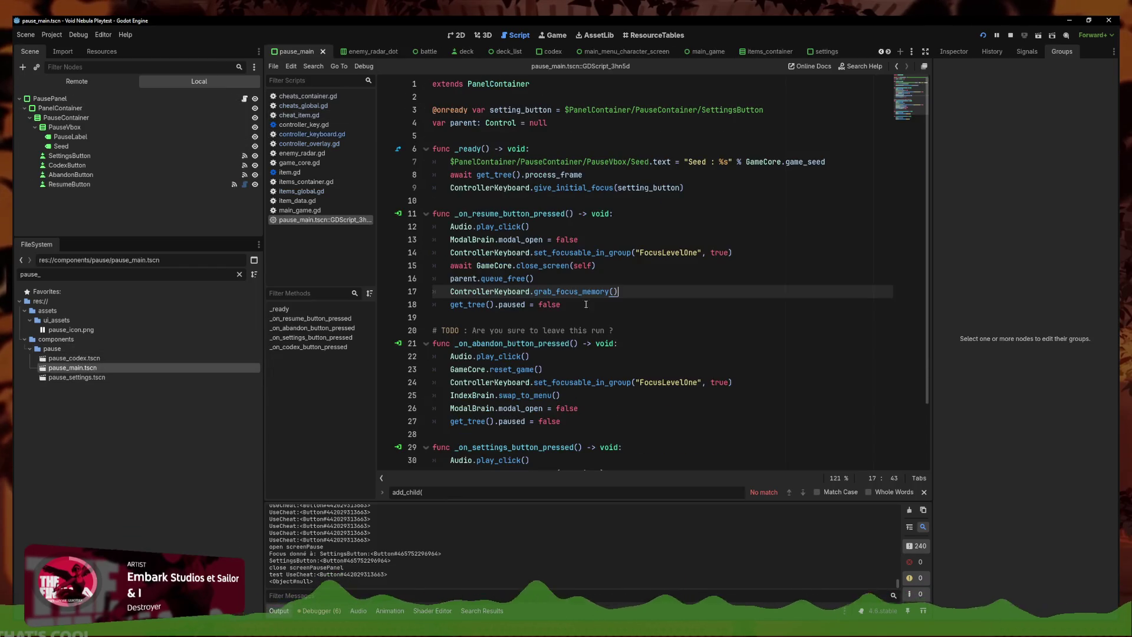
{"action": "left_click_drag", "start_coordinate": [651, 290], "coordinate": [437, 290]}
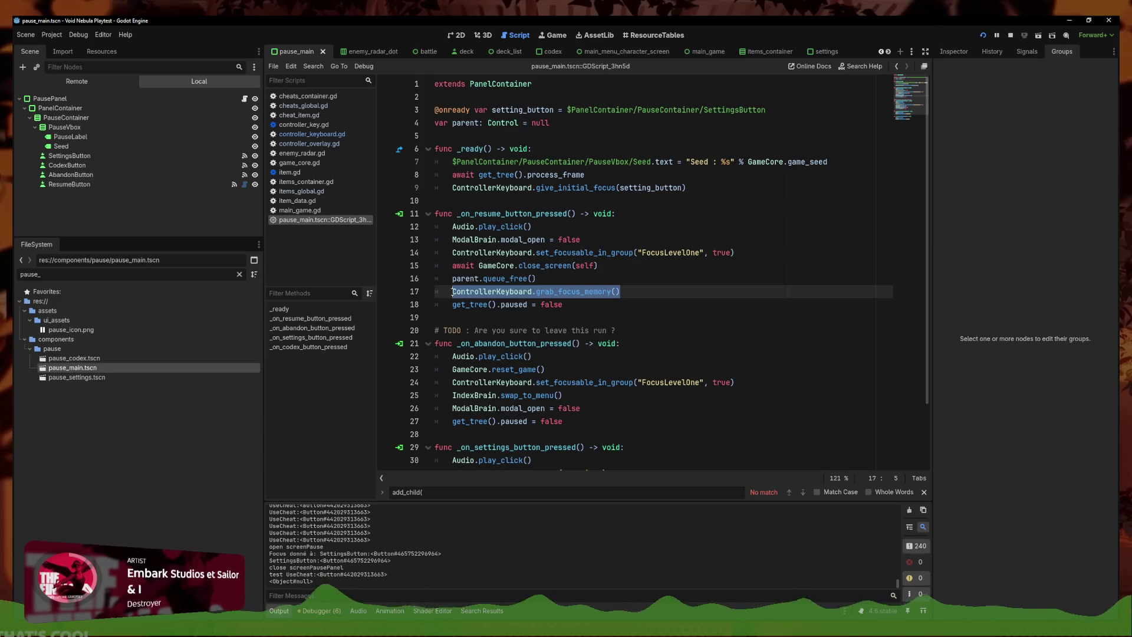
{"action": "key", "text": "ctrl+v"}
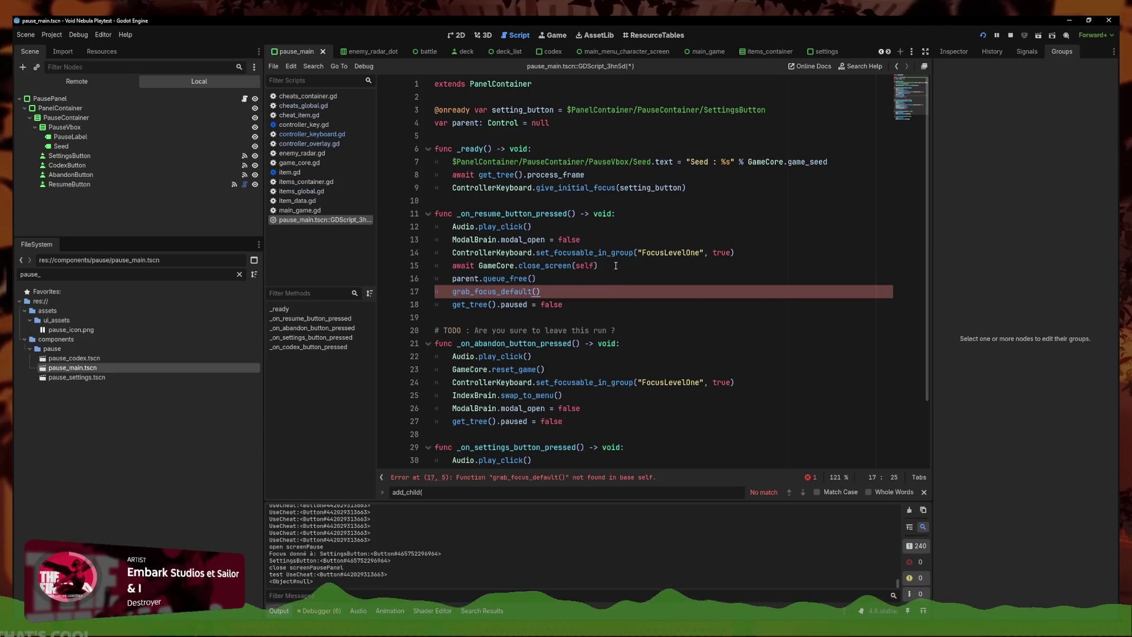
{"action": "key", "text": "ctrl+z"}
{"action": "left_click_drag", "start_coordinate": [641, 296], "coordinate": [547, 293]}
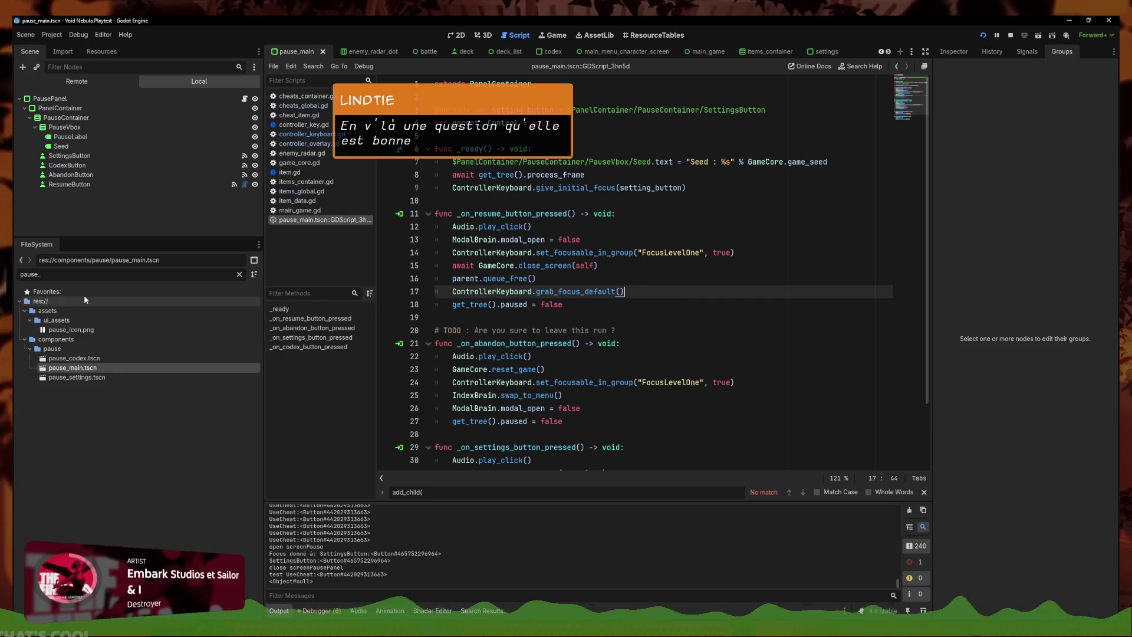
Filter FileSystem for 'pause.gd' and open pause.gd at the open_pause_screen call
{"action": "type", "text": "pause.gd"}
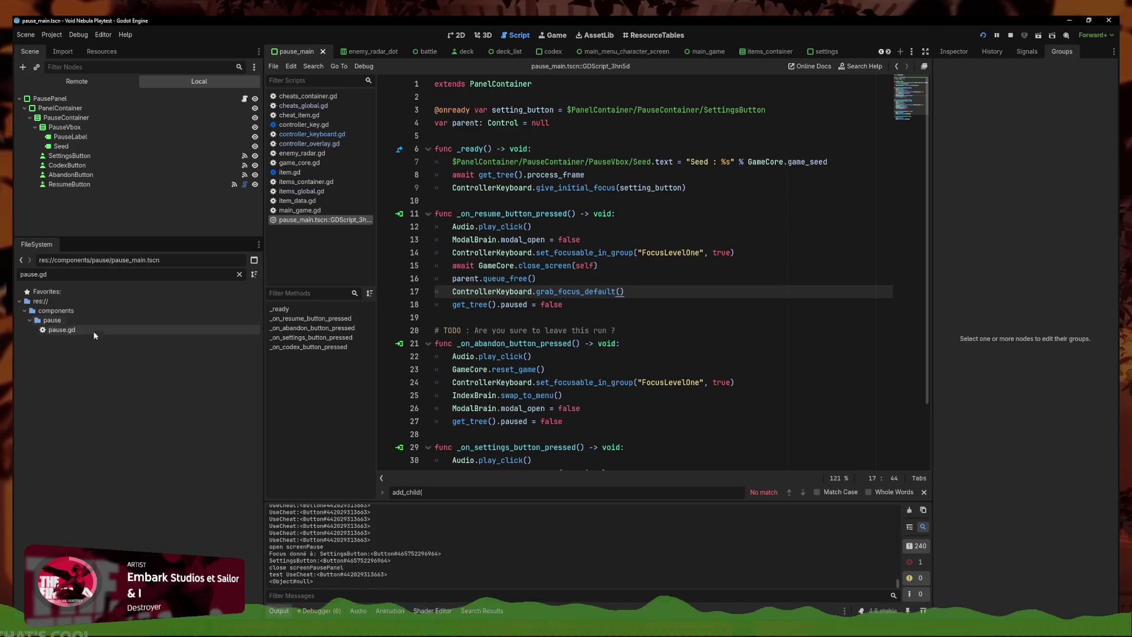
{"action": "double_click", "coordinate": [94, 329]}
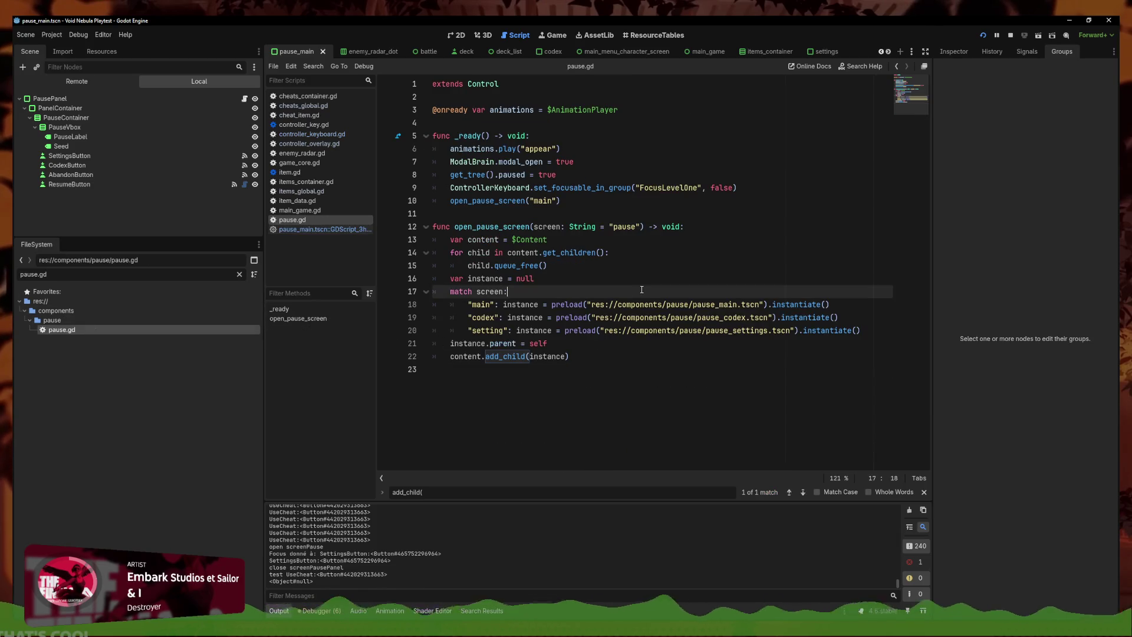
{"action": "left_click", "coordinate": [584, 387]}
{"action": "left_click", "coordinate": [593, 202]}
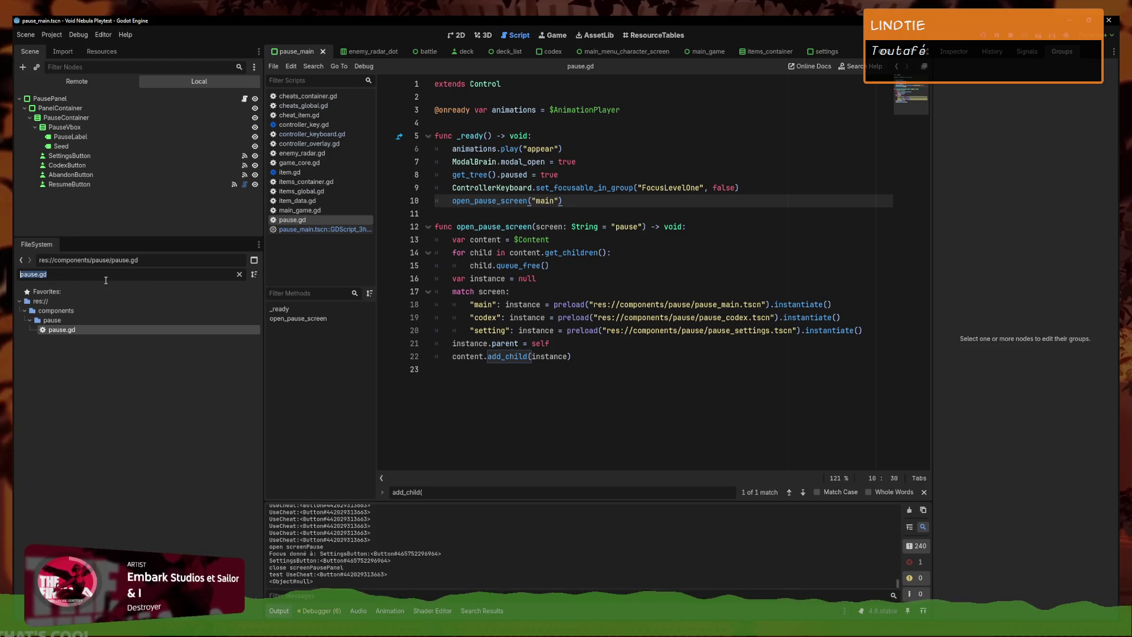
Open deck_list.tscn's script at the FocusLevelOne line of _on_close_button_pressed
{"action": "type", "text": "deck_"}
{"action": "type", "text": "list"}
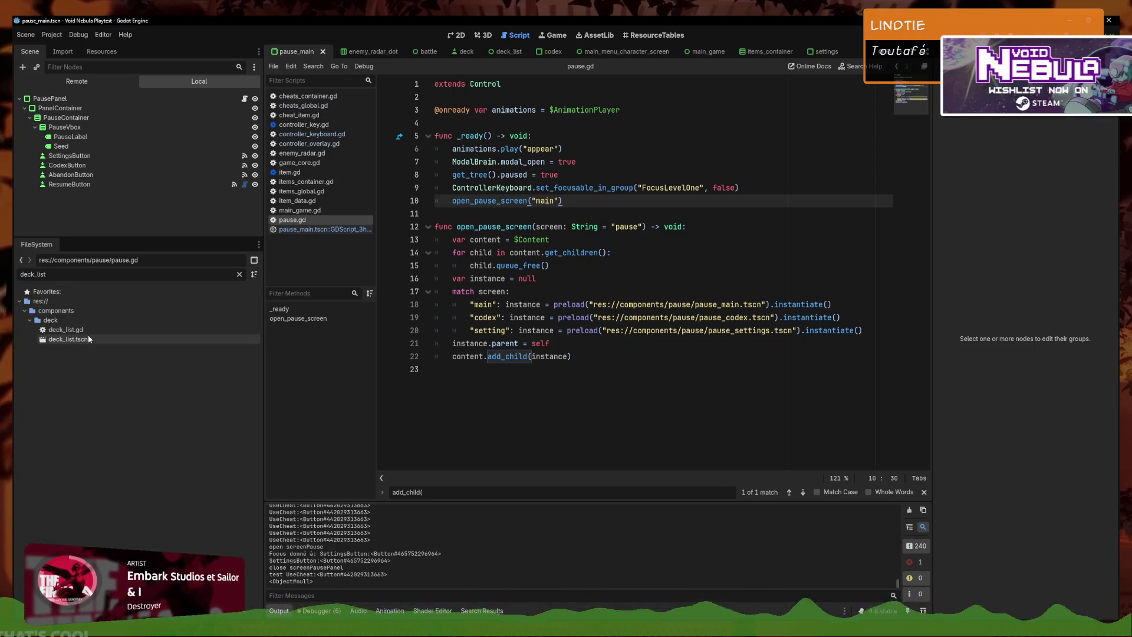
{"action": "double_click", "coordinate": [87, 336]}
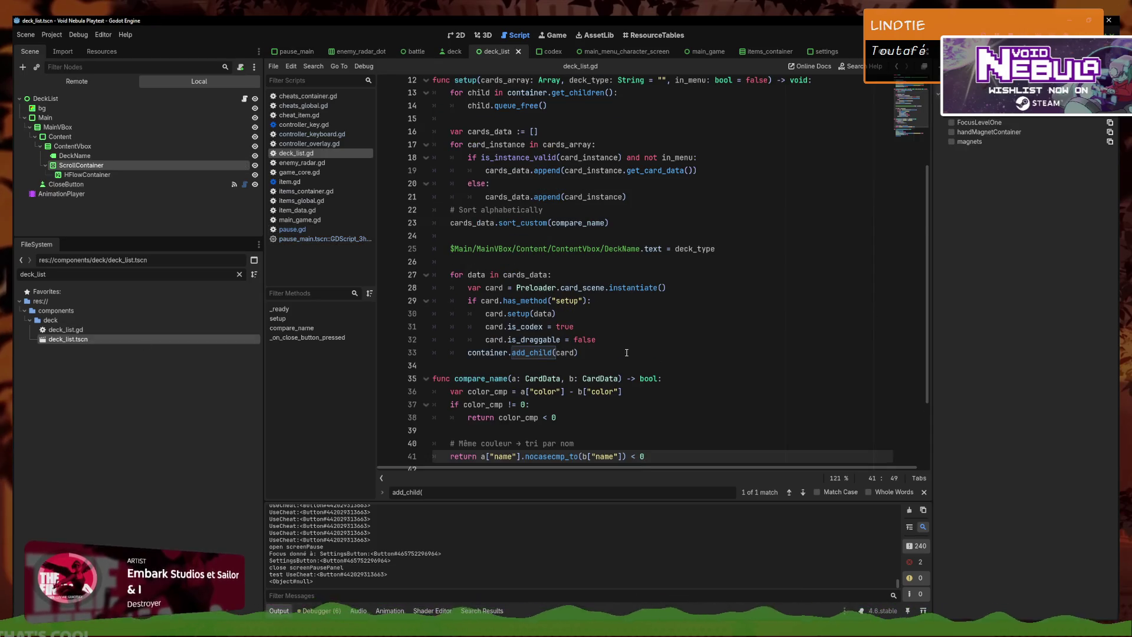
{"action": "left_click", "coordinate": [626, 410]}
{"action": "key", "text": "Down"}
{"action": "key", "text": "Down"}
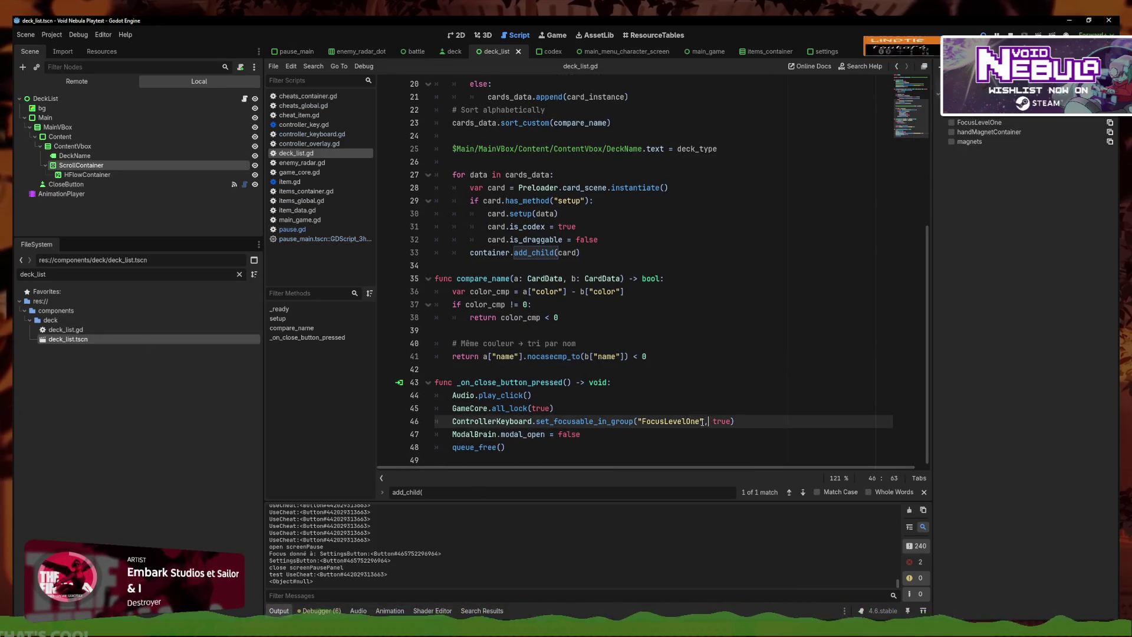
{"action": "left_click", "coordinate": [626, 411]}
{"action": "left_click", "coordinate": [616, 421]}
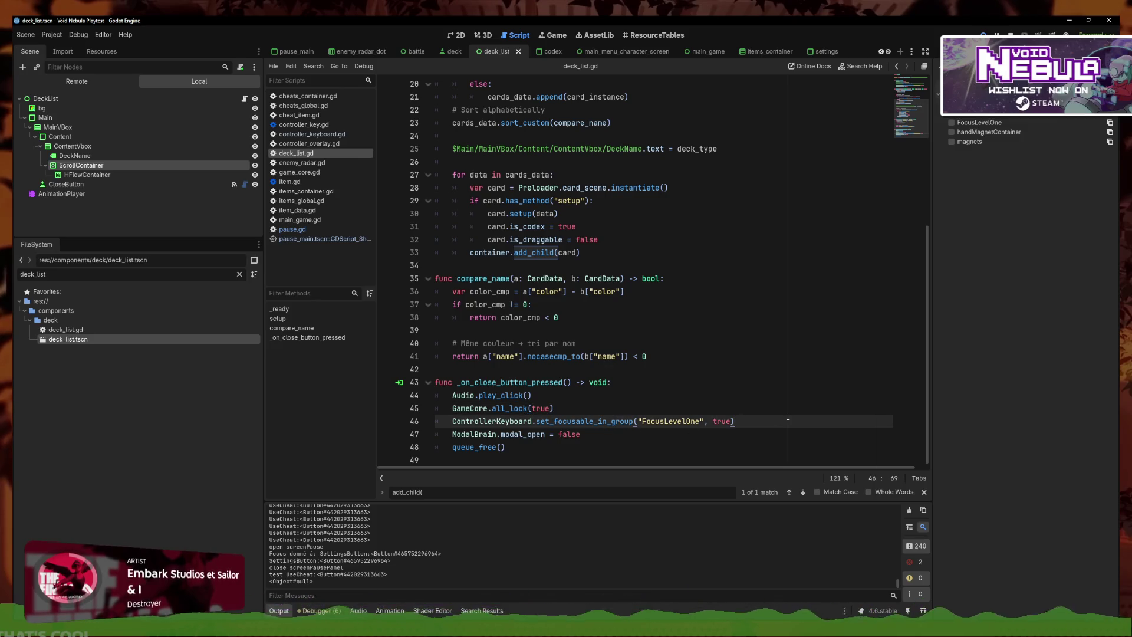
Add ControllerKeyboard.grab_focus_default() as line 47 and save deck_list.gd
{"action": "key", "text": "Return"}
{"action": "type", "text": "grab_focus_default()"}
{"action": "key", "text": "ctrl+z"}
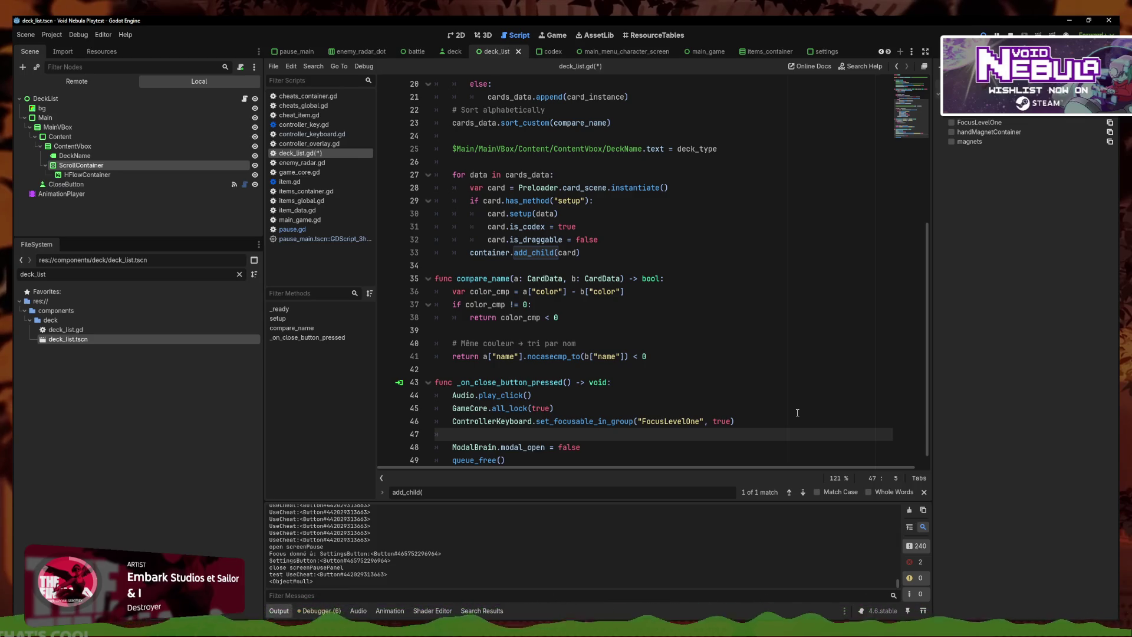
{"action": "type", "text": "ontroll"}
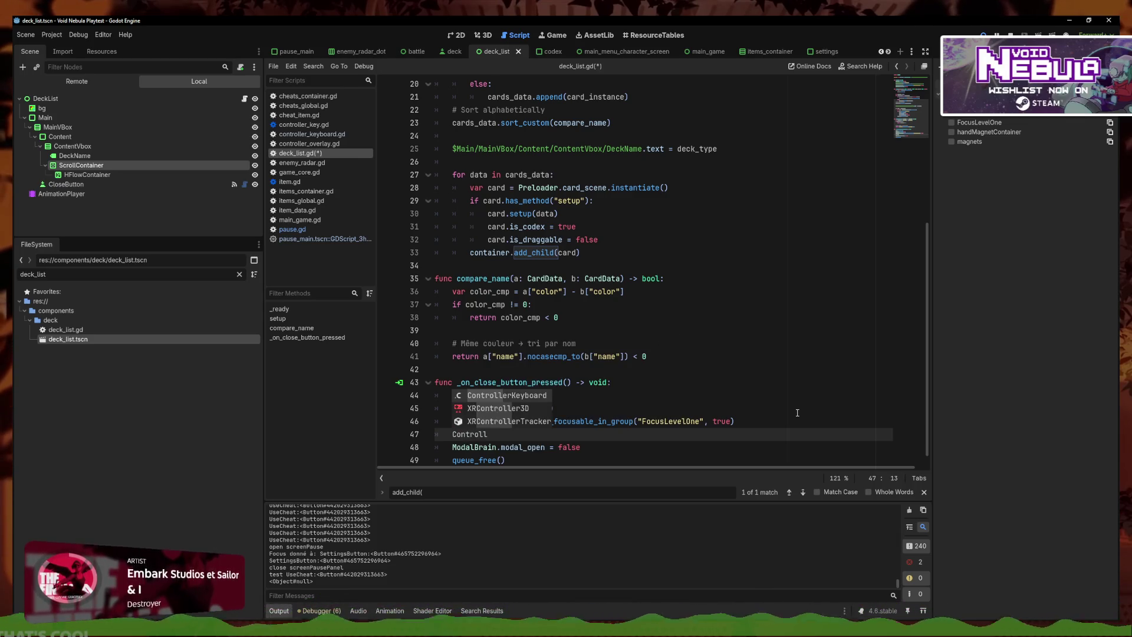
{"action": "key", "text": "Return"}
{"action": "type", "text": ".grab_focus_default()"}
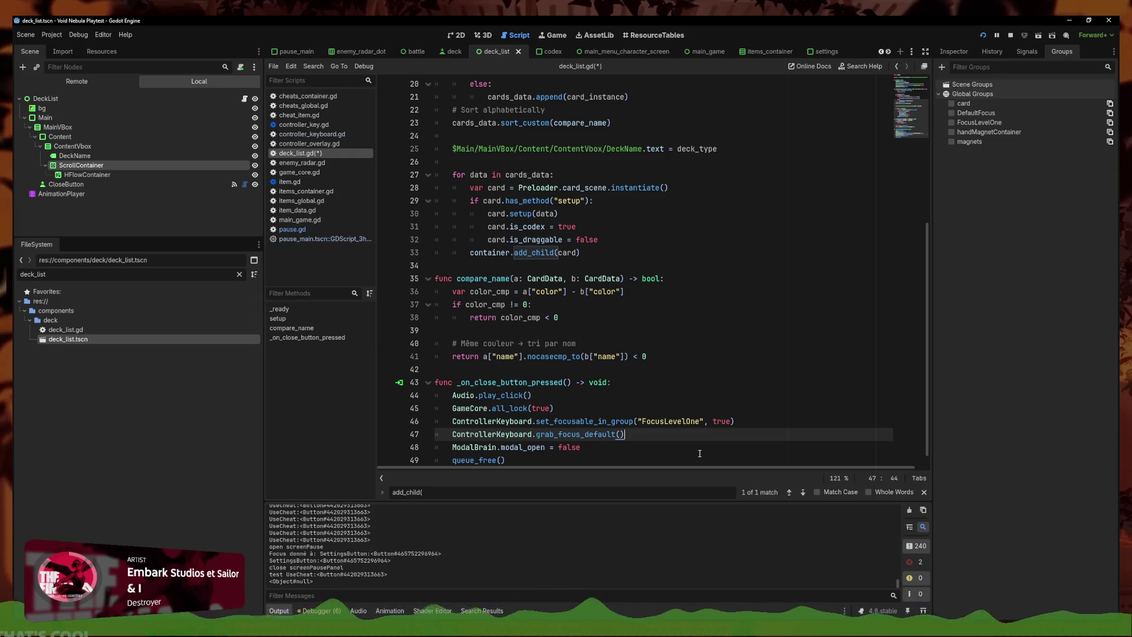
{"action": "key", "text": "ctrl+s"}
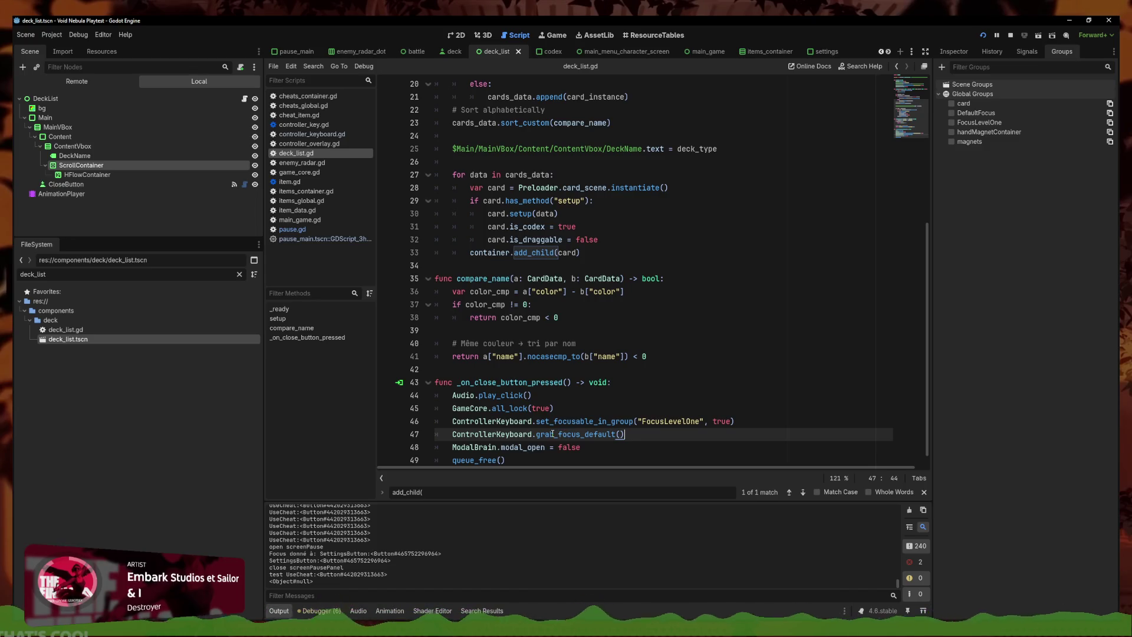
Scroll through the script, then restart the game to test the changes
{"action": "scroll", "coordinate": [560, 433], "scroll_direction": "down", "scroll_amount": 1}
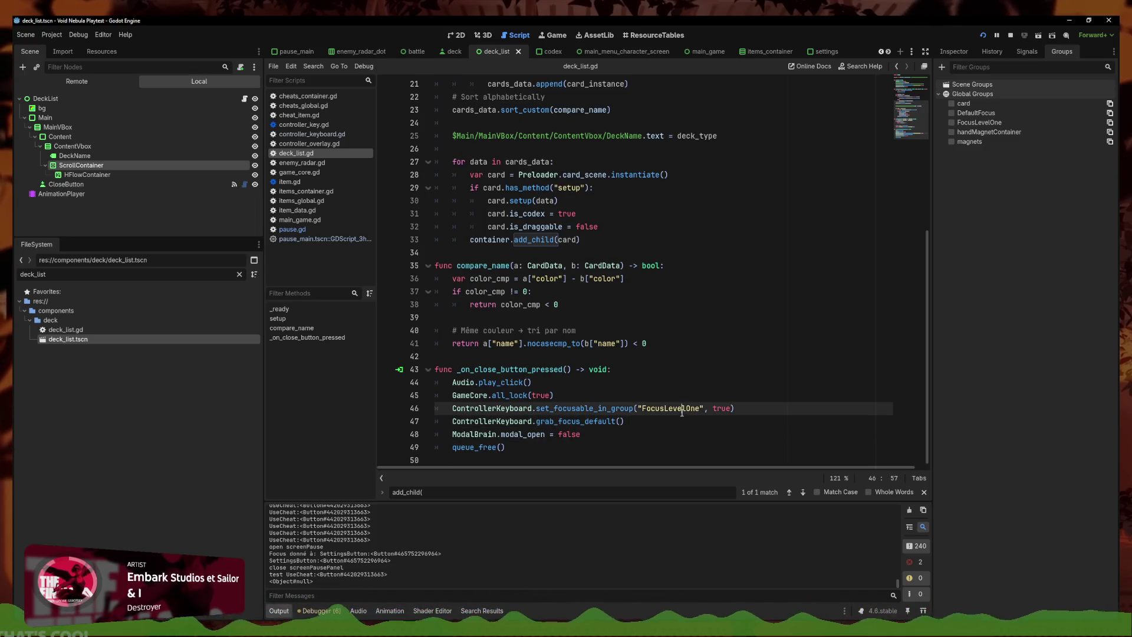
{"action": "scroll", "coordinate": [617, 396], "scroll_direction": "up", "scroll_amount": 7}
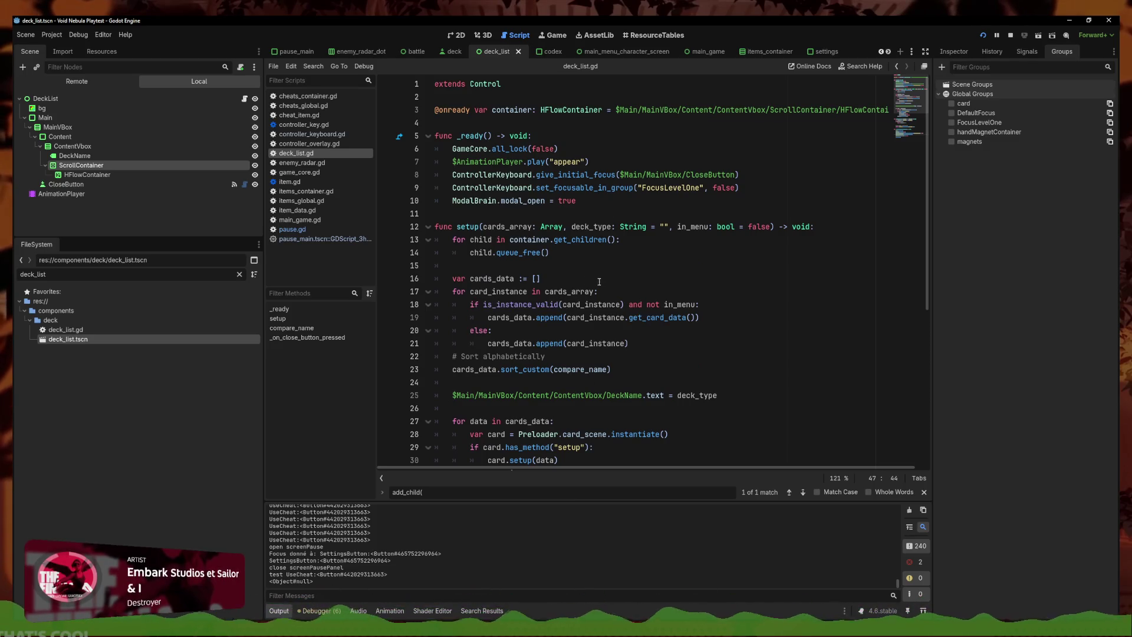
{"action": "scroll", "coordinate": [593, 358], "scroll_direction": "down", "scroll_amount": 7}
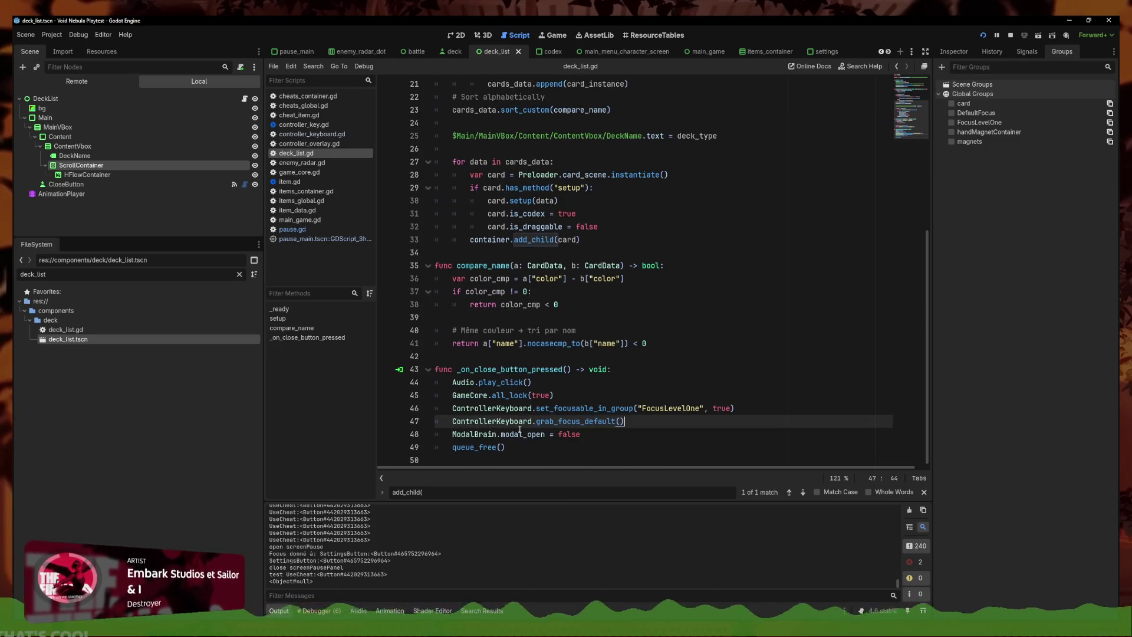
{"action": "left_click", "coordinate": [988, 36]}
{"action": "type", "text": "quick_radar"}
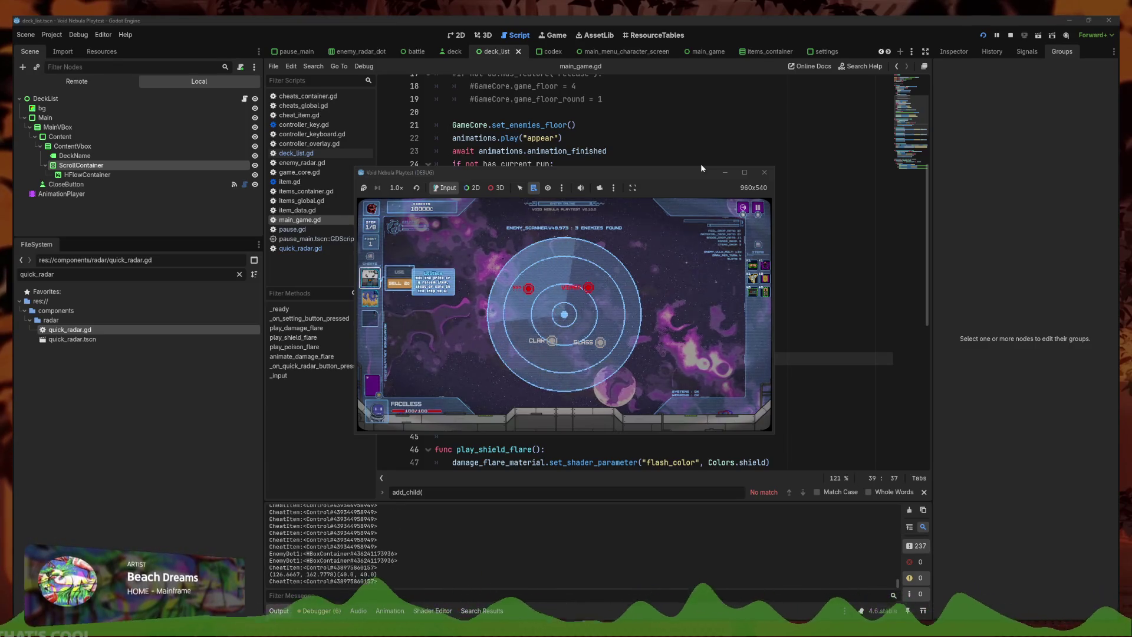
{"action": "key", "text": "Escape"}
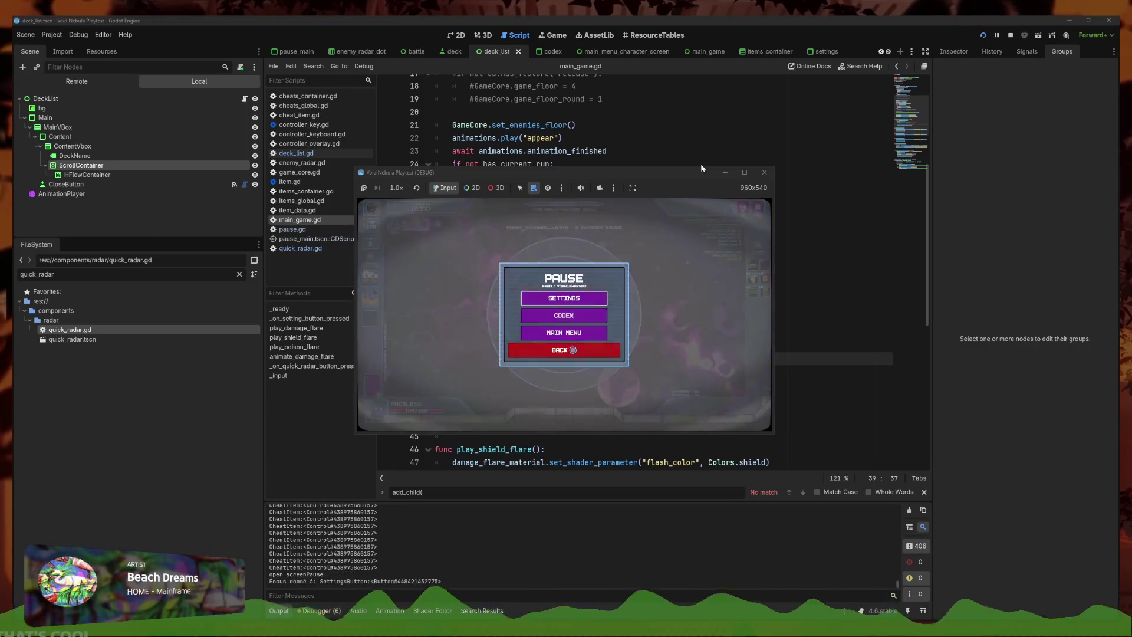
{"action": "key", "text": "Escape"}
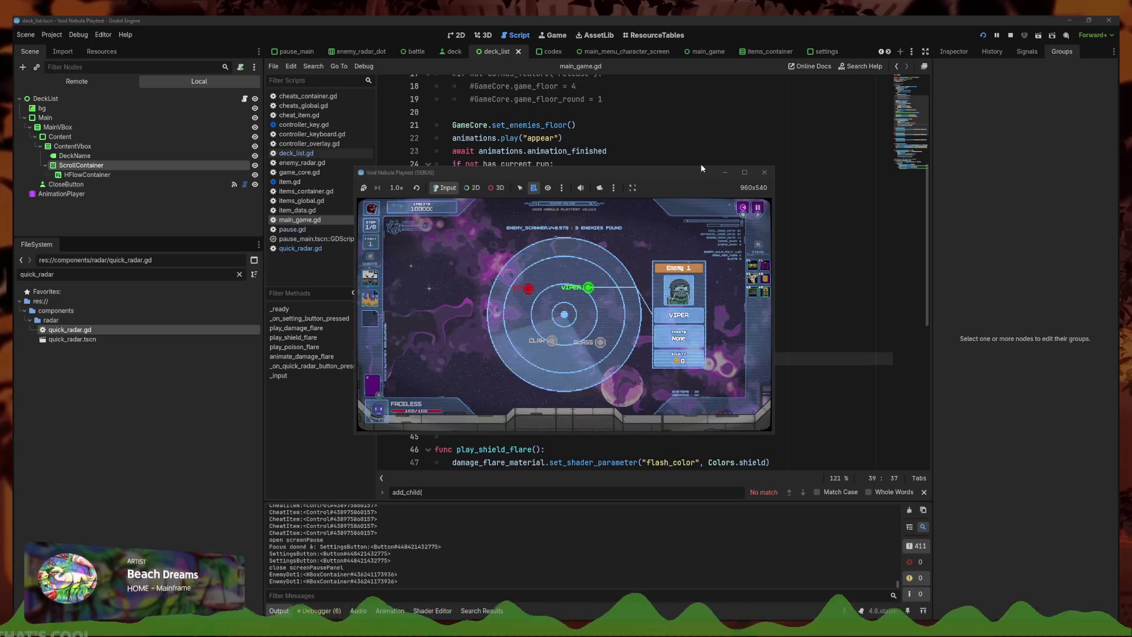
{"action": "key", "text": "Escape"}
{"action": "key", "text": "Escape"}
{"action": "key", "text": "Down"}
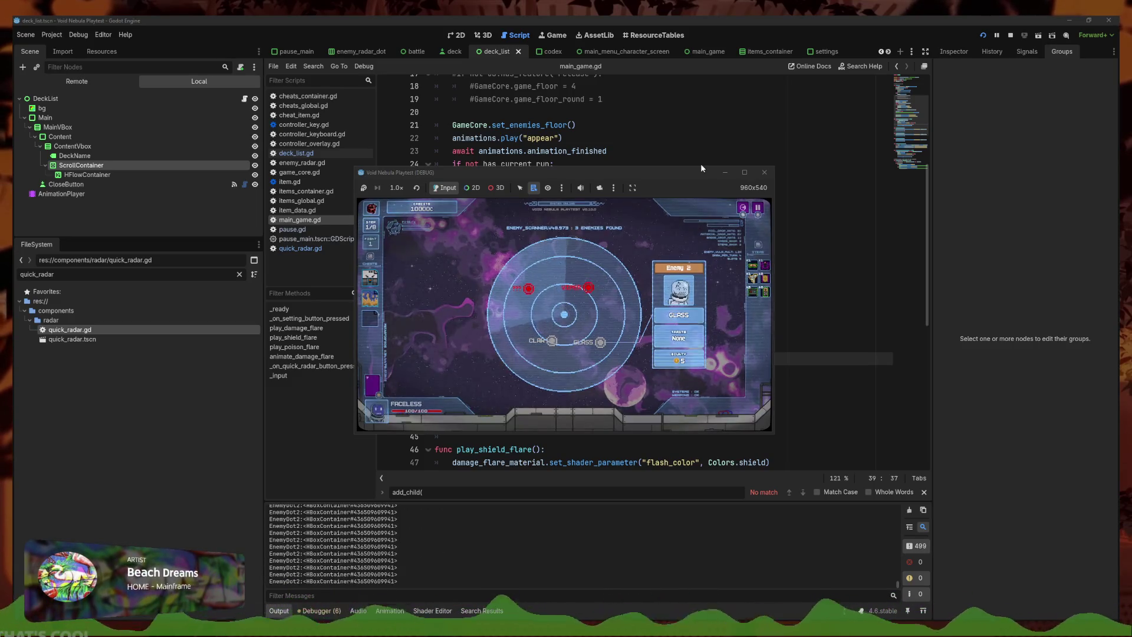
{"action": "key", "text": "Left"}
{"action": "key", "text": "Right"}
{"action": "key", "text": "Left"}
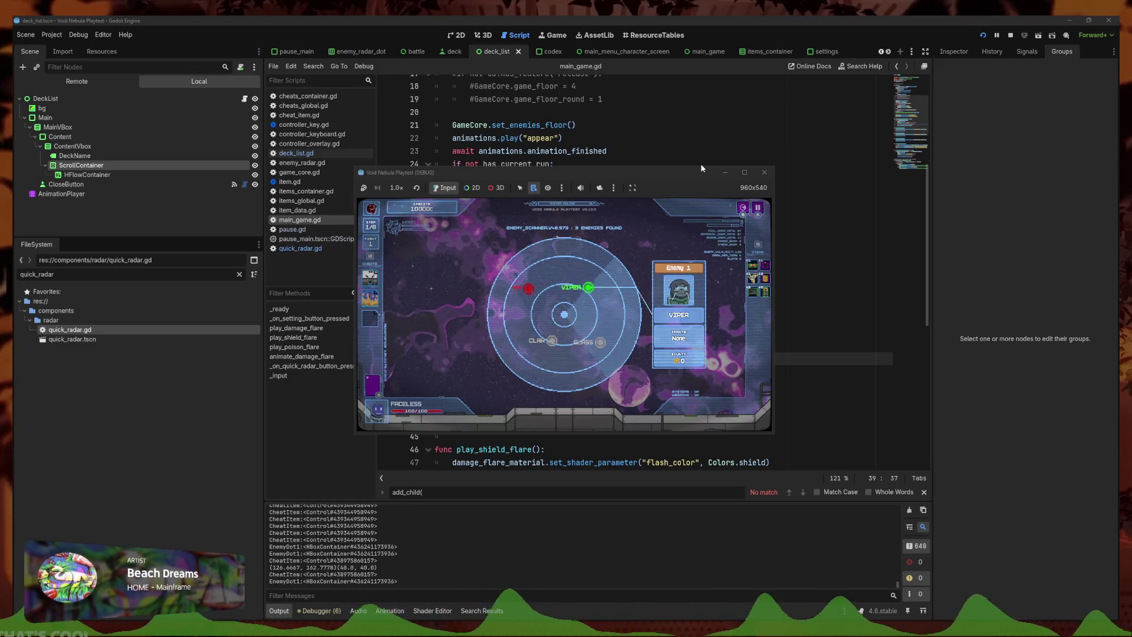
{"action": "key", "text": "Right"}
{"action": "key", "text": "Left"}
{"action": "key", "text": "Escape"}
{"action": "key", "text": "Escape"}
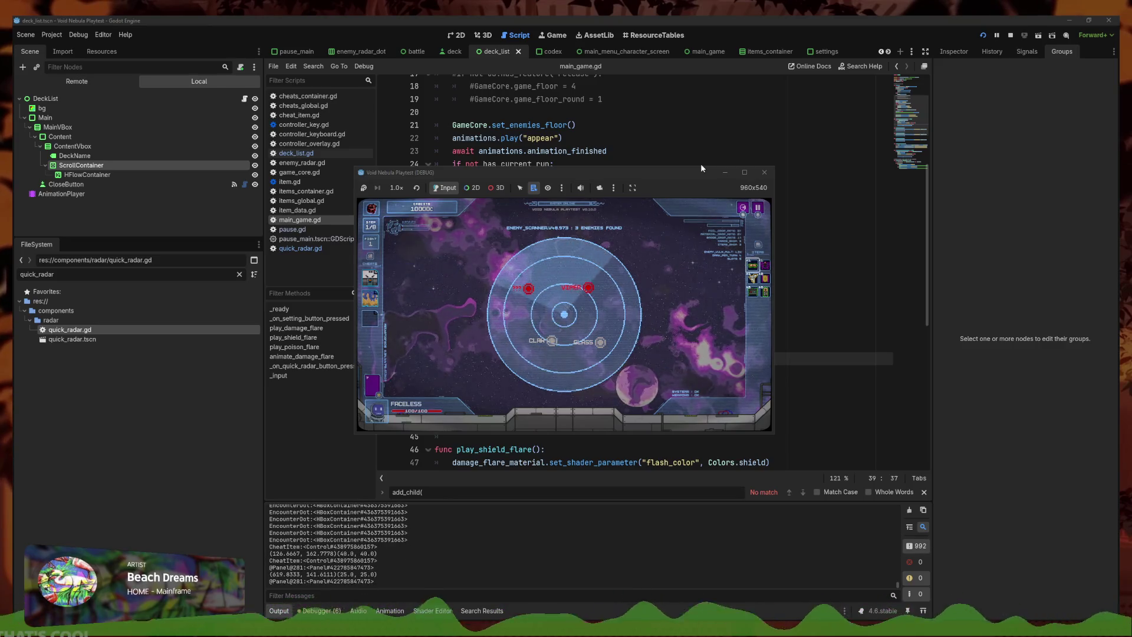
{"action": "key", "text": "Right"}
{"action": "key", "text": "Left"}
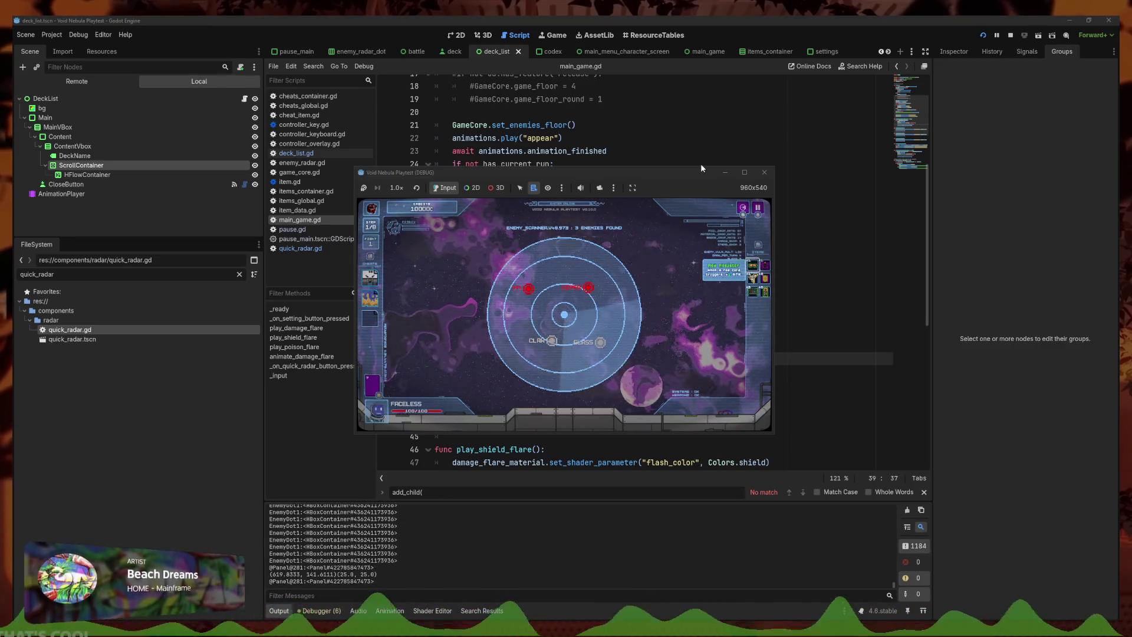
{"action": "key", "text": "Escape"}
{"action": "key", "text": "Escape"}
{"action": "key", "text": "Left"}
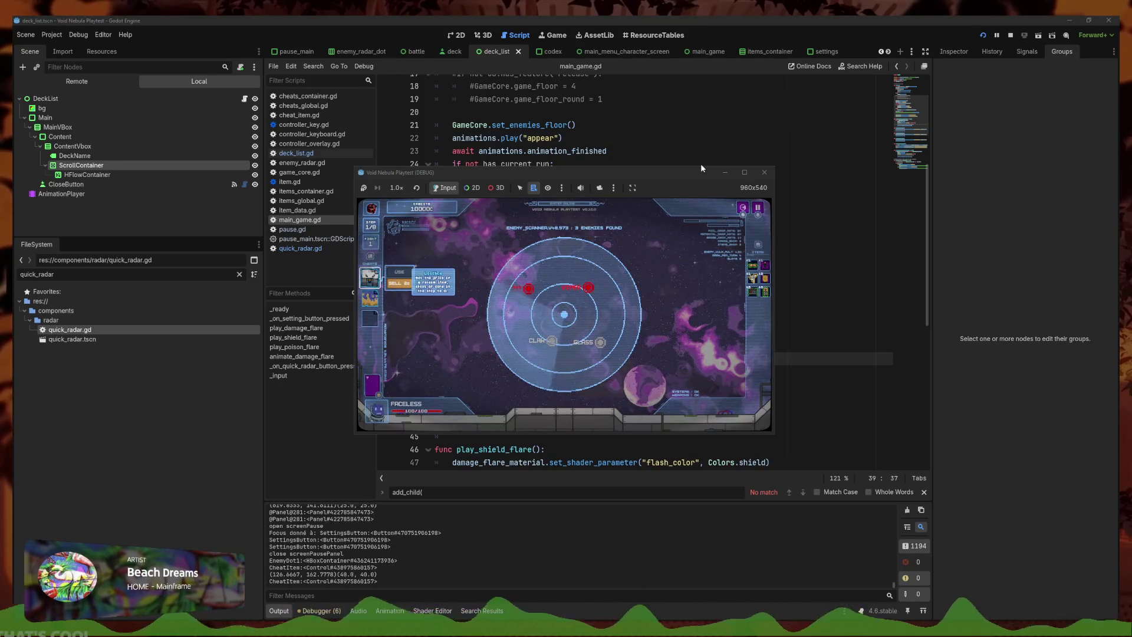
{"action": "key", "text": "Escape"}
{"action": "key", "text": "Escape"}
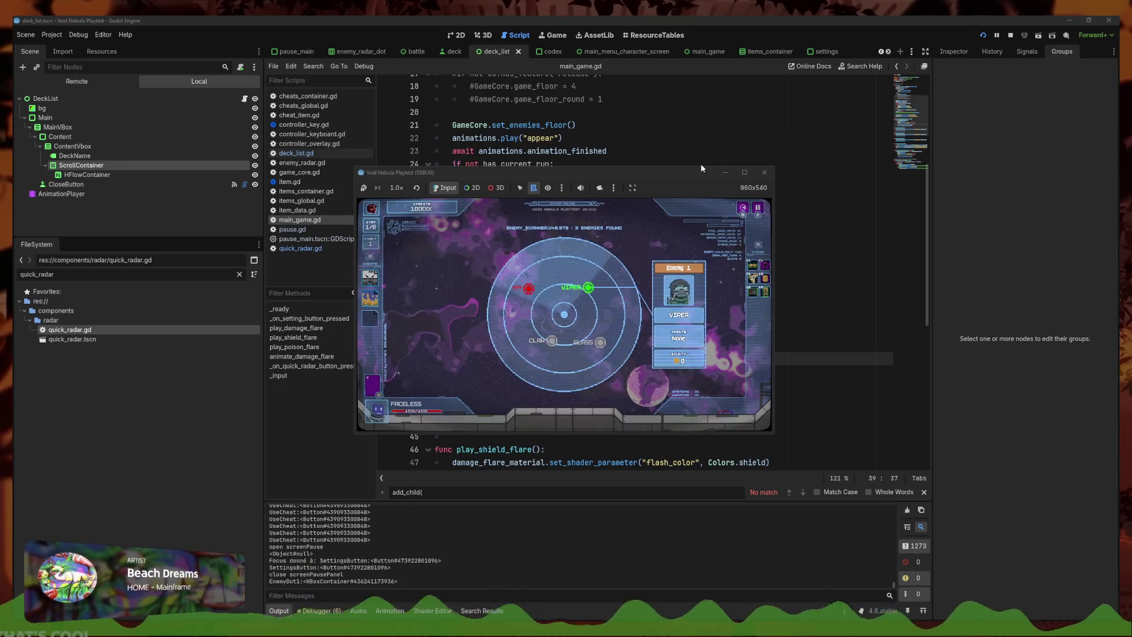
{"action": "key", "text": "Left"}
{"action": "key", "text": "Escape"}
{"action": "key", "text": "Escape"}
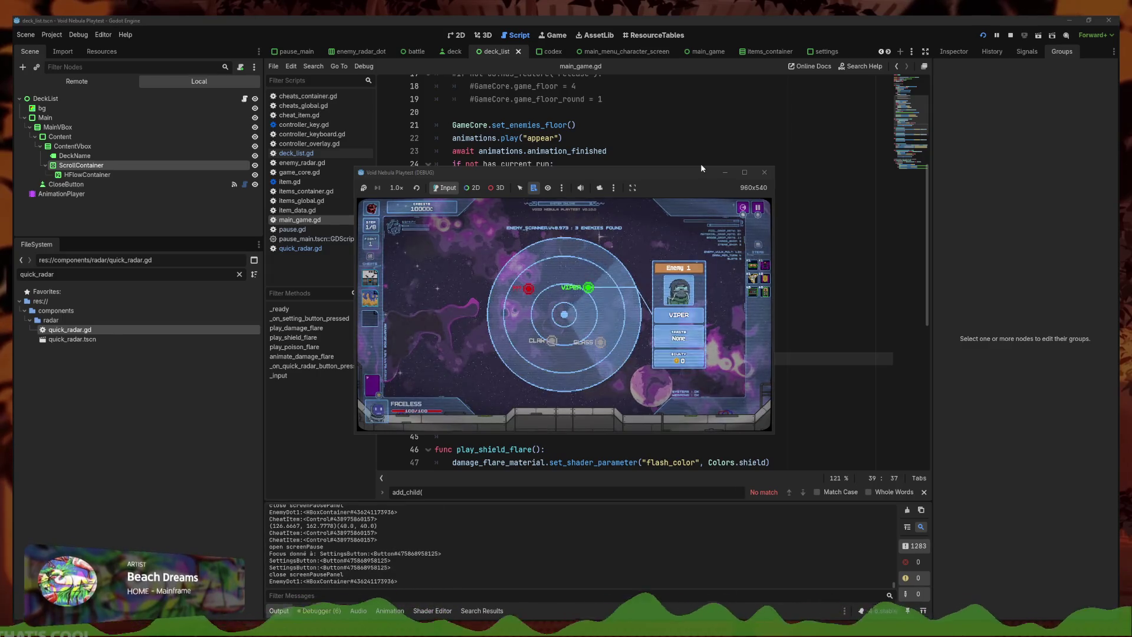
{"action": "key", "text": "Left"}
{"action": "key", "text": "Down"}
{"action": "key", "text": "Down"}
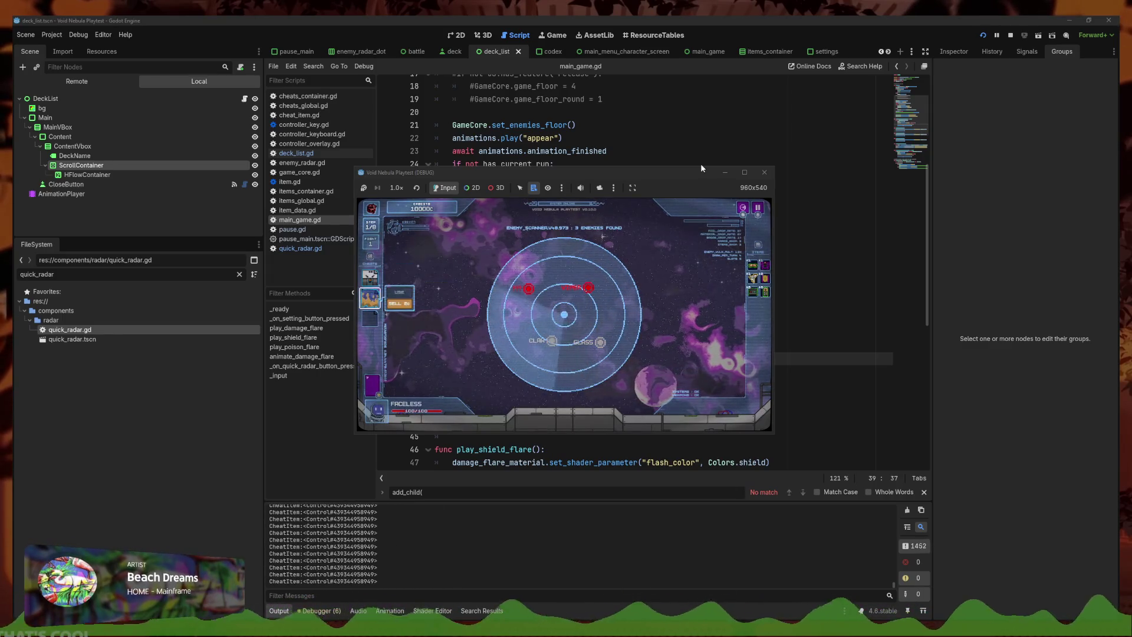
{"action": "key", "text": "Escape"}
{"action": "key", "text": "Escape"}
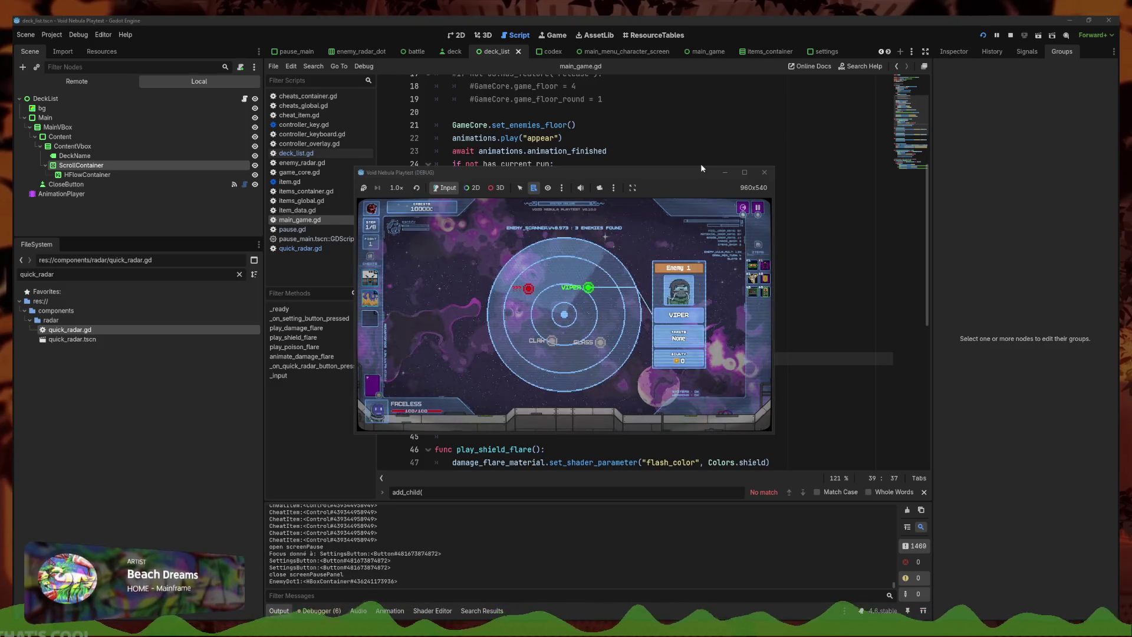
{"action": "key", "text": "Left"}
{"action": "key", "text": "Down"}
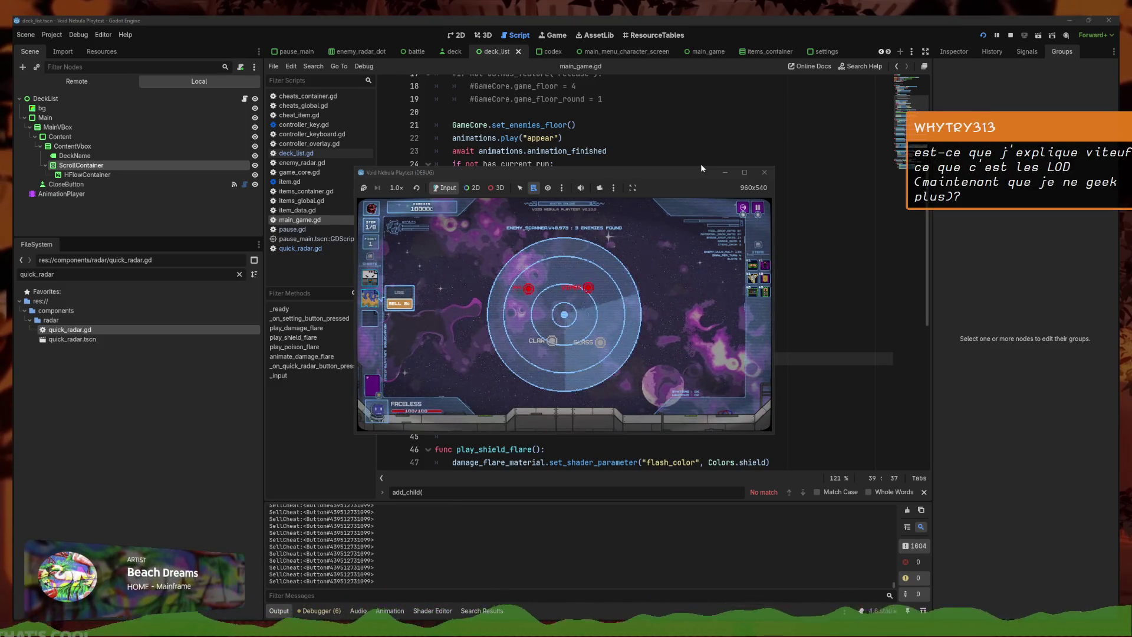
{"action": "key", "text": "Up"}
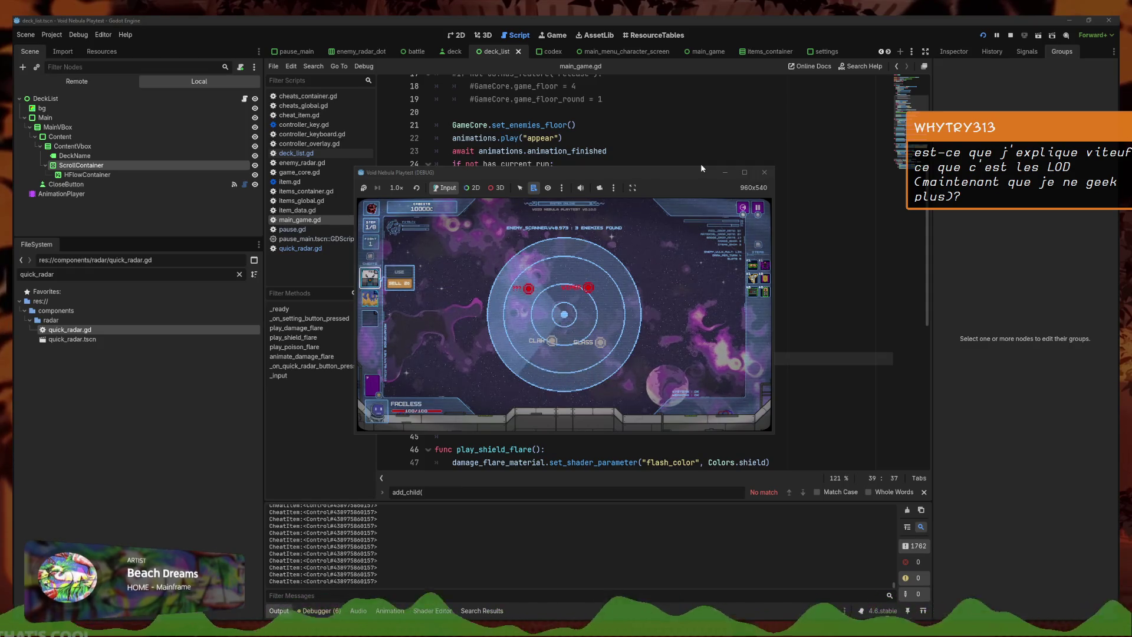
{"action": "key", "text": "Right"}
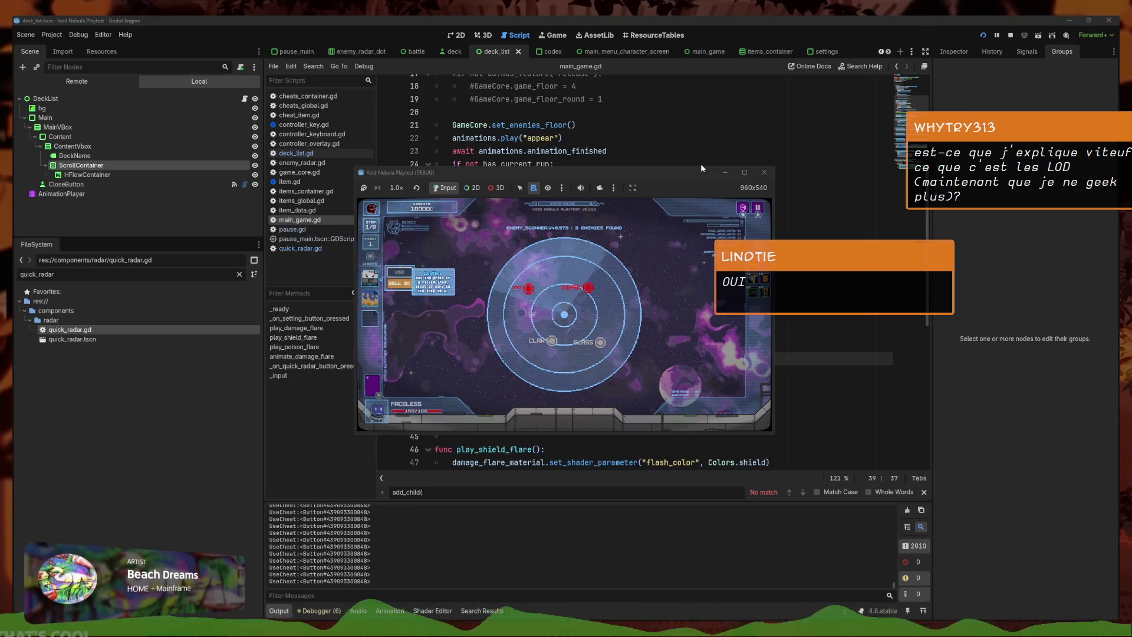
{"action": "key", "text": "Left"}
{"action": "key", "text": "Right"}
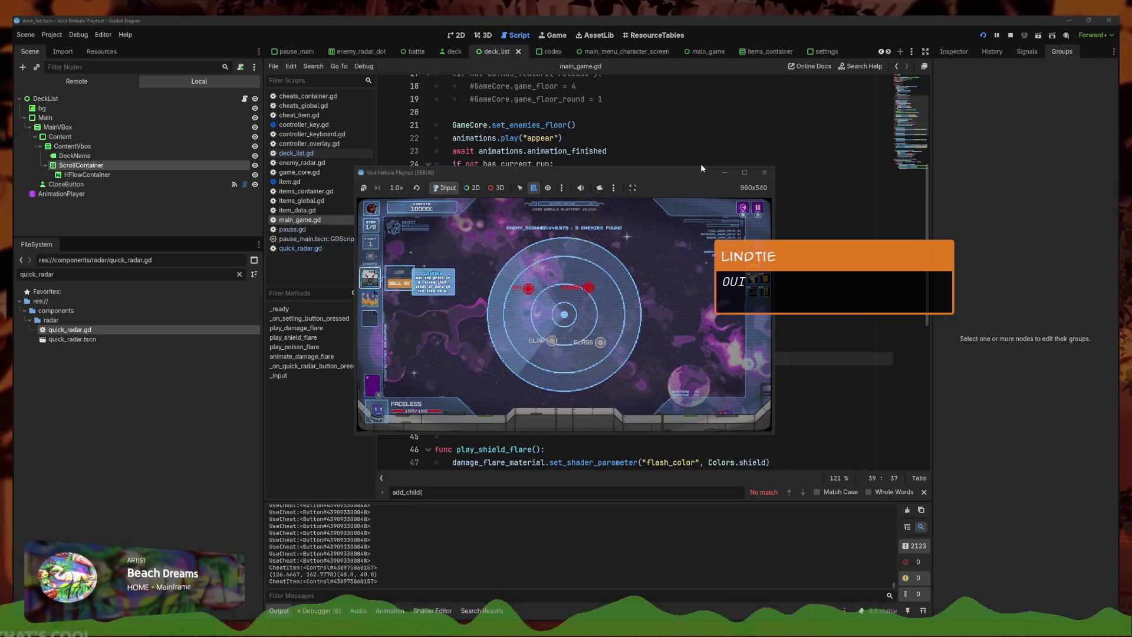
{"action": "key", "text": "Right"}
{"action": "key", "text": "Left"}
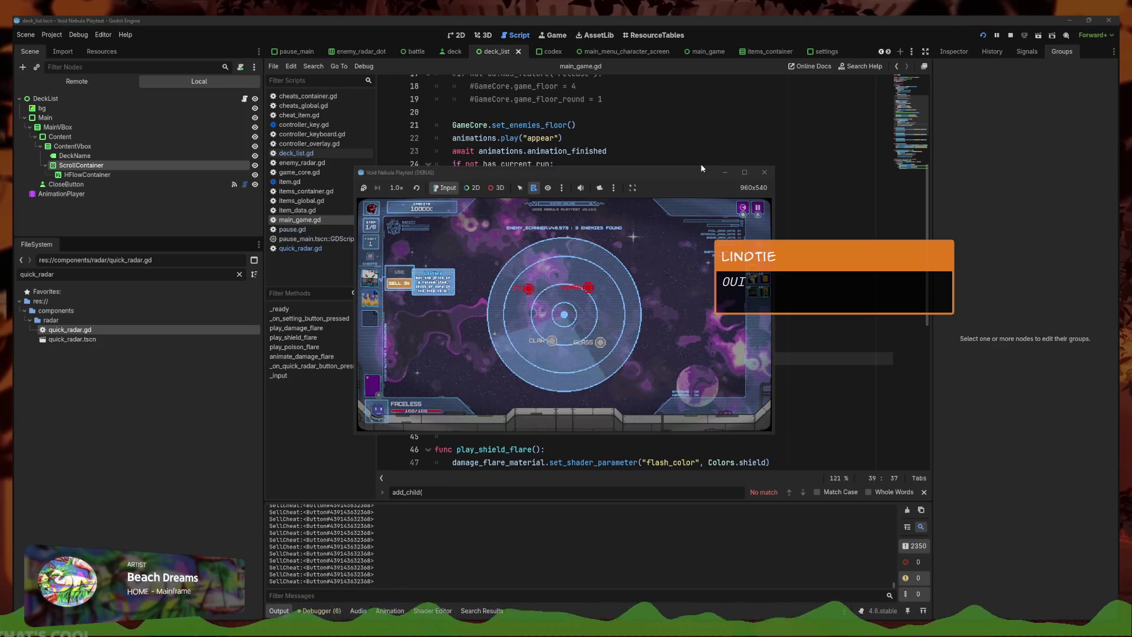
{"action": "key", "text": "Down"}
{"action": "key", "text": "Left"}
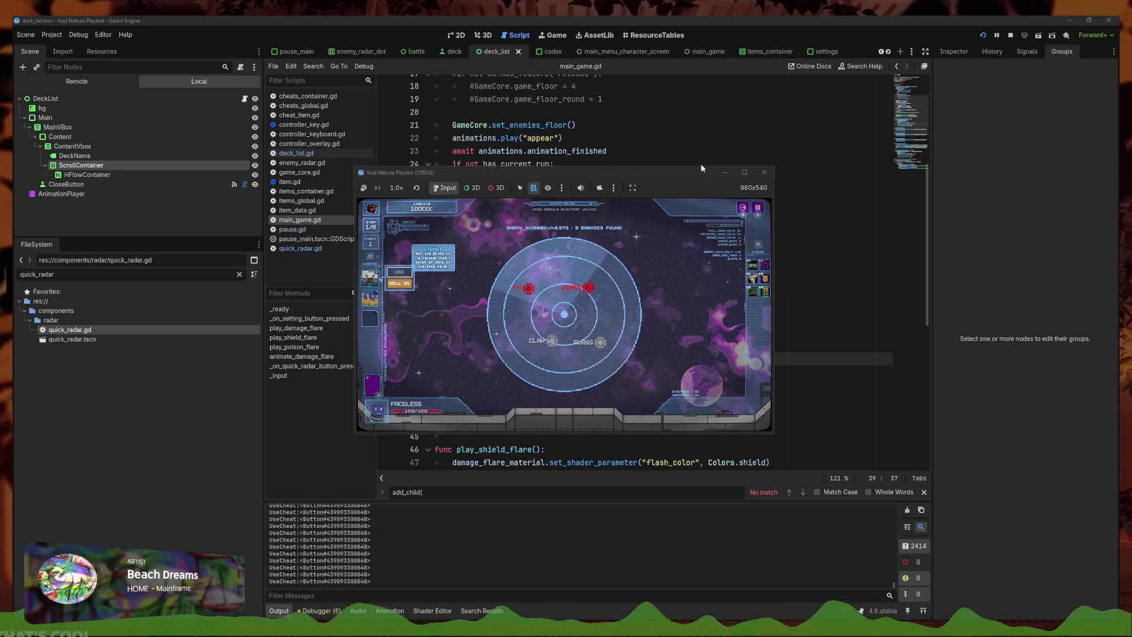
{"action": "key", "text": "Down"}
{"action": "key", "text": "Right"}
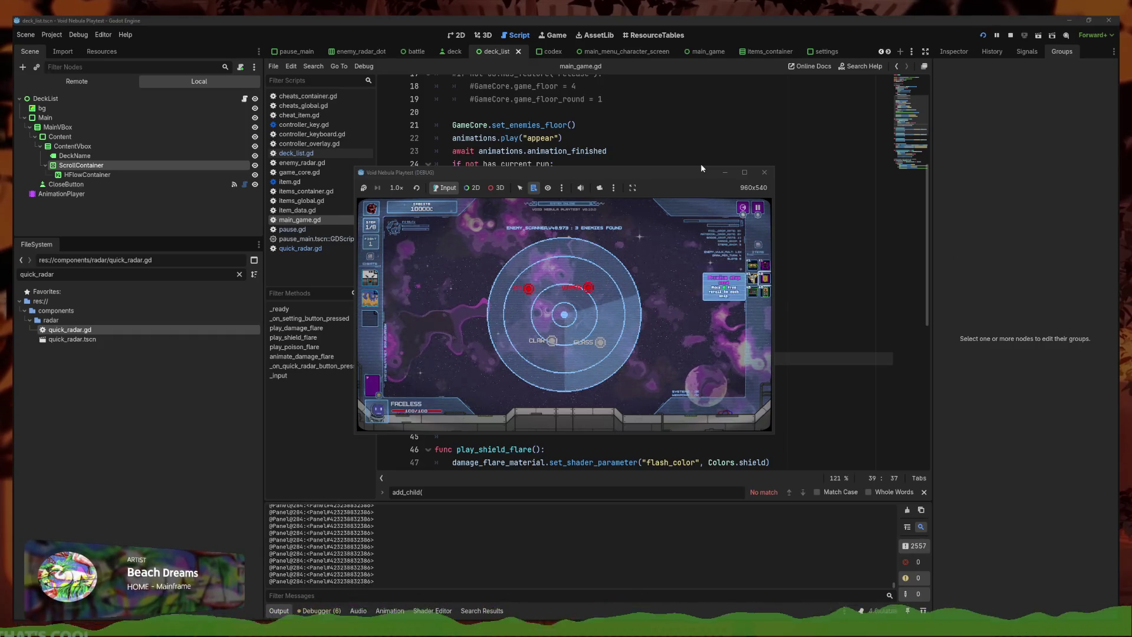
{"action": "key", "text": "Left"}
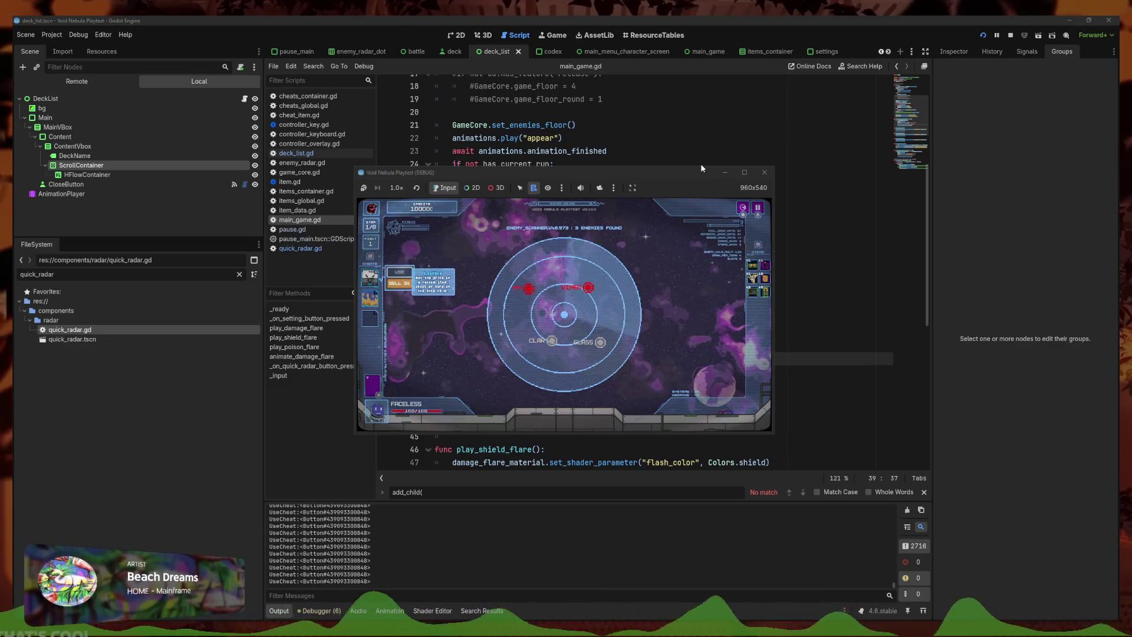
{"action": "left_click", "coordinate": [700, 164]}
Review the items_container.gd script
{"action": "left_click", "coordinate": [627, 250]}
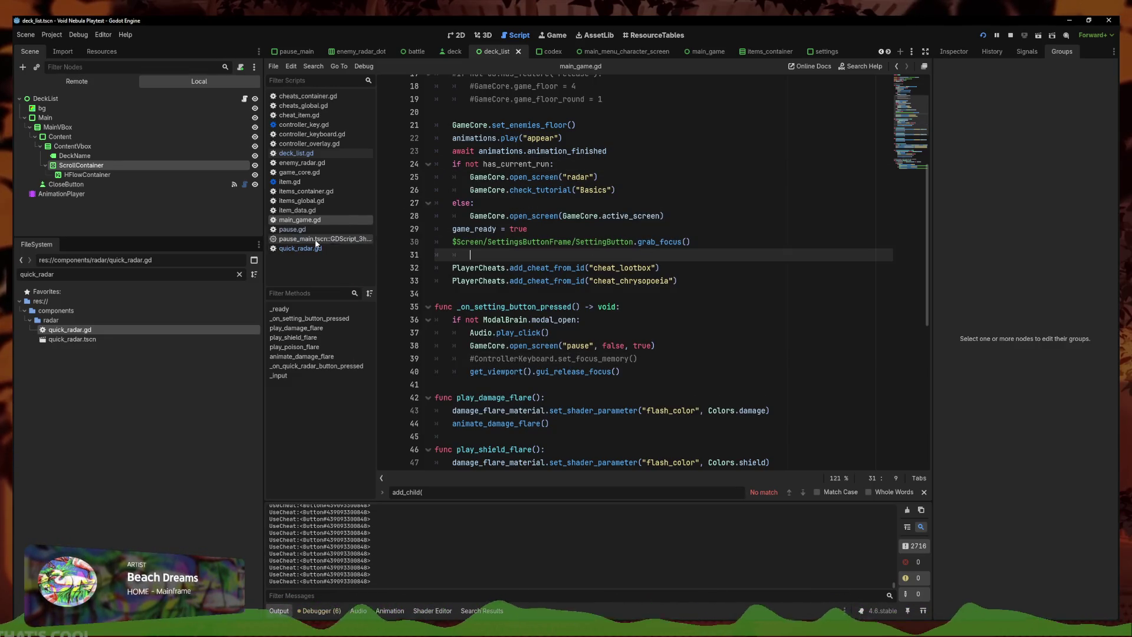
{"action": "scroll", "coordinate": [519, 325], "scroll_direction": "down", "scroll_amount": 5}
{"action": "left_click", "coordinate": [306, 191]}
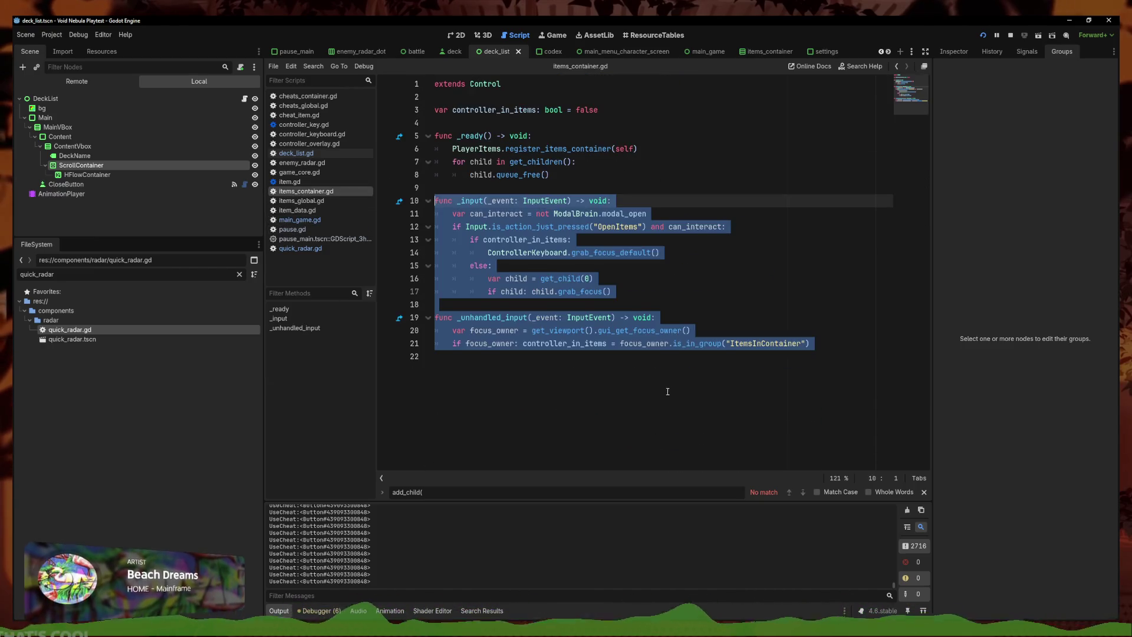
{"action": "left_click", "coordinate": [802, 332]}
{"action": "left_click", "coordinate": [836, 346]}
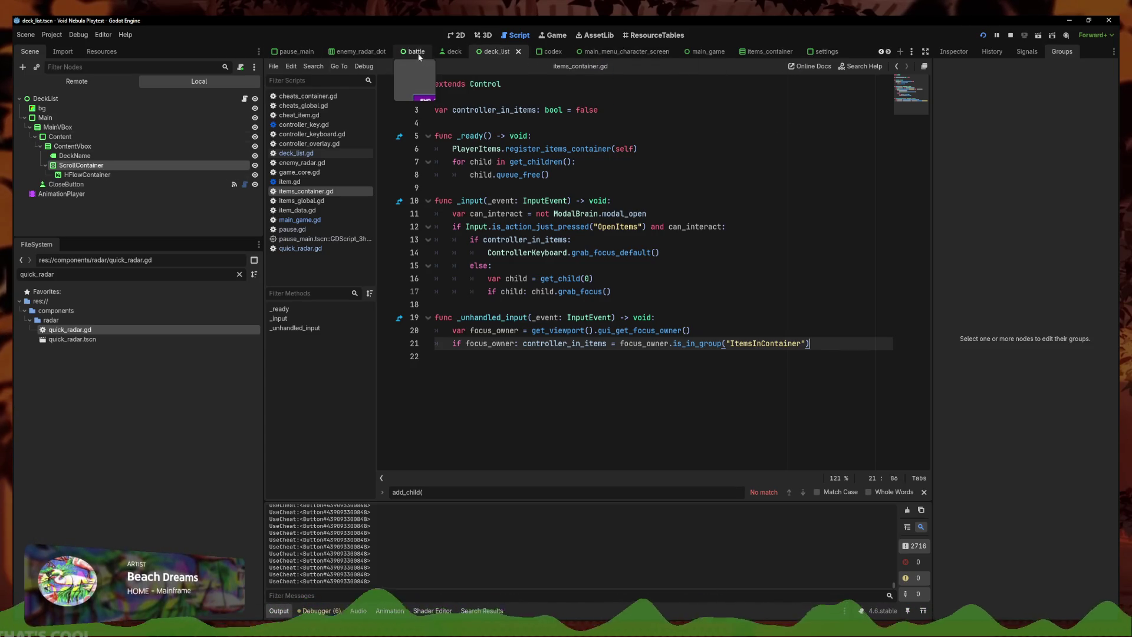
Filter the FileSystem for cheat_item and open cheat_item.tscn
{"action": "type", "text": "cheats"}
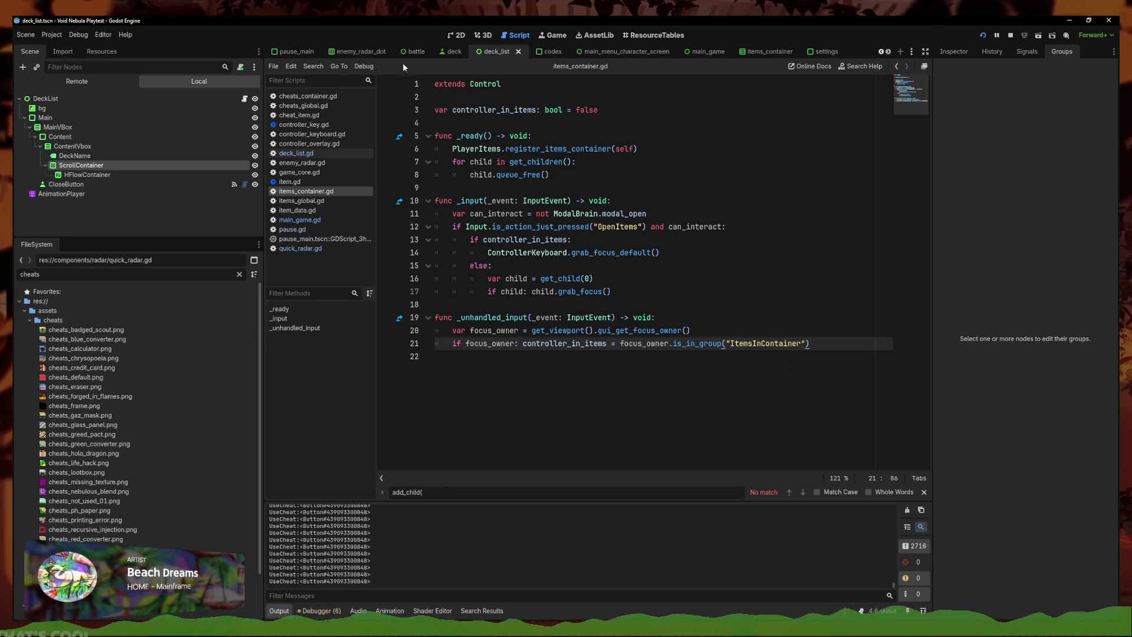
{"action": "key", "text": "BackSpace"}
{"action": "type", "text": "."}
{"action": "key", "text": "BackSpace"}
{"action": "type", "text": "_item"}
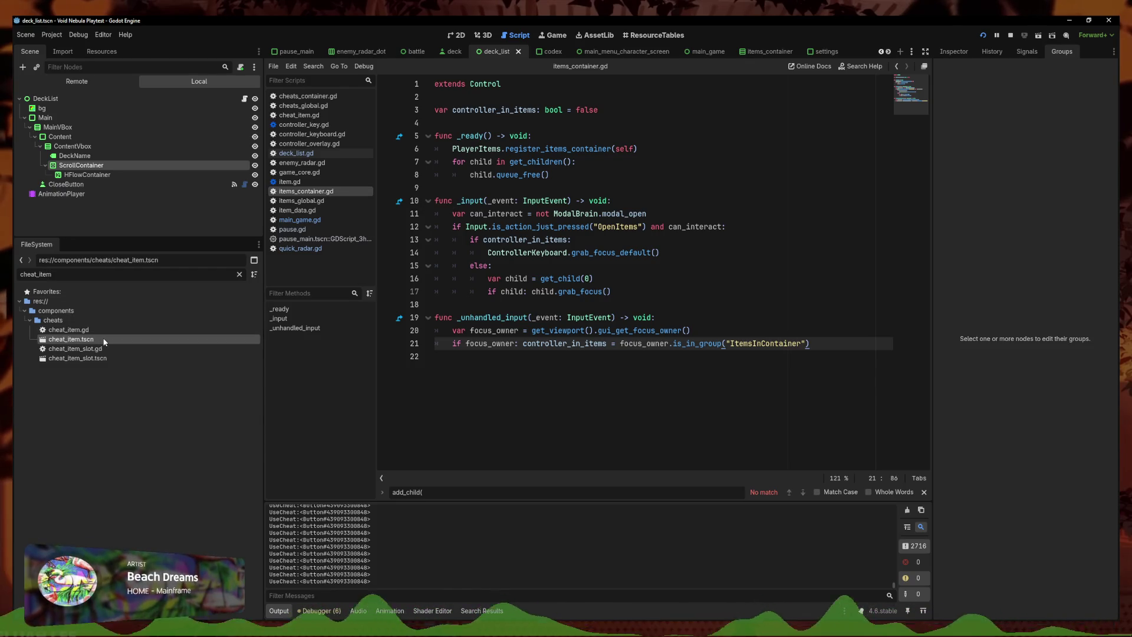
{"action": "double_click", "coordinate": [71, 340]}
Add UseCheat and SellCheat to the CheatsInContainer group and save the scene
{"action": "left_click", "coordinate": [100, 146], "text": "shift"}
{"action": "left_click", "coordinate": [951, 94]}
{"action": "left_click", "coordinate": [750, 276]}
{"action": "key", "text": "ctrl+s"}
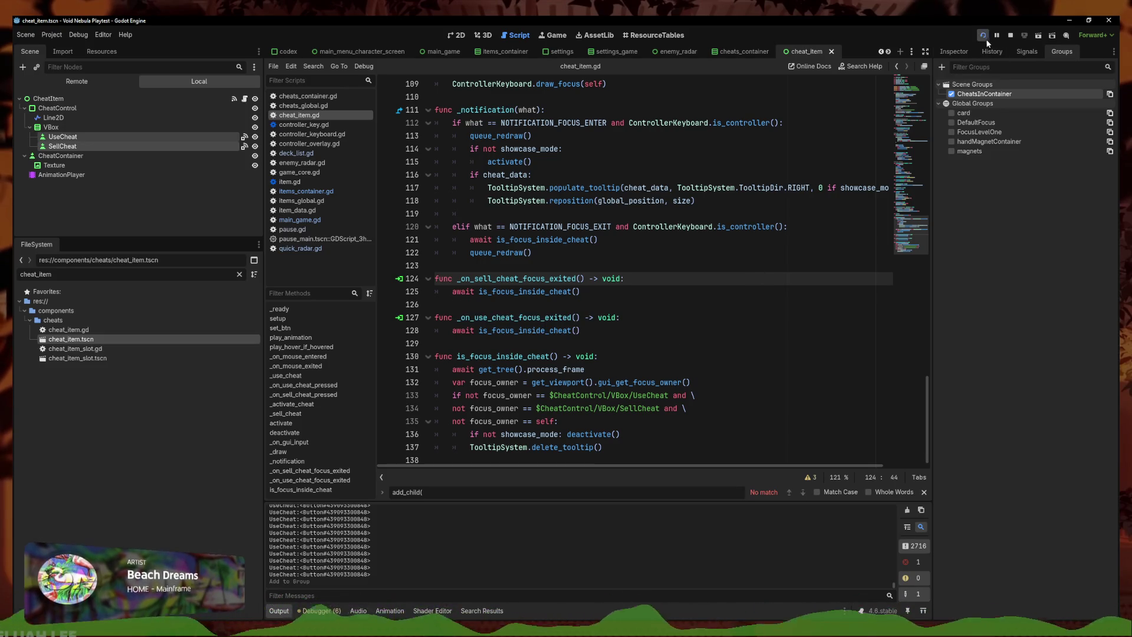
Run the game and open then close the Cards in Deck dialog with the controller
{"action": "left_click", "coordinate": [983, 36]}
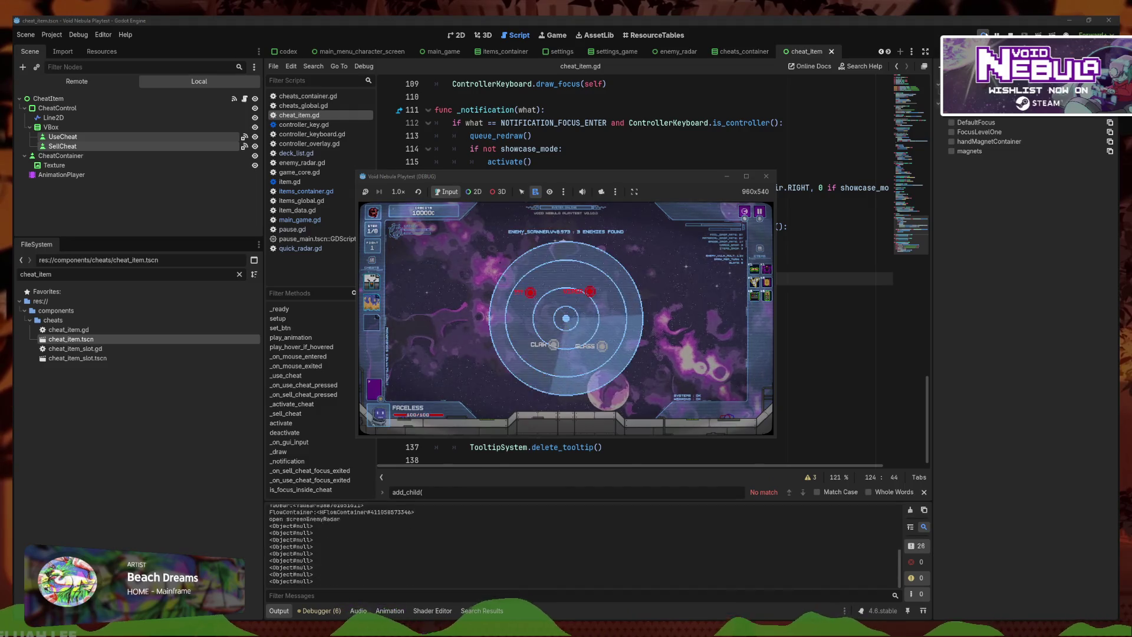
{"action": "key", "text": "Right"}
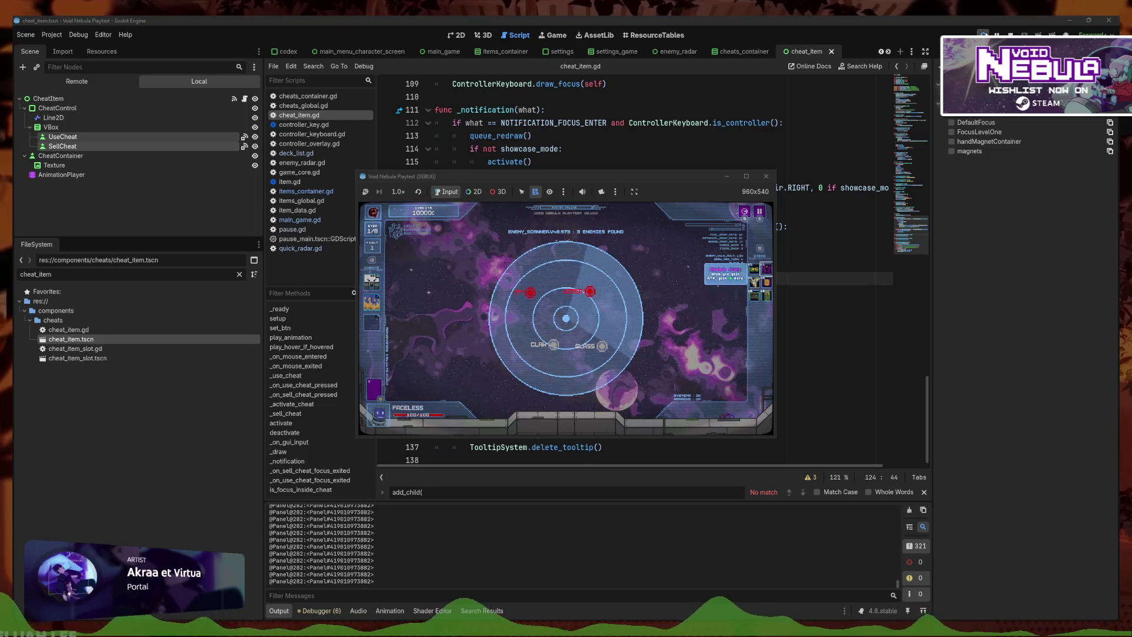
{"action": "key", "text": "Left"}
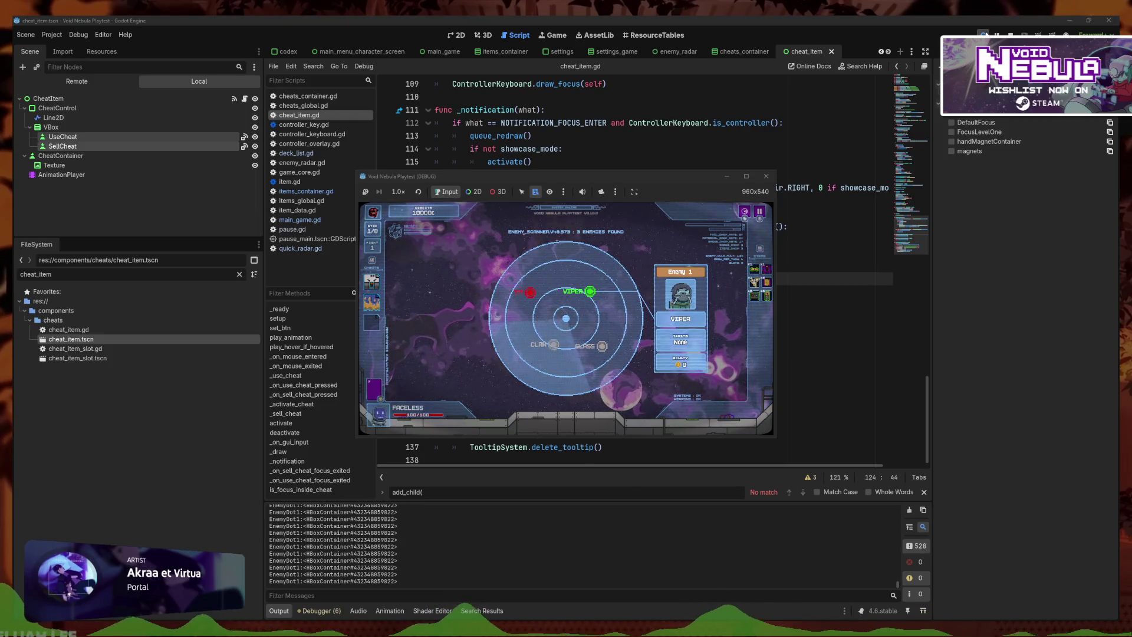
{"action": "key", "text": "Left"}
{"action": "key", "text": "Return"}
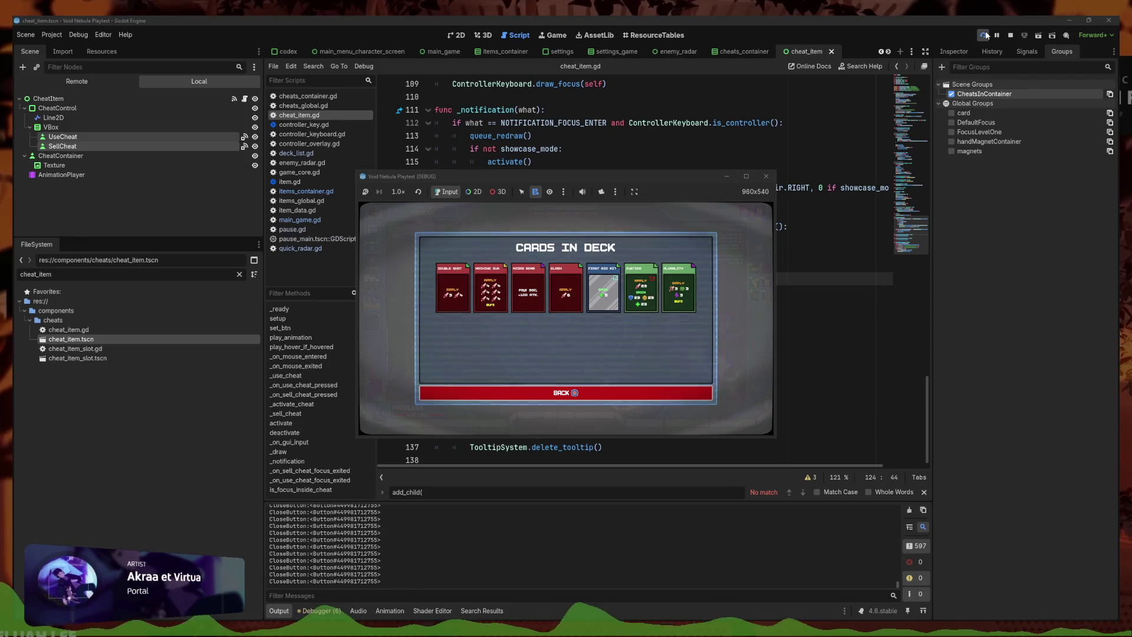
{"action": "key", "text": "Return"}
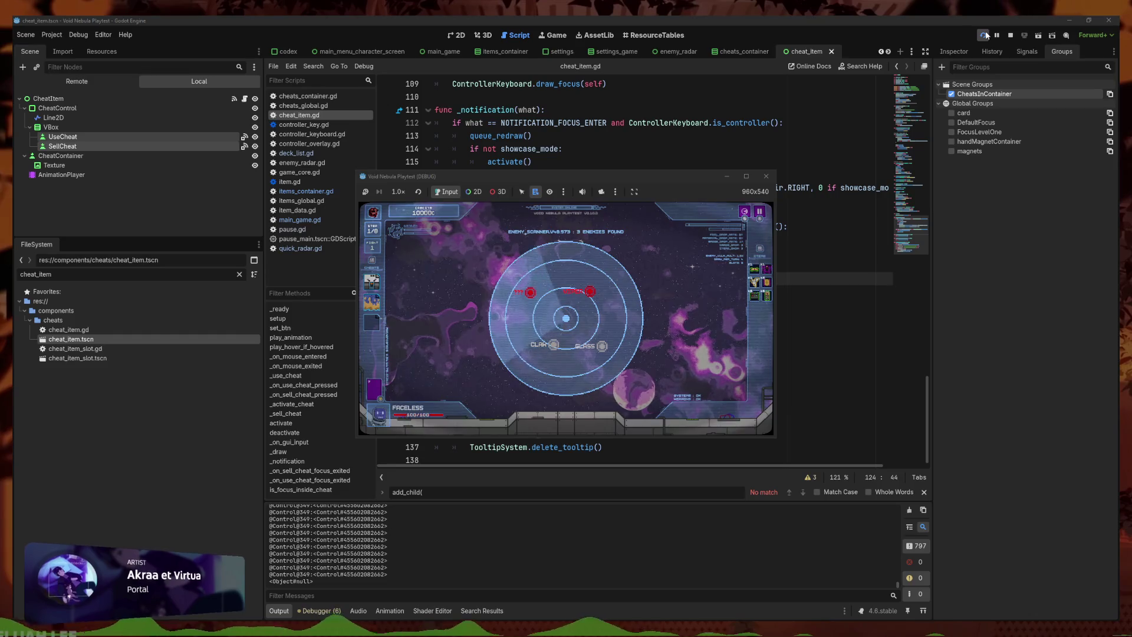
Reopen the Cards in Deck dialog, move to the next card, close it, and stop the playtest
{"action": "key", "text": "Left"}
{"action": "key", "text": "Return"}
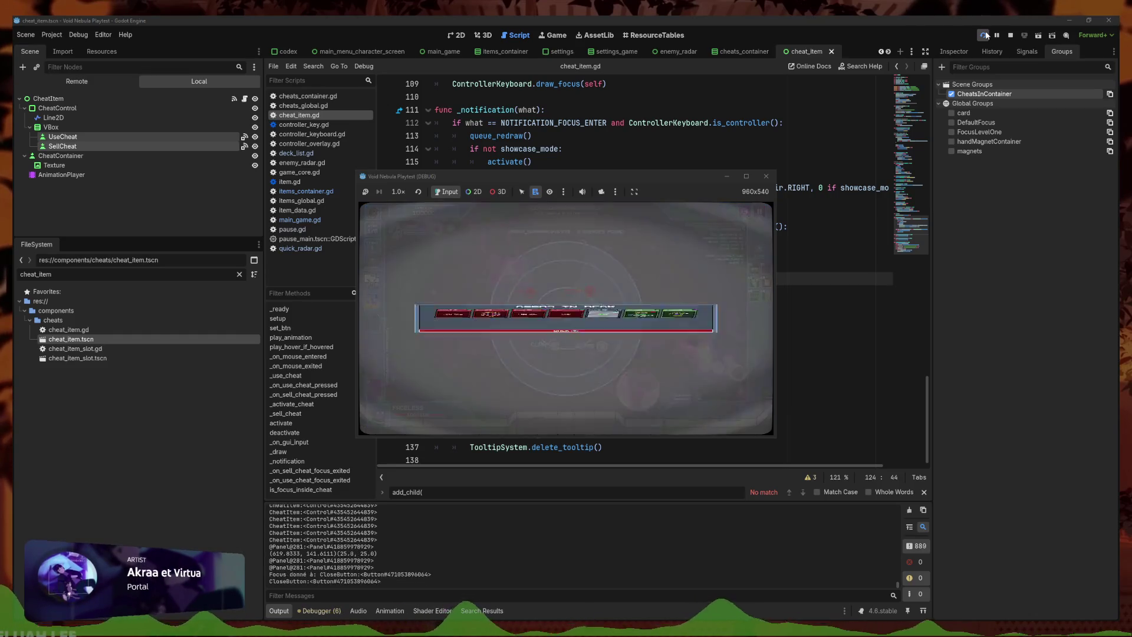
{"action": "key", "text": "Right"}
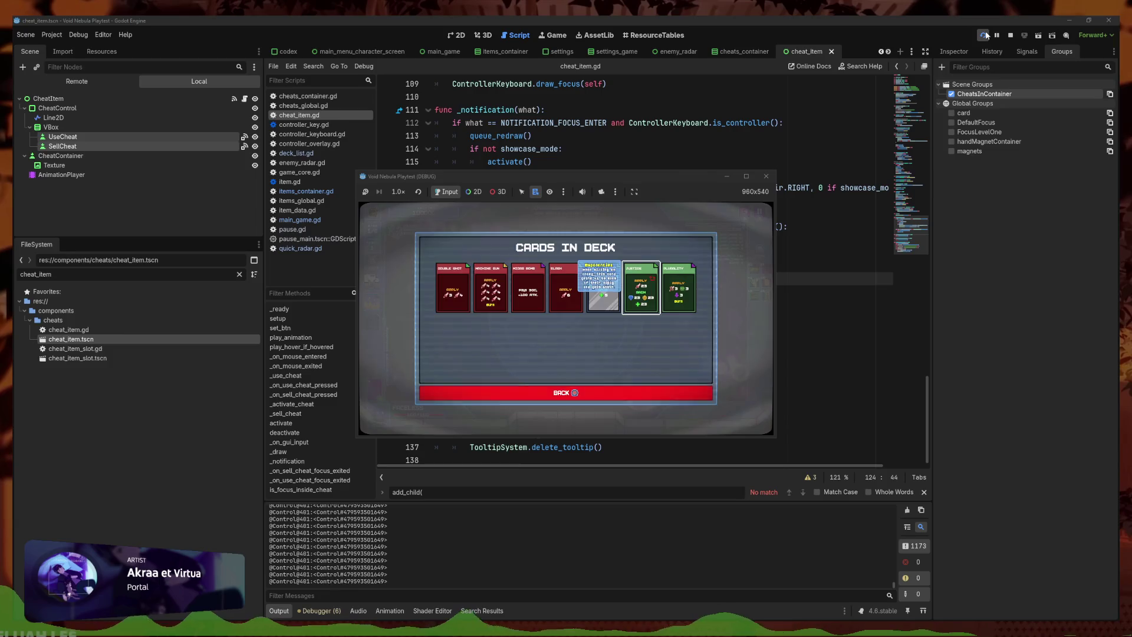
{"action": "key", "text": "Escape"}
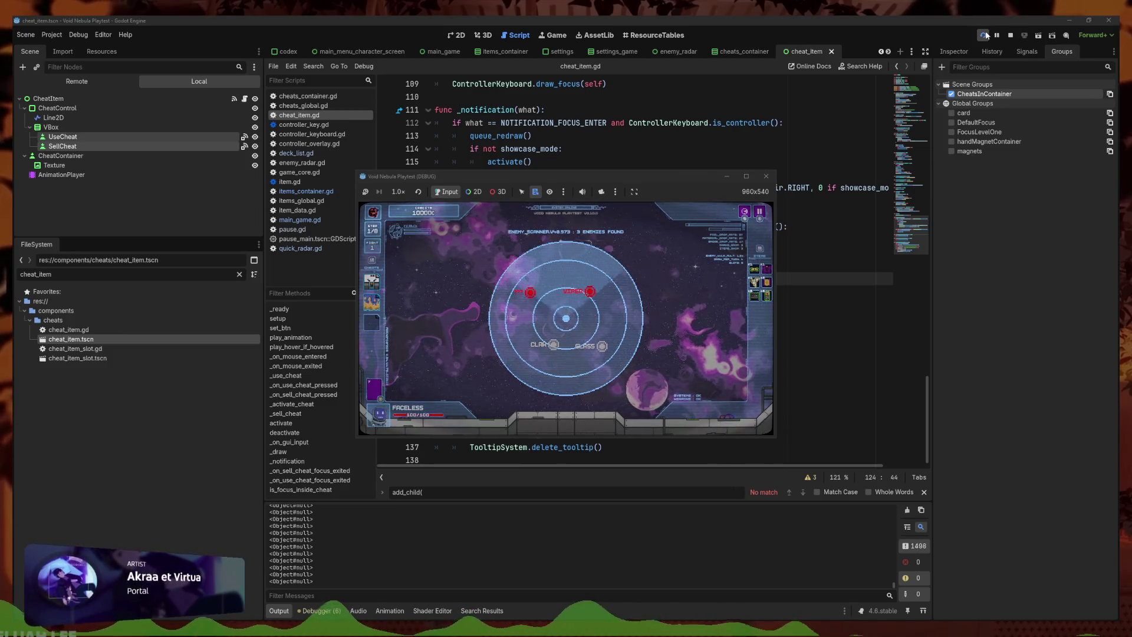
{"action": "left_click", "coordinate": [987, 36]}
{"action": "left_click", "coordinate": [659, 360]}
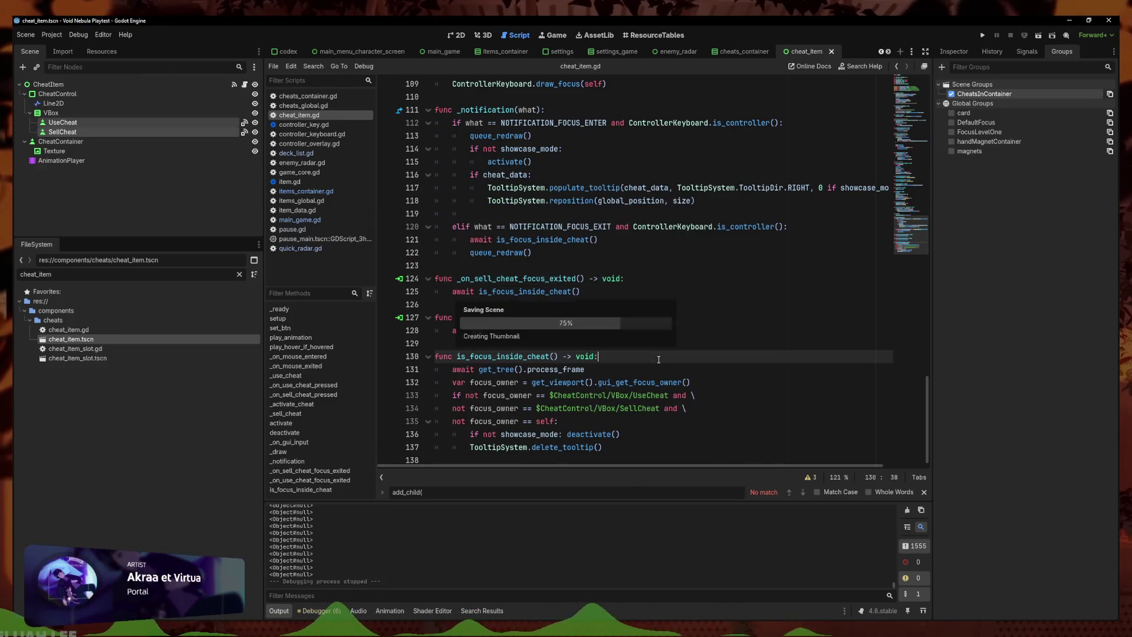
Review items_container.gd, then uncomment ControllerKeyboard.grab_focus_default() on line 47 of deck_list.gd
{"action": "left_click", "coordinate": [303, 191]}
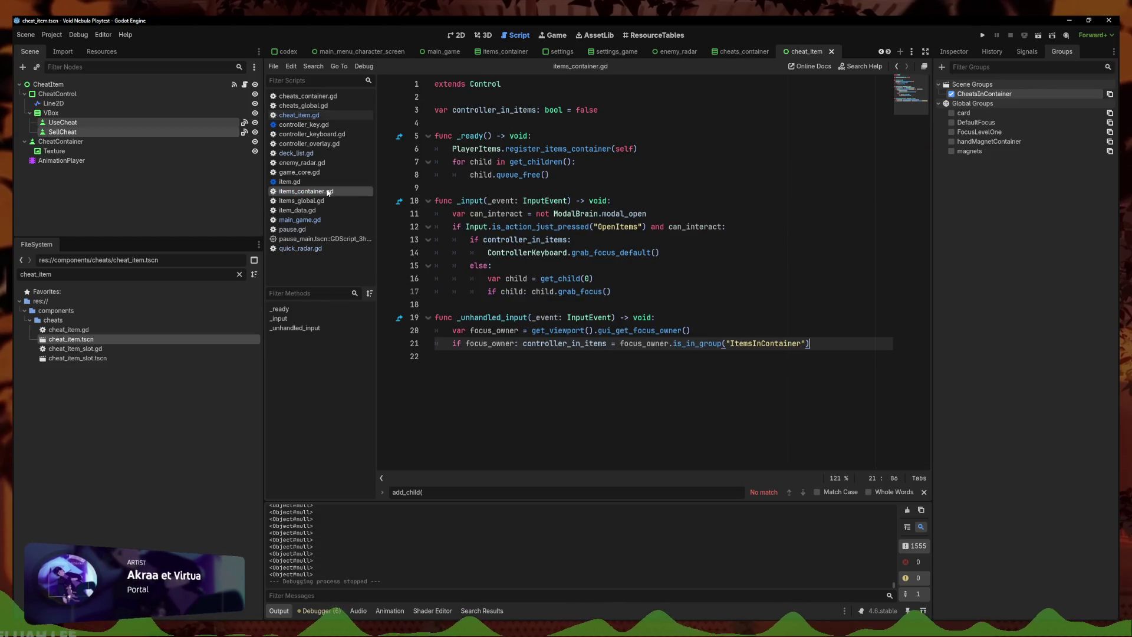
{"action": "left_click", "coordinate": [685, 381]}
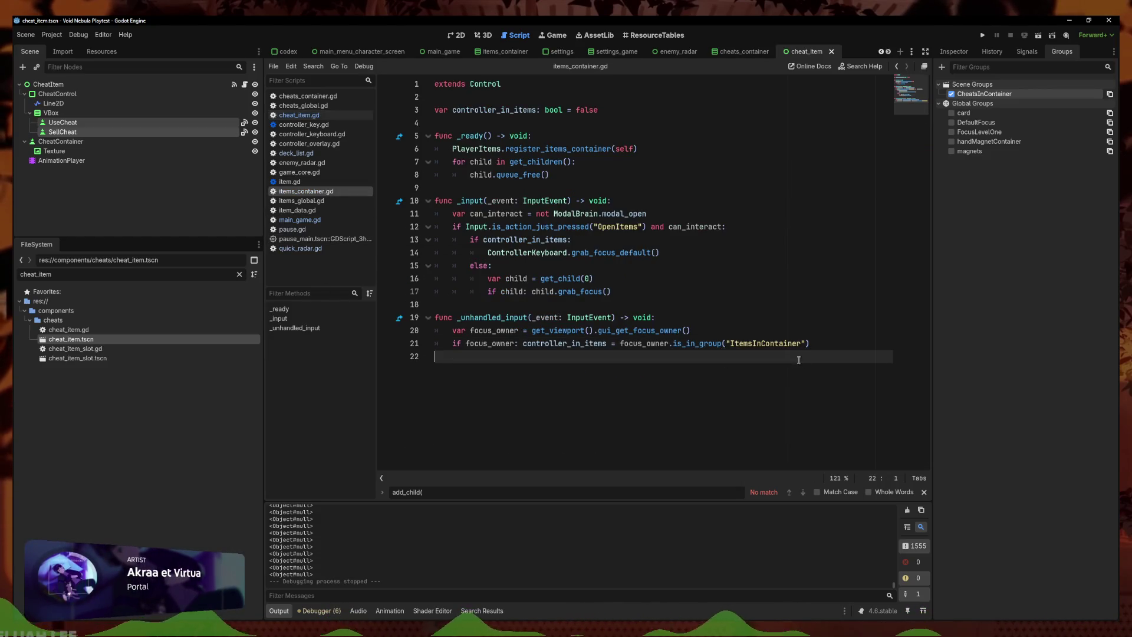
{"action": "left_click", "coordinate": [761, 343]}
{"action": "key", "text": "Up"}
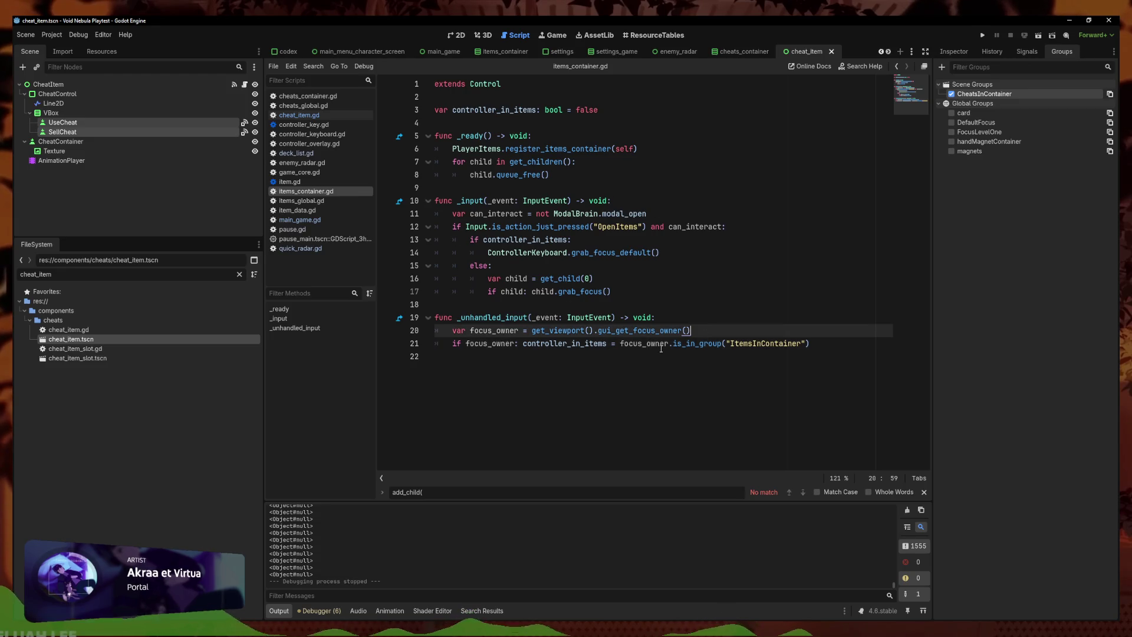
{"action": "left_click", "coordinate": [296, 152]}
{"action": "key", "text": "ctrl+k"}
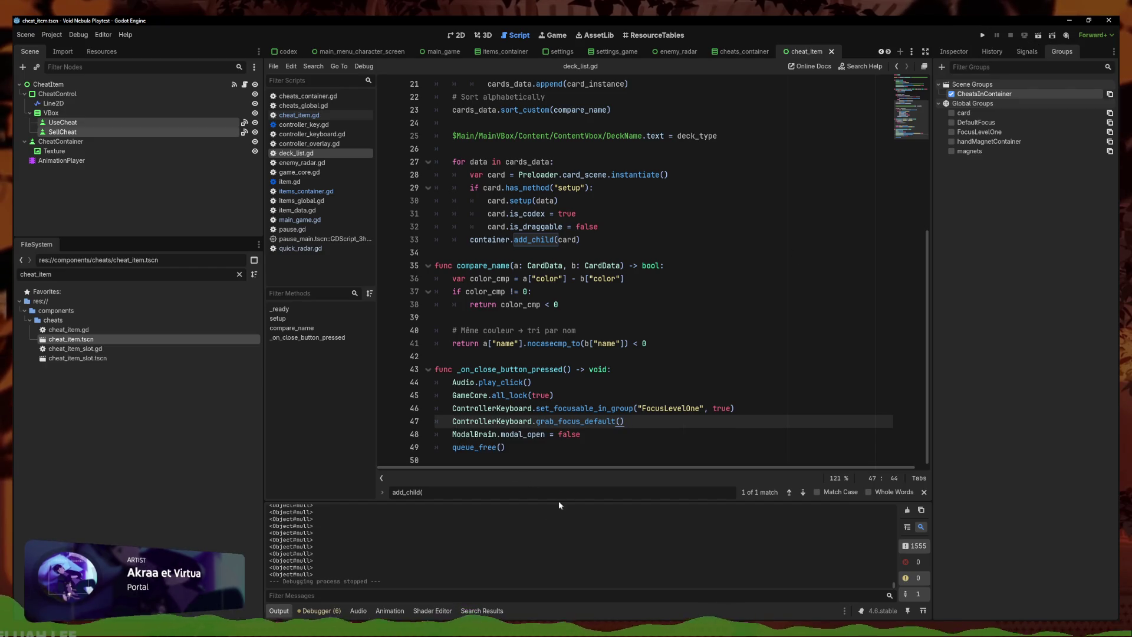
{"action": "left_click", "coordinate": [589, 421], "text": "ctrl"}
Guard node.grab_focus() in focus_element with 'if node:' and save controller_keyboard.gd
{"action": "key", "text": "Down"}
{"action": "key", "text": "End"}
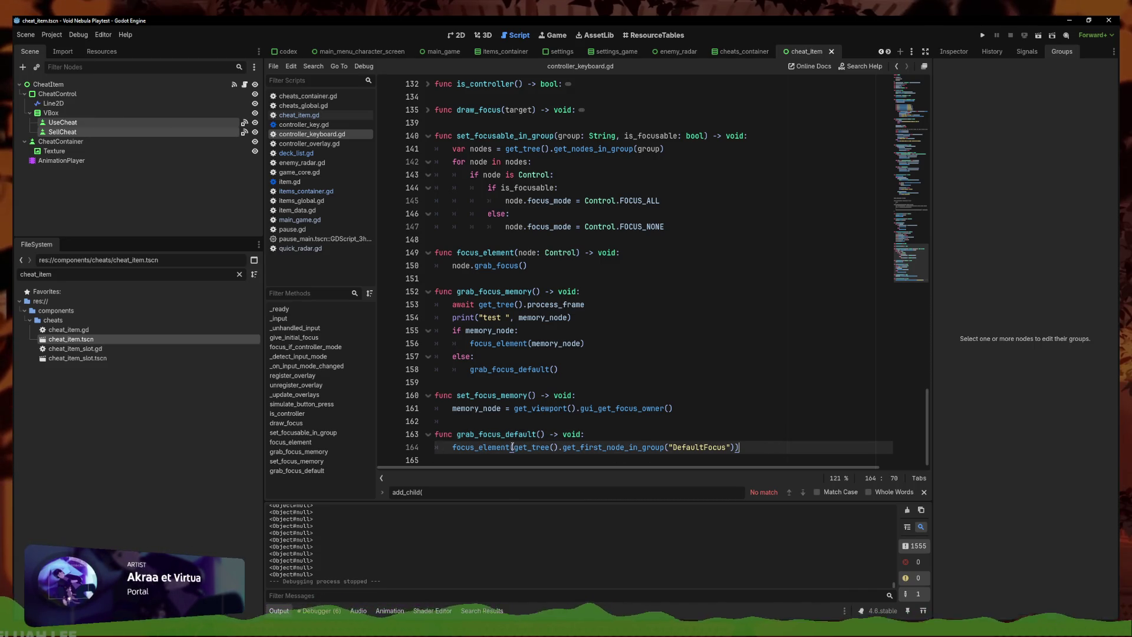
{"action": "left_click", "coordinate": [636, 253]}
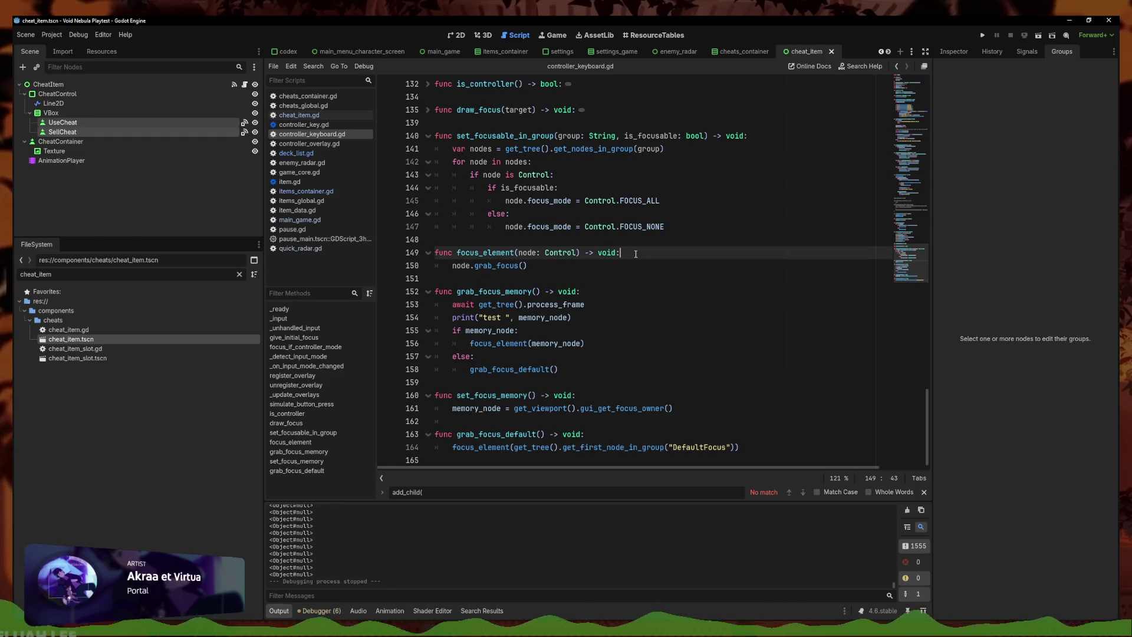
{"action": "left_click", "coordinate": [454, 267]}
{"action": "type", "text": "if node:"}
{"action": "key", "text": "ctrl+s"}
Delete the test print line from grab_focus_memory and run the game
{"action": "left_click", "coordinate": [511, 317]}
{"action": "key", "text": "ctrl+shift+k"}
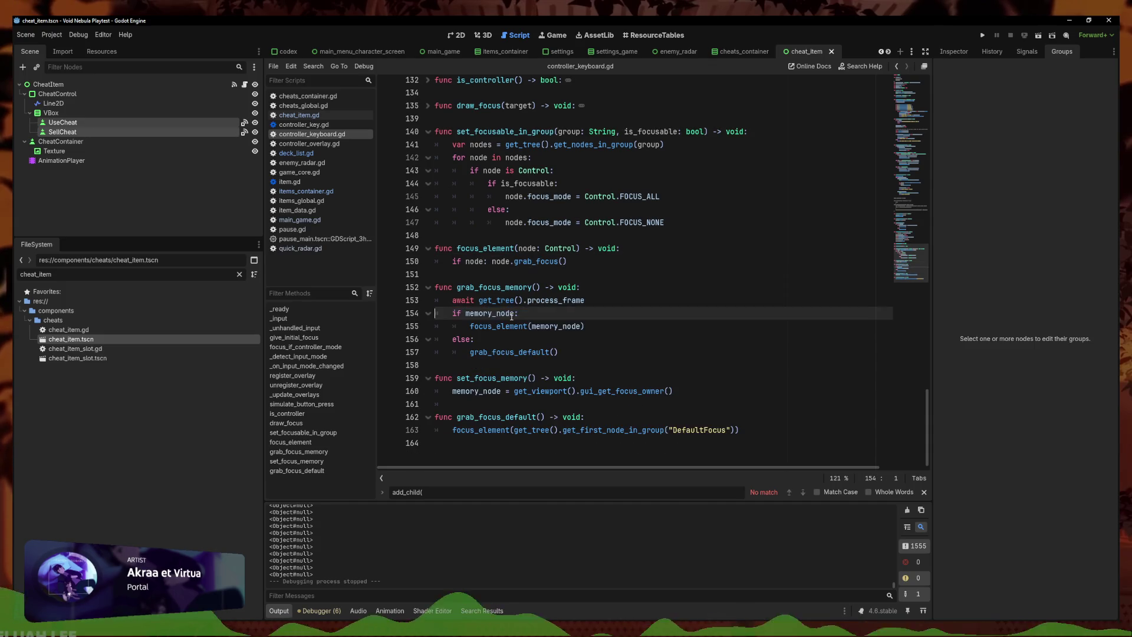
{"action": "key", "text": "Down"}
{"action": "key", "text": "Down"}
{"action": "key", "text": "Down"}
{"action": "left_click", "coordinate": [984, 36]}
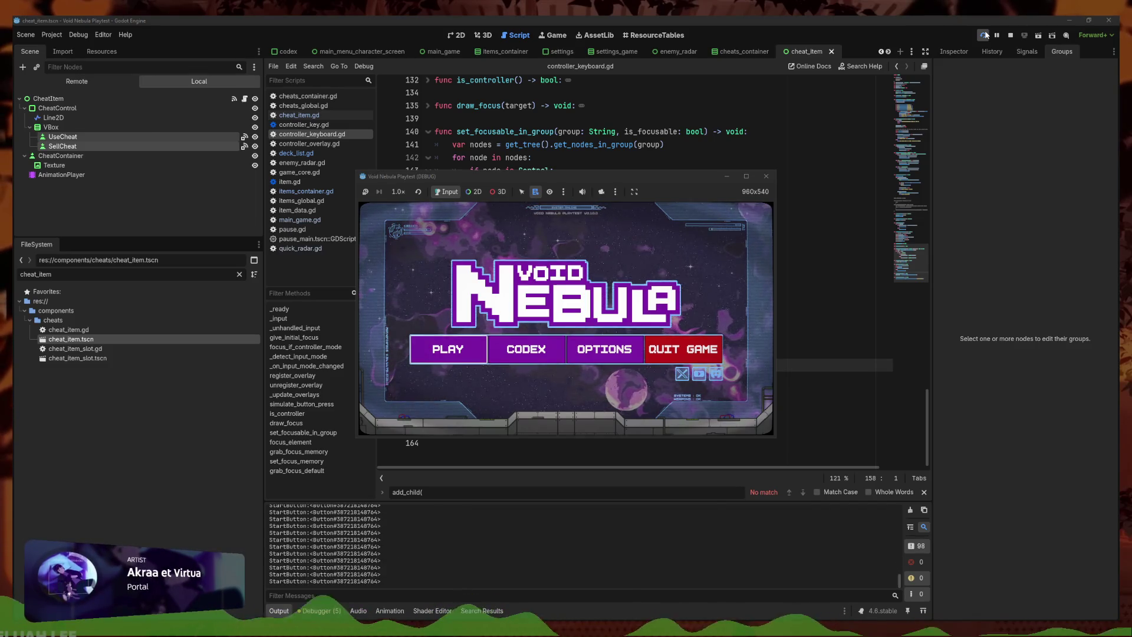
Start a run, focus the enemy radar, and open and close the Cards in Deck overlay twice
{"action": "key", "text": "Return"}
{"action": "key", "text": "Return"}
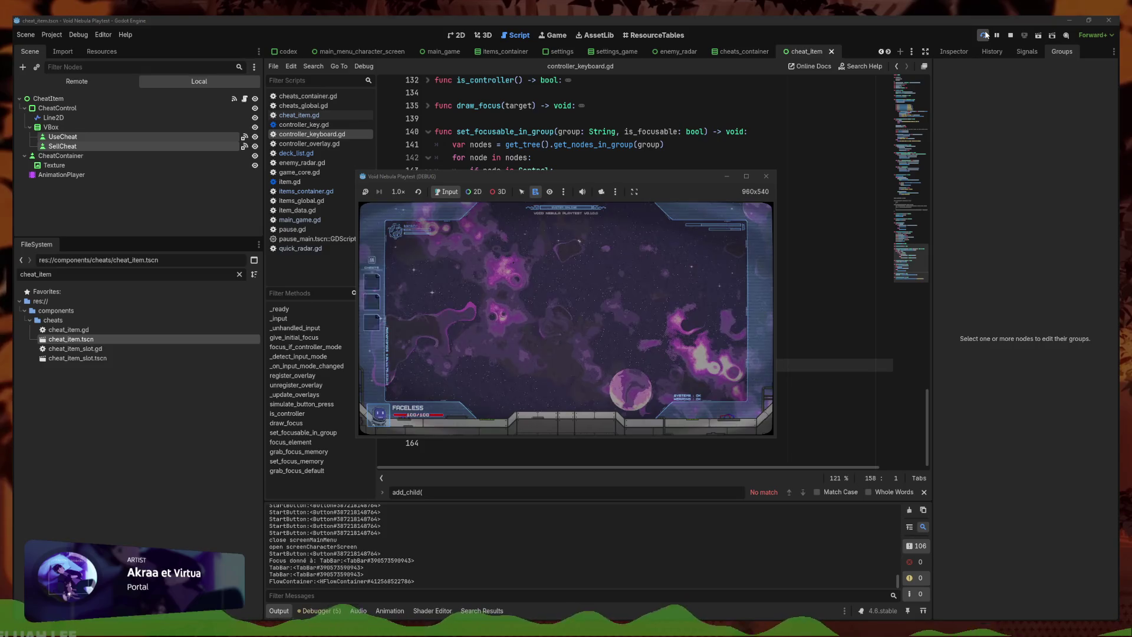
{"action": "key", "text": "r"}
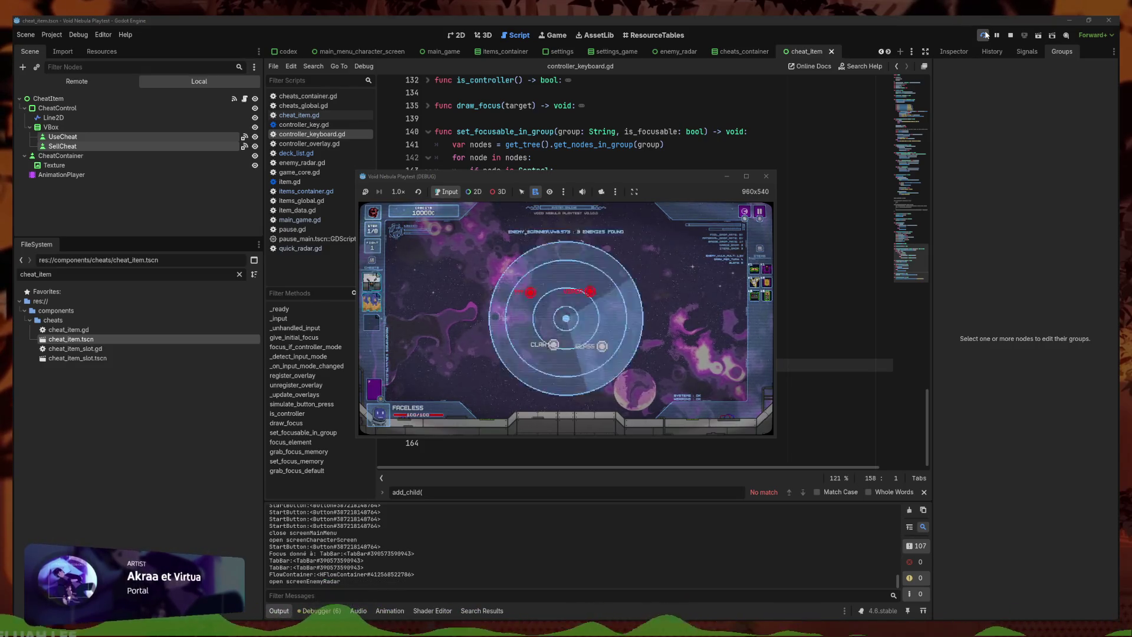
{"action": "key", "text": "d"}
{"action": "key", "text": "Escape"}
{"action": "key", "text": "Return"}
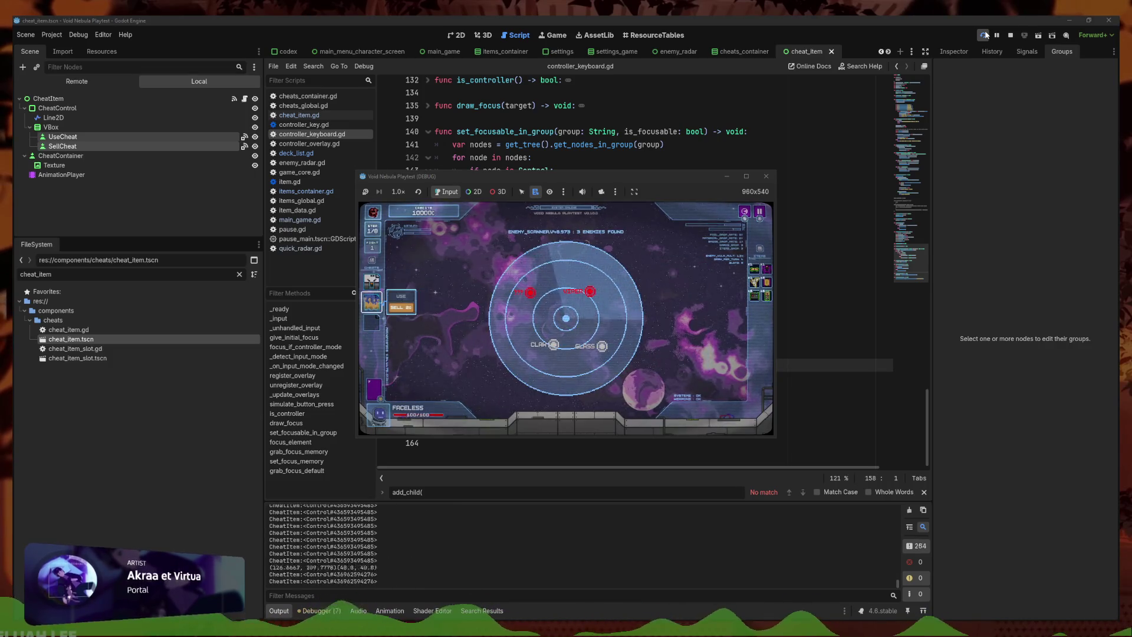
{"action": "key", "text": "d"}
{"action": "key", "text": "Escape"}
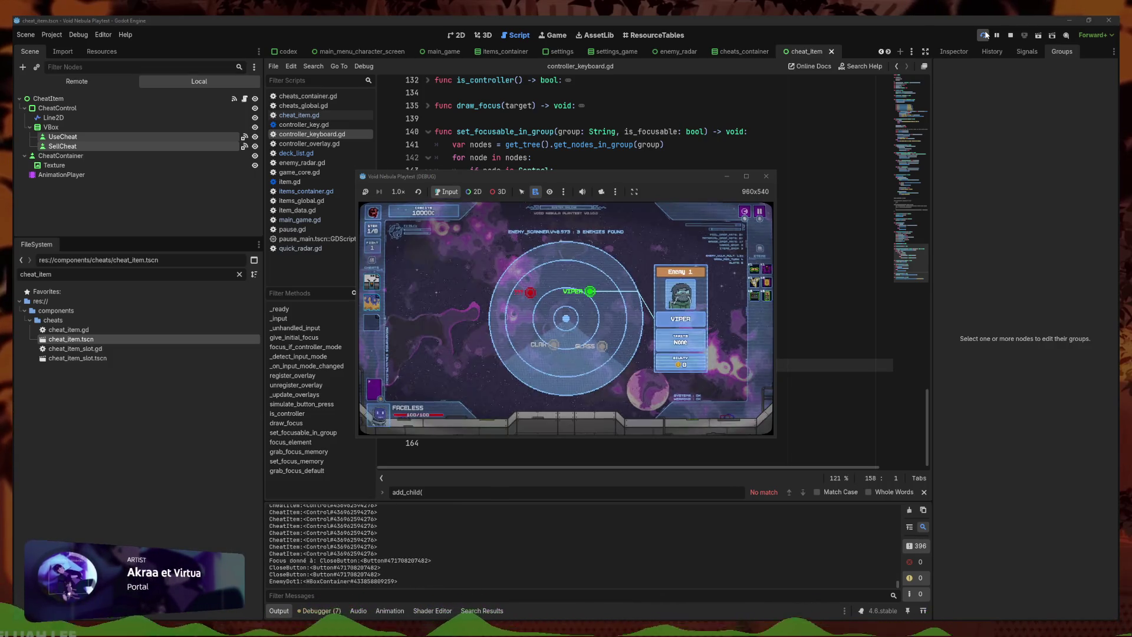
Move focus between the item slots and the Viper enemy, then close the game window
{"action": "key", "text": "Right"}
{"action": "key", "text": "Left"}
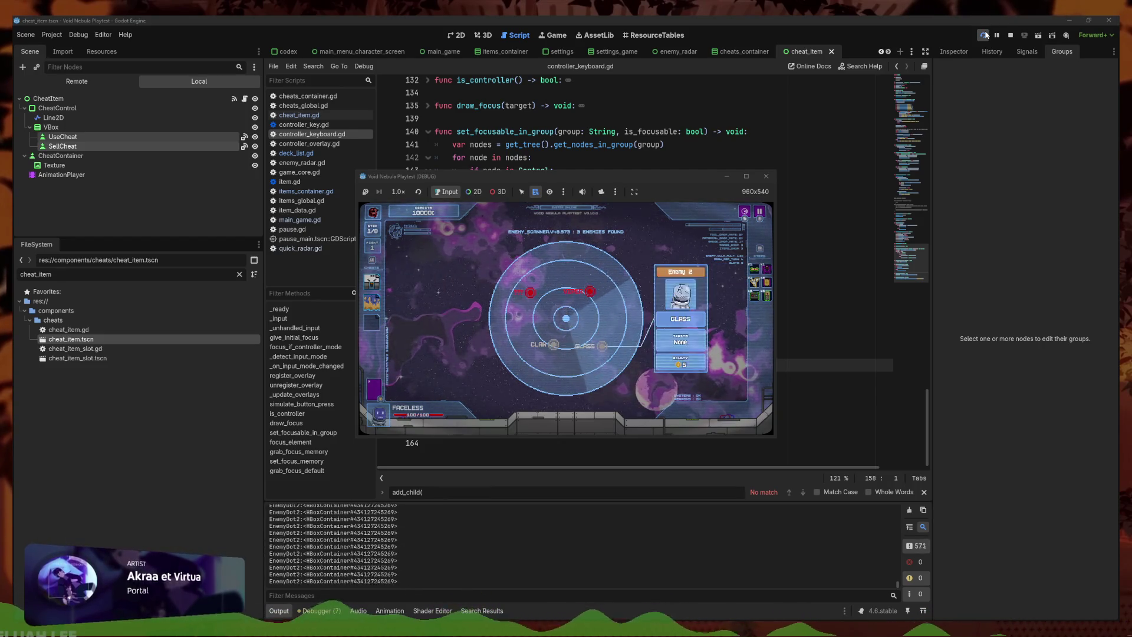
{"action": "key", "text": "Right"}
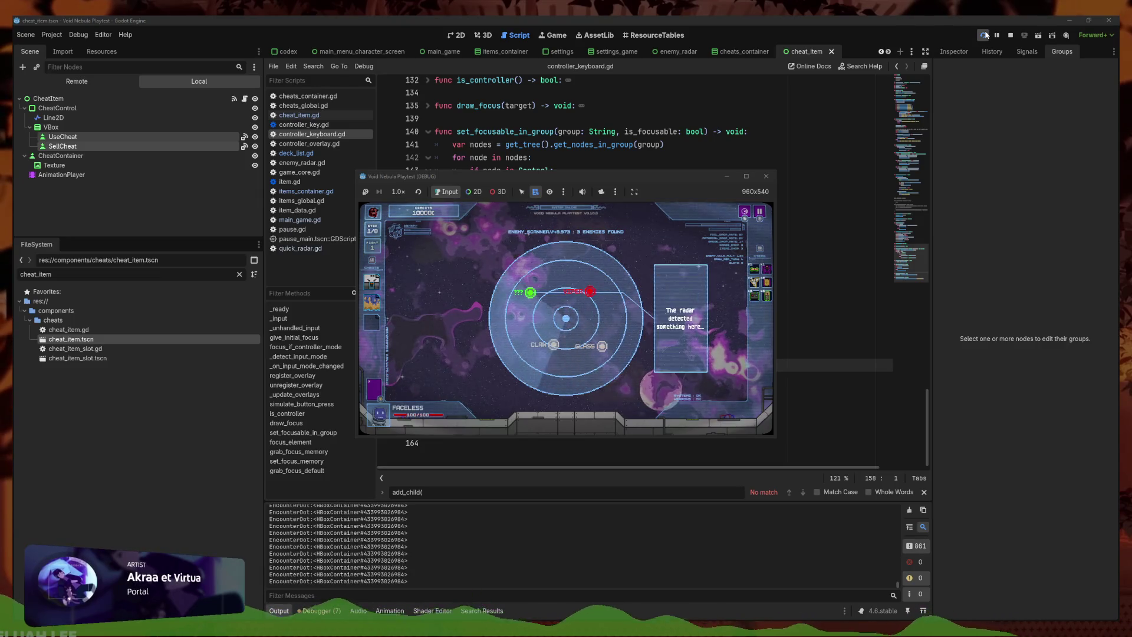
{"action": "left_click", "coordinate": [766, 177]}
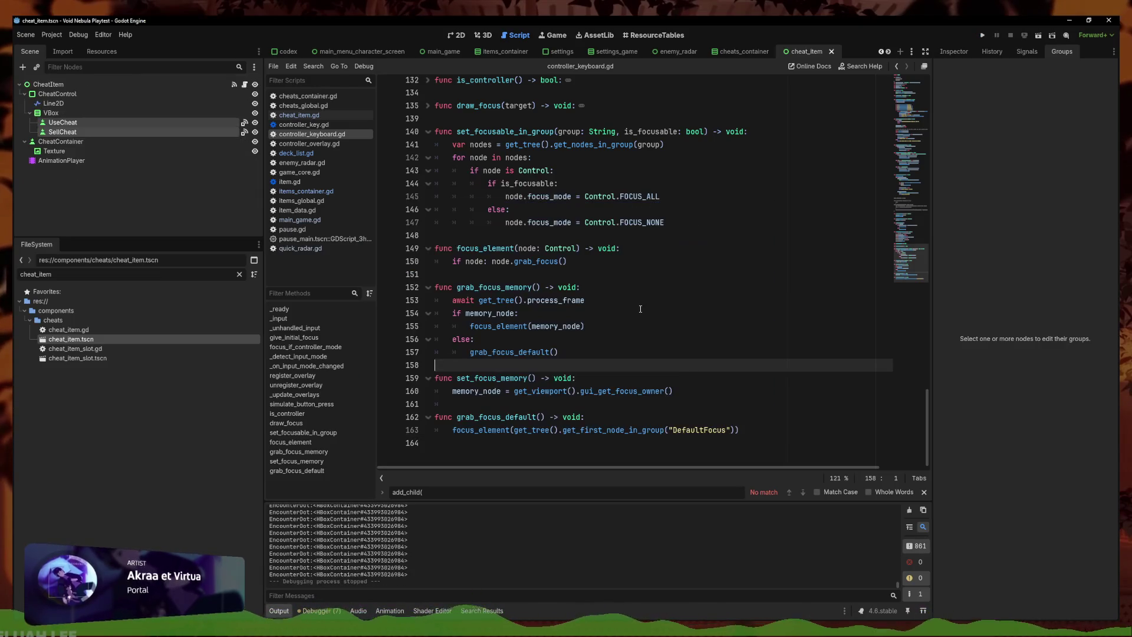
Filter the FileSystem for shop.g, open shop.gd, and return to the 2D view
{"action": "left_click", "coordinate": [632, 312]}
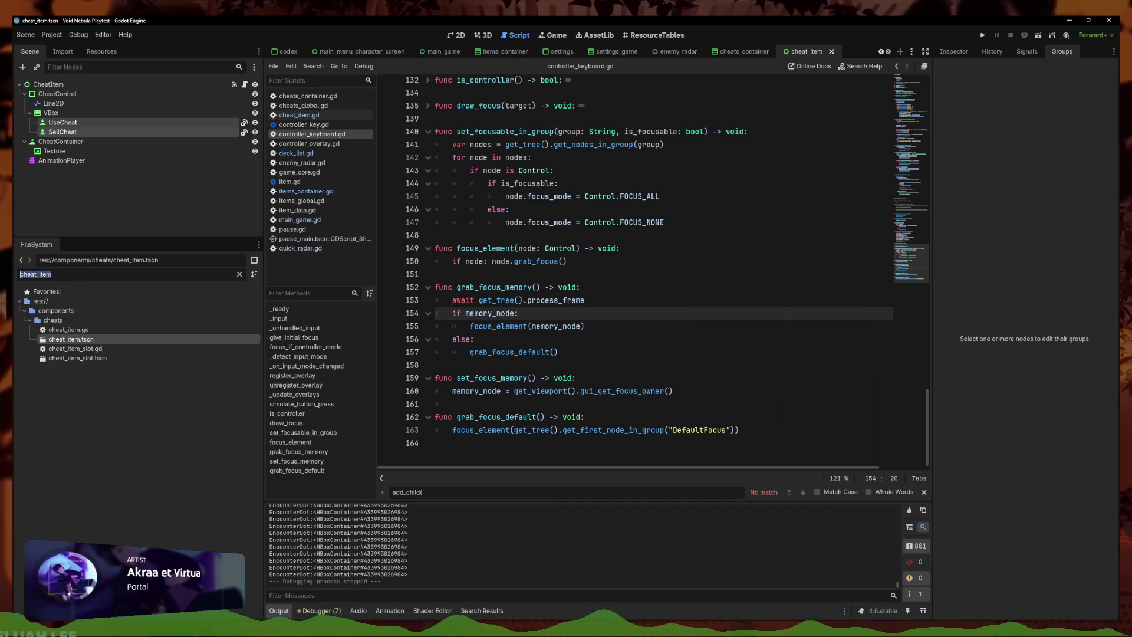
{"action": "double_click", "coordinate": [36, 274]}
{"action": "type", "text": "shop.h"}
{"action": "key", "text": "BackSpace"}
{"action": "type", "text": "gd"}
{"action": "double_click", "coordinate": [60, 349]}
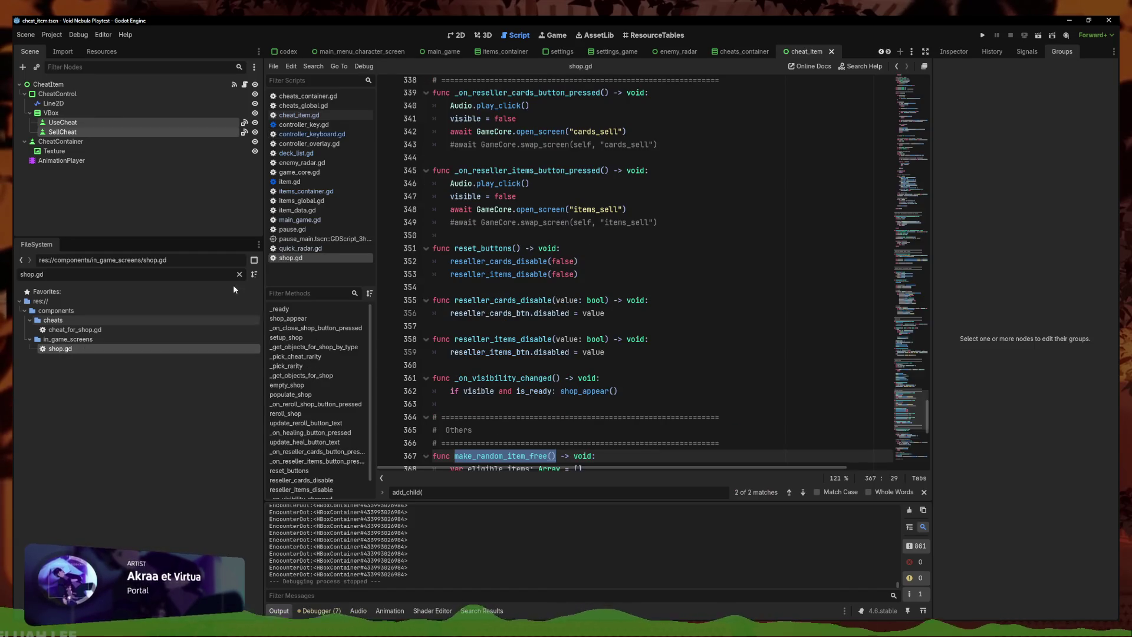
{"action": "left_click", "coordinate": [457, 35]}
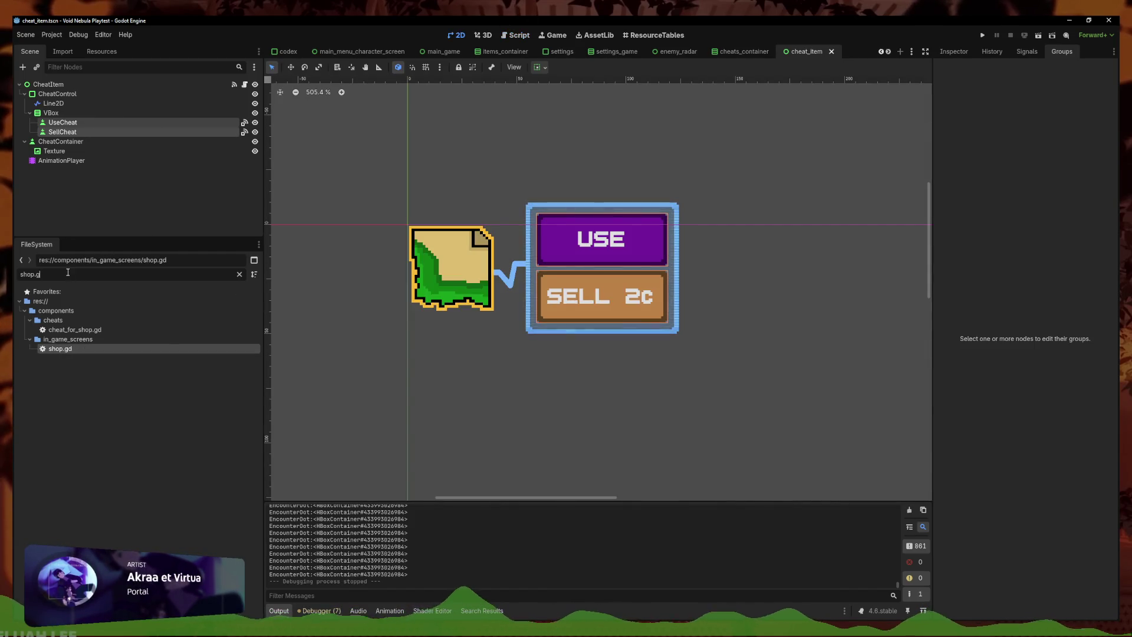
Filter for shop .tscn files and open item_for_shop.tscn, then shop.tscn
{"action": "key", "text": "BackSpace"}
{"action": "type", "text": "tsc"}
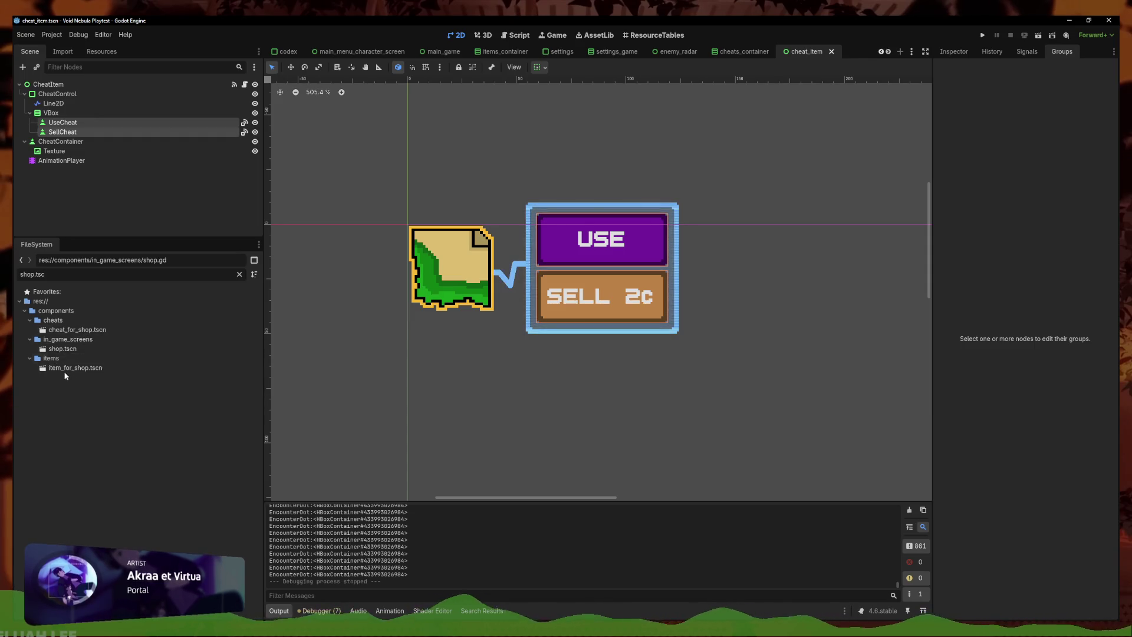
{"action": "double_click", "coordinate": [76, 367]}
{"action": "double_click", "coordinate": [79, 349]}
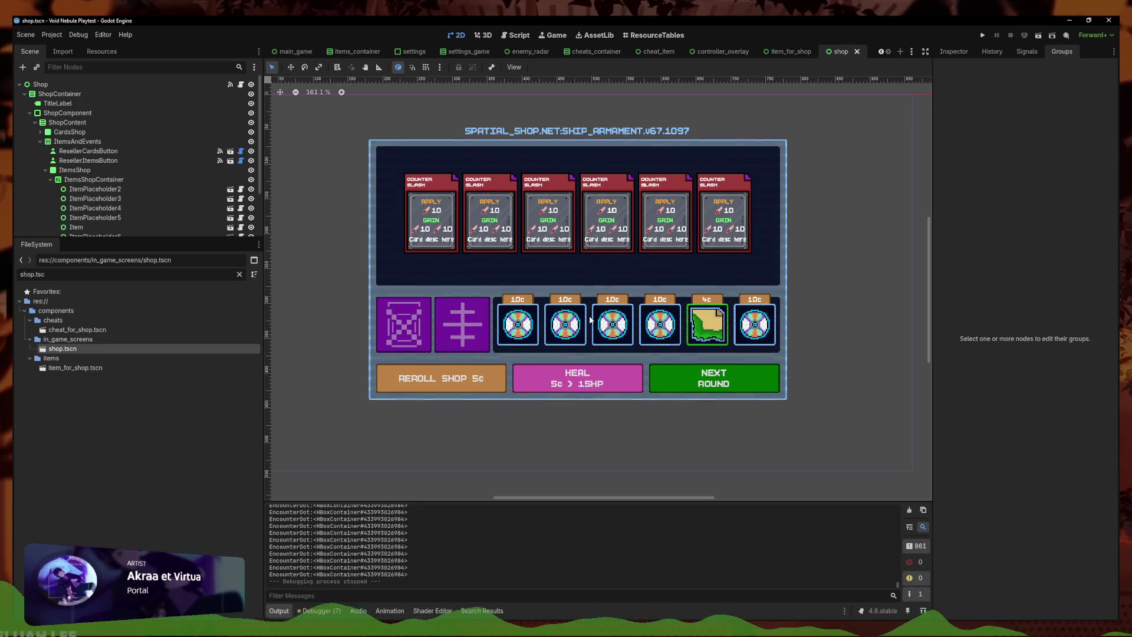
Put ResellerCardsButton instead of CloseShopButton in the DefaultFocus group and save shop.tscn
{"action": "left_click", "coordinate": [678, 378]}
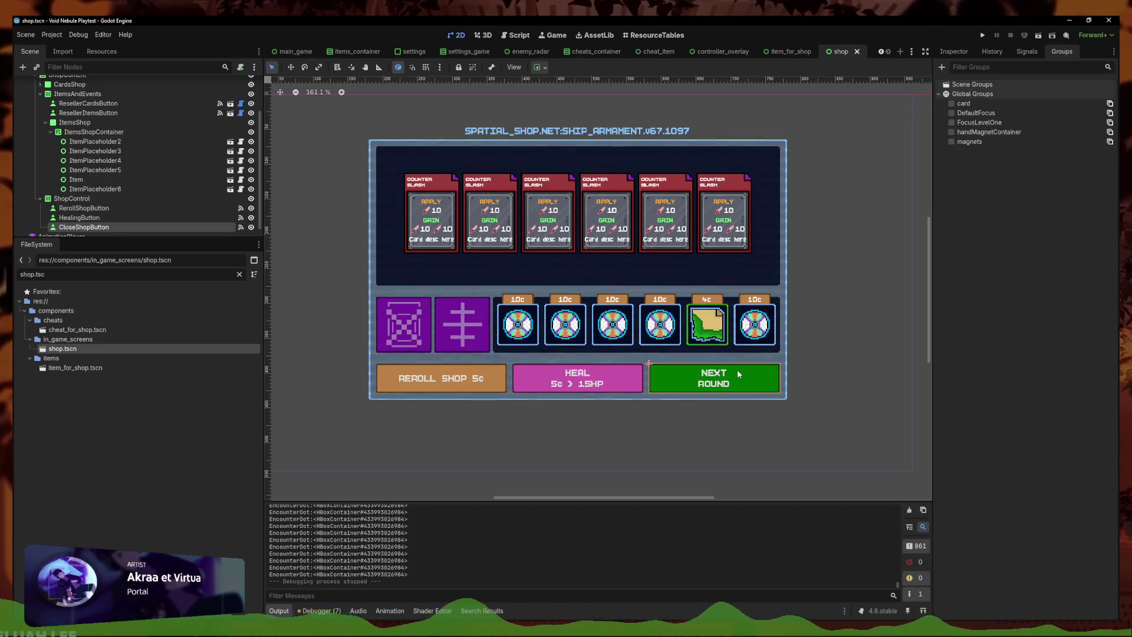
{"action": "left_click", "coordinate": [950, 113]}
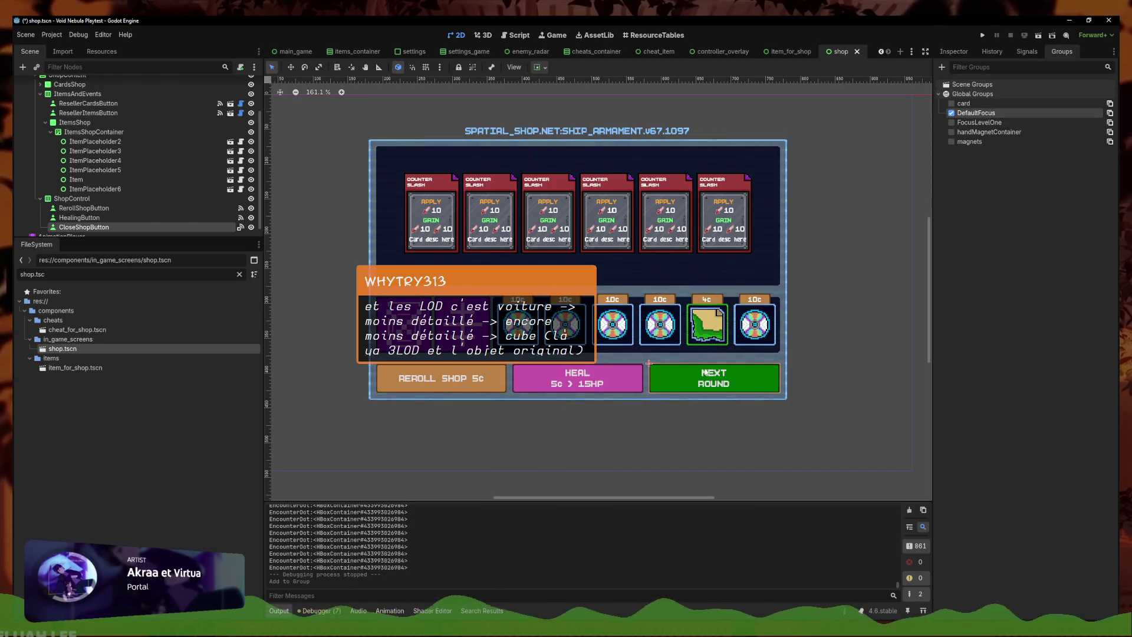
{"action": "left_click", "coordinate": [951, 112]}
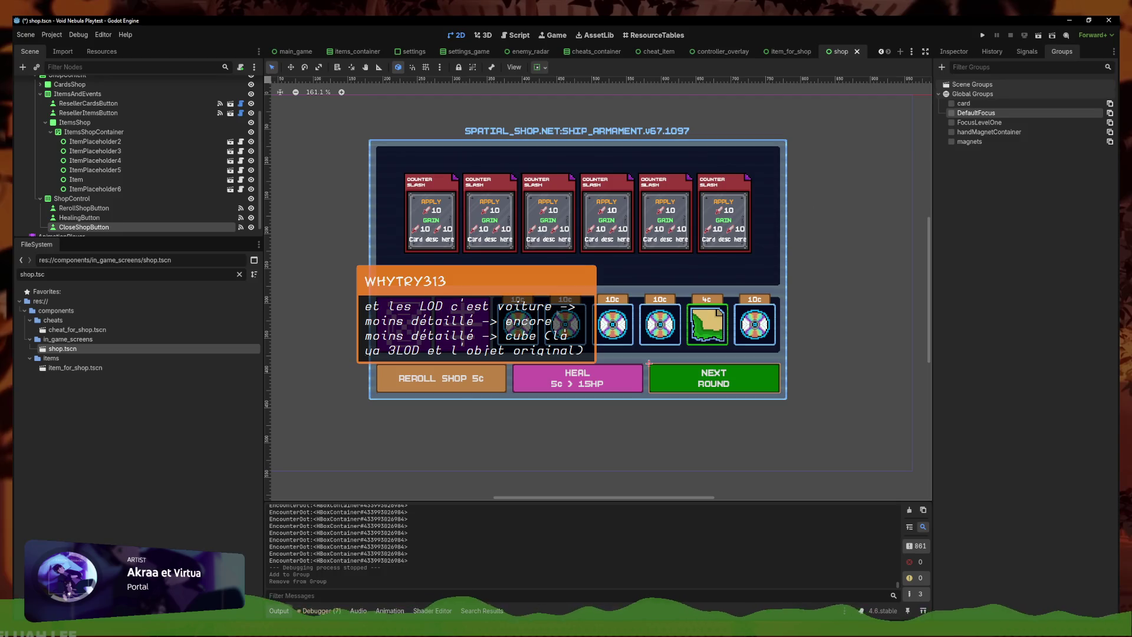
{"action": "left_click", "coordinate": [89, 104]}
{"action": "left_click", "coordinate": [951, 113]}
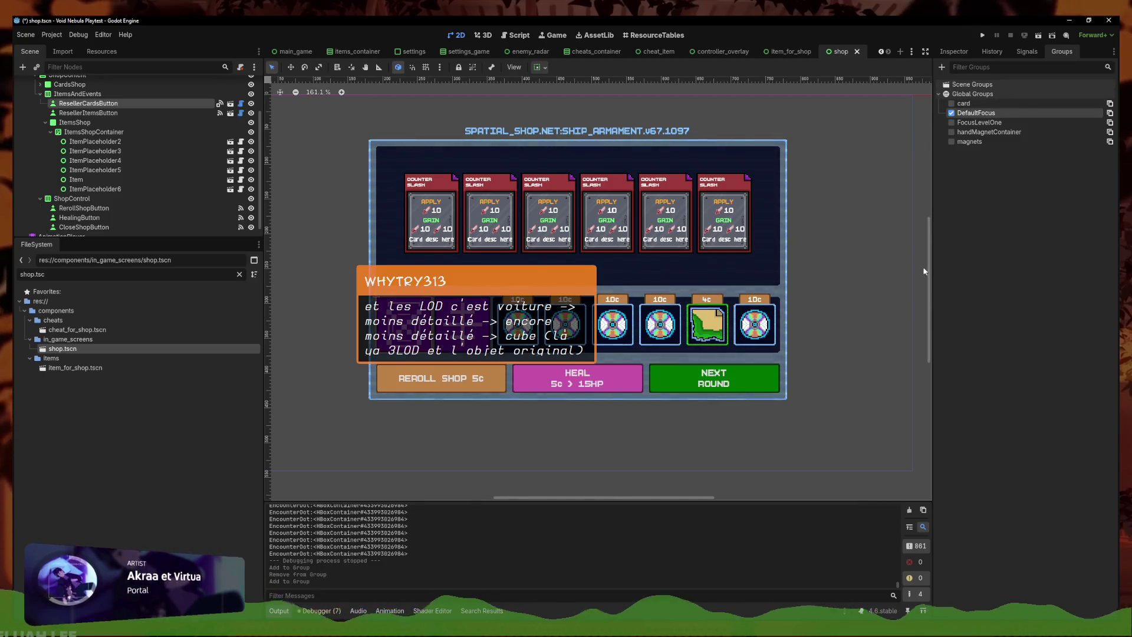
{"action": "left_click", "coordinate": [405, 477]}
{"action": "key", "text": "ctrl+s"}
{"action": "key", "text": "ctrl+f"}
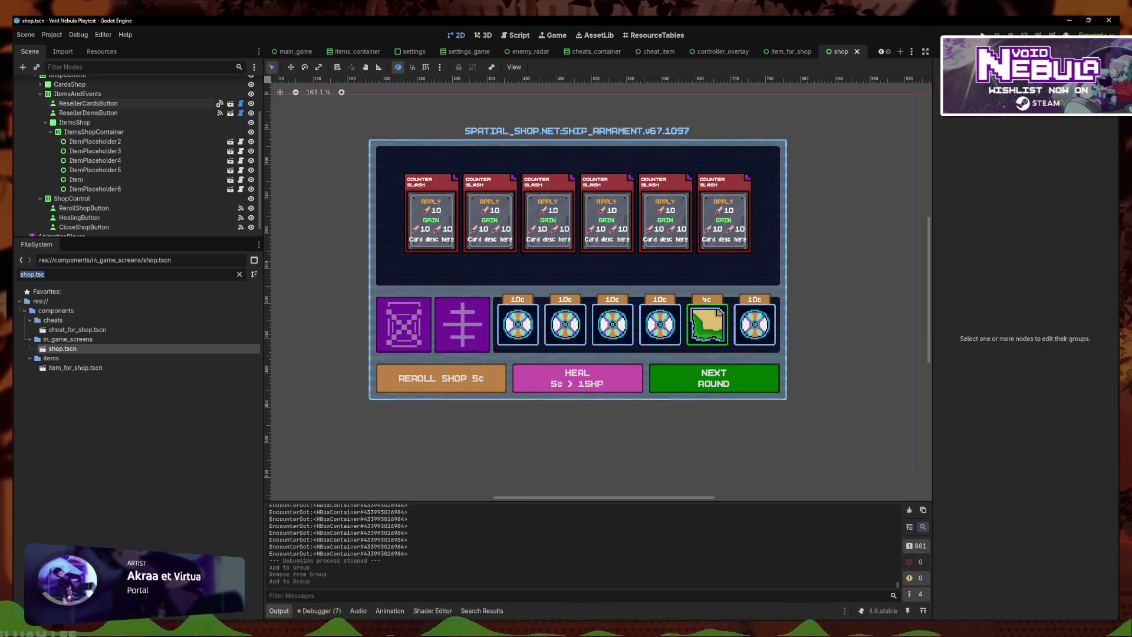
Filter for 'encounter', open event_random_encounter.tscn, and select the Choice1 node
{"action": "type", "text": "encounter"}
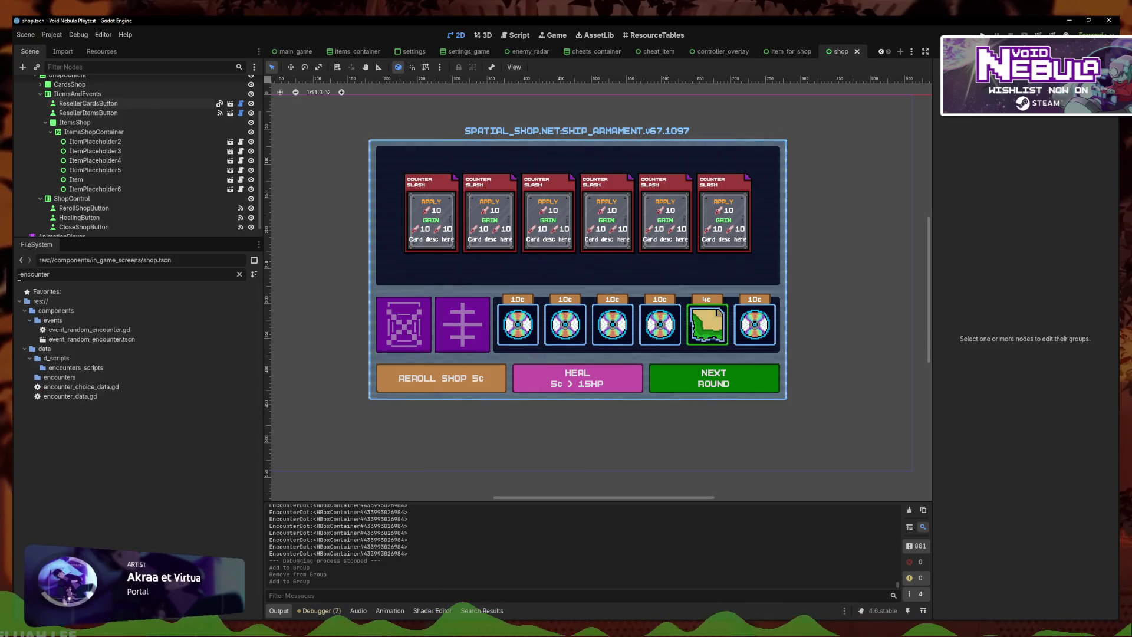
{"action": "double_click", "coordinate": [125, 340]}
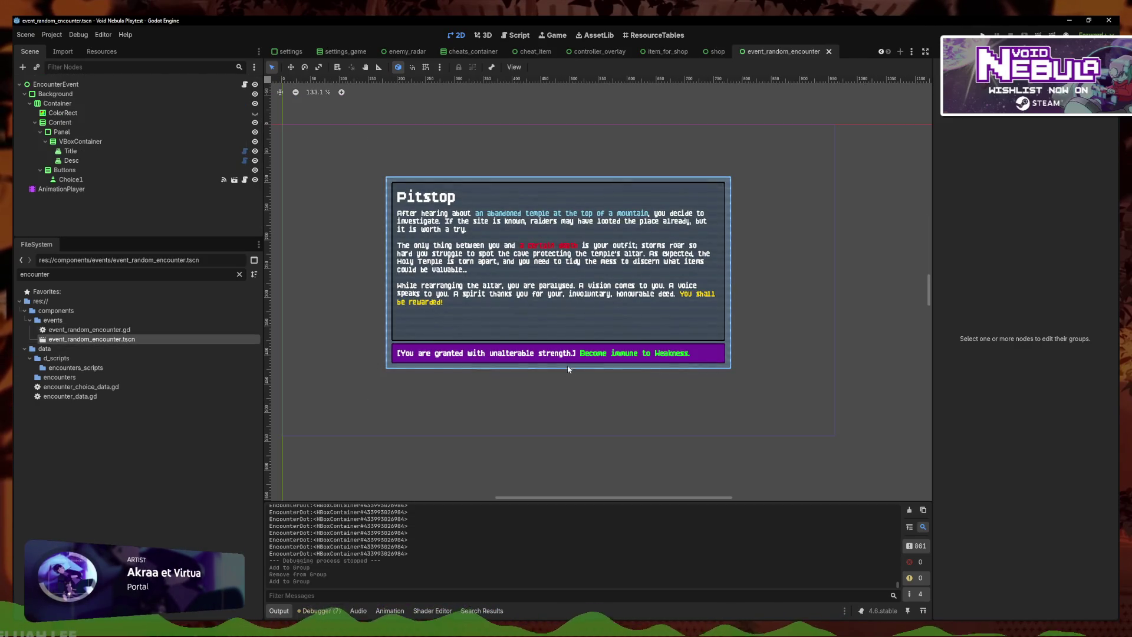
{"action": "left_click", "coordinate": [578, 357]}
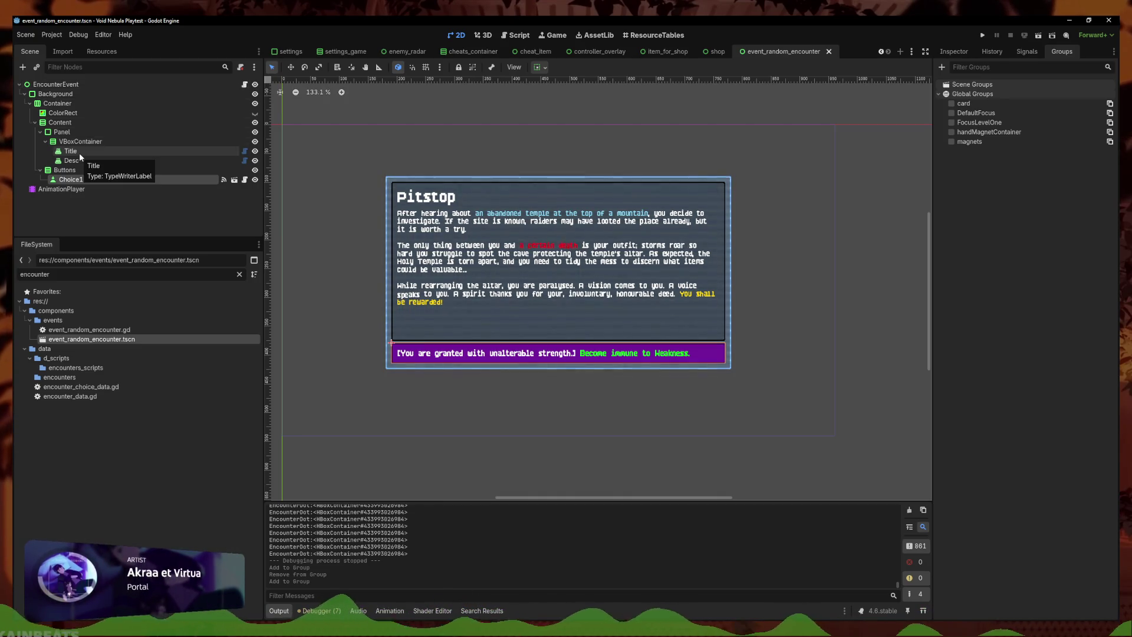
Open the EncounterEvent script and change line 43 to 'for i in data.choices.size():'
{"action": "left_click", "coordinate": [244, 85]}
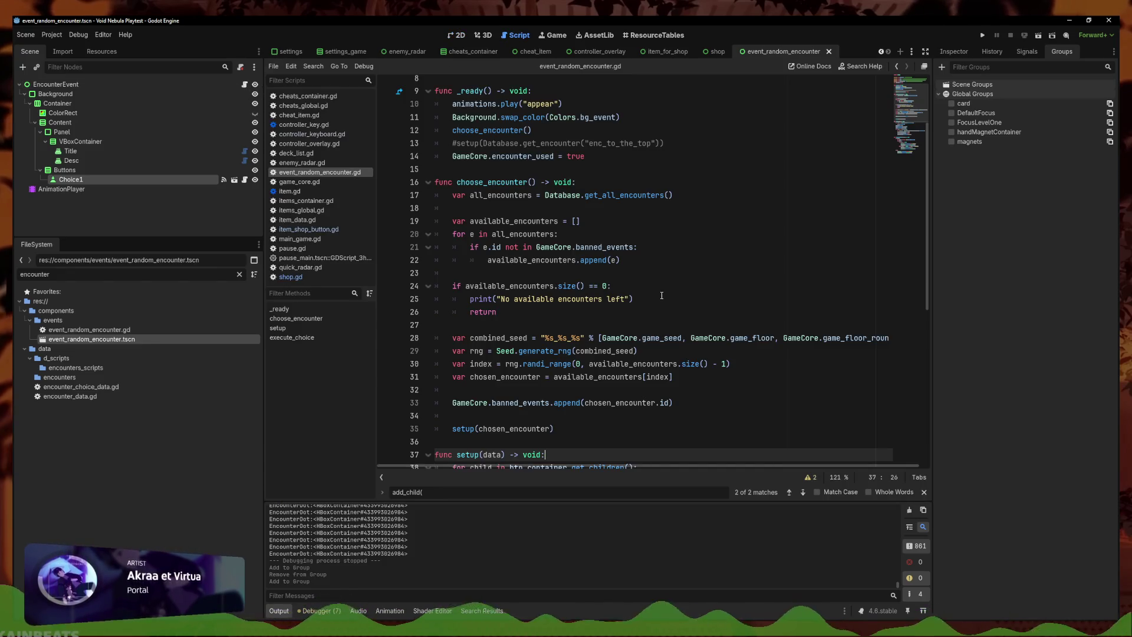
{"action": "scroll", "coordinate": [662, 296], "scroll_direction": "down", "scroll_amount": 8}
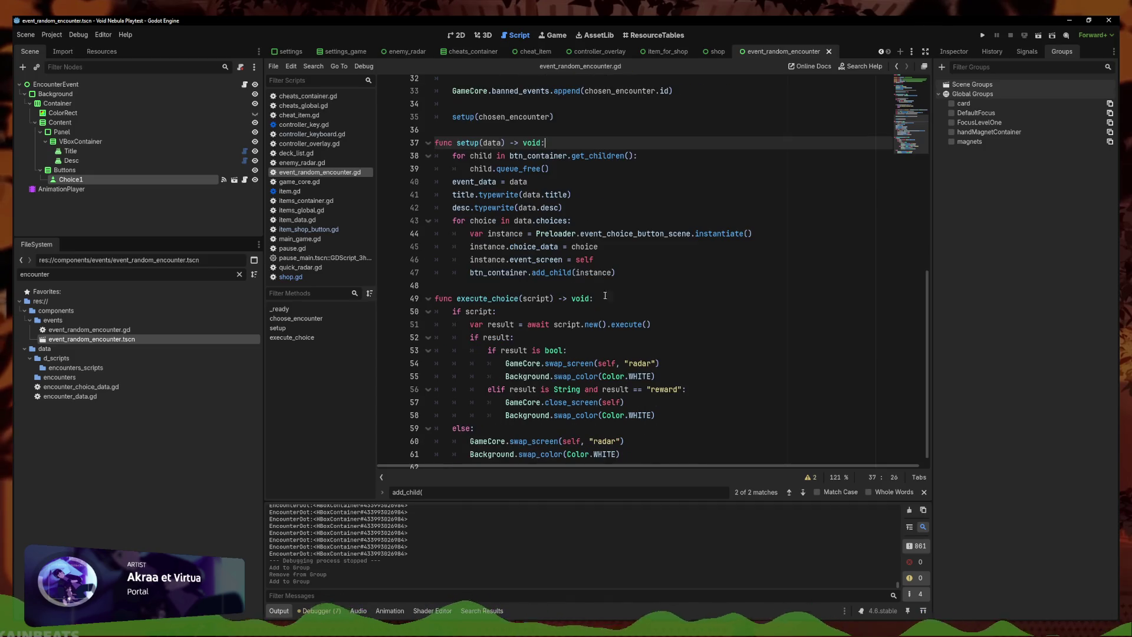
{"action": "left_click", "coordinate": [690, 252]}
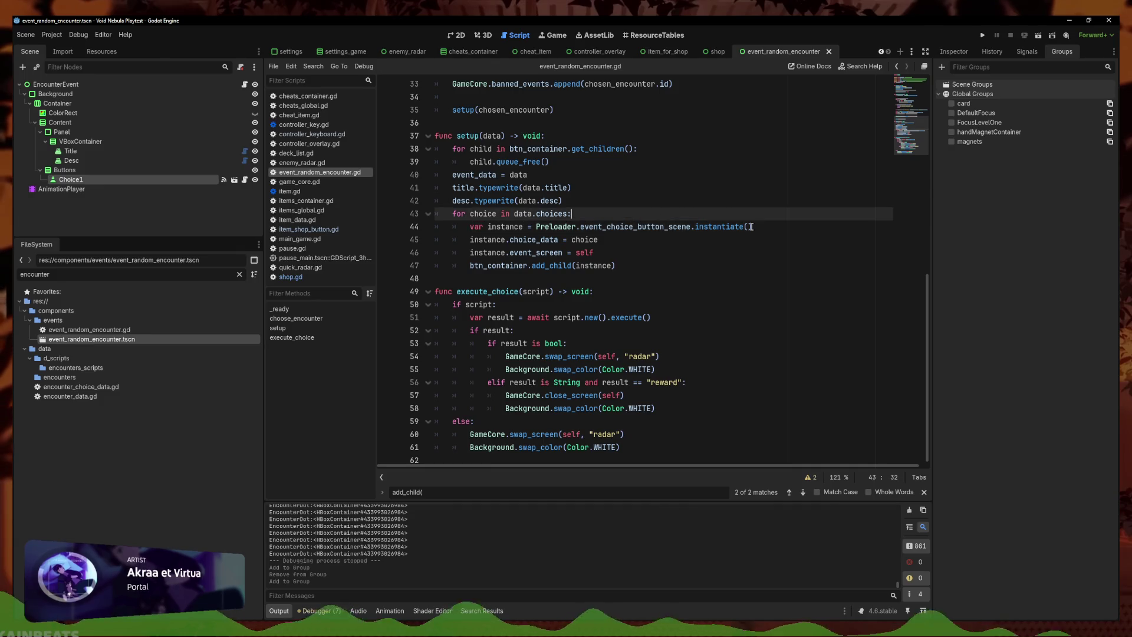
{"action": "left_click", "coordinate": [769, 219]}
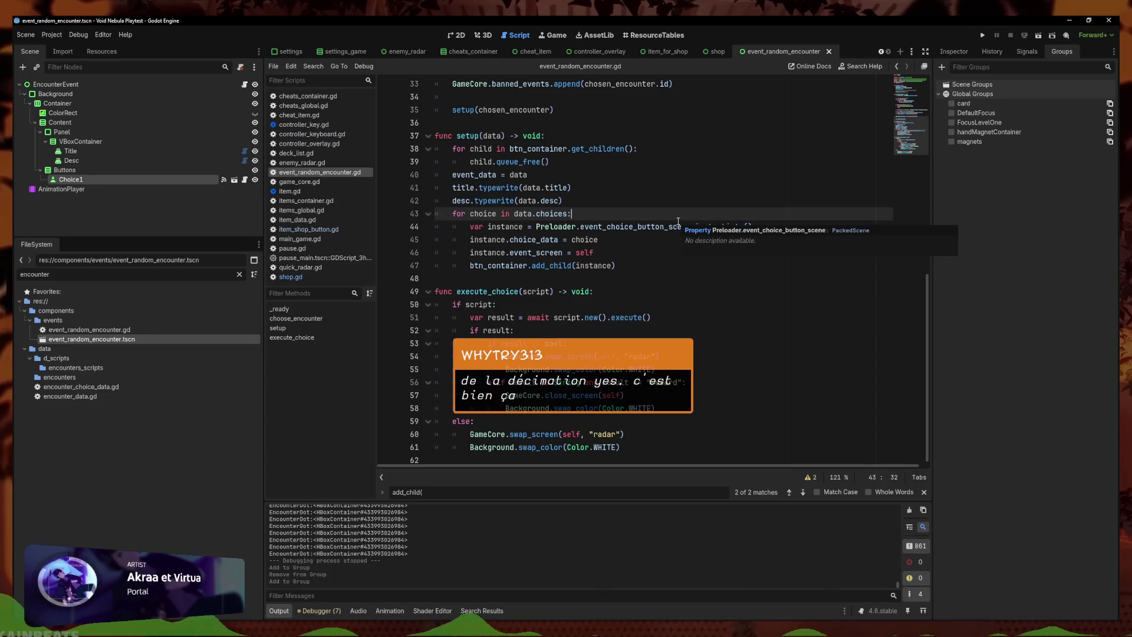
{"action": "double_click", "coordinate": [470, 213]}
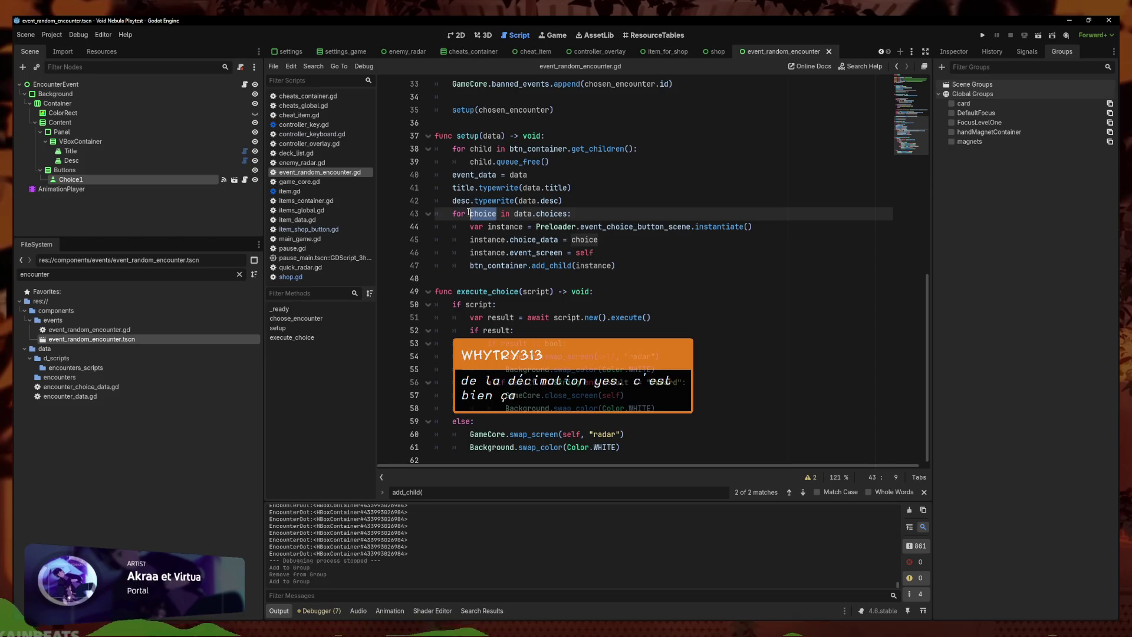
{"action": "type", "text": "i"}
{"action": "left_click", "coordinate": [547, 213]}
{"action": "type", "text": ".size("}
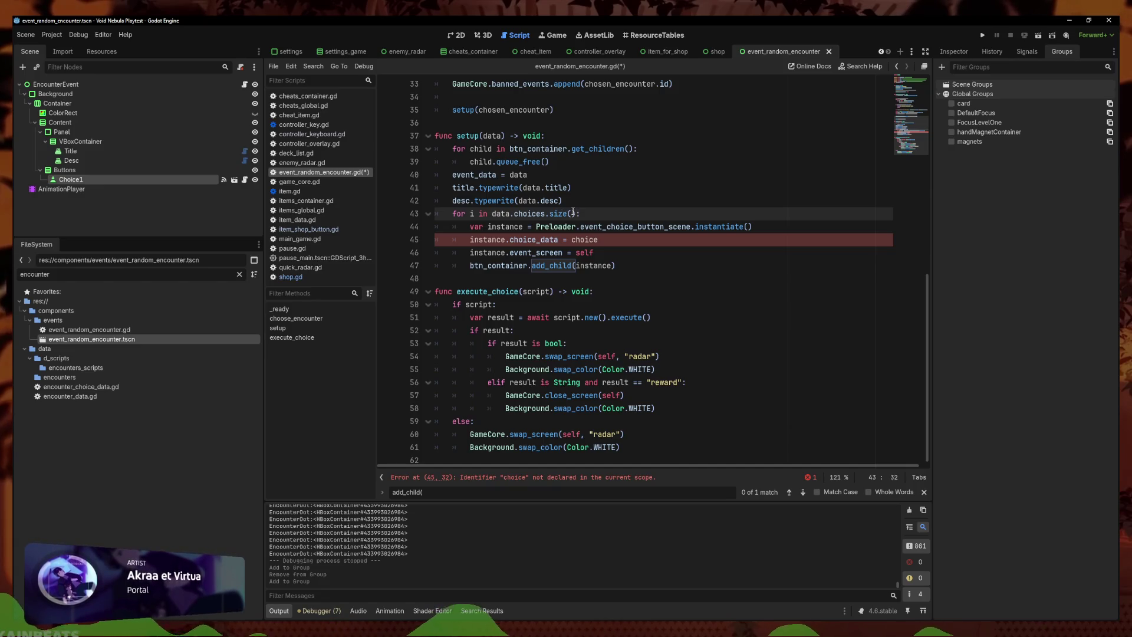
Add temporary test lines declaring an Array = [] and calling array.size() above the loop
{"action": "left_click", "coordinate": [585, 200]}
{"action": "key", "text": "Return"}
{"action": "type", "text": "ar array: Ar"}
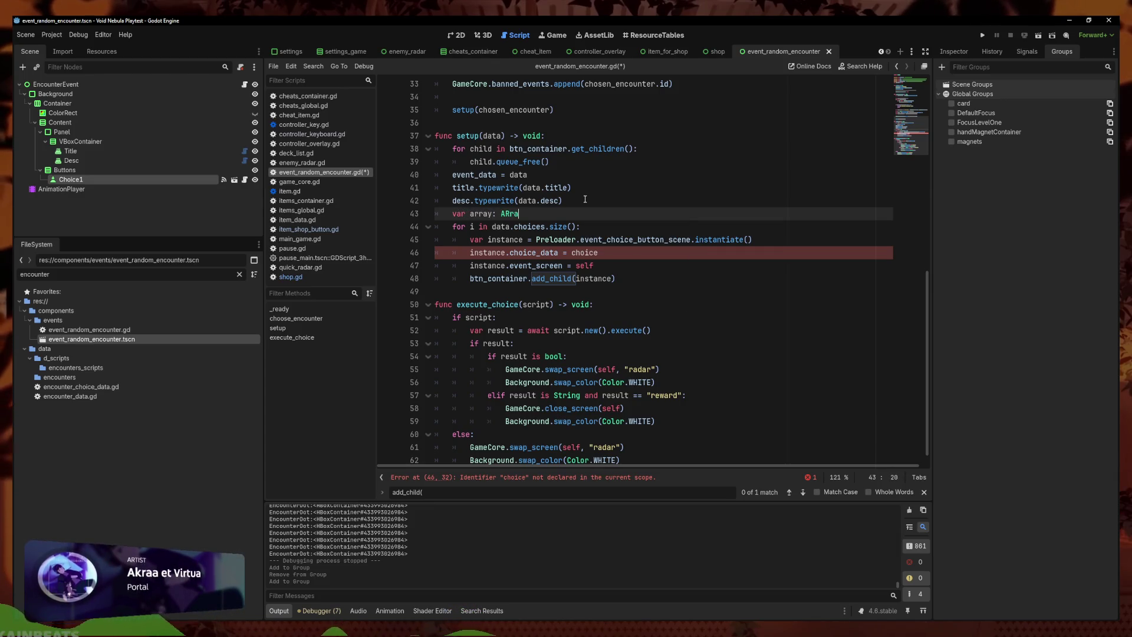
{"action": "key", "text": "Return"}
{"action": "type", "text": "= []"}
{"action": "key", "text": "Return"}
{"action": "type", "text": "array.size("}
{"action": "key", "text": "Return"}
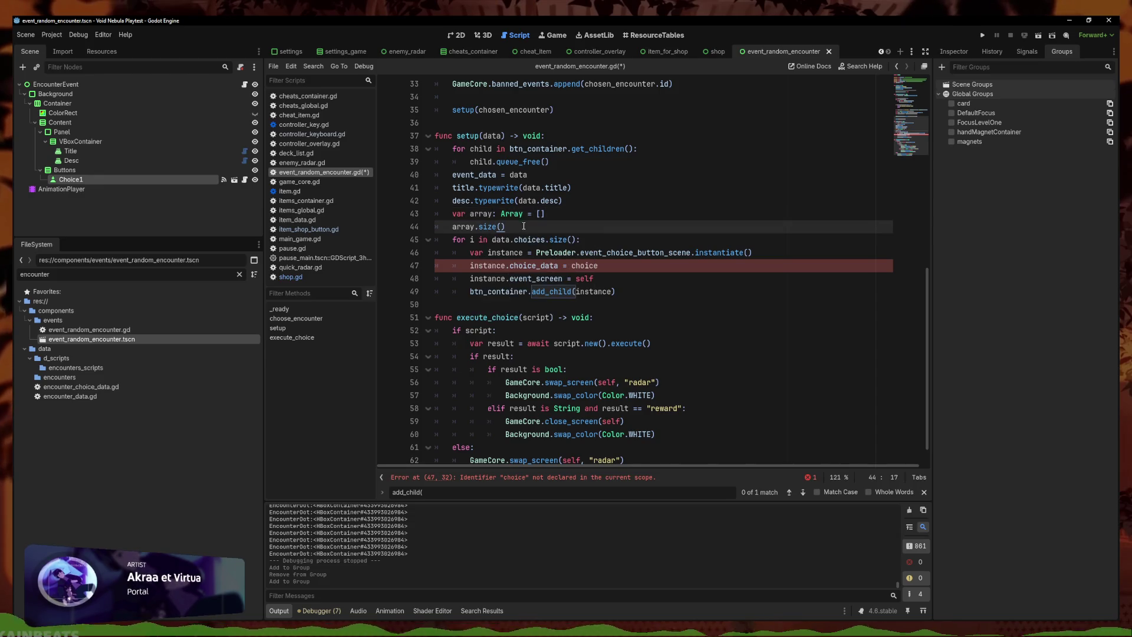
Delete the two test lines and save event_random_encounter.gd
{"action": "mouse_move", "coordinate": [486, 229]}
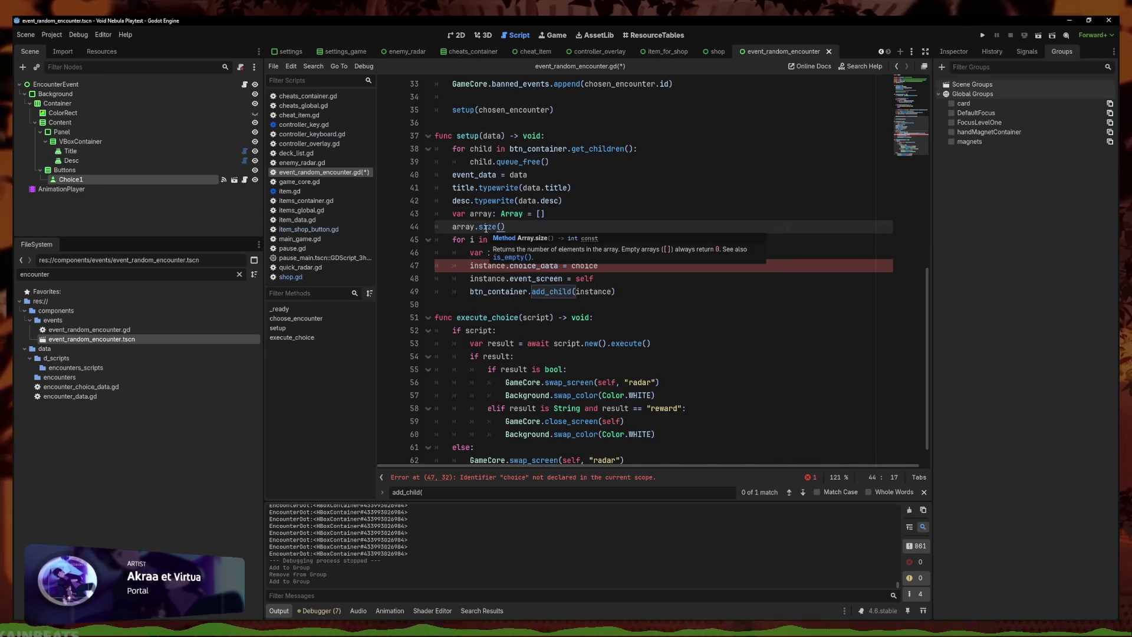
{"action": "key", "text": "shift+Up"}
{"action": "key", "text": "ctrl+shift+k"}
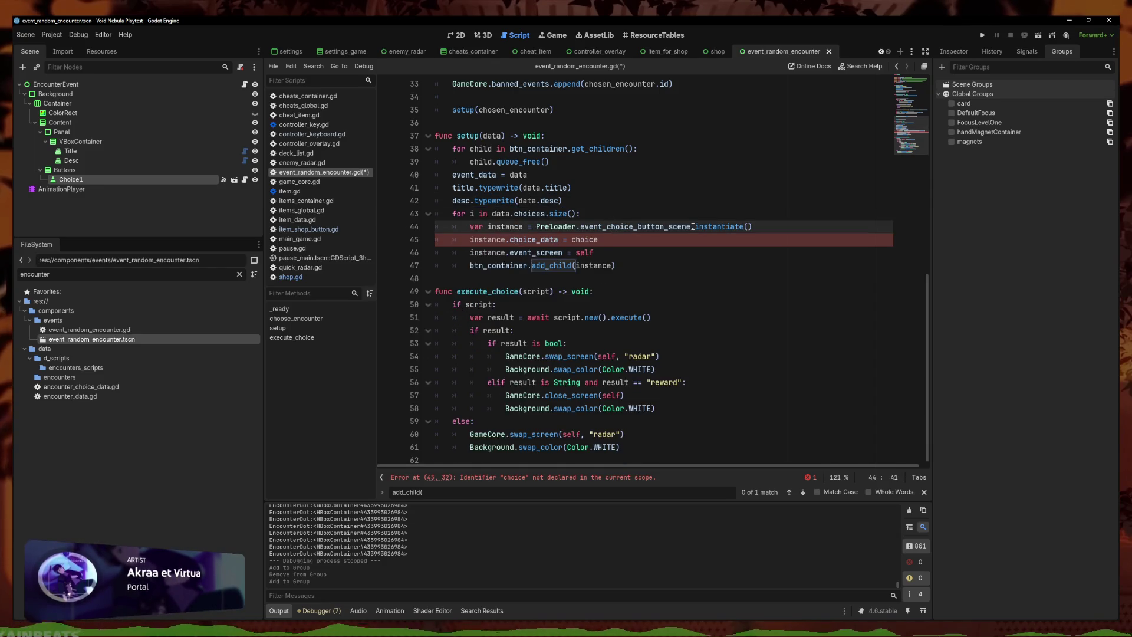
{"action": "key", "text": "ctrl+s"}
{"action": "key", "text": "Up"}
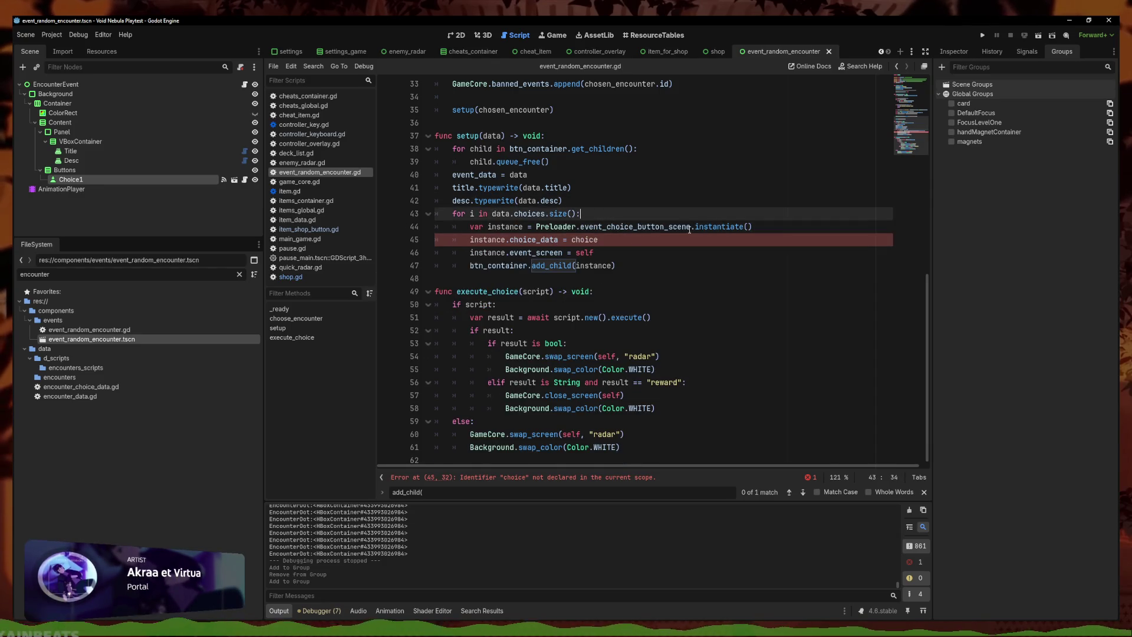
Declare 'var choice = data.choices[i]' at the top of the loop body
{"action": "key", "text": "Down"}
{"action": "key", "text": "Down"}
{"action": "key", "text": "Left"}
{"action": "key", "text": "Left"}
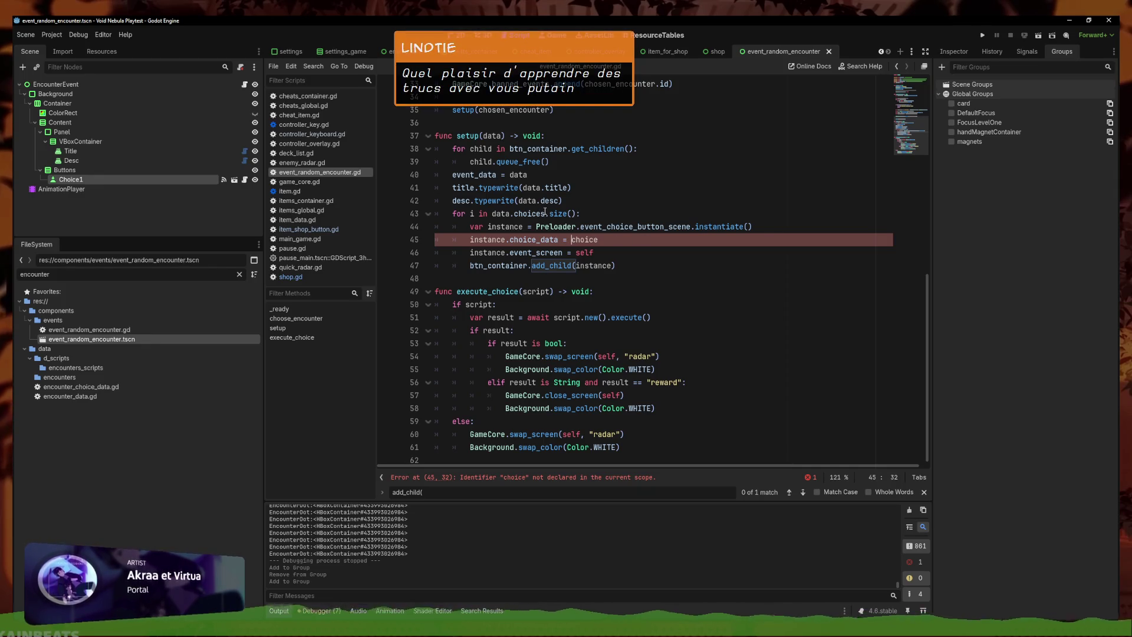
{"action": "double_click", "coordinate": [545, 212]}
{"action": "left_click", "coordinate": [607, 214]}
{"action": "key", "text": "Return"}
{"action": "type", "text": "var"}
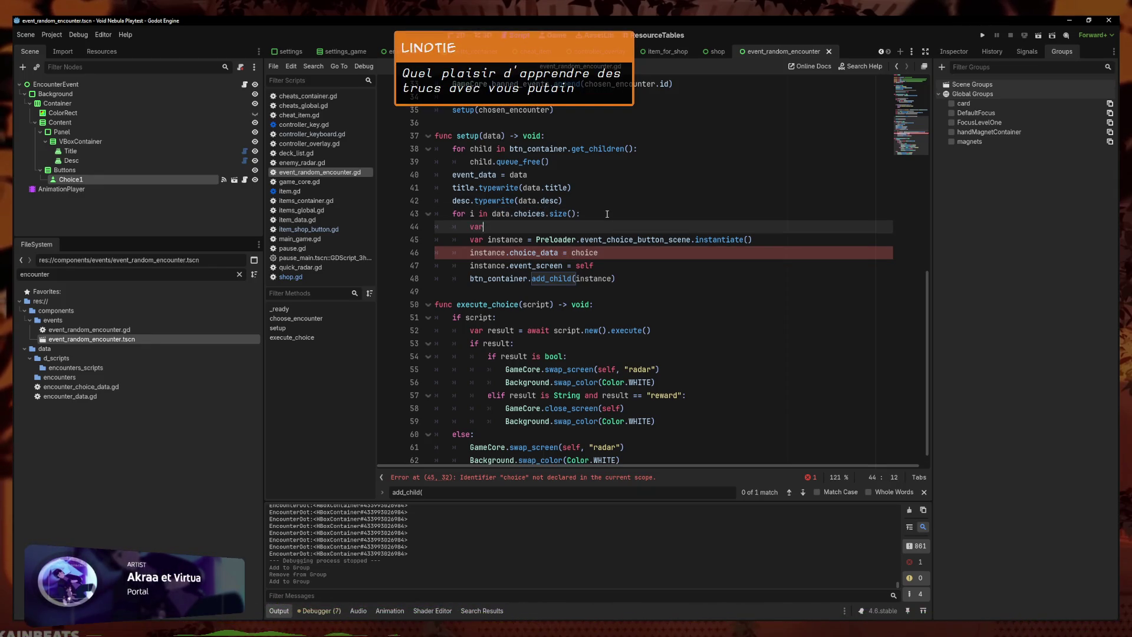
{"action": "key", "text": "BackSpace"}
{"action": "key", "text": "BackSpace"}
{"action": "type", "text": "= d"}
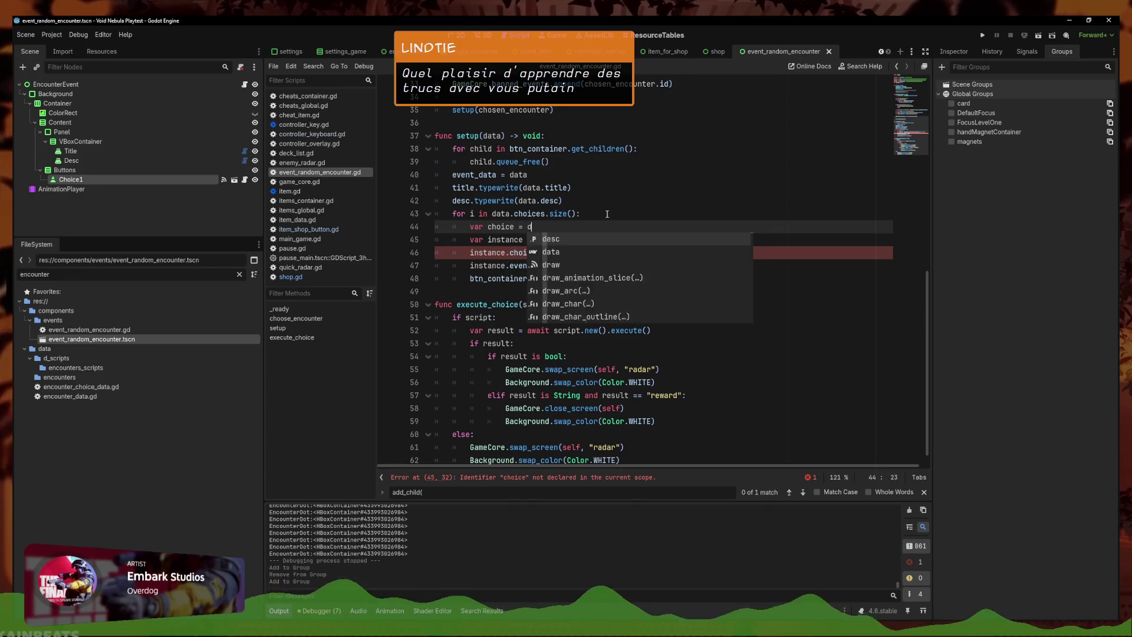
{"action": "type", "text": "ata.choices"}
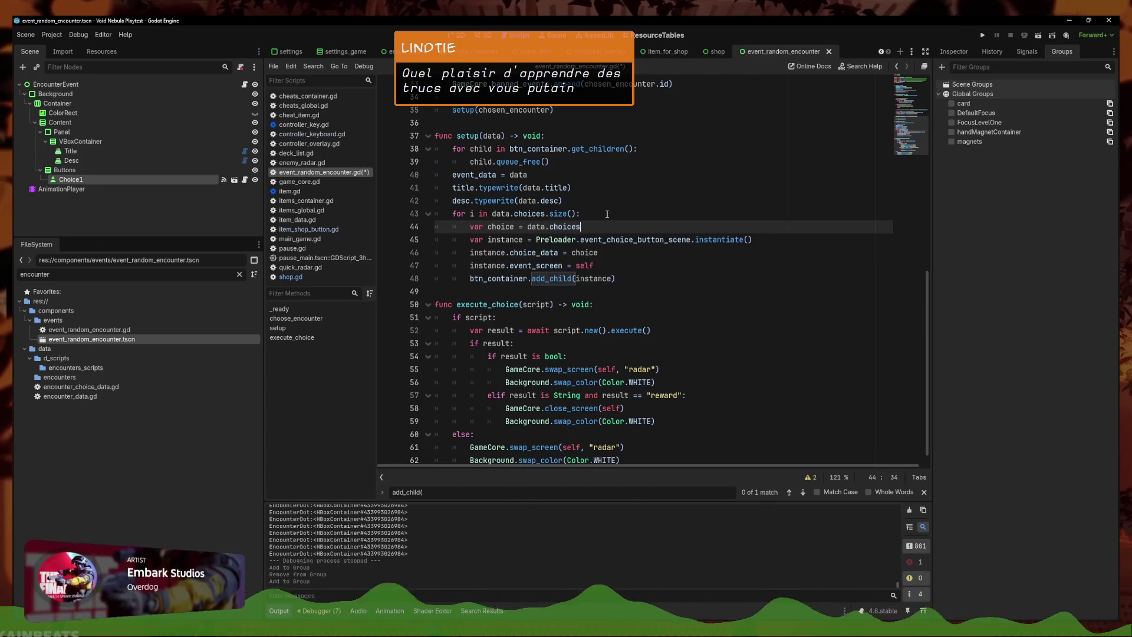
{"action": "type", "text": "[i"}
{"action": "key", "text": "Escape"}
After the instantiate line, add instance.add_to_group("DefaultFocus") for the first choice
{"action": "left_click", "coordinate": [702, 265]}
{"action": "left_click", "coordinate": [702, 251]}
{"action": "left_click", "coordinate": [748, 238]}
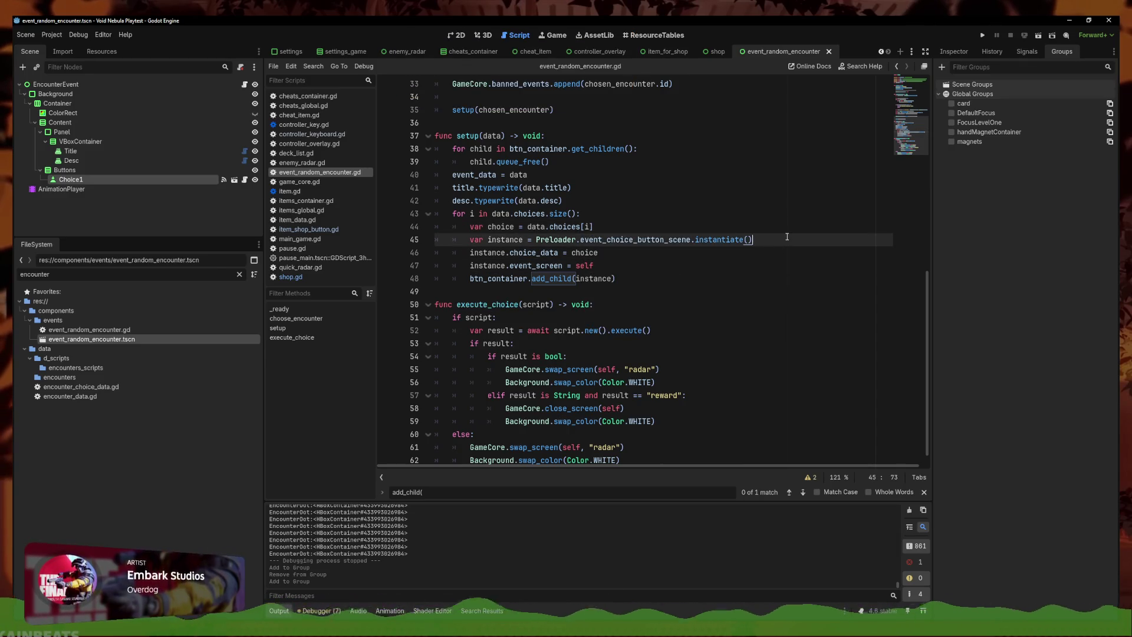
{"action": "key", "text": "Return"}
{"action": "type", "text": "if i == 0: instanc"}
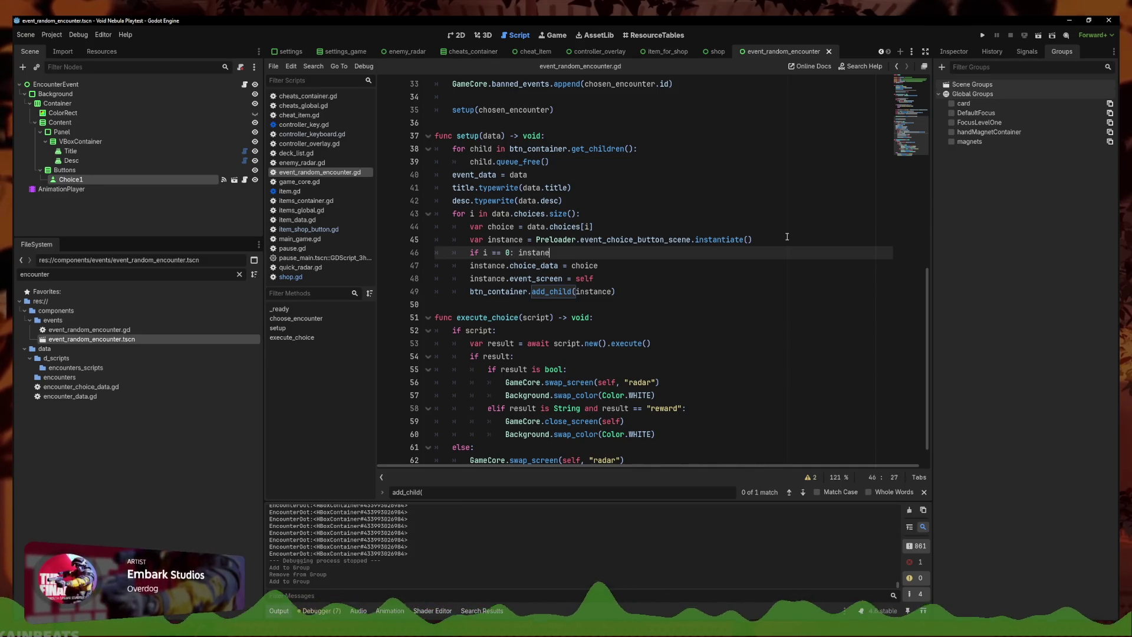
{"action": "key", "text": "Return"}
{"action": "type", "text": ".add_"}
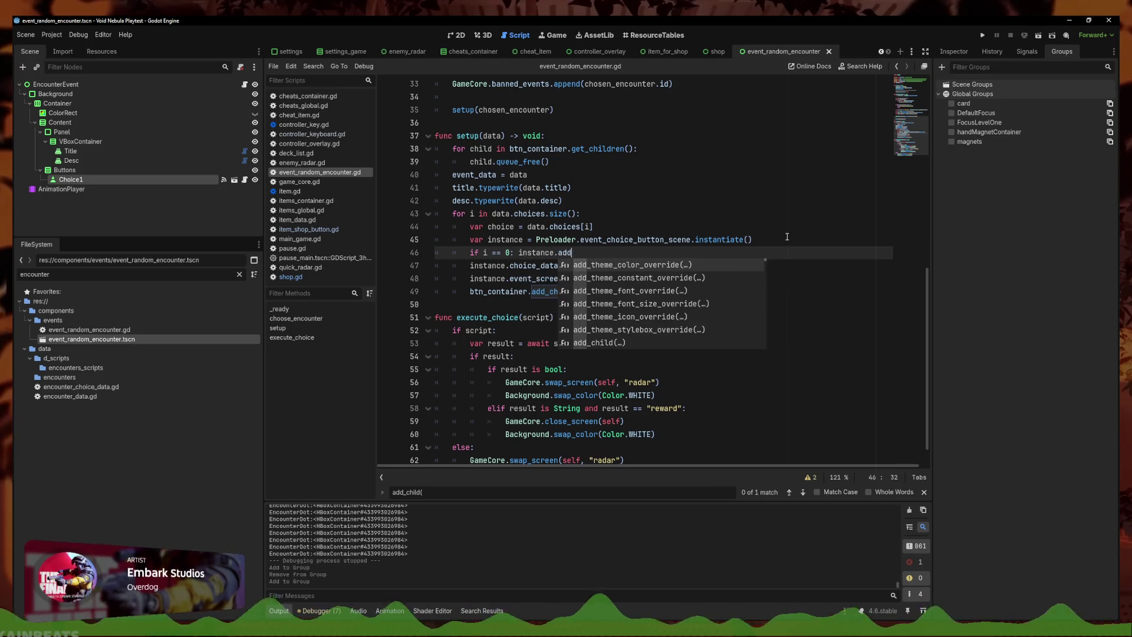
{"action": "type", "text": "in"}
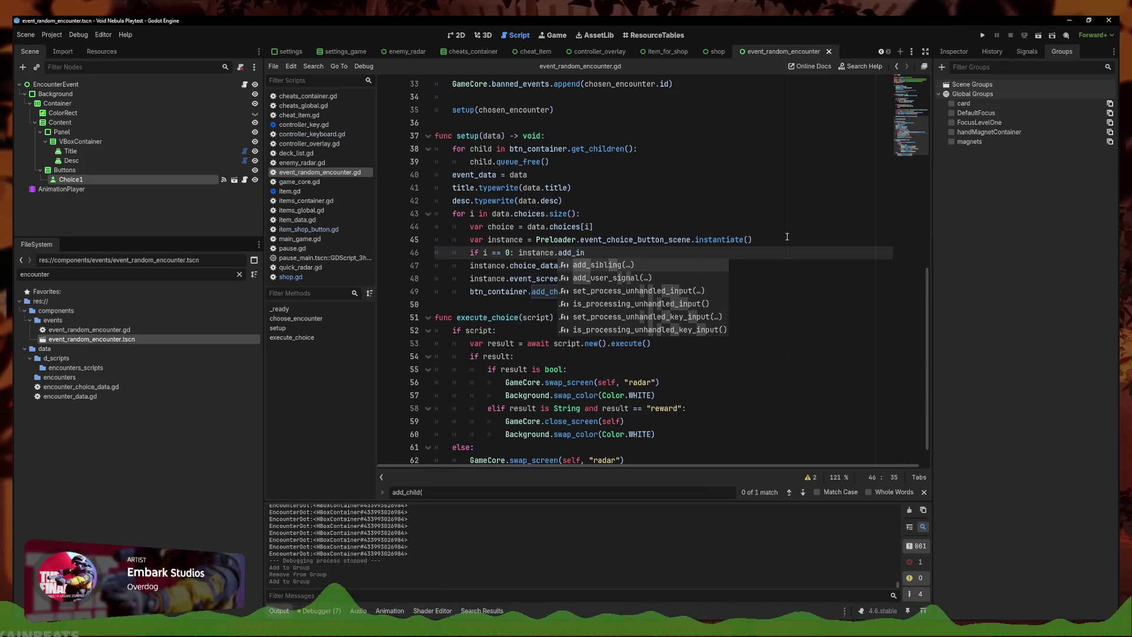
{"action": "key", "text": "BackSpace"}
{"action": "key", "text": "BackSpace"}
{"action": "key", "text": "Down"}
{"action": "key", "text": "Down"}
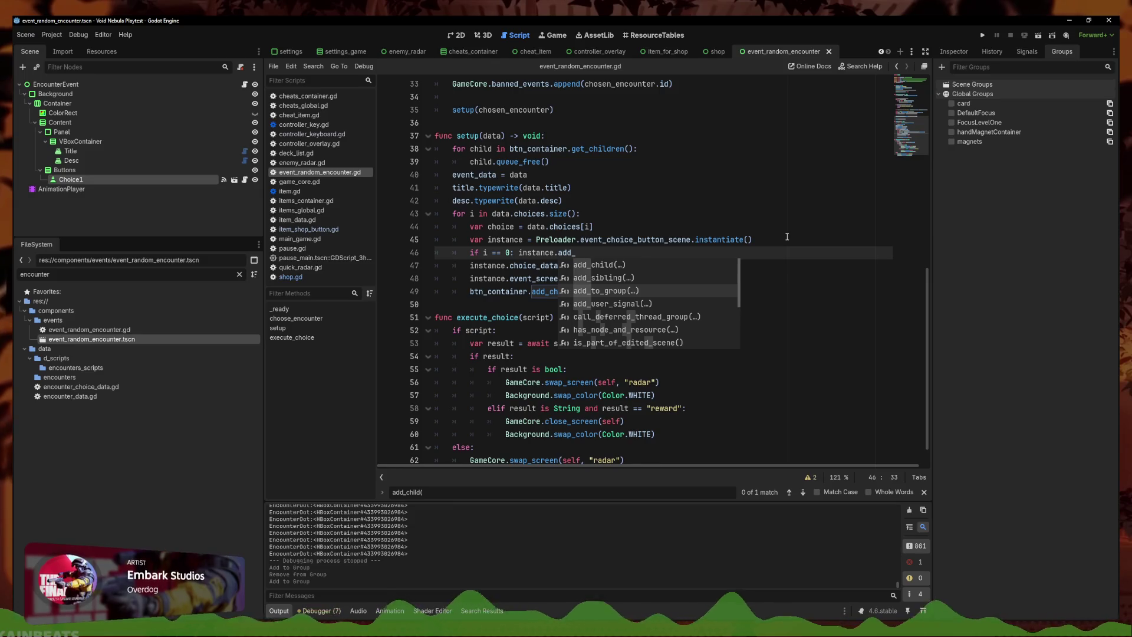
{"action": "key", "text": "Return"}
{"action": "type", "text": "Default"}
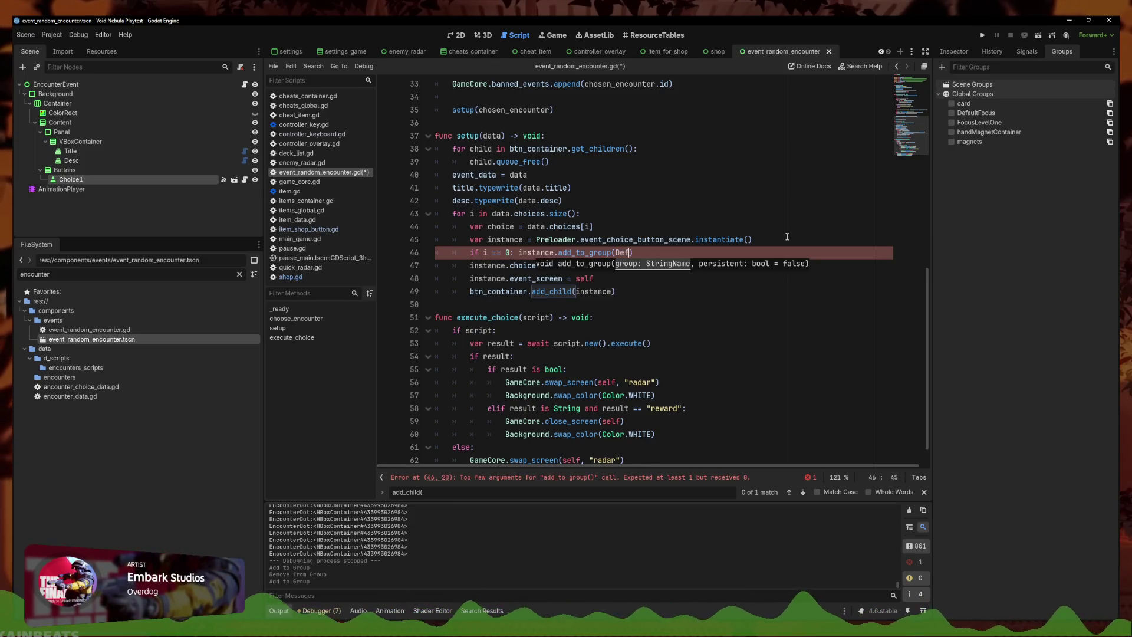
{"action": "type", "text": "Focus\""}
Fix the stray quotes around "DefaultFocus" and save the script
{"action": "left_click", "coordinate": [617, 253]}
{"action": "type", "text": "\""}
{"action": "key", "text": "BackSpace"}
{"action": "left_click", "coordinate": [677, 252]}
{"action": "key", "text": "BackSpace"}
{"action": "left_click", "coordinate": [705, 253]}
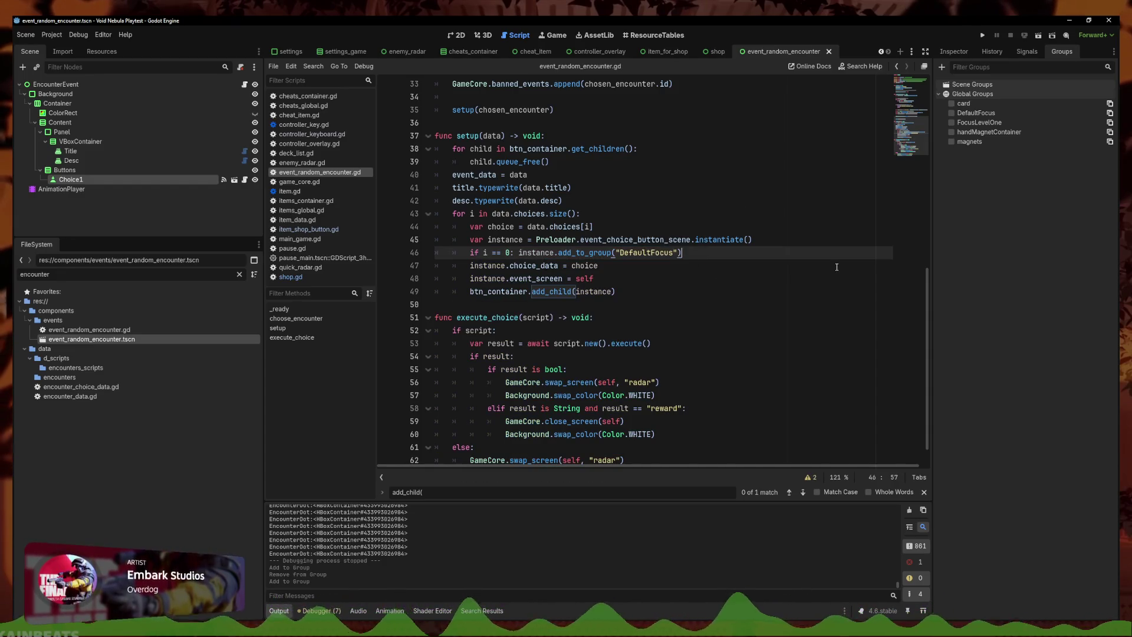
{"action": "key", "text": "ctrl+s"}
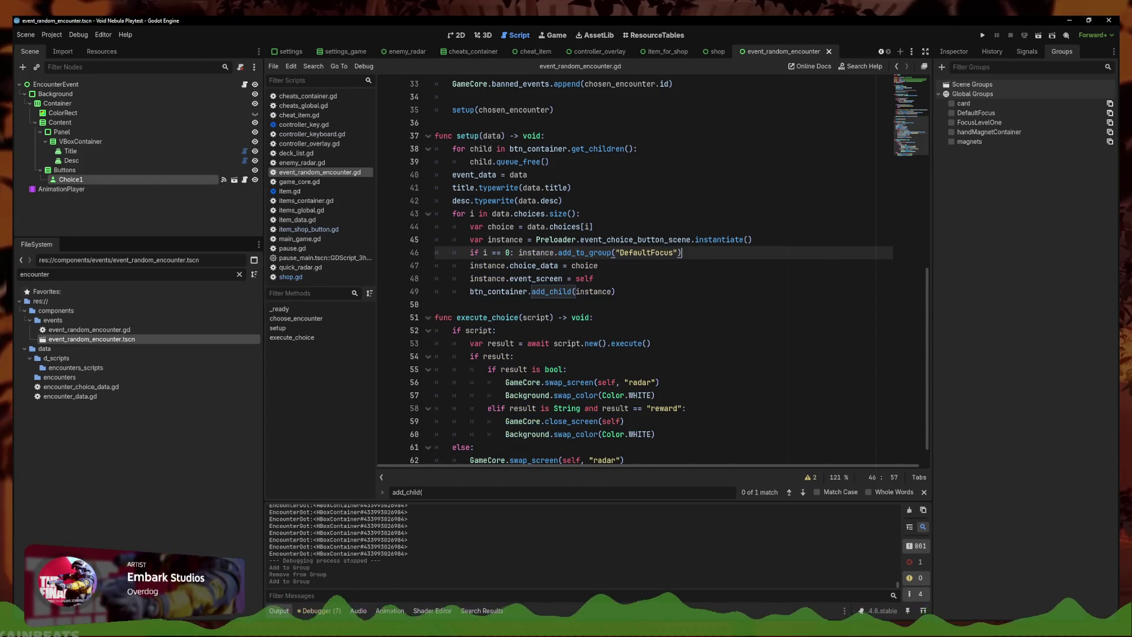